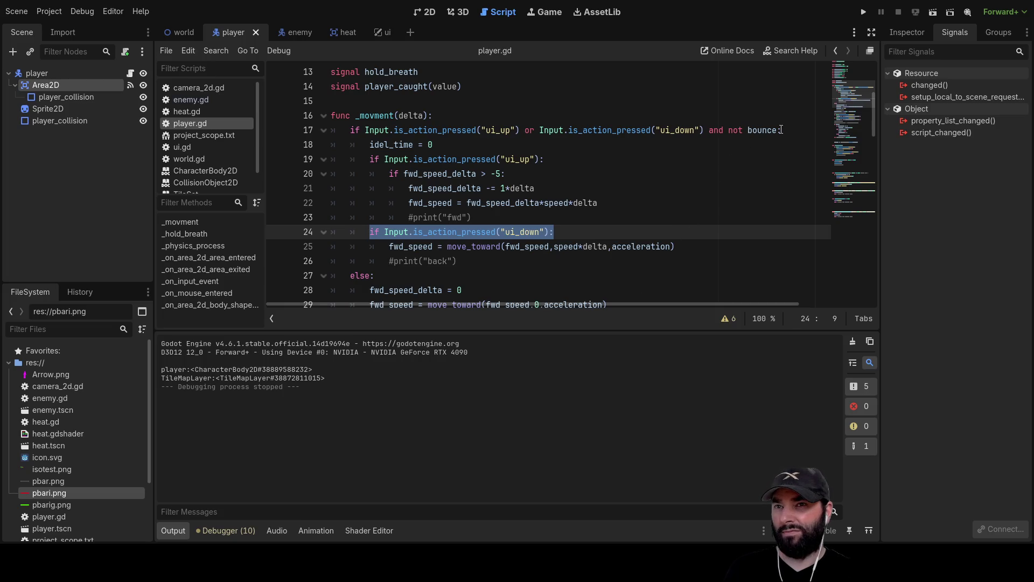
# Step: Delete 'and not bounce' from line 17's movement condition and run the project
pyautogui.moveTo(777, 130); pyautogui.dragTo(738, 131)
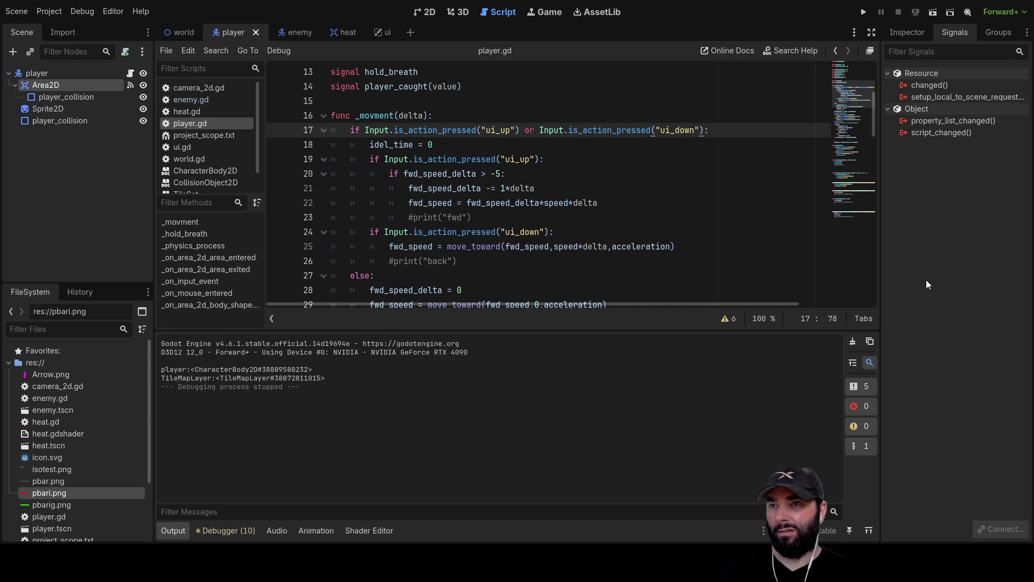
pyautogui.click(862, 13)
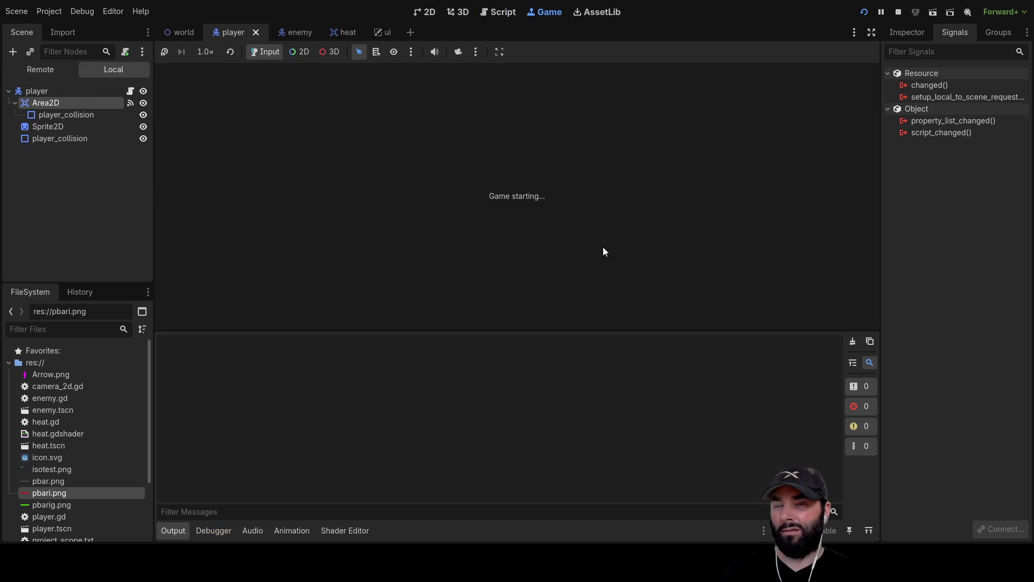
# Step: Drive the player down, up-right, right and down-right across the map
pyautogui.press('Down')
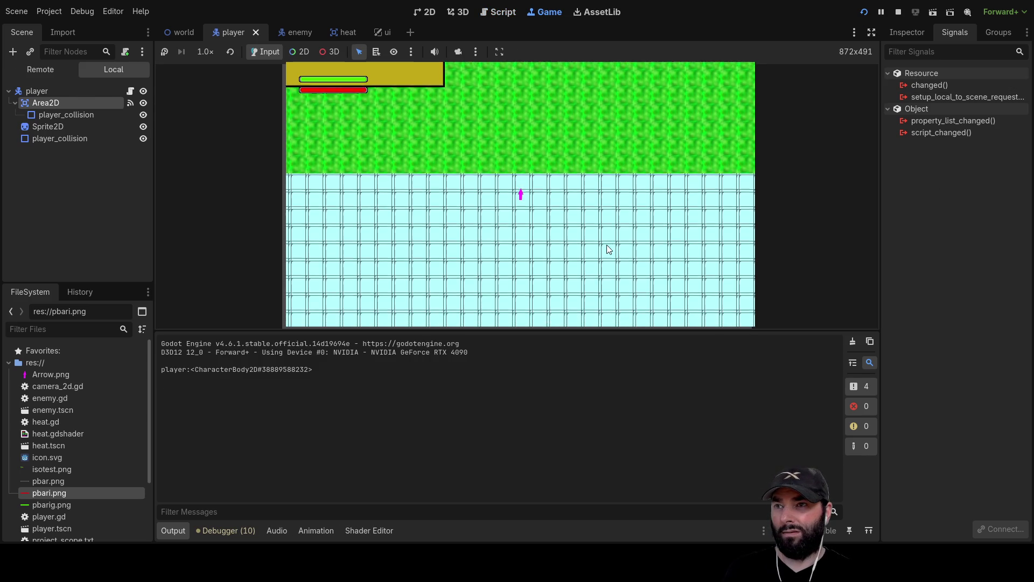
pyautogui.press('Up')
pyautogui.press('Right')
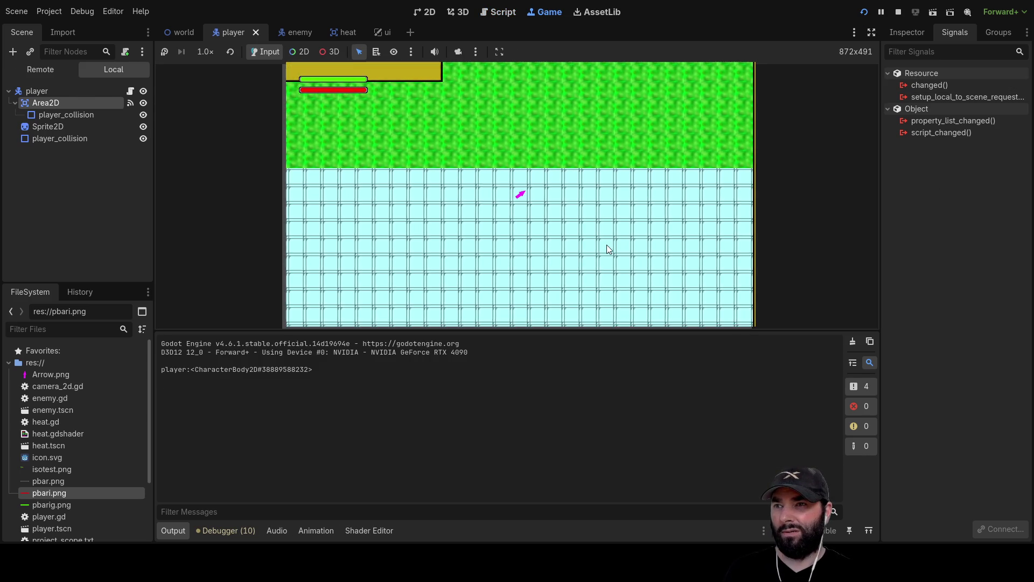
pyautogui.press('Down')
pyautogui.press('Right')
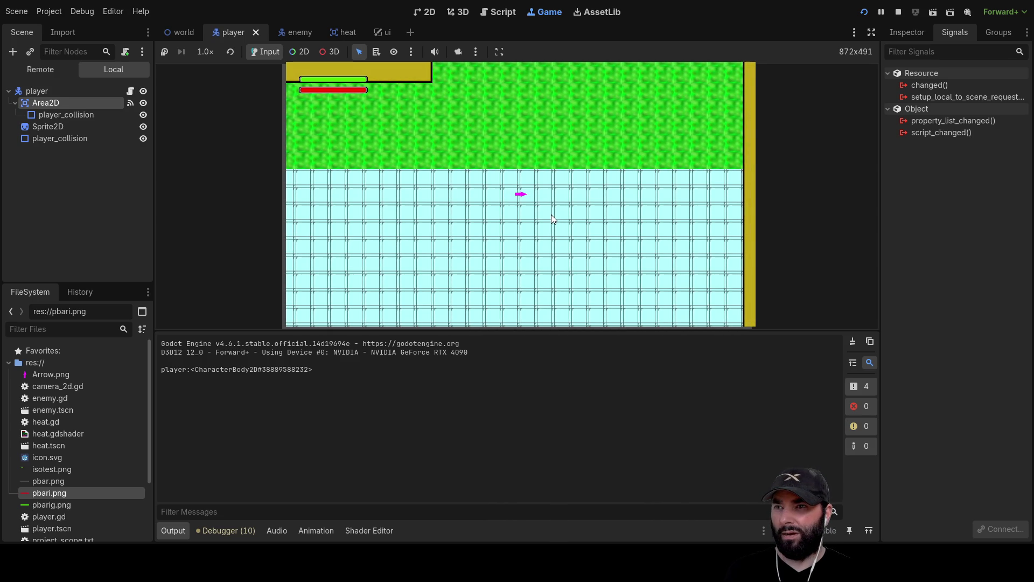
pyautogui.press('Down')
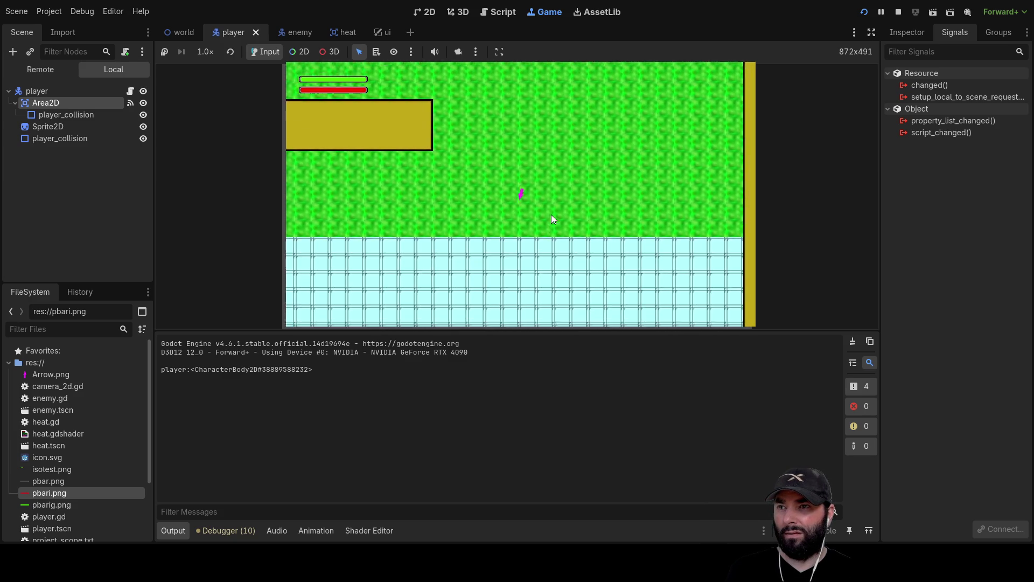
pyautogui.press('Right')
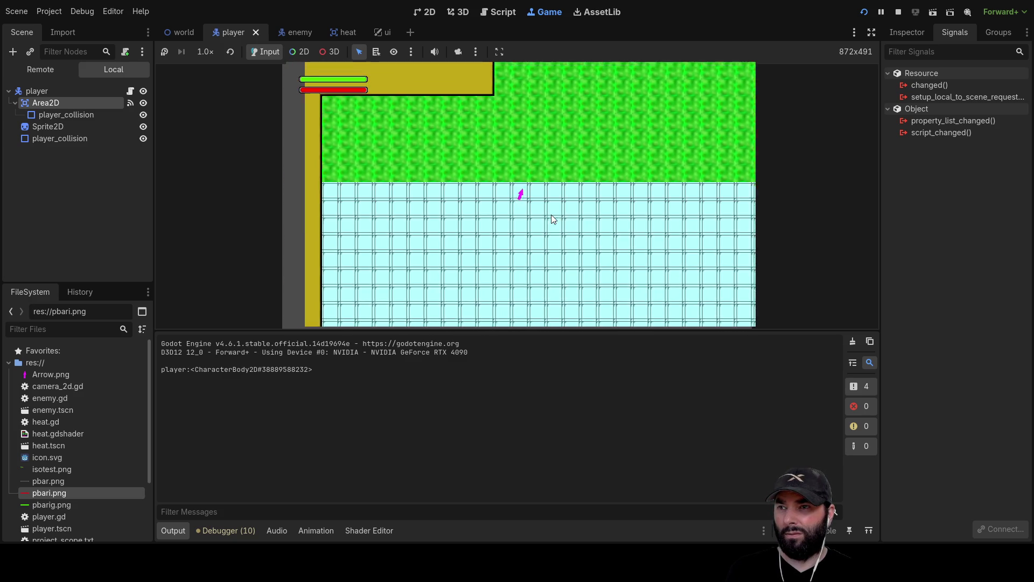
pyautogui.press('Down')
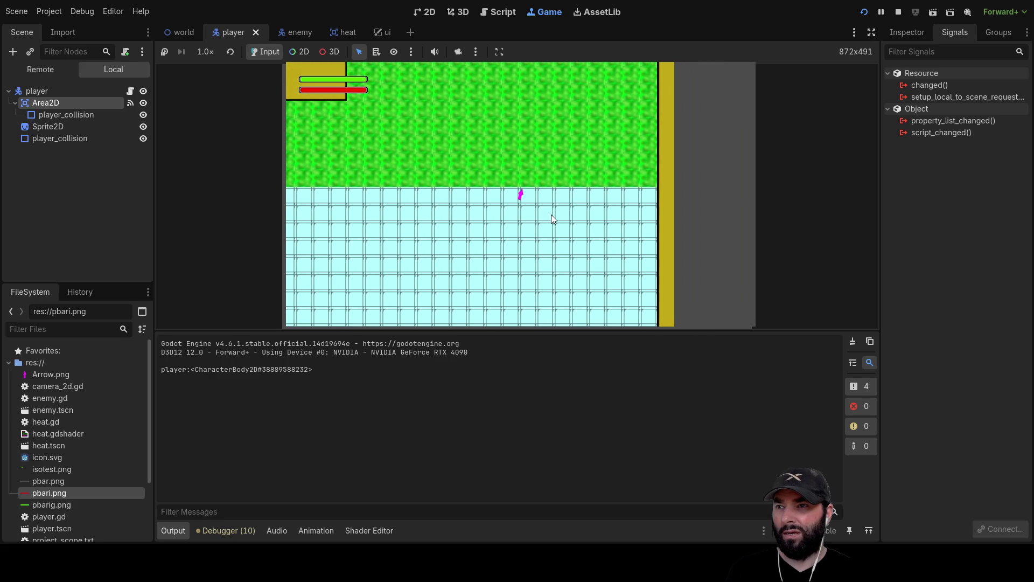
# Step: Steer the player up, up-left and forward, then stop the game with F8
pyautogui.press('Left')
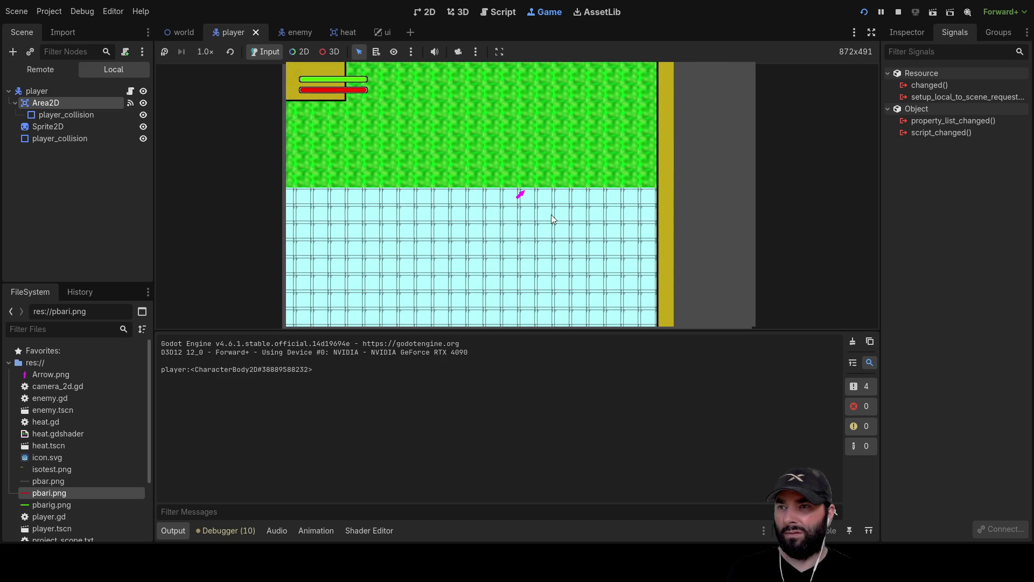
pyautogui.press('Left')
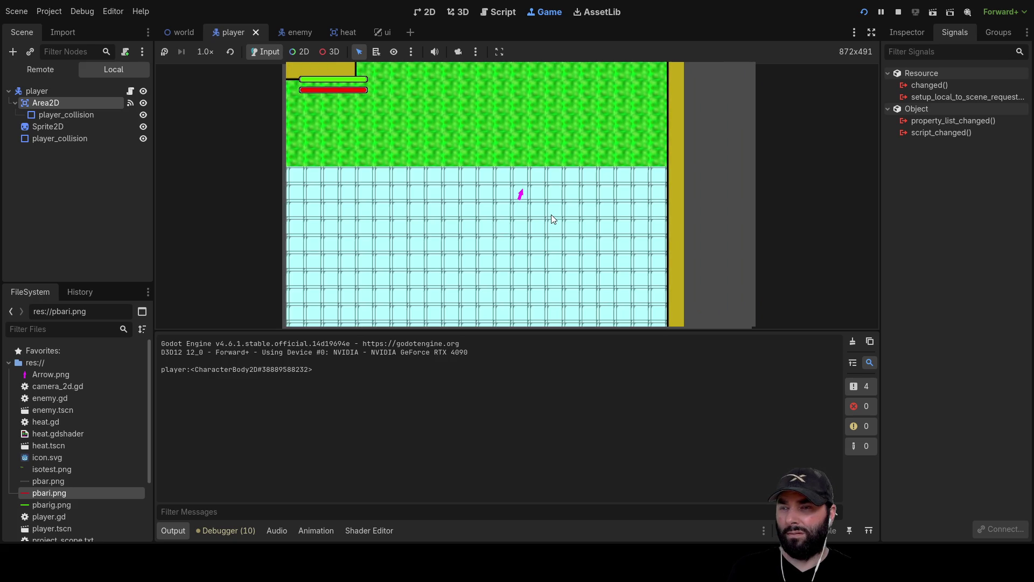
pyautogui.press('Right')
pyautogui.press('Left')
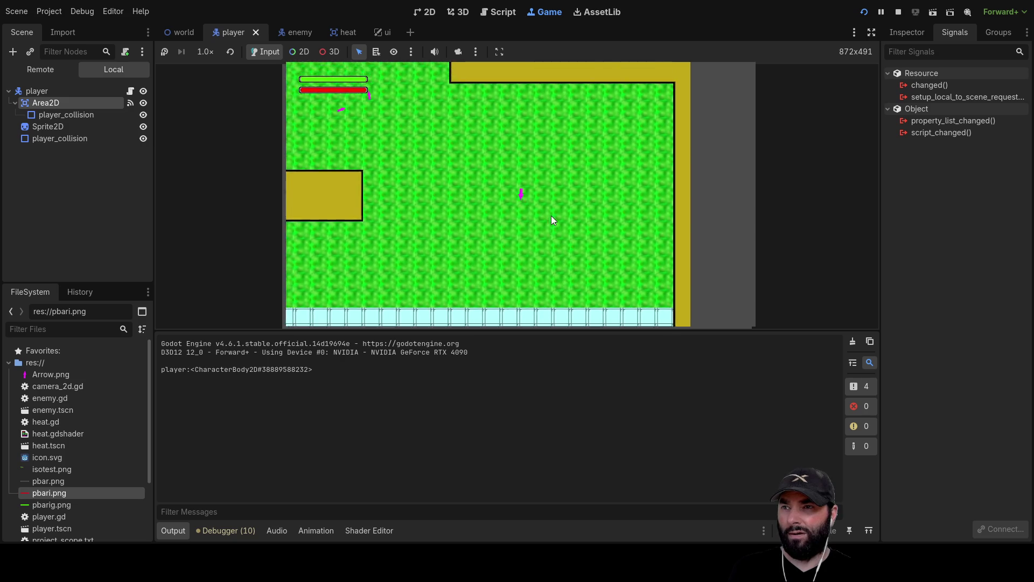
pyautogui.press('Up')
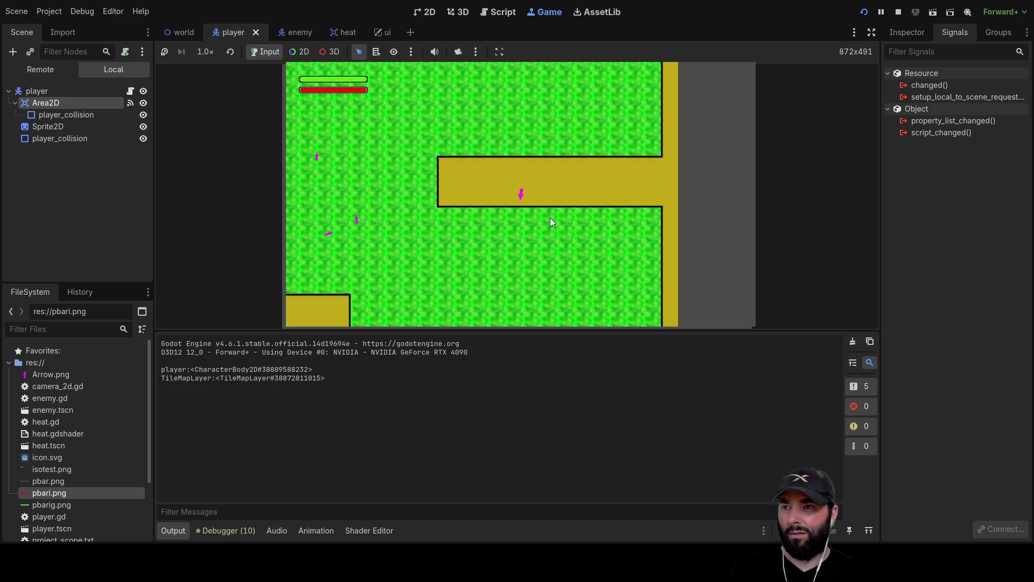
pyautogui.press('Right')
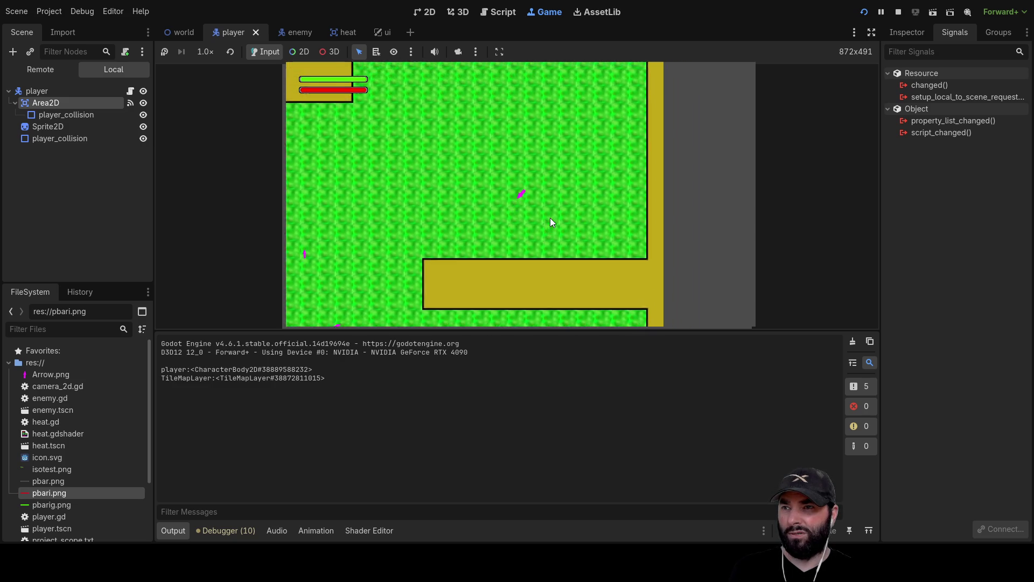
pyautogui.press('Left')
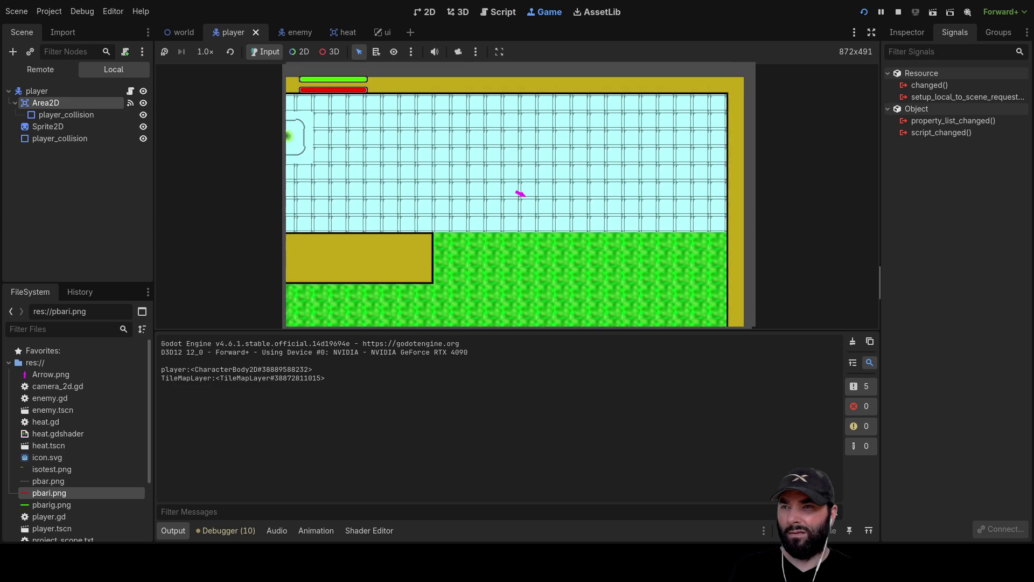
pyautogui.press('F8')
pyautogui.scroll(-15, 547, 237)
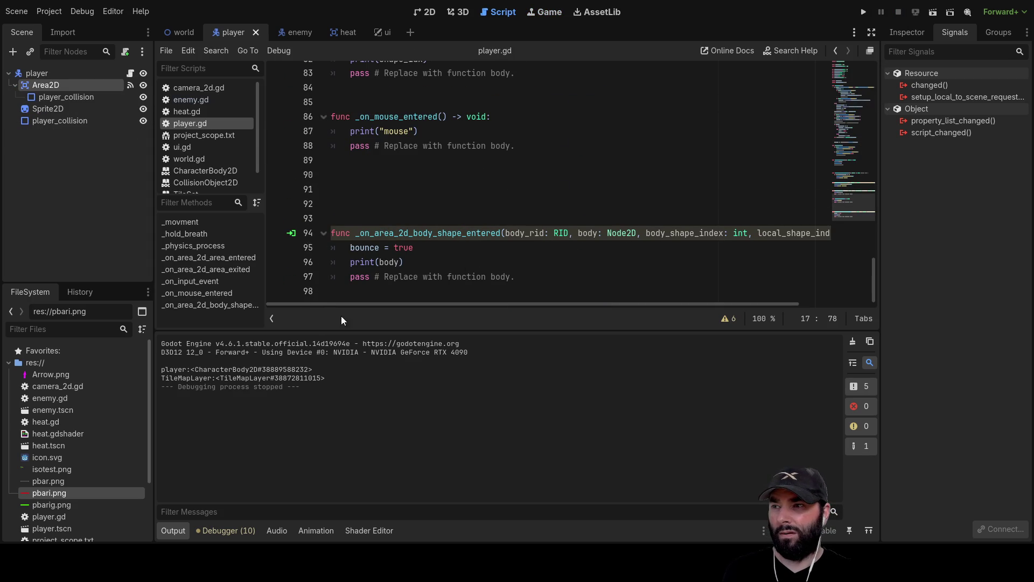
pyautogui.click(365, 262)
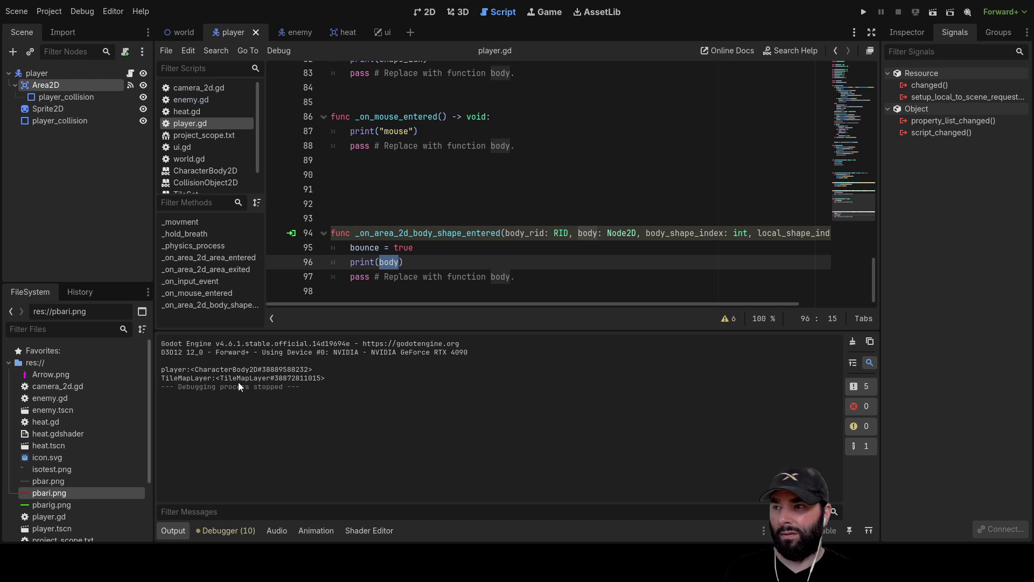
pyautogui.doubleClick(405, 244)
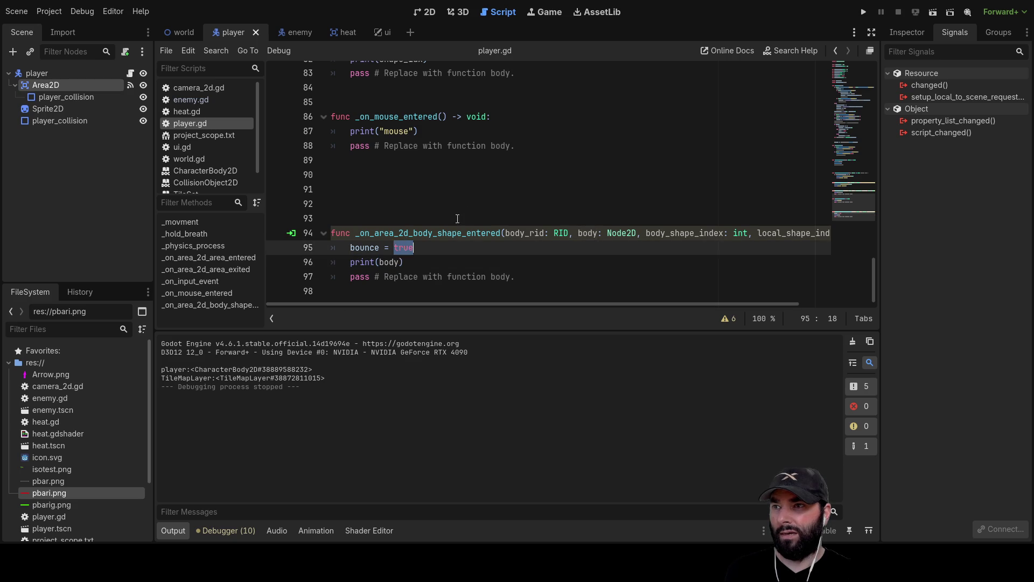
pyautogui.scroll(4, 487, 259)
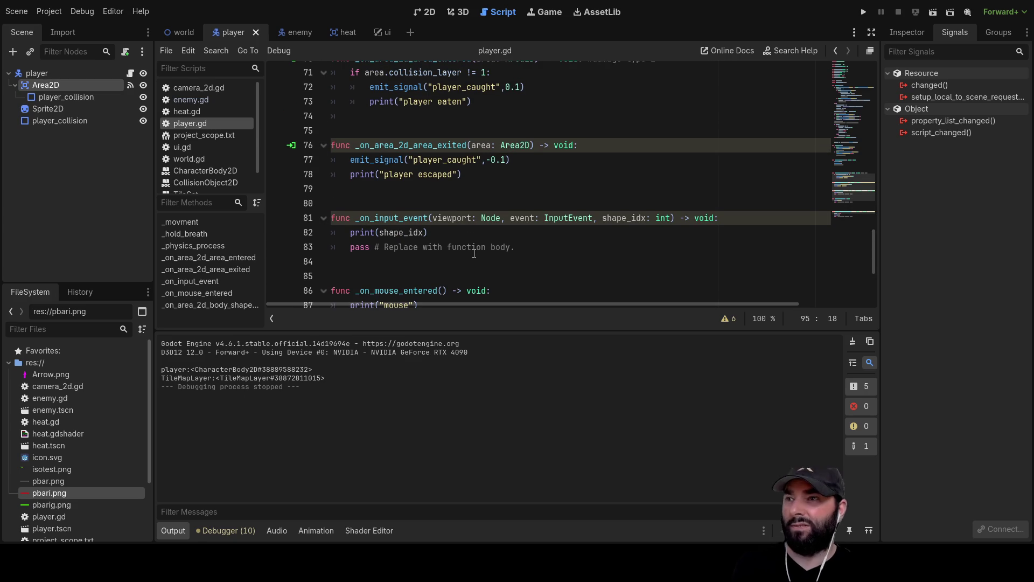
pyautogui.scroll(2, 486, 258)
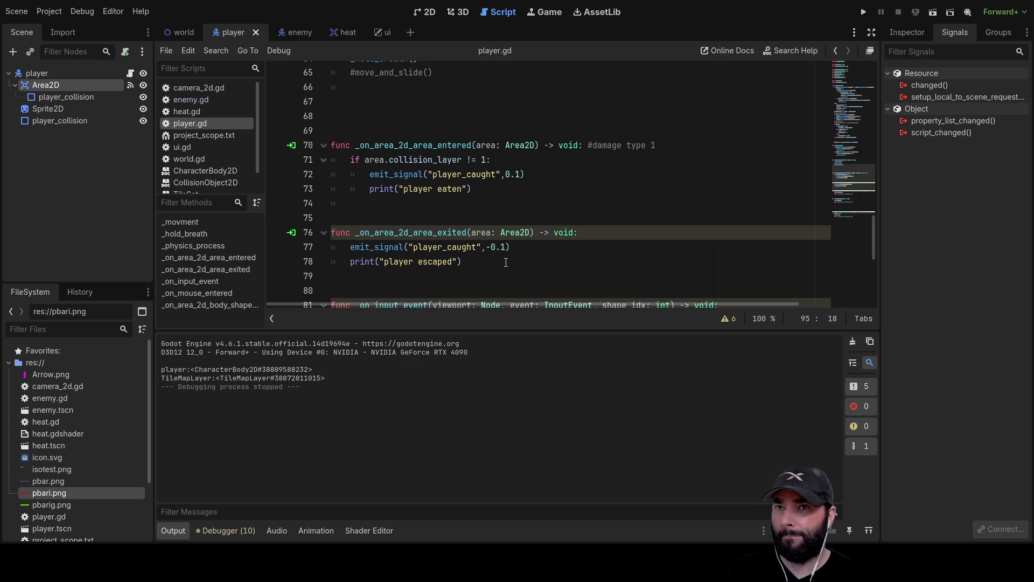
# Step: Review the bounce branches and copy the 'bounce_timer += delta' line
pyautogui.scroll(8, 505, 235)
pyautogui.scroll(-3, 499, 237)
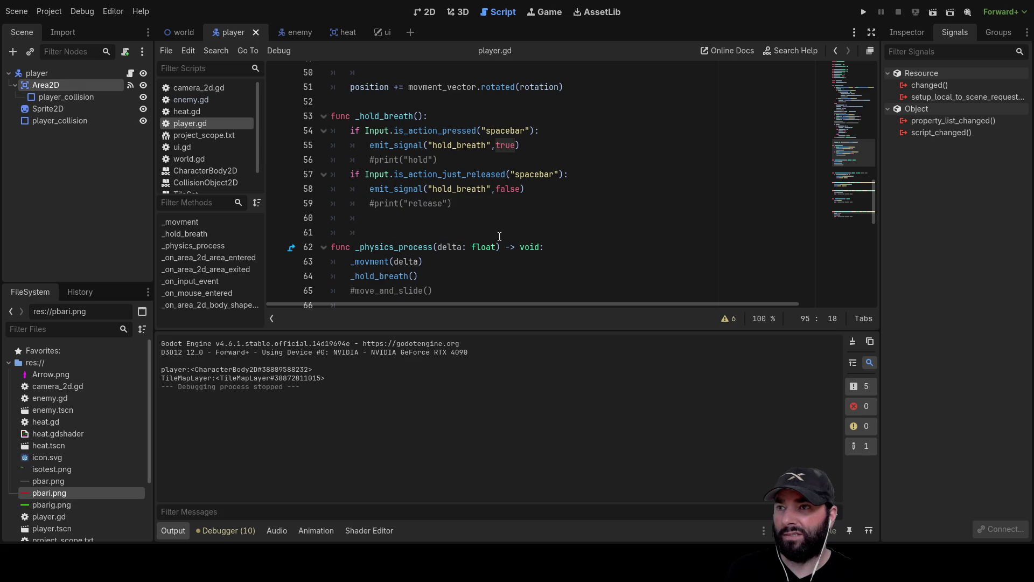
pyautogui.scroll(5, 456, 180)
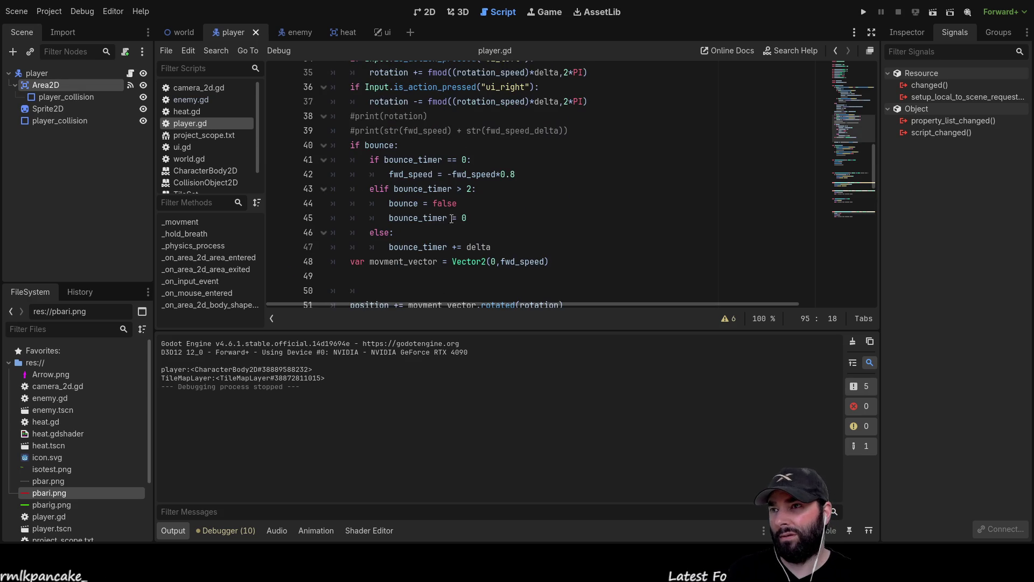
pyautogui.scroll(1, 371, 178)
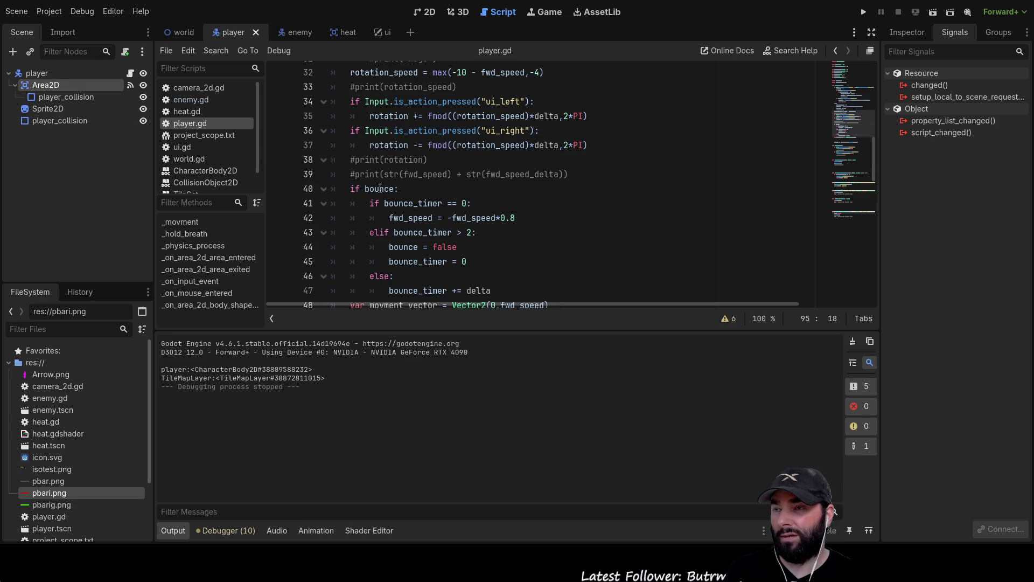
pyautogui.doubleClick(379, 189)
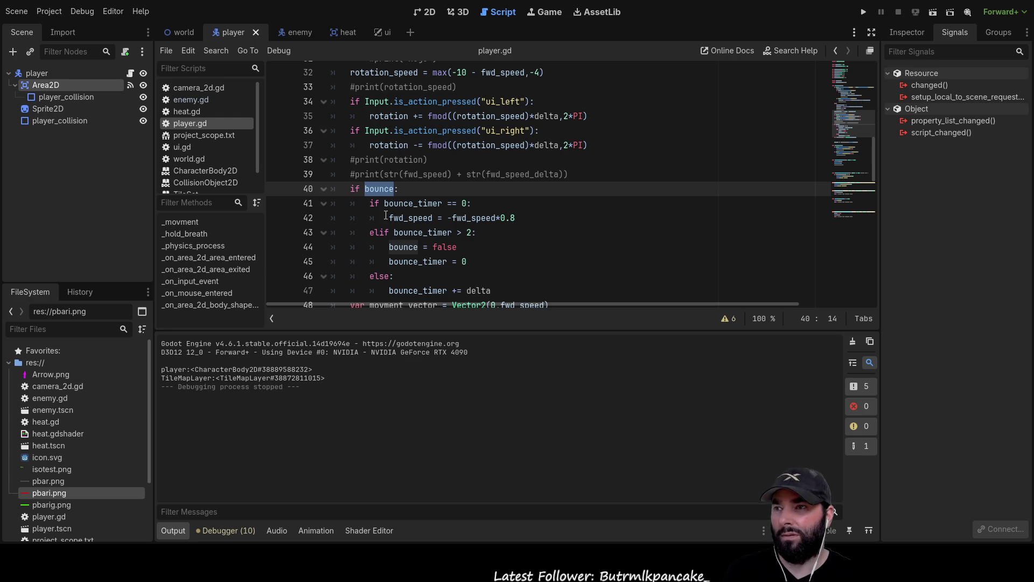
pyautogui.moveTo(369, 203)
pyautogui.mouseDown()
pyautogui.moveTo(506, 205)
pyautogui.moveTo(522, 216)
pyautogui.mouseUp()
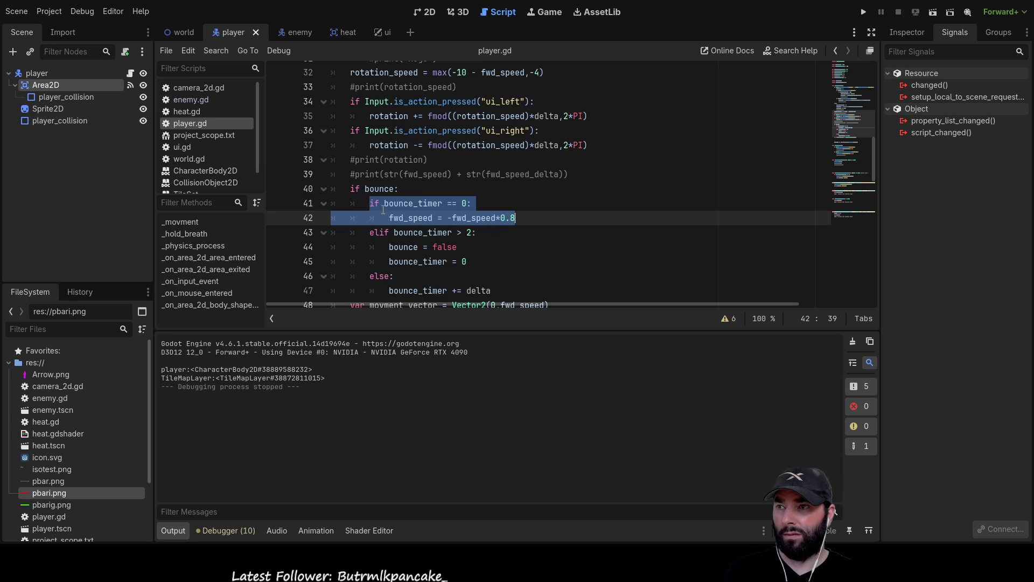
pyautogui.moveTo(449, 219)
pyautogui.mouseDown()
pyautogui.moveTo(364, 208)
pyautogui.moveTo(535, 215)
pyautogui.moveTo(532, 228)
pyautogui.mouseUp()
pyautogui.click(533, 228)
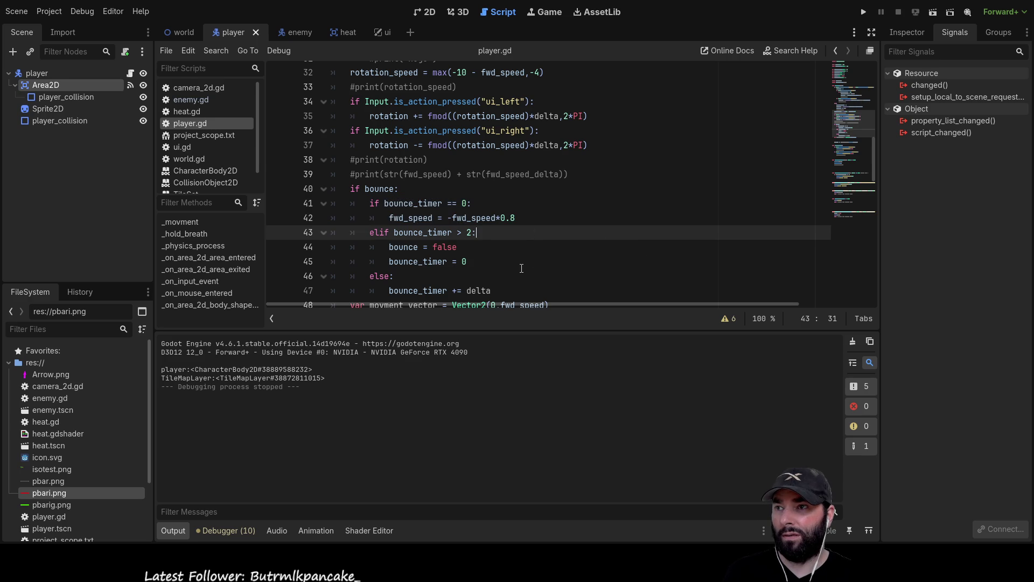
pyautogui.scroll(-1, 480, 263)
pyautogui.moveTo(491, 247); pyautogui.dragTo(380, 248)
pyautogui.hotkey('ctrl', 'c')
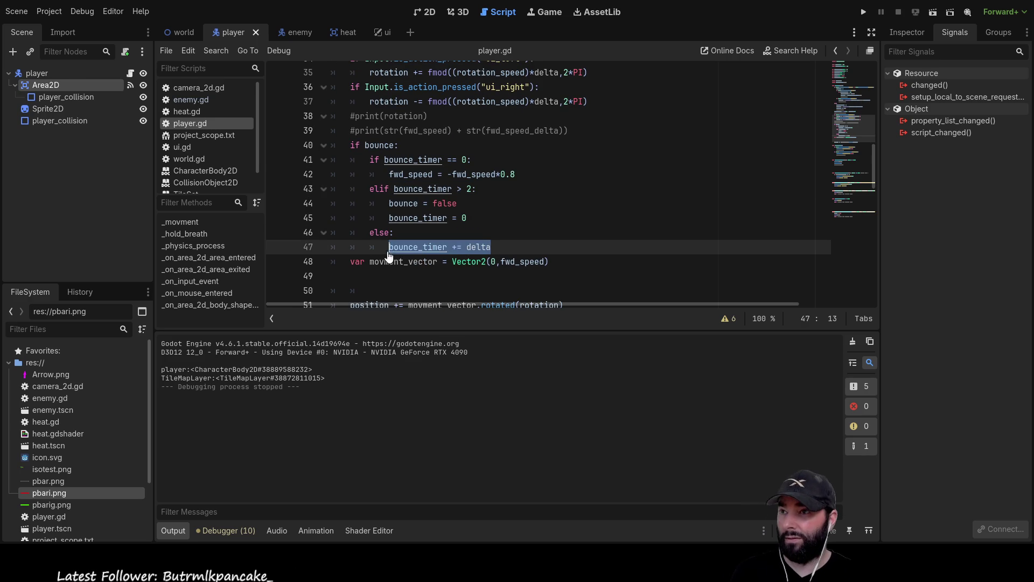
# Step: Paste 'bounce_timer += delta' indented under 'fwd_speed = -fwd_speed*0.8' and run the project
pyautogui.click(371, 188)
pyautogui.press('Return')
pyautogui.press('Up')
pyautogui.press('Tab')
pyautogui.hotkey('ctrl', 'v')
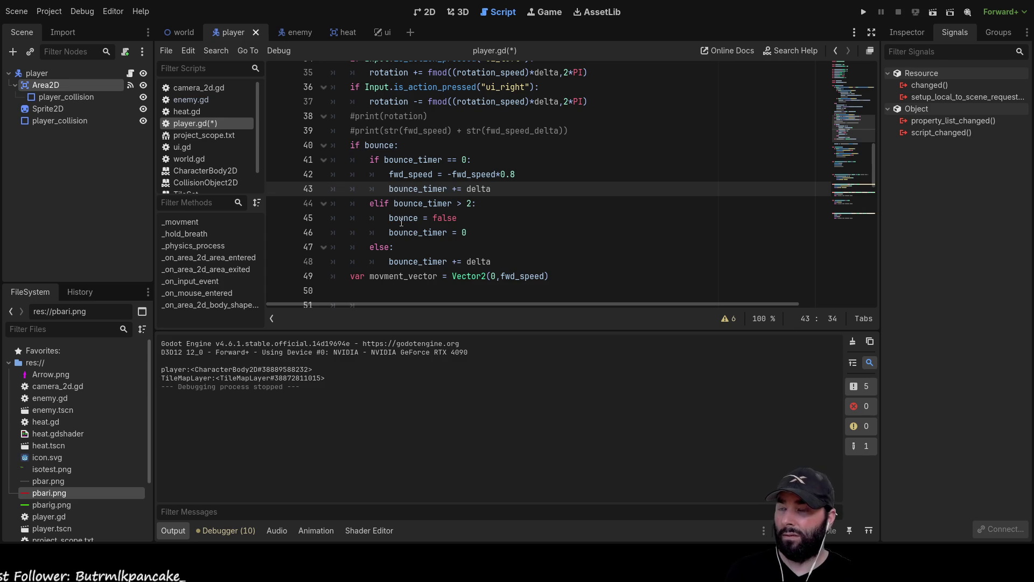
pyautogui.click(863, 12)
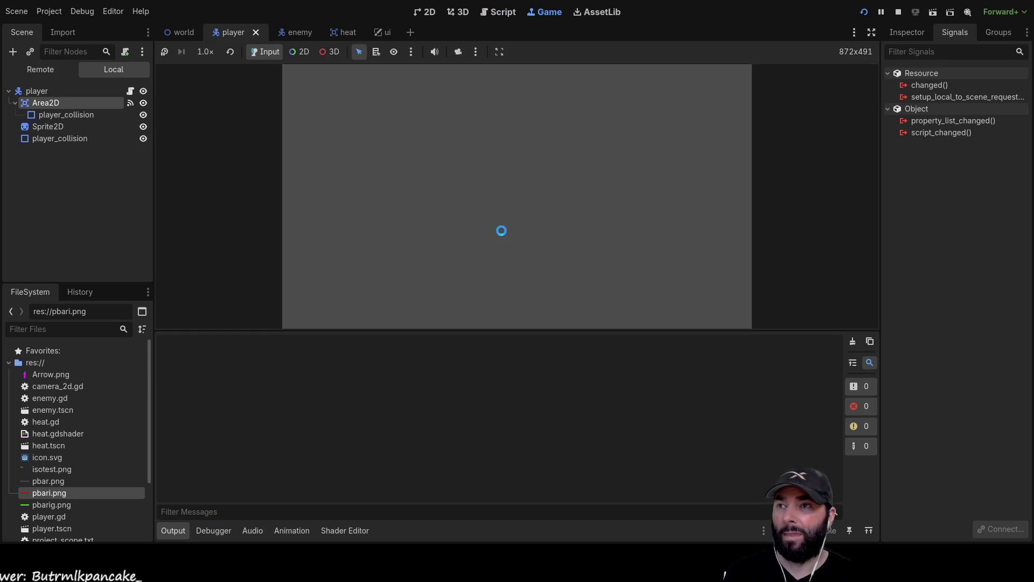
# Step: Steer the player up, left, right and down around the map, then stop the game
pyautogui.press('Up')
pyautogui.press('Left')
pyautogui.press('Up')
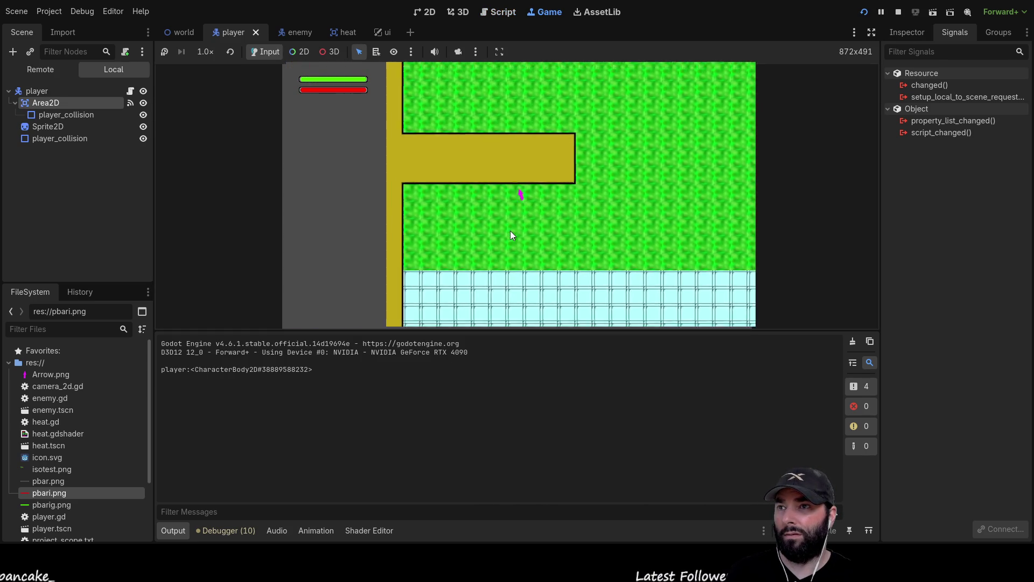
pyautogui.press('Right')
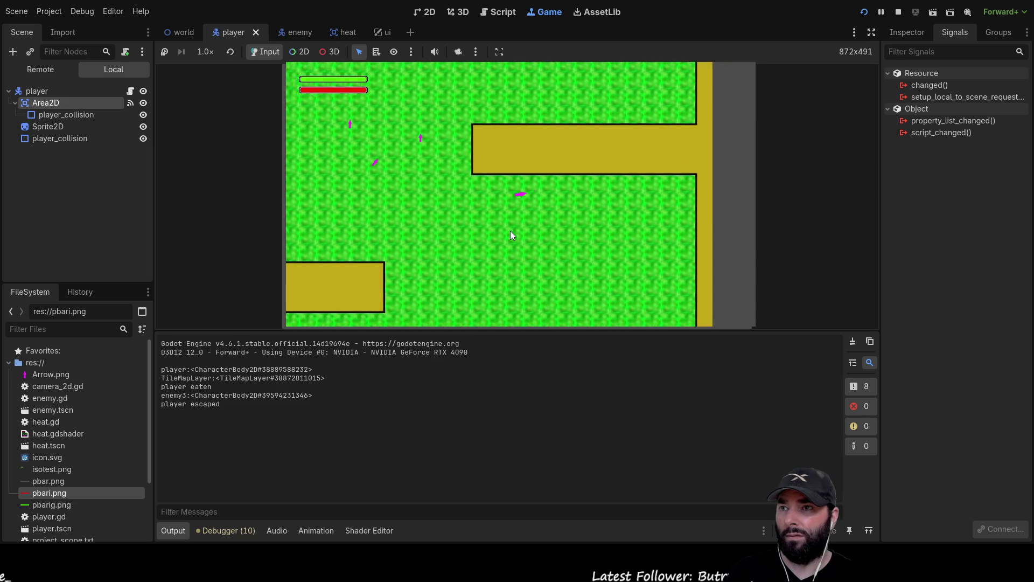
pyautogui.press('Up')
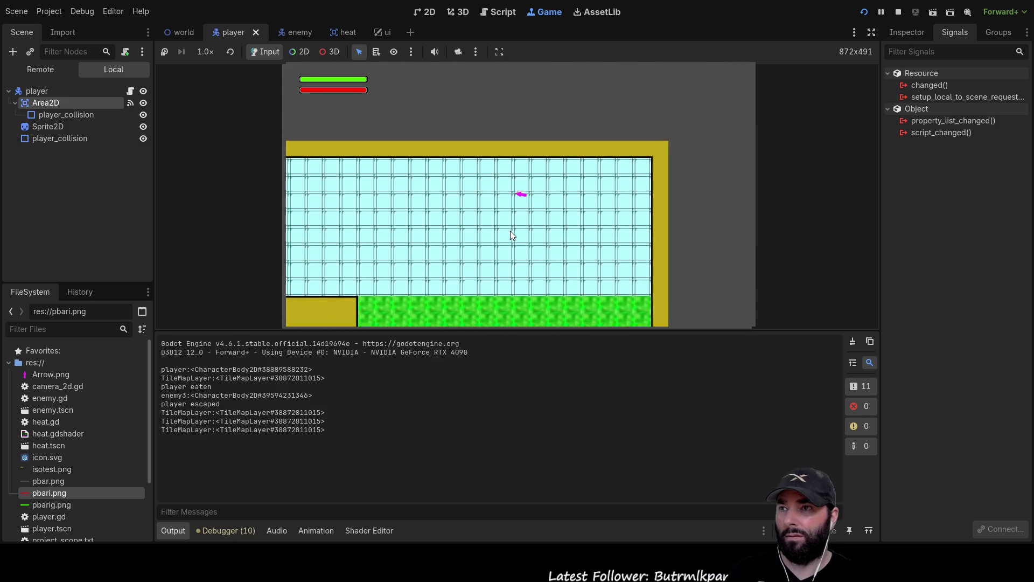
pyautogui.press('Up')
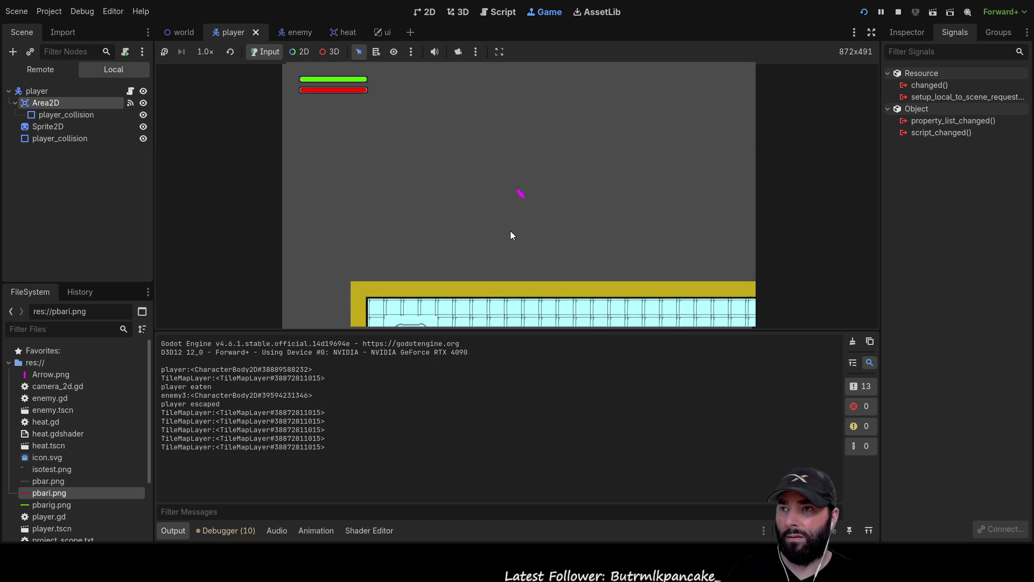
pyautogui.press('Down')
pyautogui.press('Left')
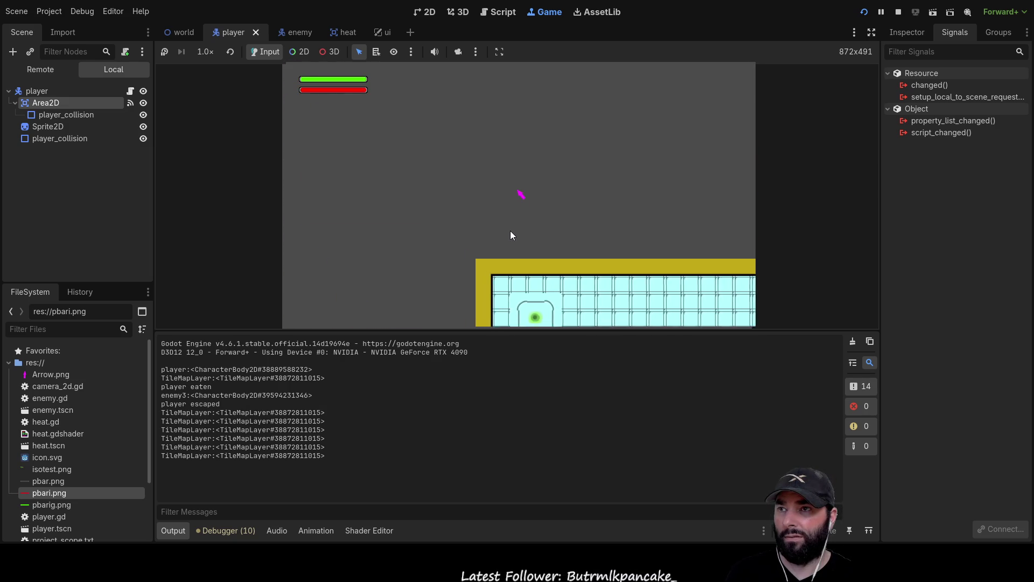
pyautogui.press('Down')
pyautogui.press('Right')
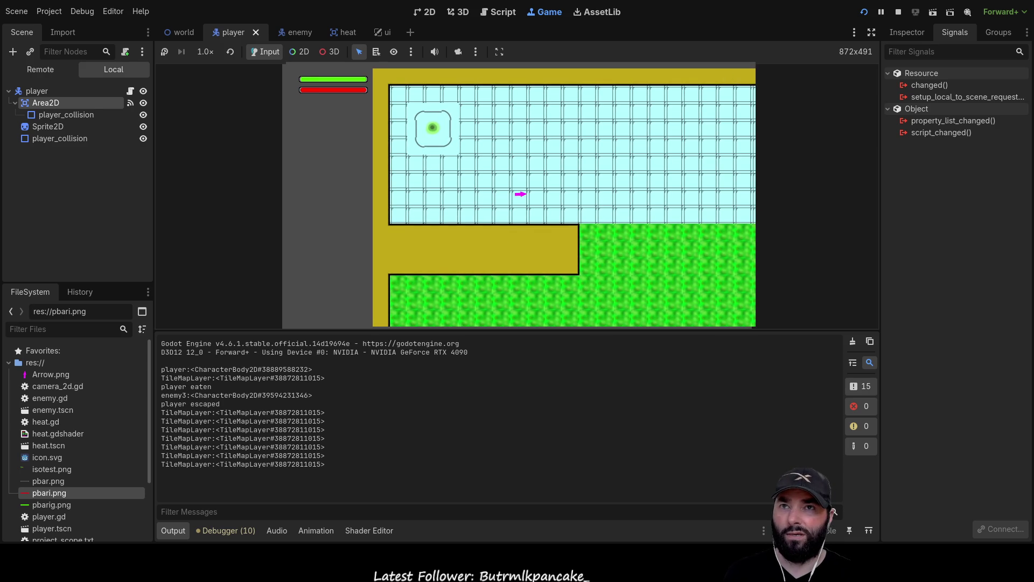
pyautogui.click(898, 12)
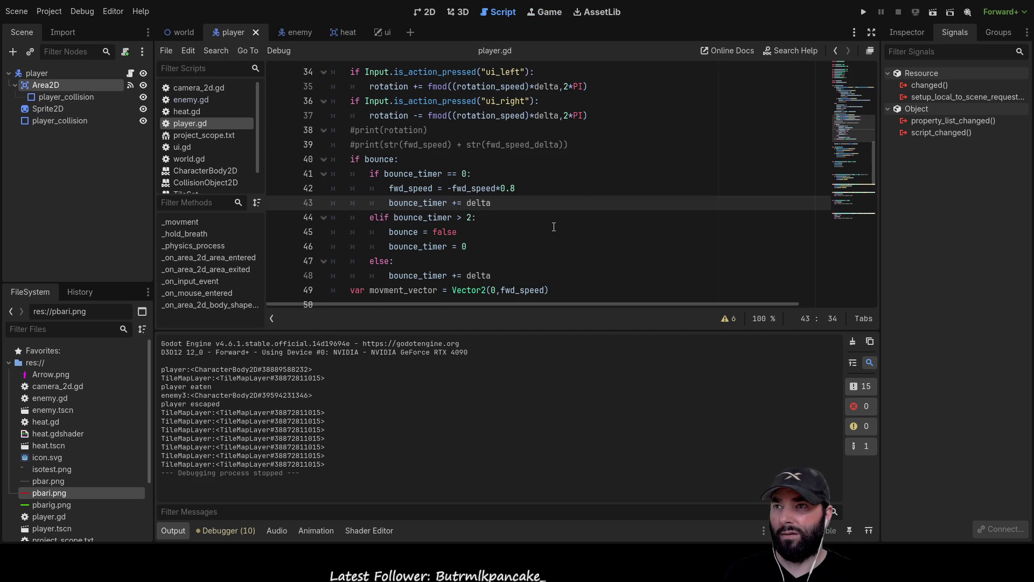
# Step: Append 'and not bounce' to line 17's movement condition and launch the game
pyautogui.scroll(1, 555, 225)
pyautogui.scroll(5, 554, 226)
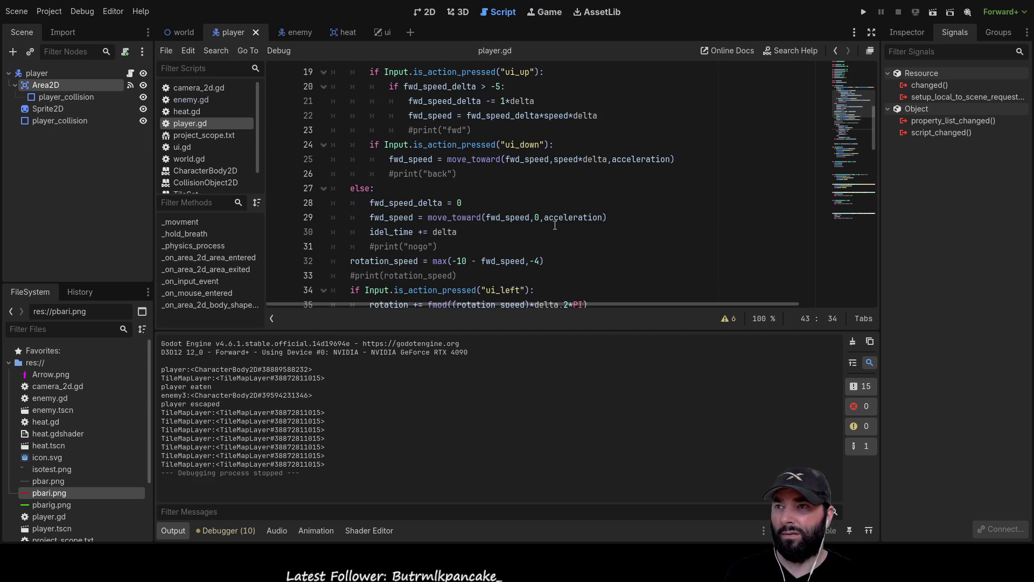
pyautogui.scroll(-15, 554, 225)
pyautogui.scroll(20, 555, 214)
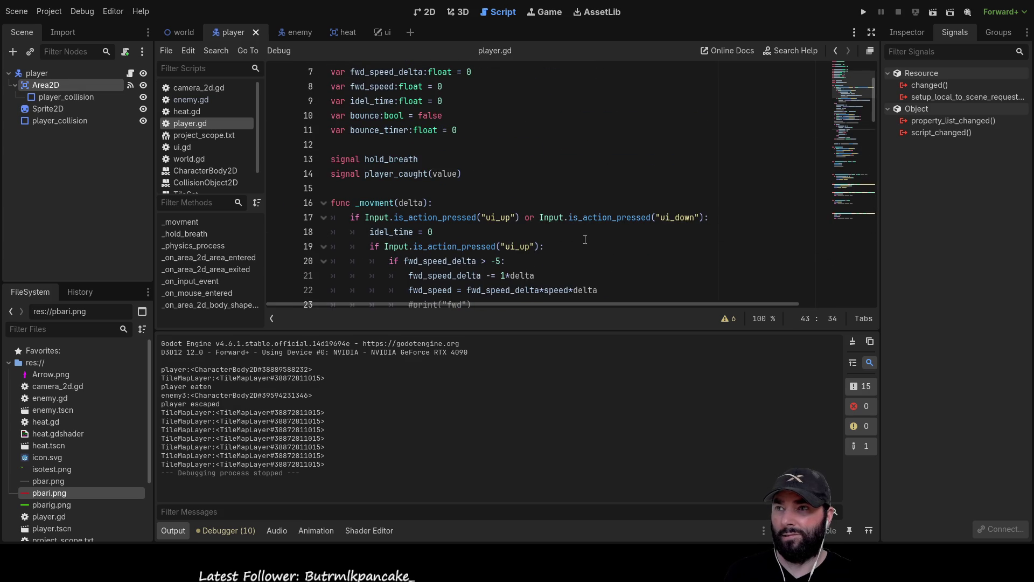
pyautogui.click(705, 217)
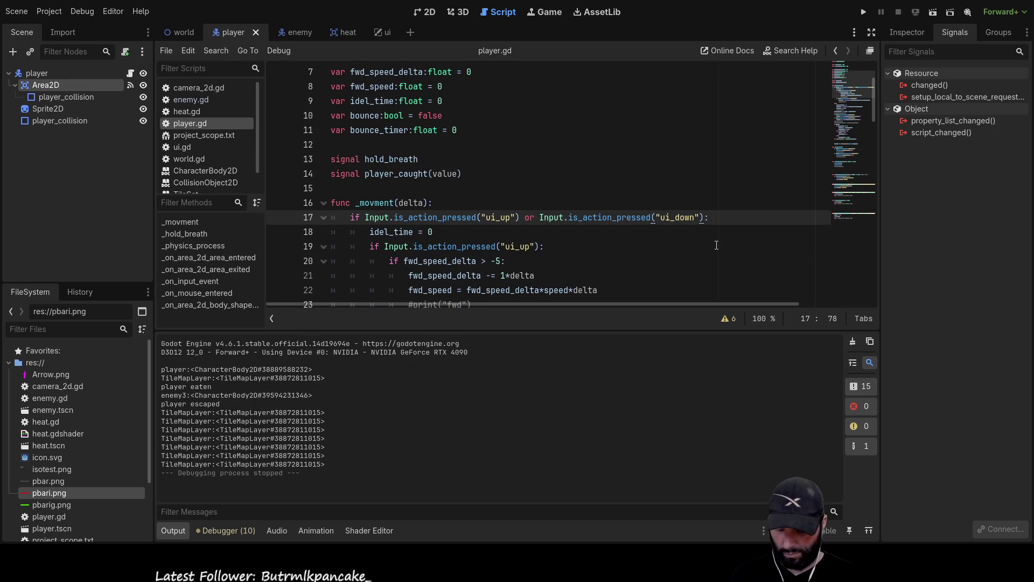
pyautogui.write('and')
pyautogui.press('Left')
pyautogui.press('Right')
pyautogui.press('Right')
pyautogui.press('Right')
pyautogui.write('n')
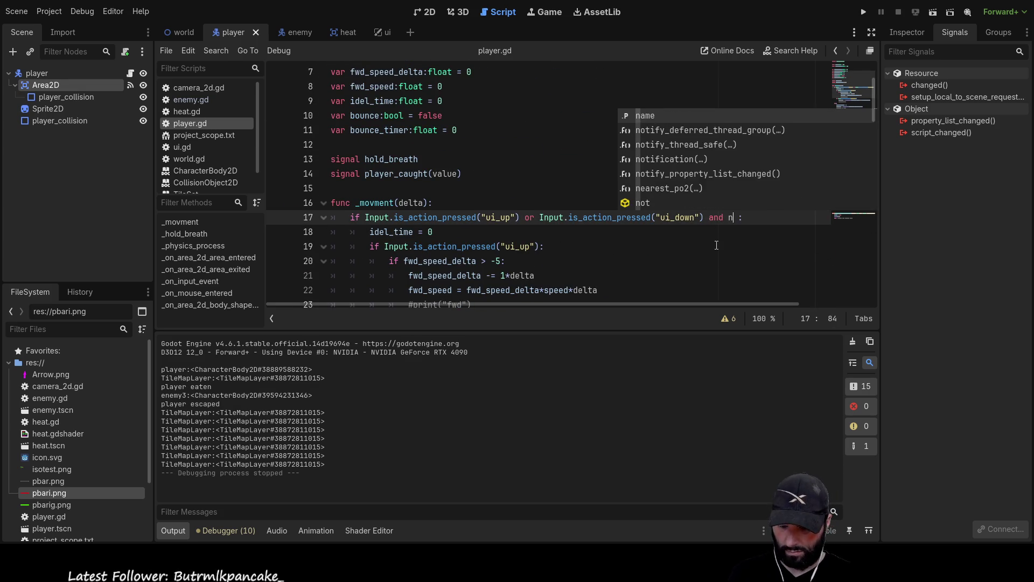
pyautogui.write('ot')
pyautogui.doubleClick(662, 130)
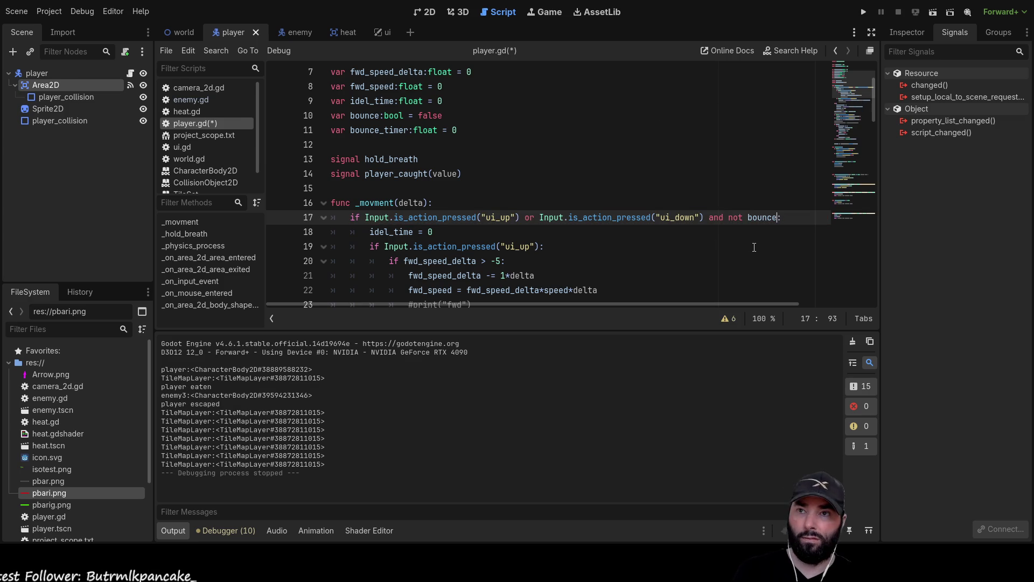
pyautogui.click(862, 10)
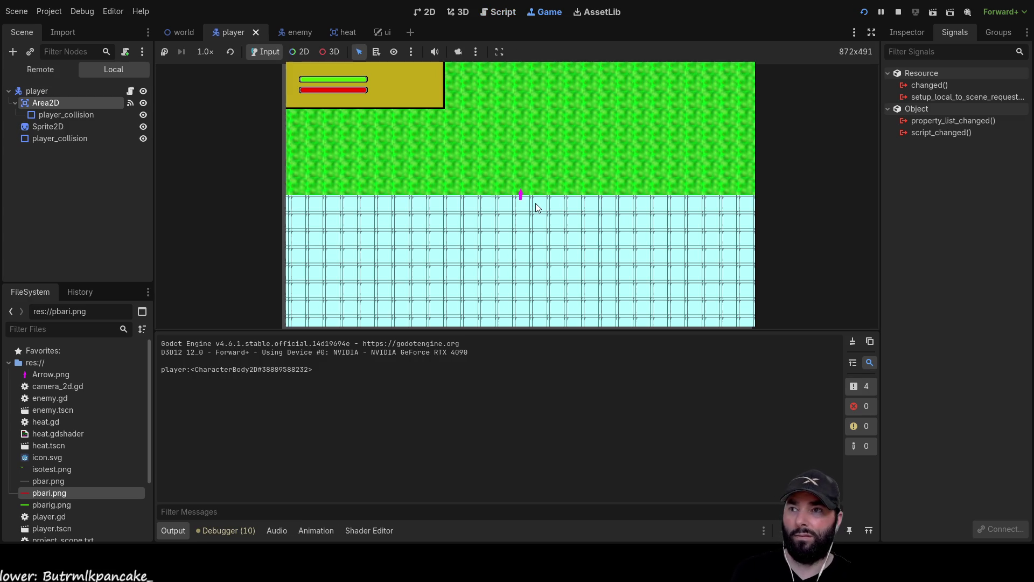
pyautogui.press('Left')
pyautogui.press('Down')
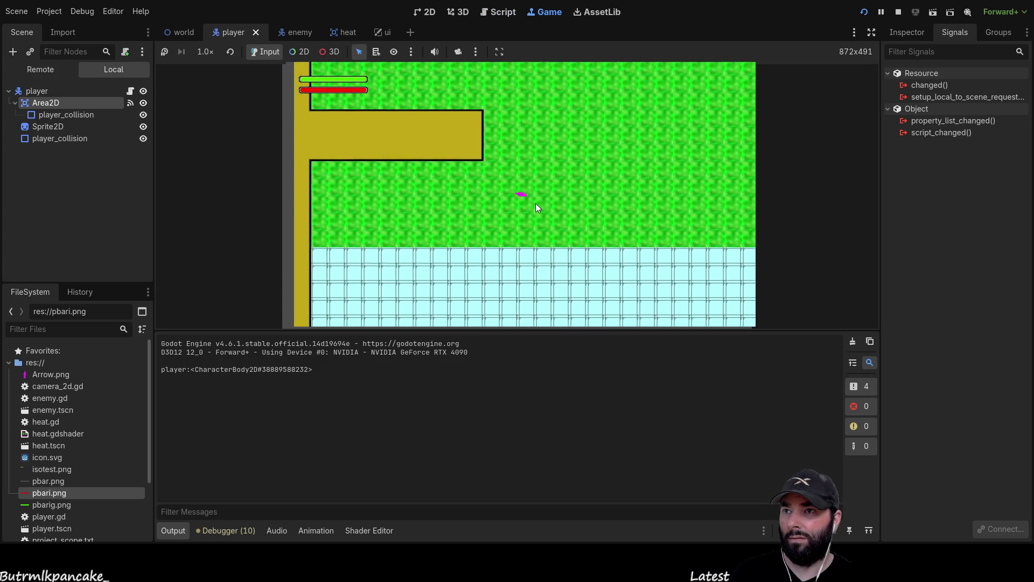
pyautogui.press('Down')
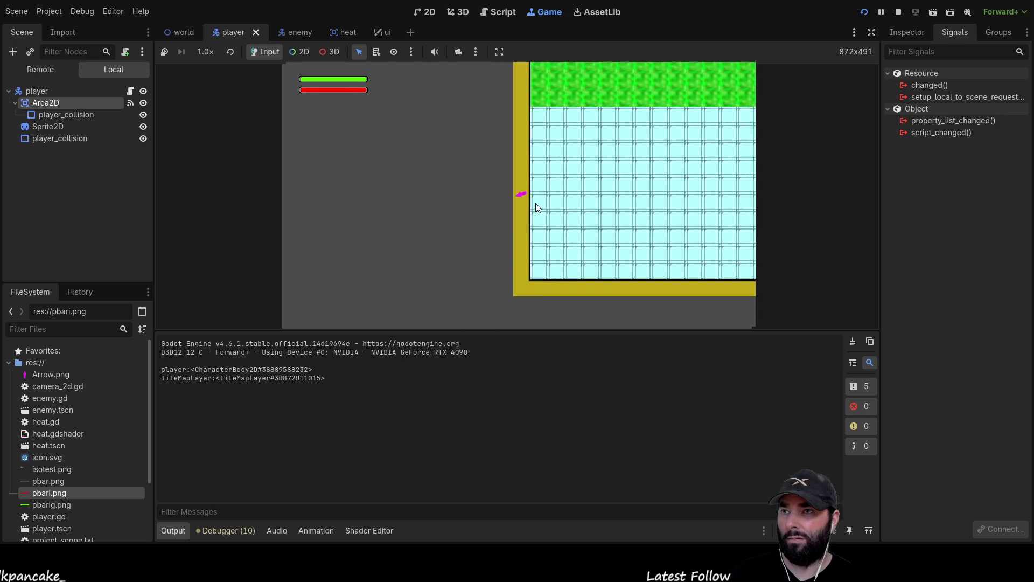
pyautogui.press('Up')
pyautogui.press('Right')
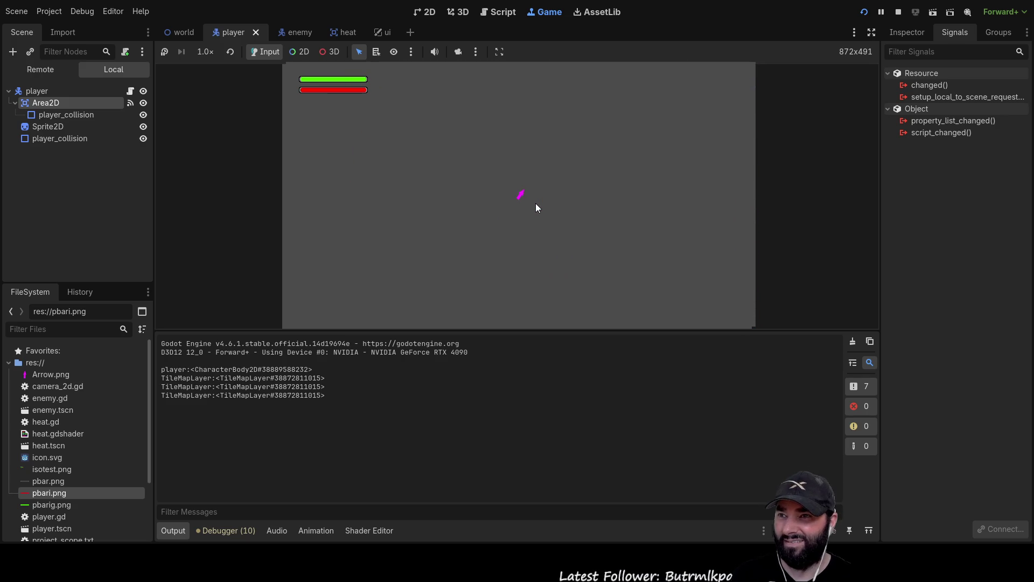
pyautogui.press('Up')
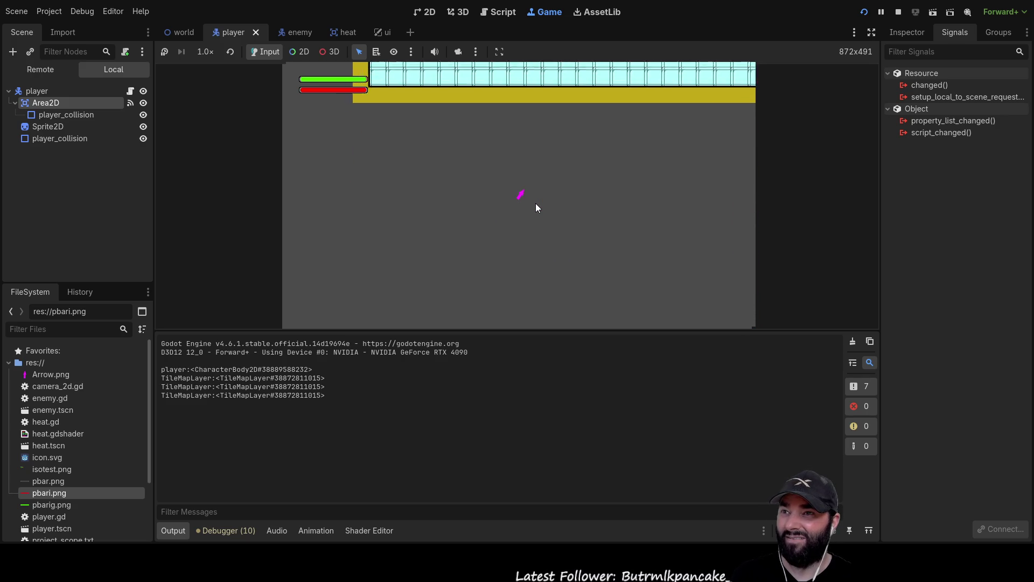
pyautogui.press('Up')
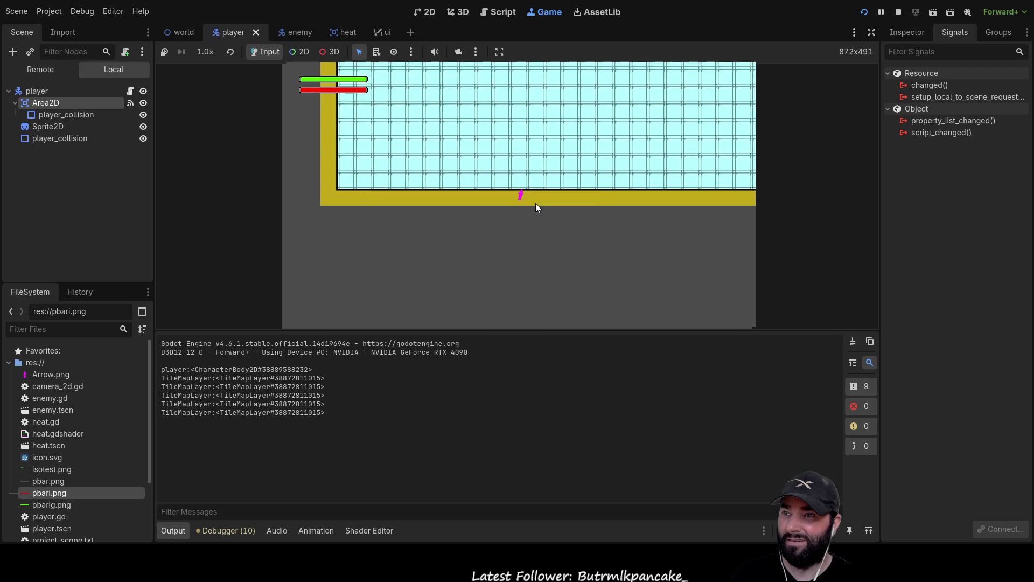
pyautogui.press('Right')
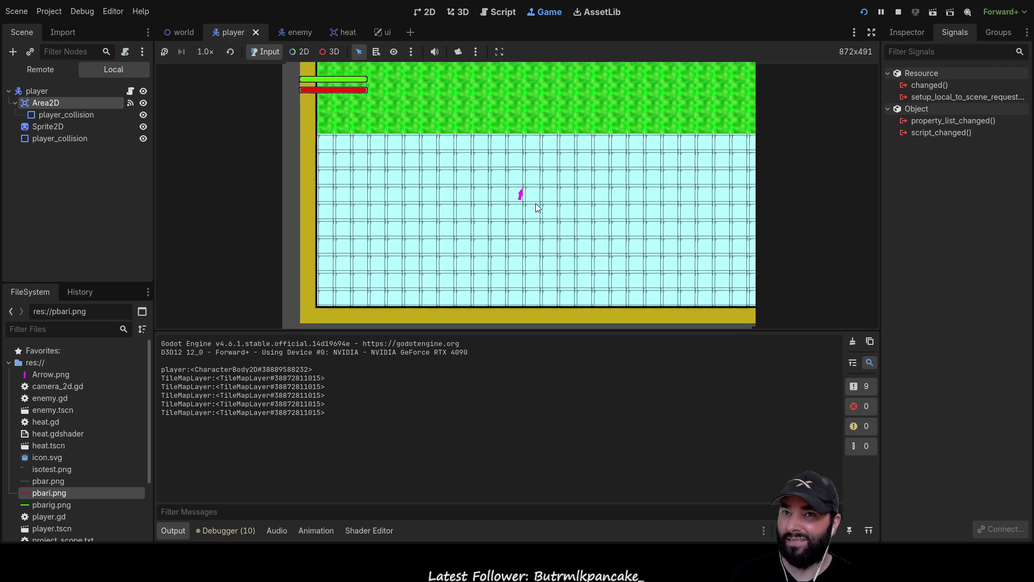
pyautogui.press('Up')
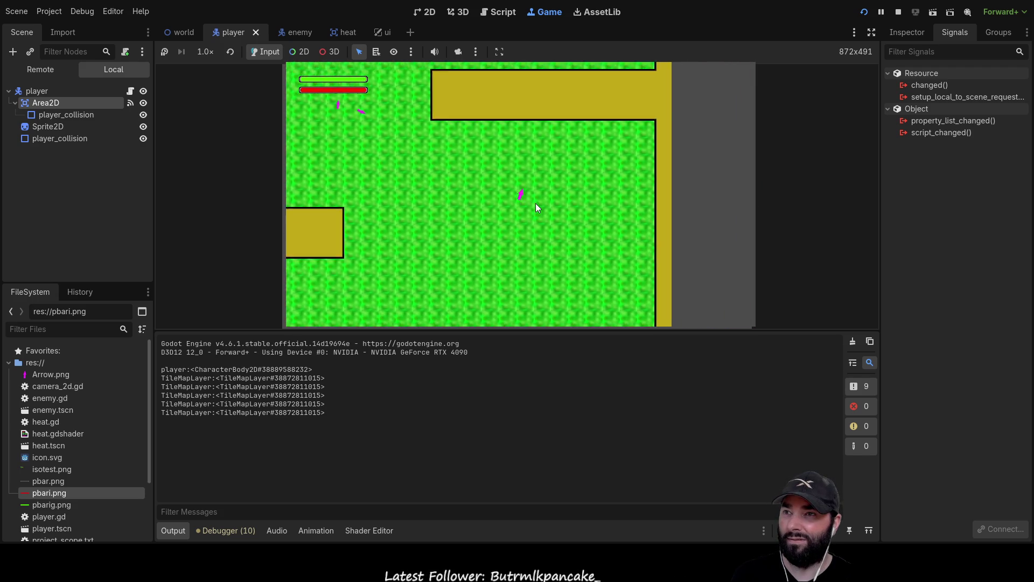
pyautogui.press('Left')
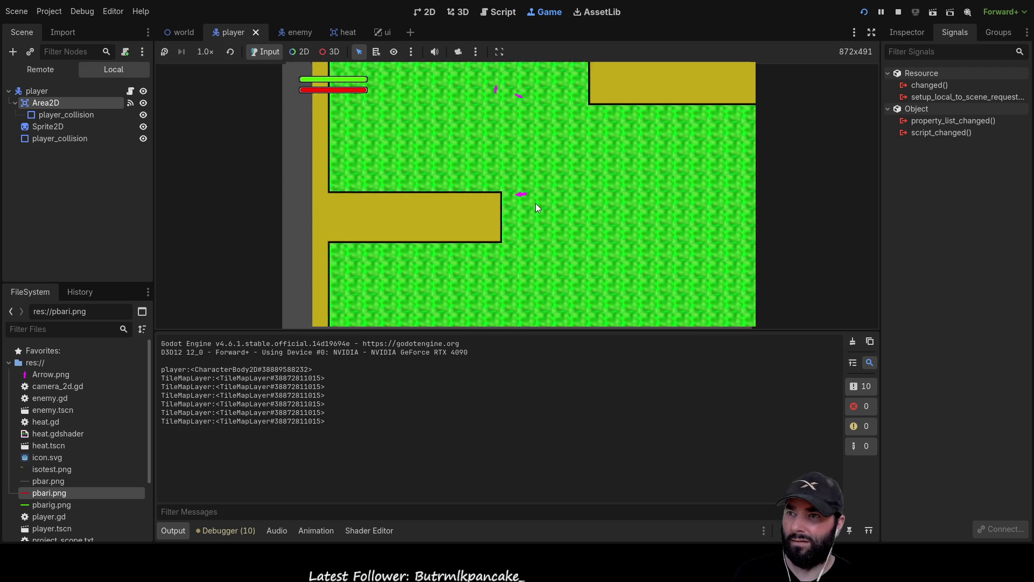
pyautogui.press('Down')
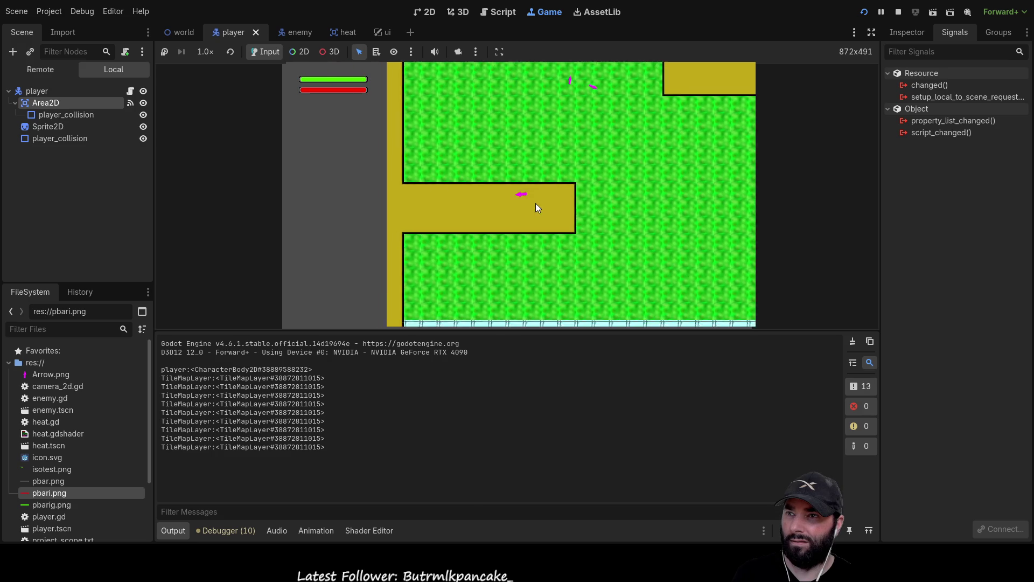
pyautogui.press('Up')
pyautogui.press('Up')
pyautogui.press('Left')
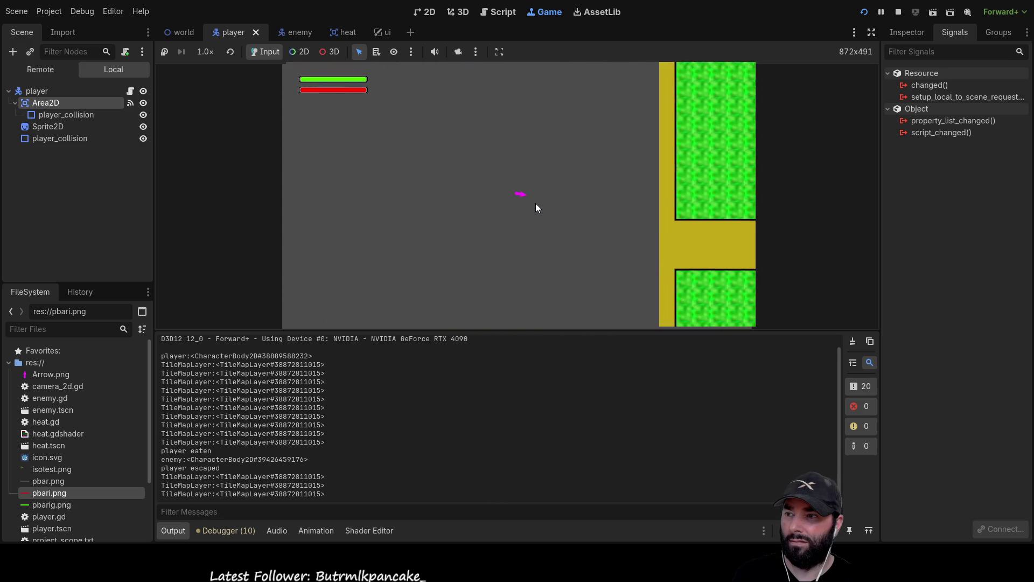
pyautogui.press('Right')
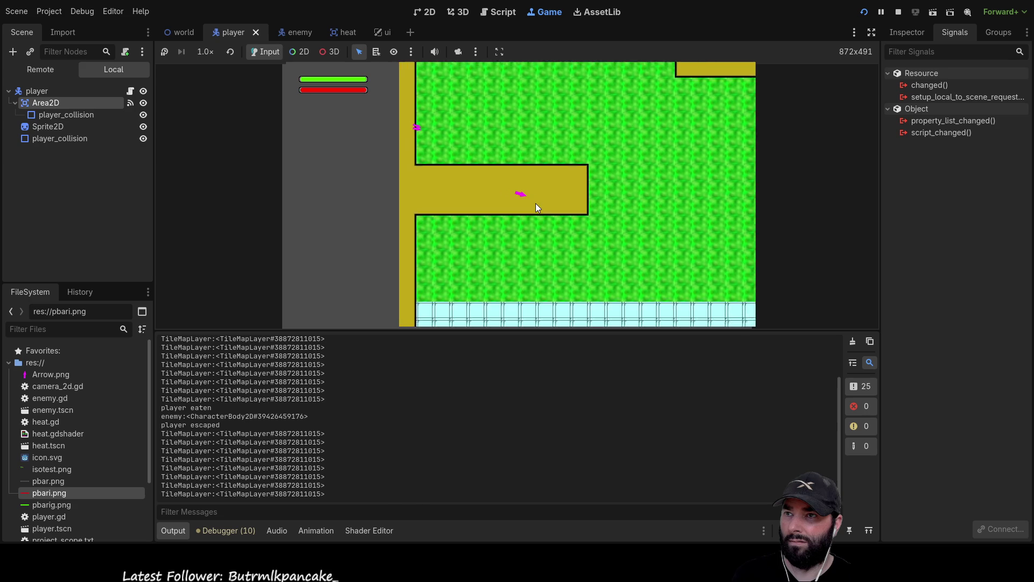
pyautogui.press('Up')
pyautogui.press('Down')
pyautogui.press('Left')
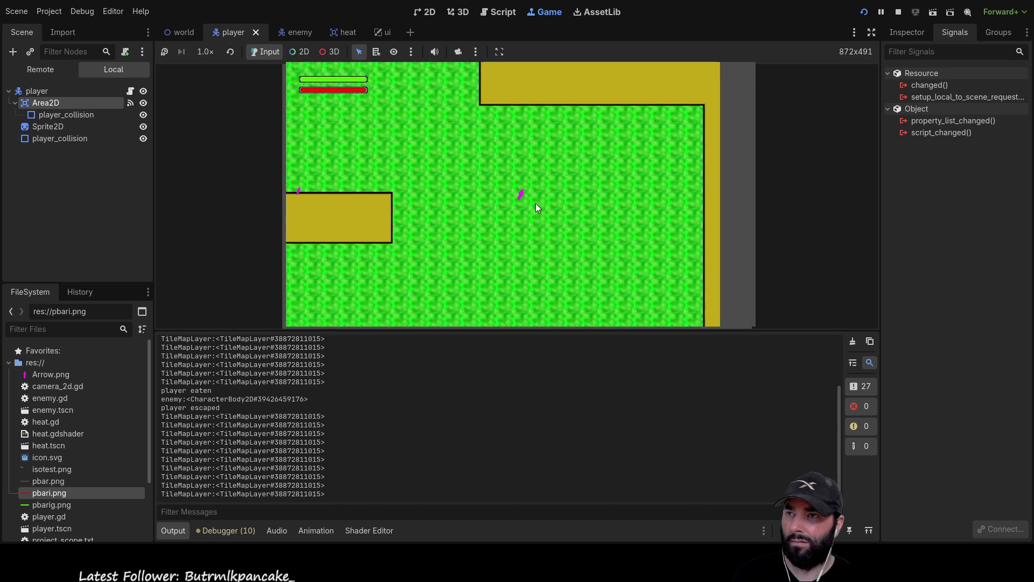
pyautogui.press('Right')
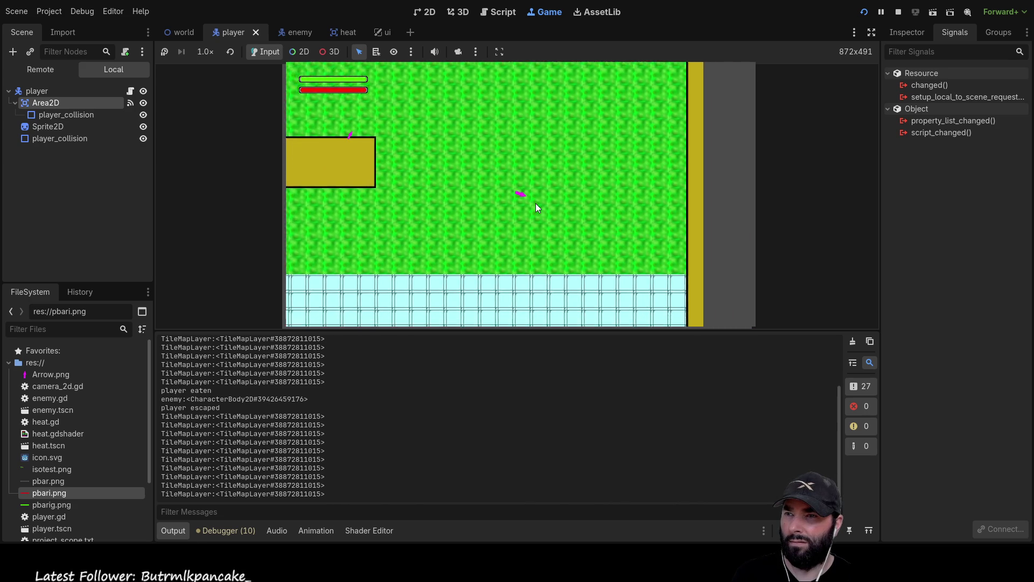
pyautogui.press('Down')
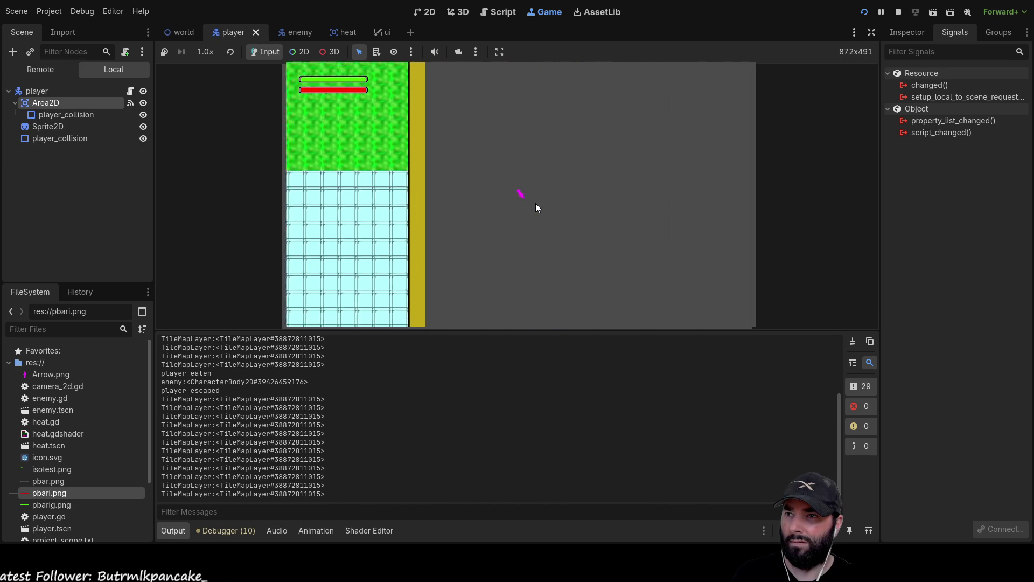
pyautogui.press('Left')
pyautogui.press('Left')
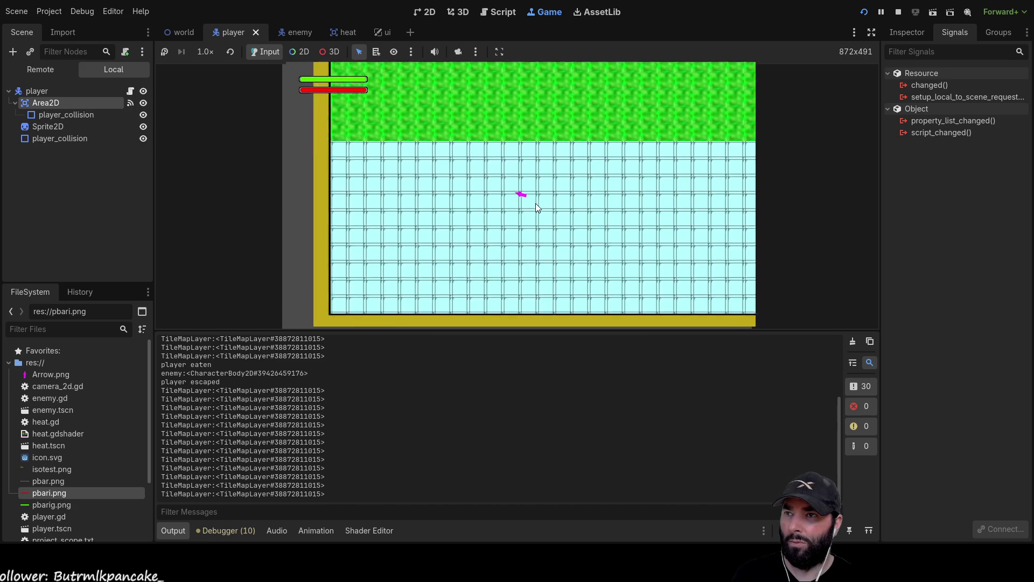
pyautogui.press('Up')
pyautogui.press('Down')
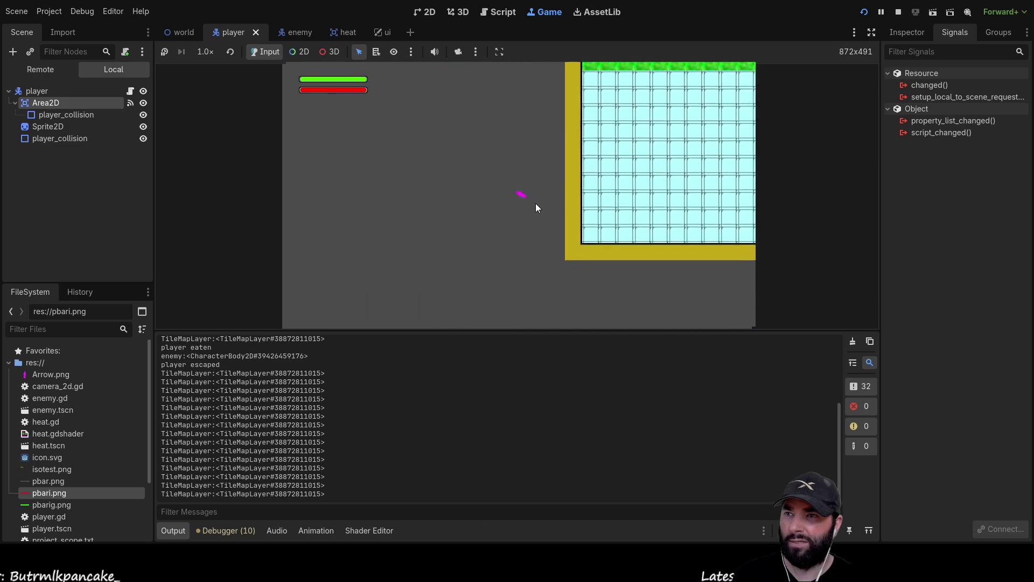
pyautogui.press('Right')
pyautogui.press('Up')
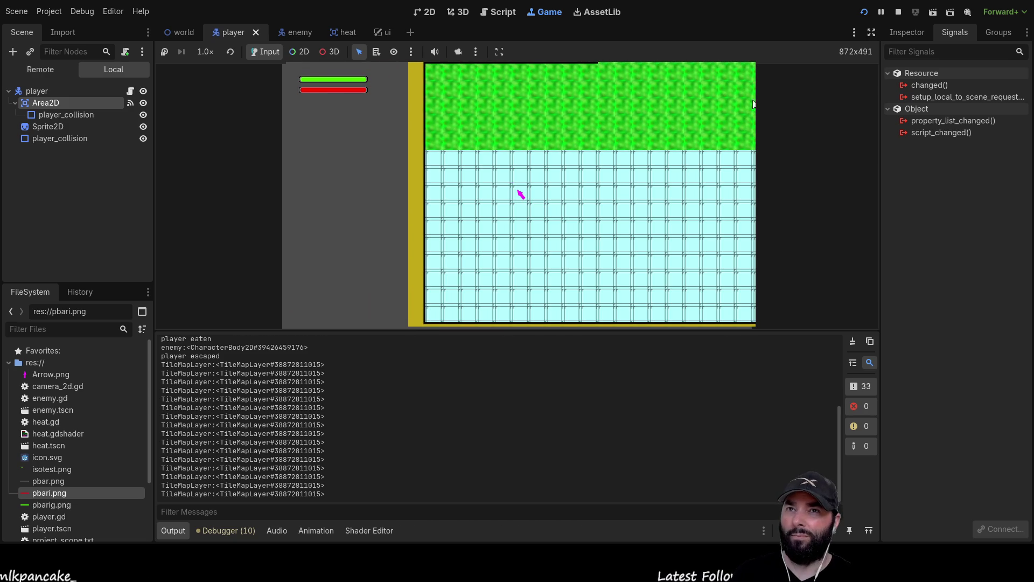
pyautogui.click(898, 12)
# Step: Scroll through player.gd to locate the bounce_timer threshold check on line 44
pyautogui.scroll(-20, 601, 202)
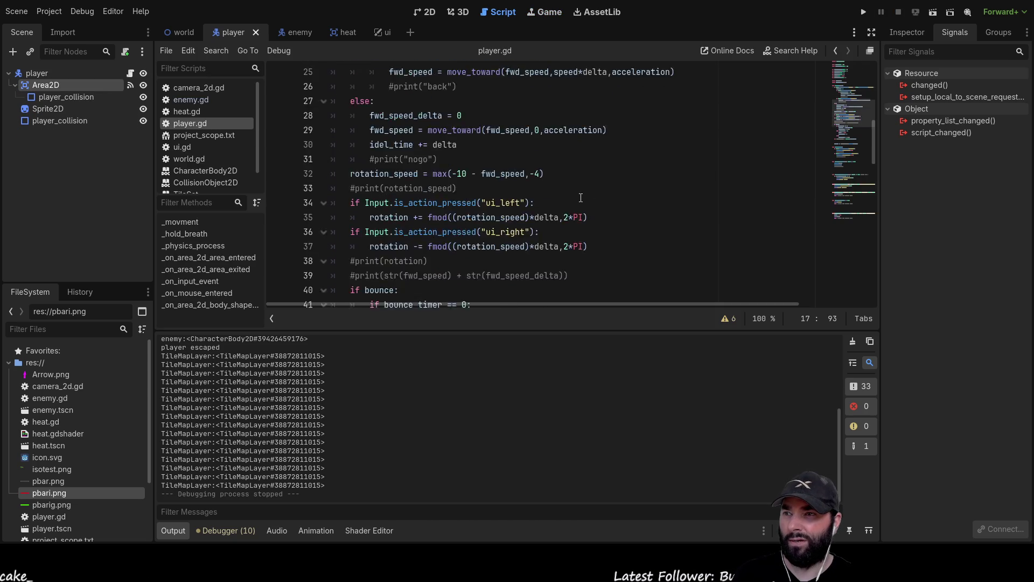
pyautogui.scroll(5, 572, 200)
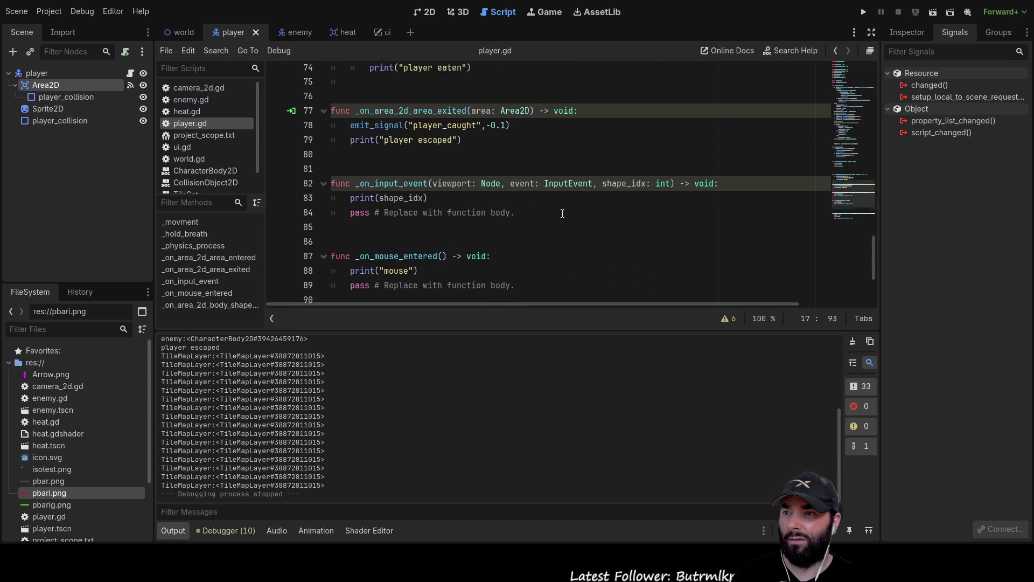
pyautogui.scroll(-8, 560, 213)
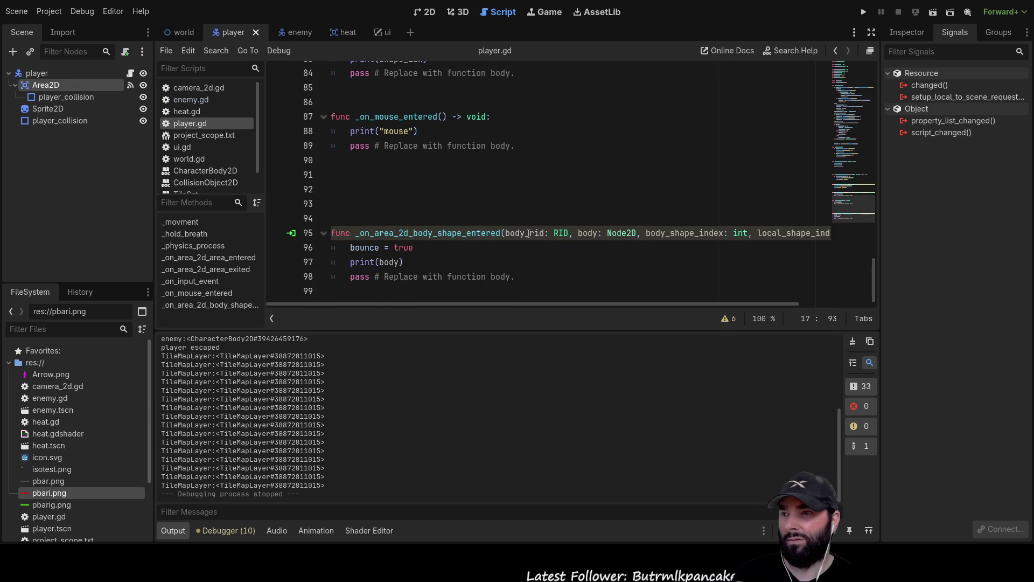
pyautogui.scroll(18, 520, 262)
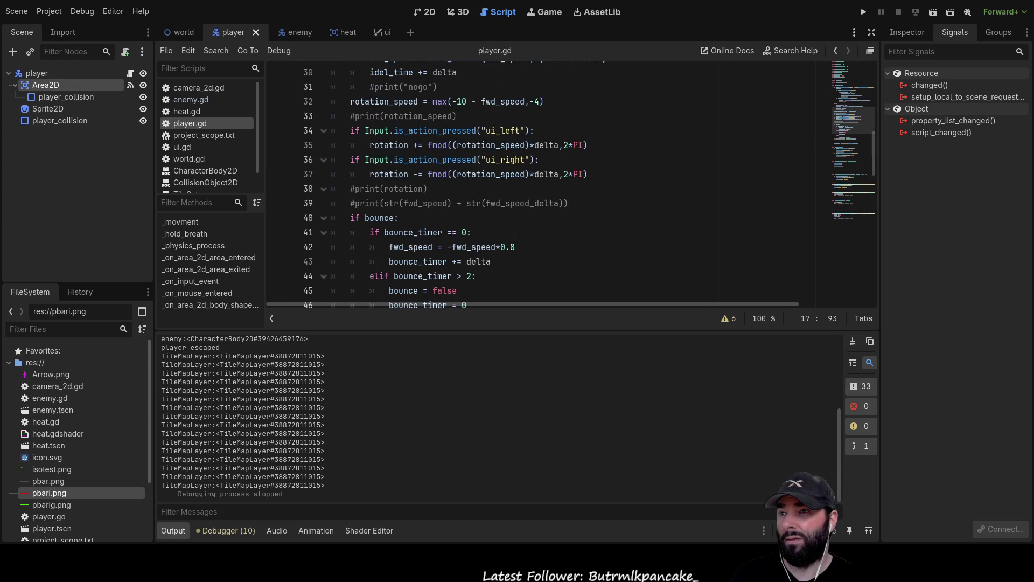
pyautogui.scroll(2, 515, 237)
pyautogui.scroll(-16, 511, 231)
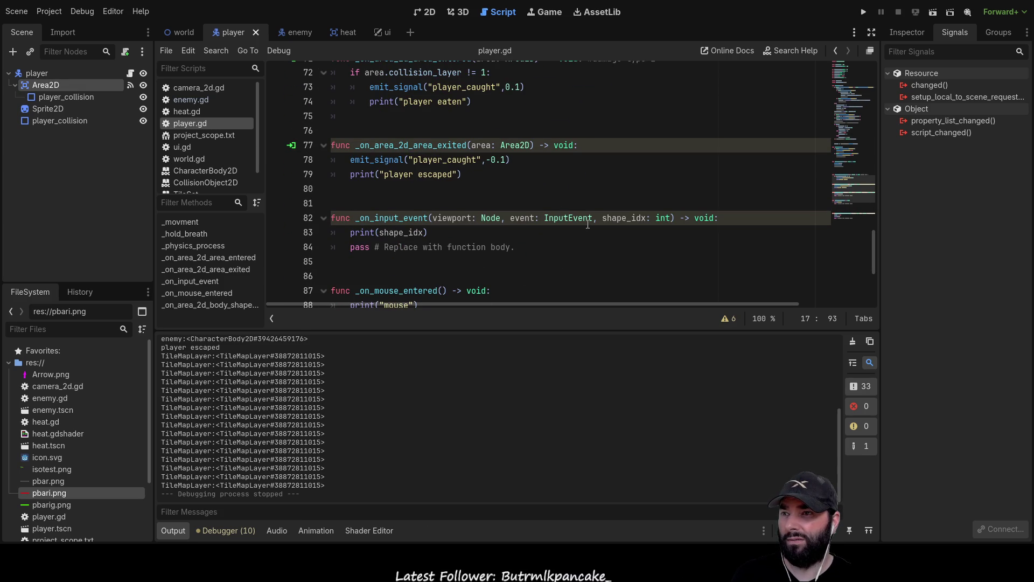
pyautogui.scroll(-2, 587, 225)
pyautogui.scroll(4, 558, 207)
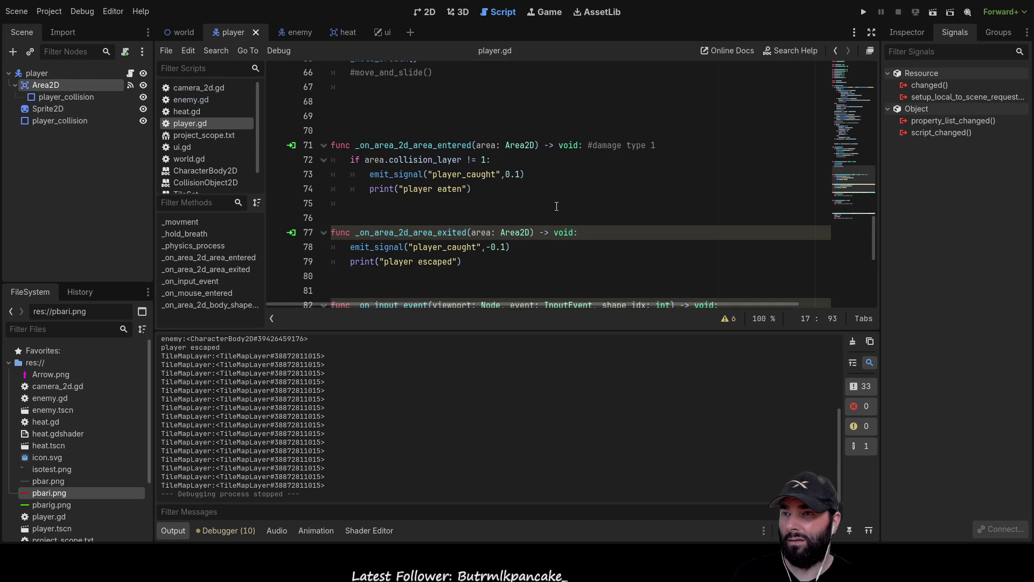
pyautogui.scroll(11, 545, 199)
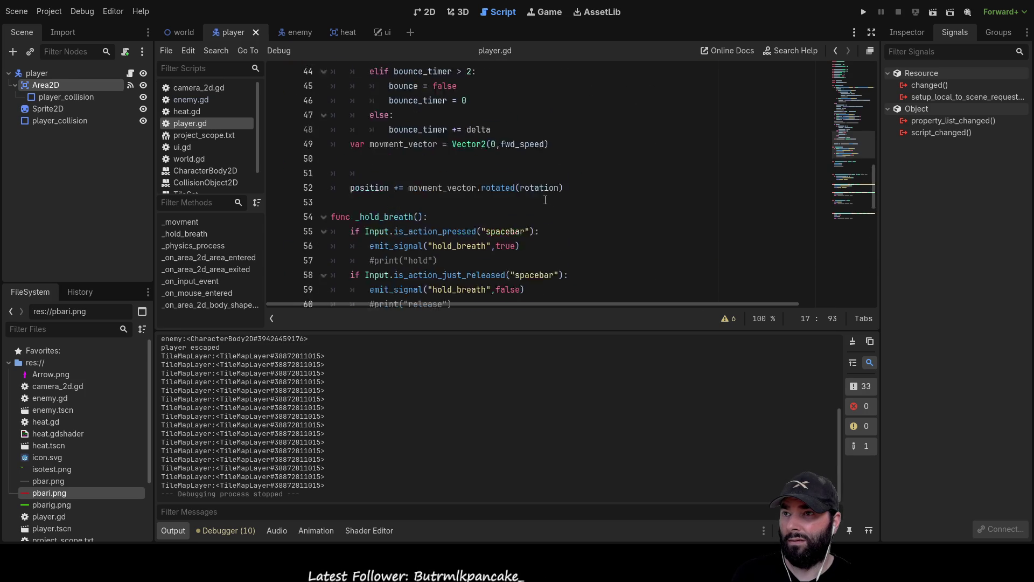
pyautogui.scroll(4, 545, 200)
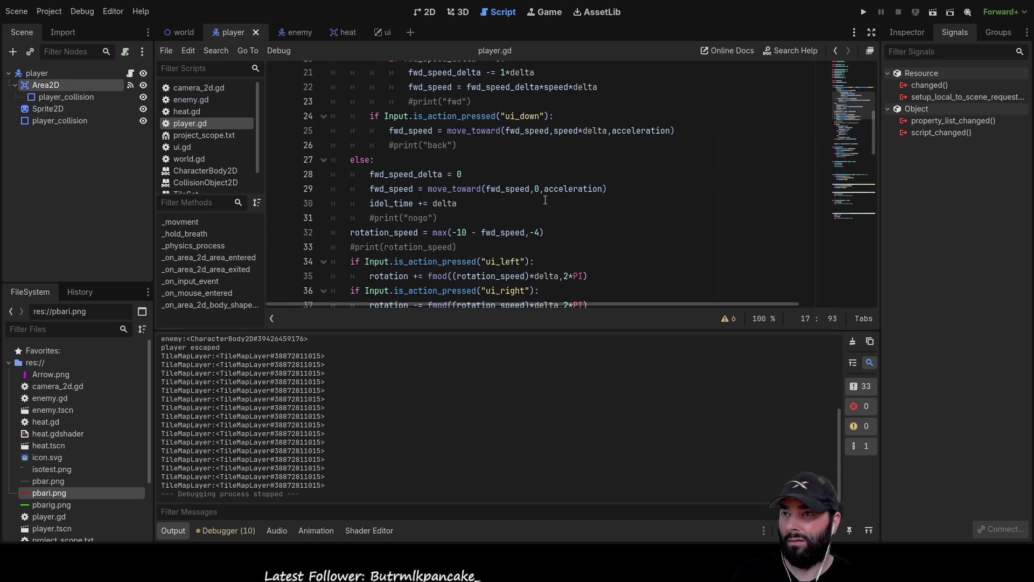
pyautogui.scroll(-12, 545, 200)
pyautogui.scroll(-9, 549, 200)
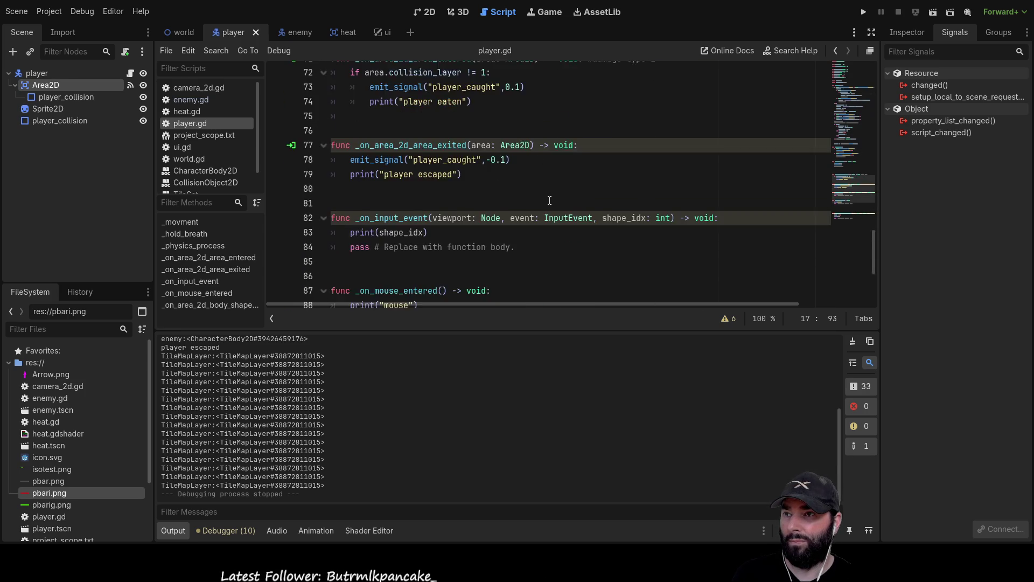
pyautogui.click(388, 247)
pyautogui.scroll(10, 388, 247)
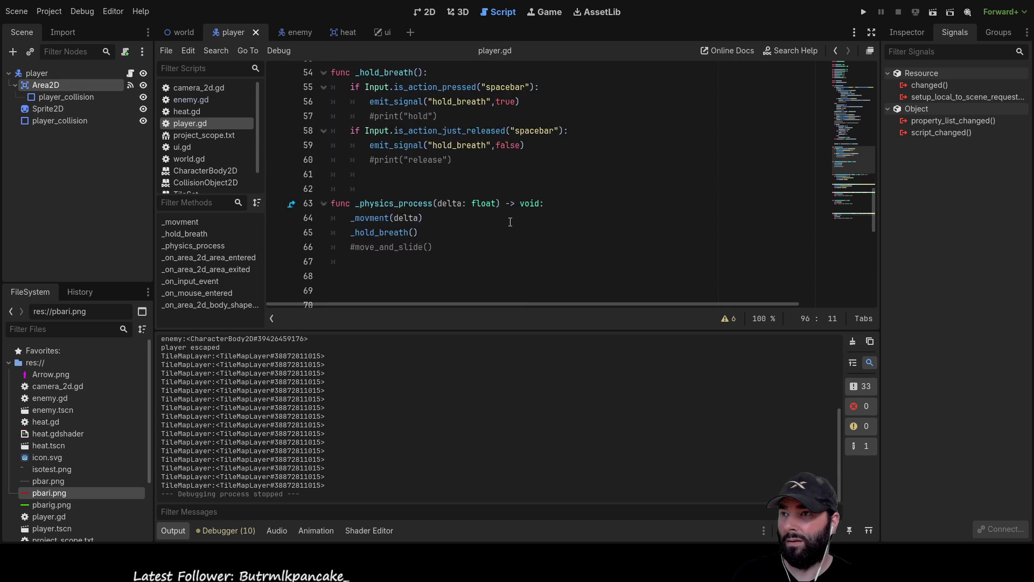
pyautogui.scroll(6, 510, 222)
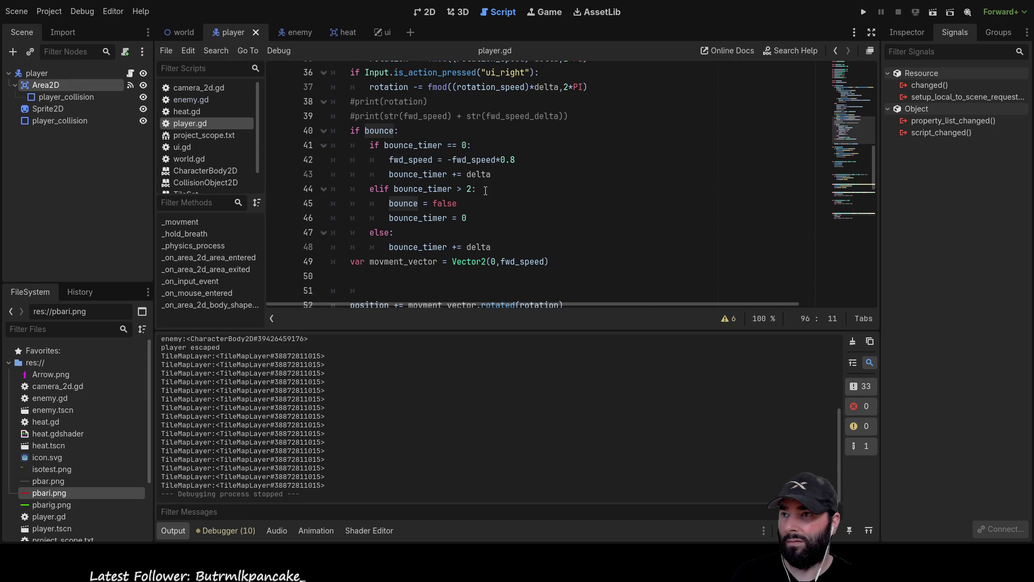
# Step: Change the check to 'elif bounce_timer > 0.25:' and run the project
pyautogui.click(487, 192)
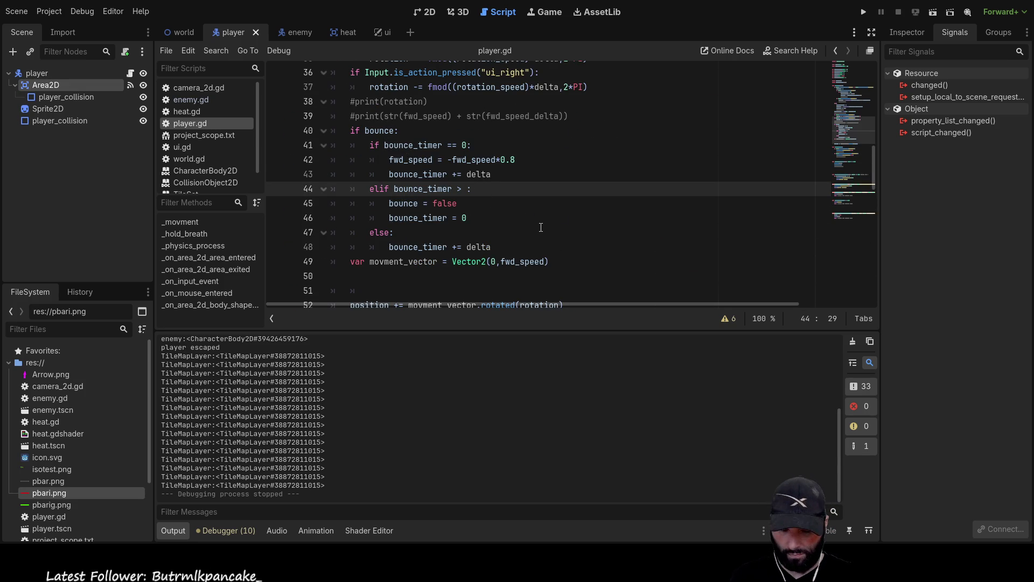
pyautogui.write('0.25')
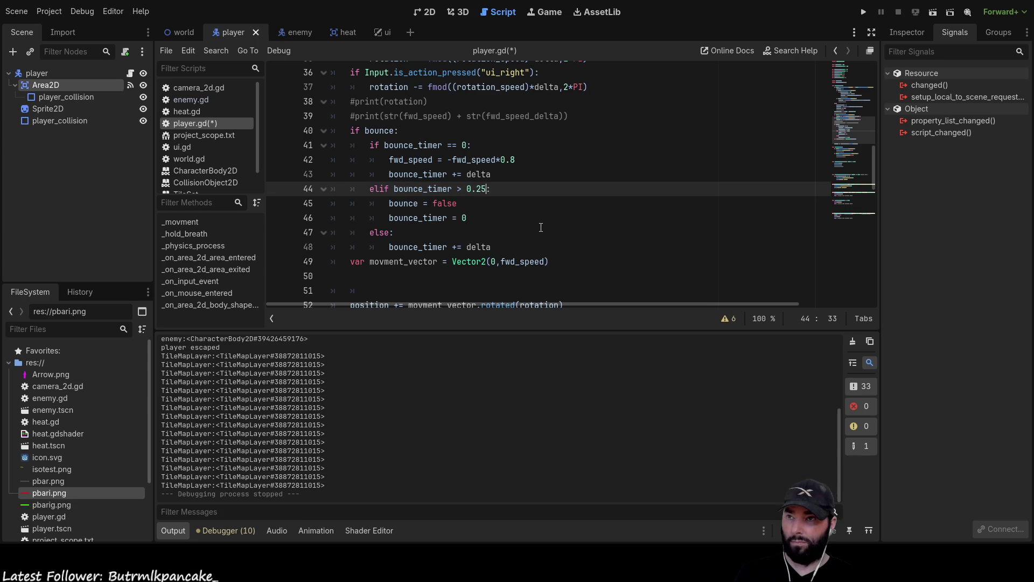
pyautogui.click(541, 228)
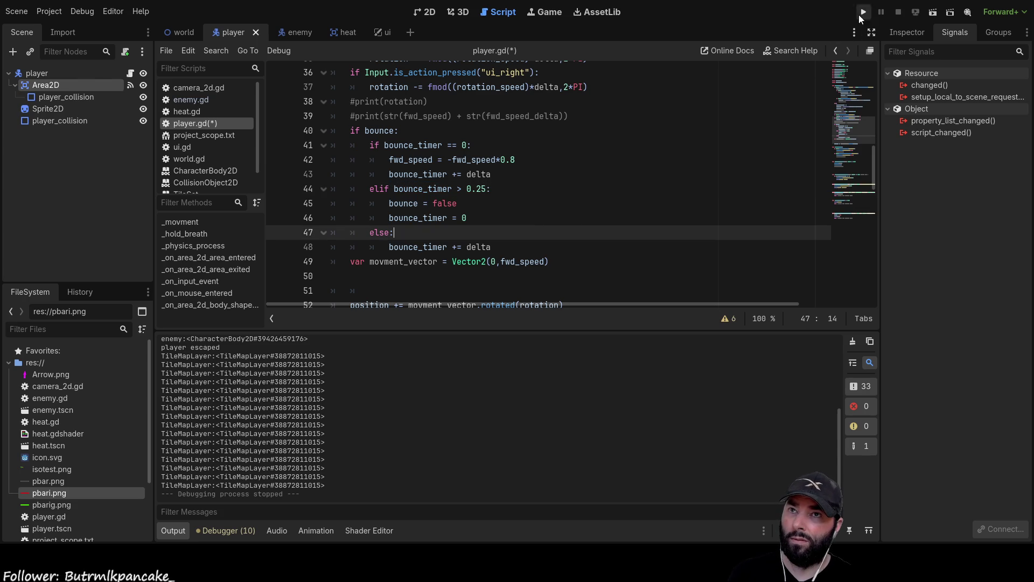
pyautogui.click(862, 13)
# Step: Steer the player around the cyan room and ram it into the yellow ledge to test bouncing
pyautogui.press('Up')
pyautogui.press('Left')
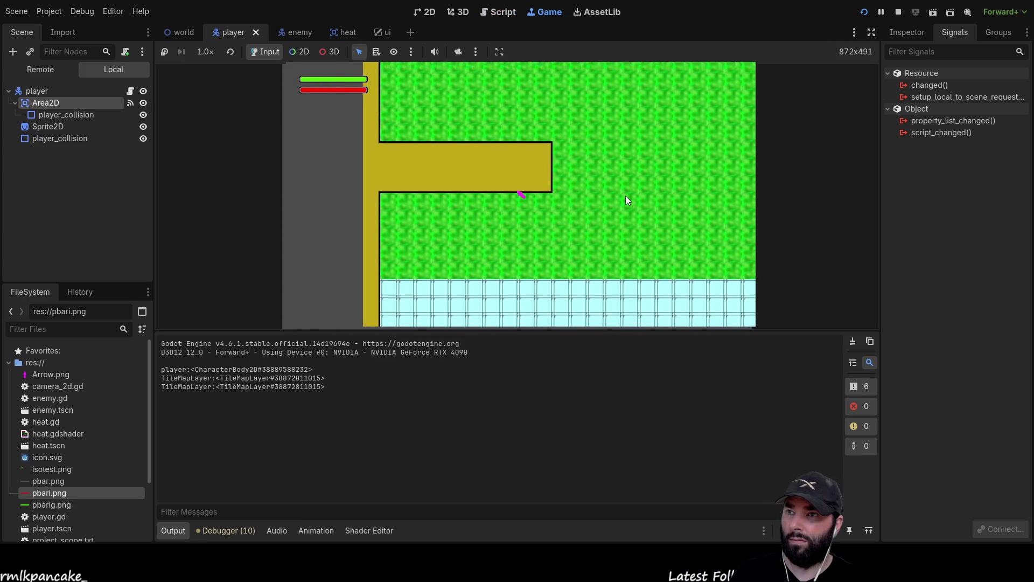
pyautogui.press('Down')
pyautogui.press('Right')
pyautogui.press('Up')
pyautogui.press('Right')
pyautogui.press('Down')
pyautogui.press('Right')
pyautogui.press('Up')
pyautogui.press('Left')
pyautogui.press('Down')
pyautogui.press('Right')
pyautogui.press('Up')
pyautogui.press('Right')
pyautogui.press('Left')
pyautogui.press('Up')
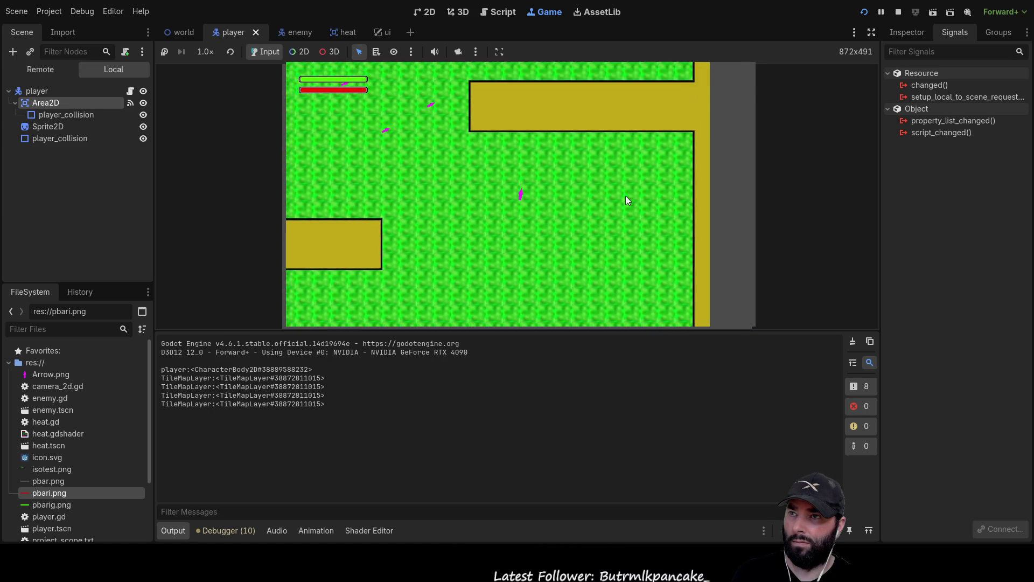
pyautogui.press('Up')
pyautogui.press('Down')
pyautogui.press('Left')
pyautogui.press('Right')
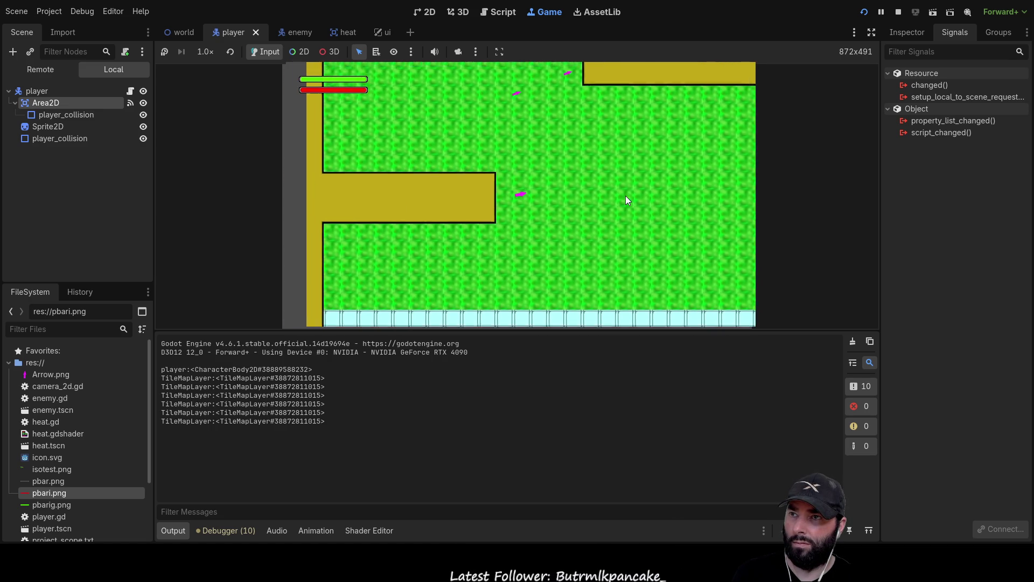
pyautogui.press('Down')
pyautogui.press('Left')
pyautogui.press('Up')
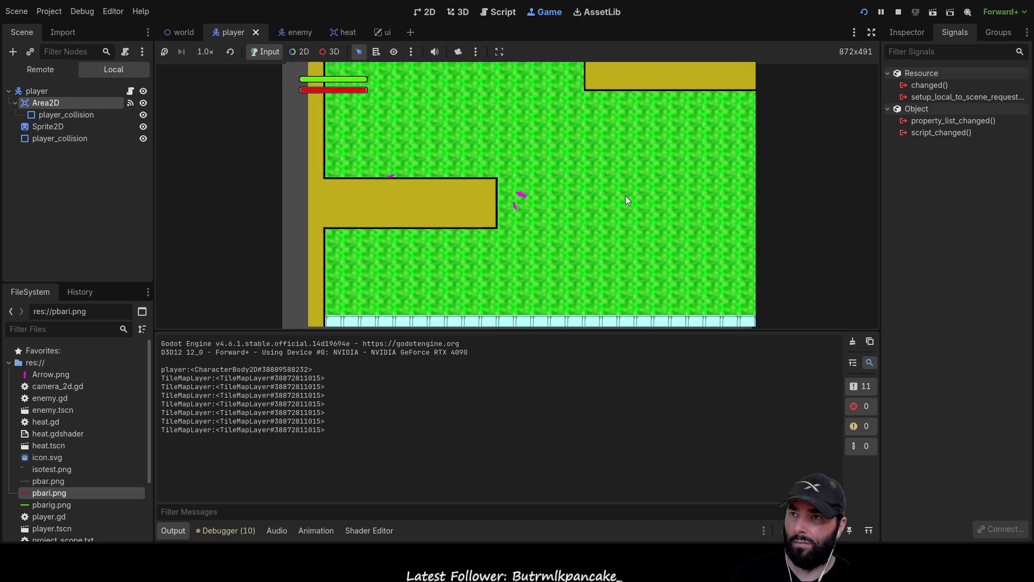
pyautogui.press('Right')
pyautogui.press('Up')
pyautogui.press('Left')
pyautogui.press('Right')
pyautogui.press('Down')
pyautogui.press('Left')
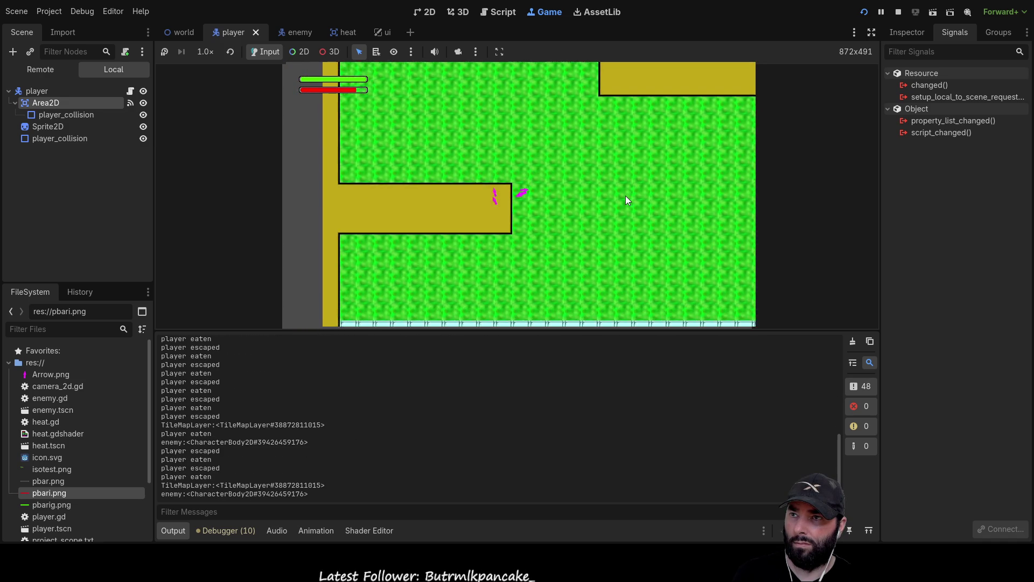
pyautogui.press('Right')
pyautogui.press('Up')
pyautogui.press('Up')
pyautogui.press('Left')
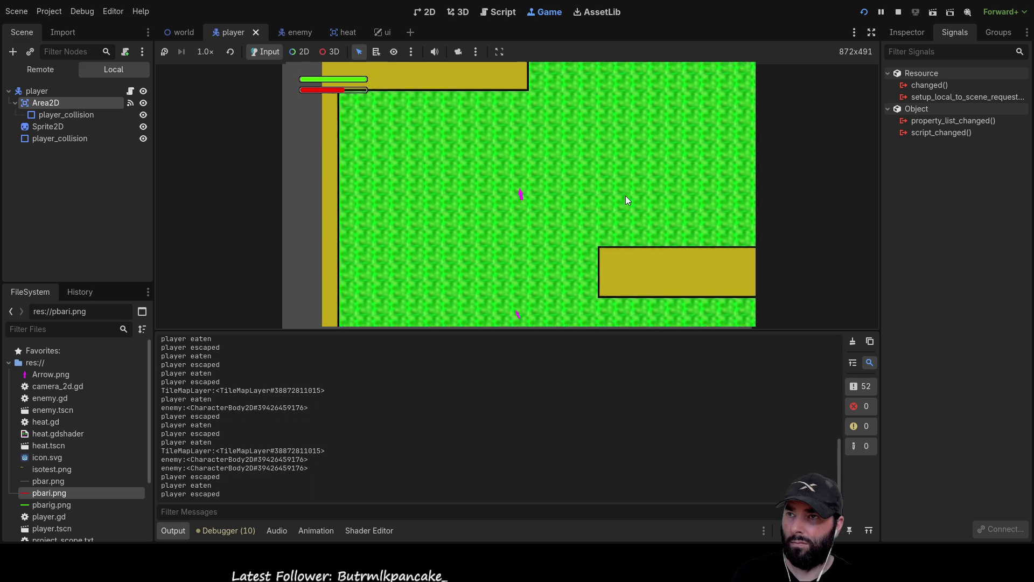
pyautogui.press('Up')
pyautogui.press('Left')
pyautogui.press('Down')
pyautogui.press('Right')
pyautogui.press('Down')
pyautogui.press('Right')
pyautogui.press('Up')
pyautogui.press('Up')
pyautogui.press('Right')
pyautogui.press('Left')
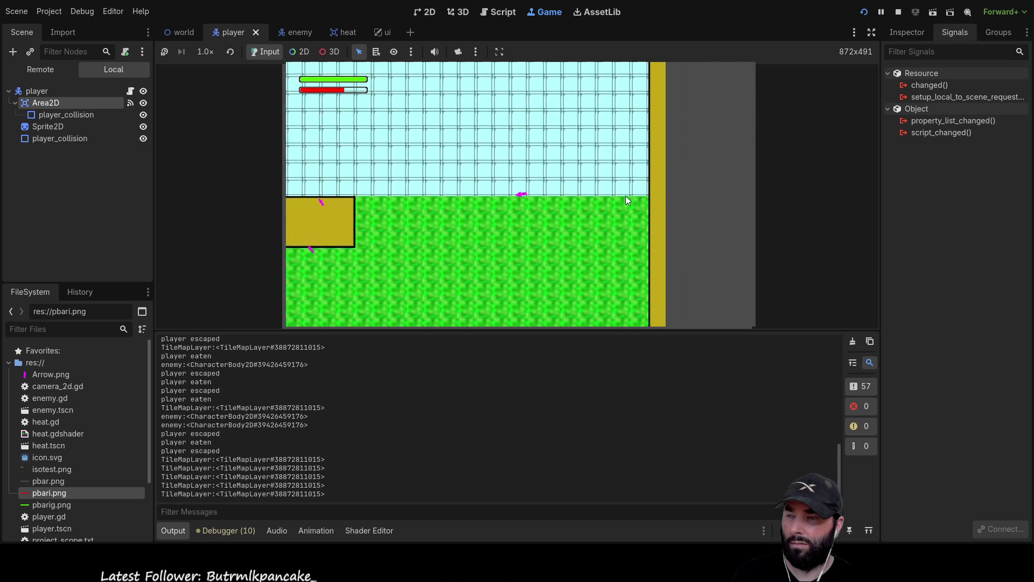
pyautogui.press('Left')
pyautogui.press('Down')
pyautogui.press('Right')
pyautogui.press('Up')
pyautogui.press('Right')
pyautogui.press('Down')
pyautogui.press('Left')
pyautogui.press('Down')
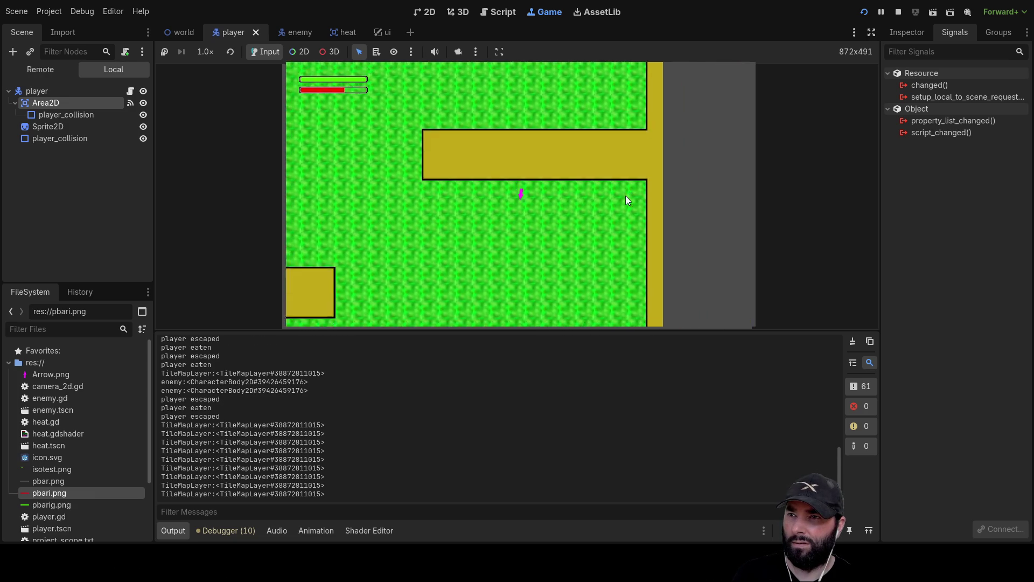
# Step: Drive the player into the yellow, side and bottom walls, then stop the game with F8
pyautogui.press('Down')
pyautogui.press('Left')
pyautogui.press('Down')
pyautogui.press('Right')
pyautogui.press('Up')
pyautogui.press('Up')
pyautogui.press('Down')
pyautogui.press('Right')
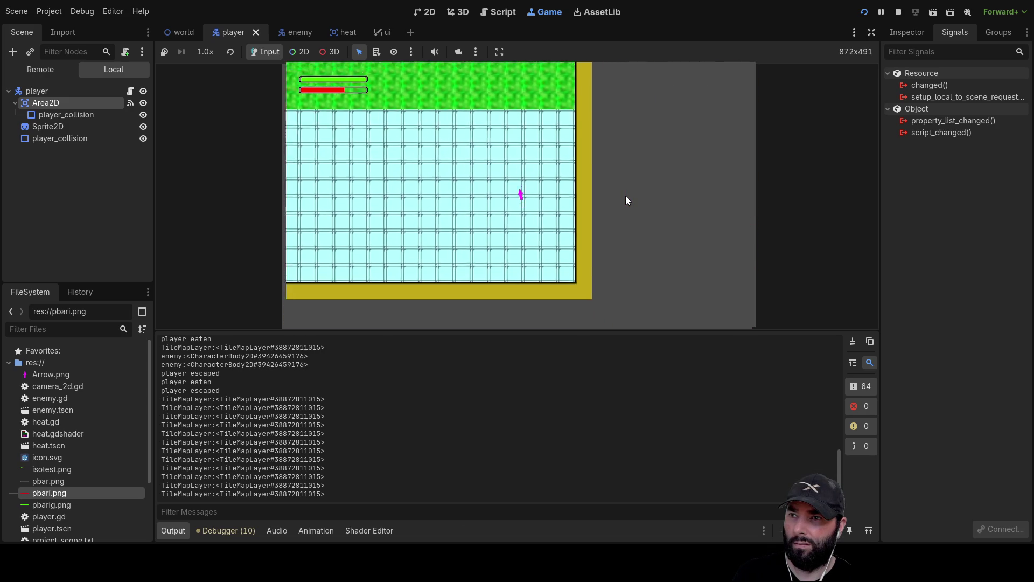
pyautogui.press('Down')
pyautogui.press('Up')
pyautogui.press('Right')
pyautogui.press('Up')
pyautogui.press('Left')
pyautogui.press('Right')
pyautogui.press('Up')
pyautogui.press('Up')
pyautogui.press('Down')
pyautogui.press('Left')
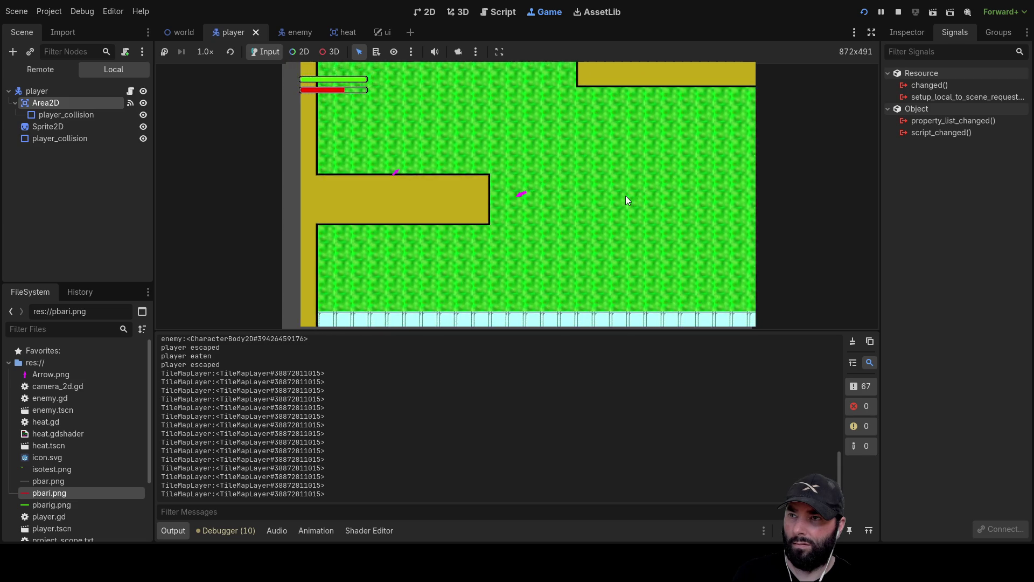
pyautogui.press('Up')
pyautogui.press('Right')
pyautogui.press('Left')
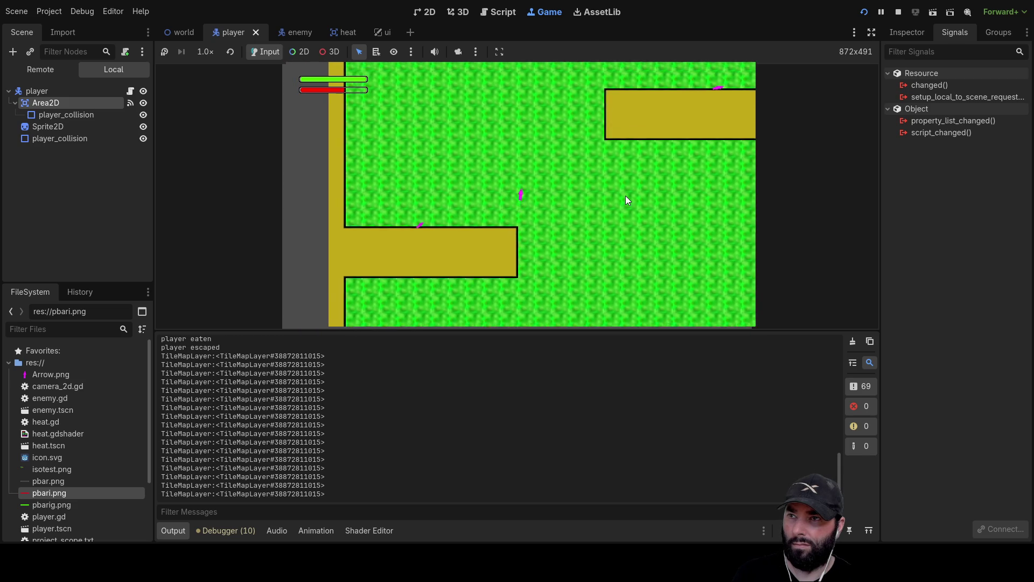
pyautogui.press('Up')
pyautogui.press('Right')
pyautogui.press('Up')
pyautogui.press('Left')
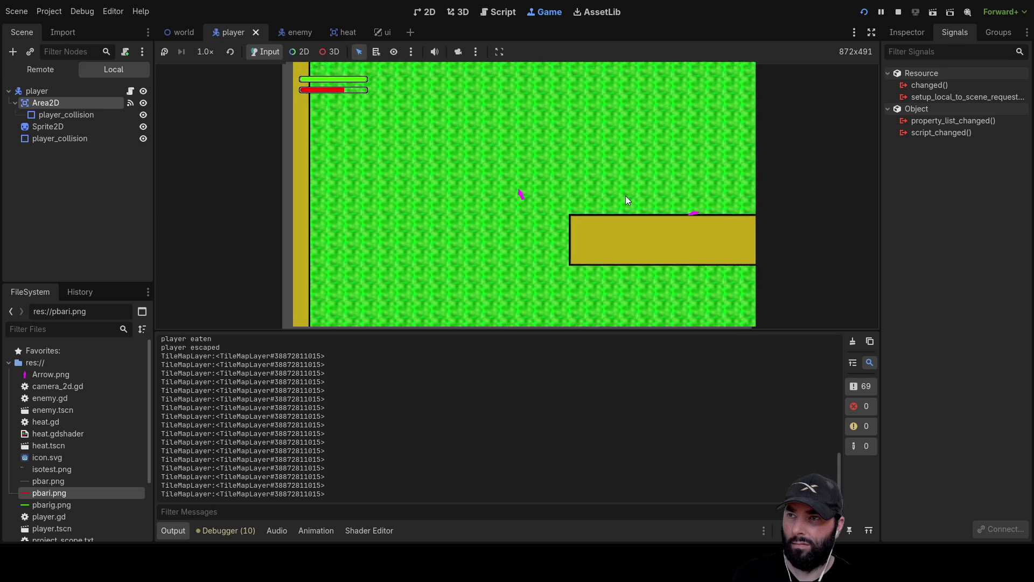
pyautogui.press('Up')
pyautogui.press('Right')
pyautogui.press('Down')
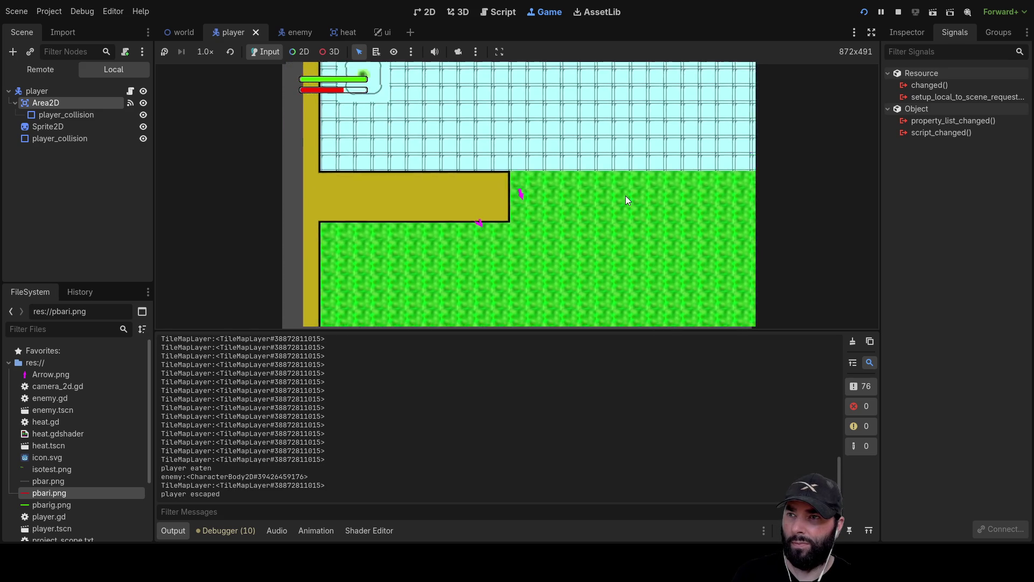
pyautogui.press('Right')
pyautogui.press('Down')
pyautogui.press('Down')
pyautogui.press('Left')
pyautogui.press('Down')
pyautogui.press('Up')
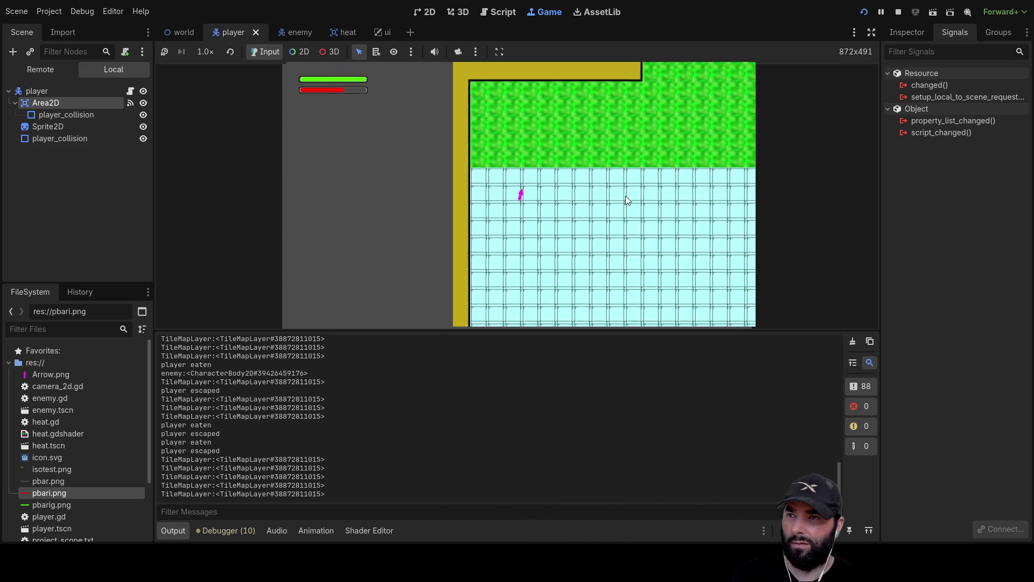
pyautogui.press('Right')
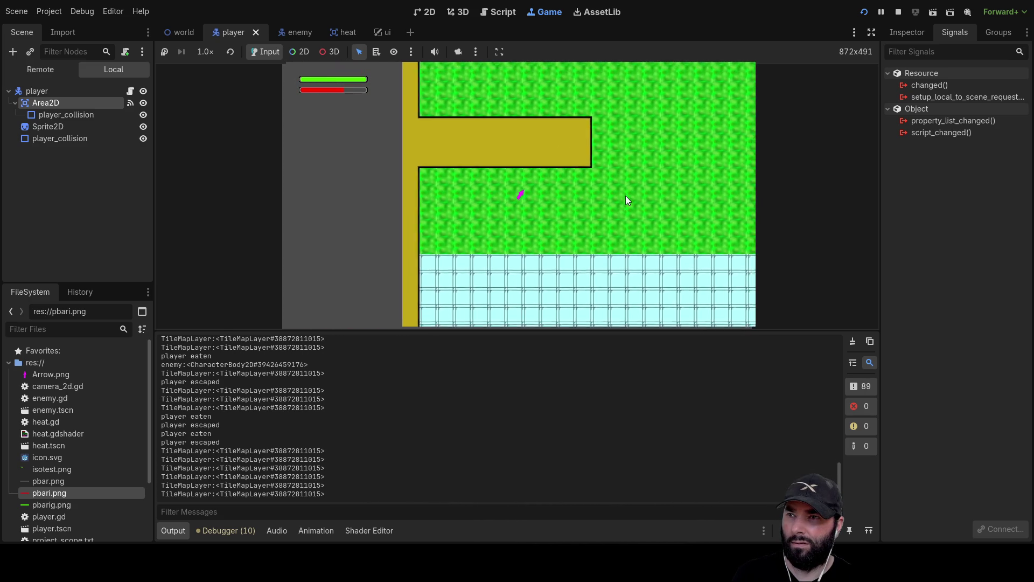
pyautogui.press('Right')
pyautogui.press('Up')
pyautogui.press('Right')
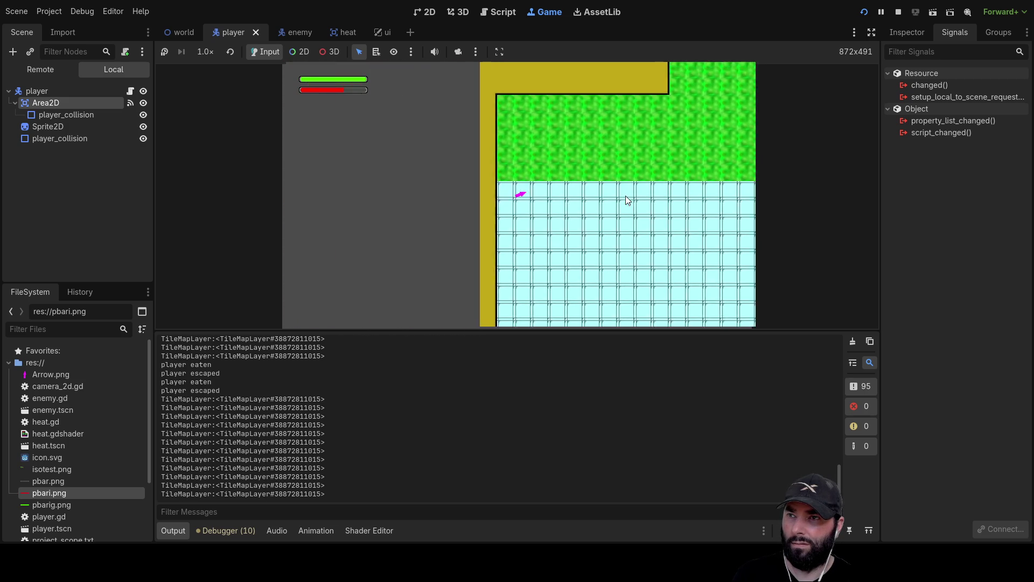
pyautogui.press('Up')
pyautogui.press('Down')
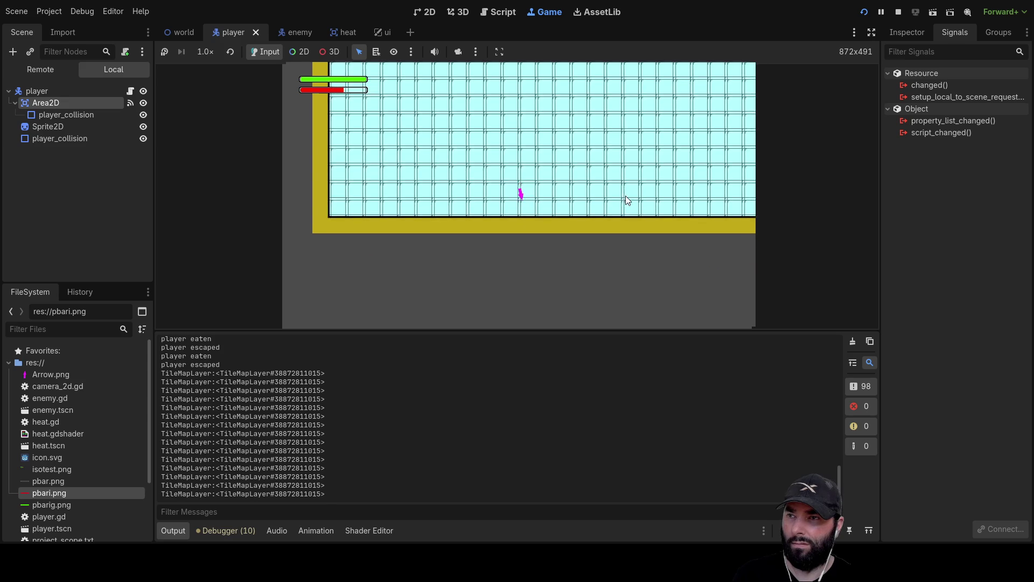
pyautogui.press('Right')
pyautogui.press('Up')
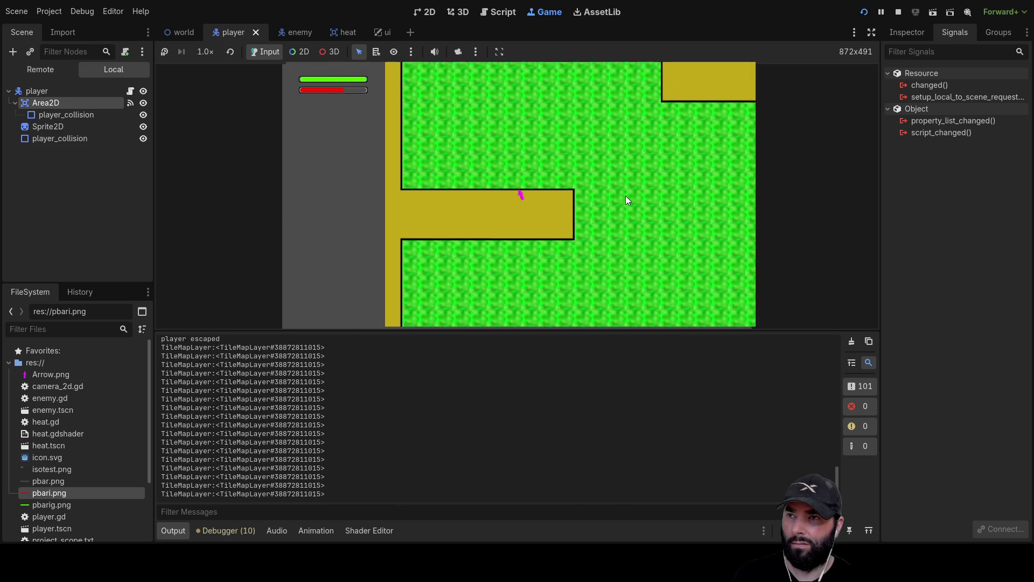
pyautogui.press('Up')
pyautogui.press('Up')
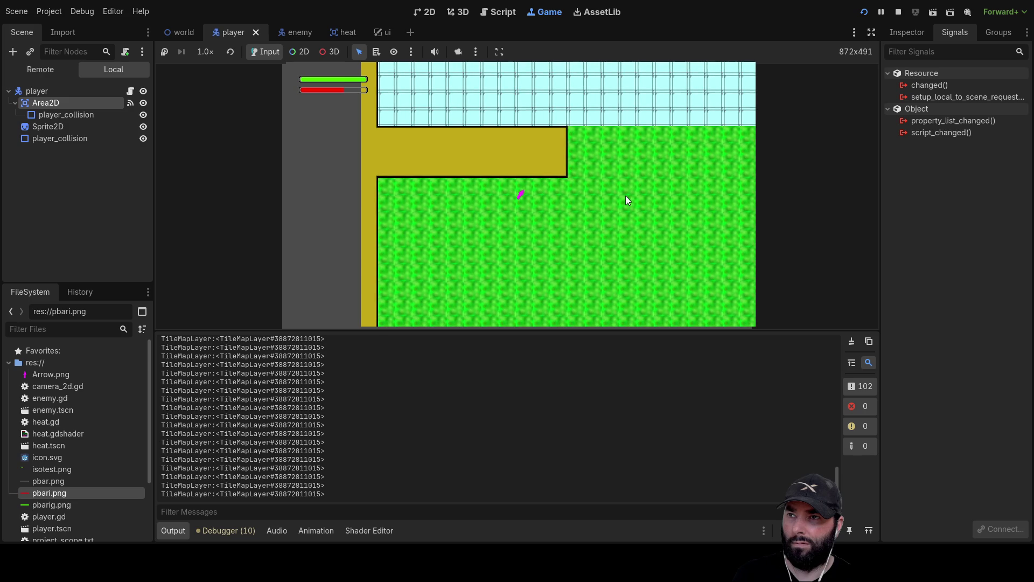
pyautogui.press('Left')
pyautogui.press('Up')
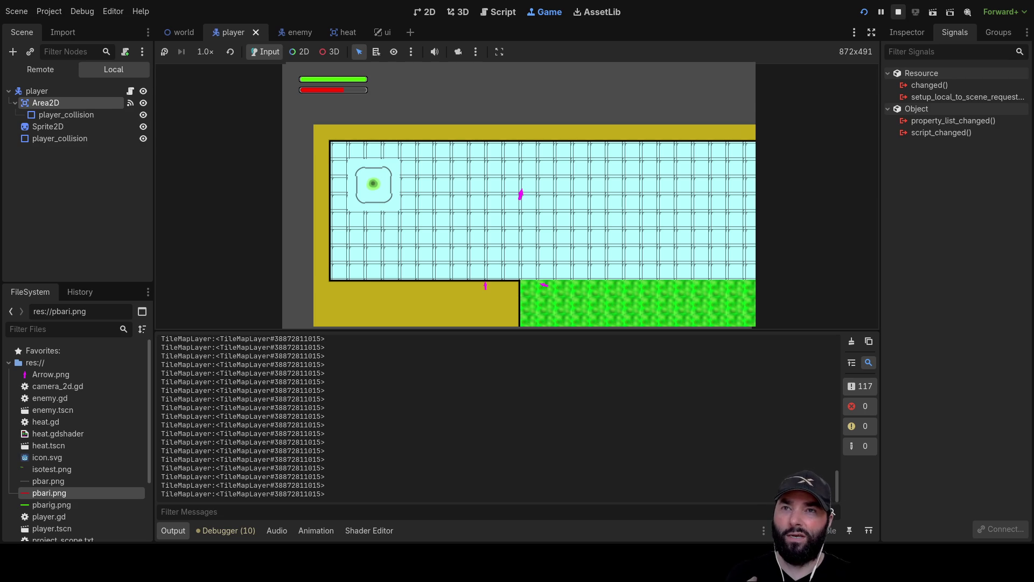
pyautogui.press('F8')
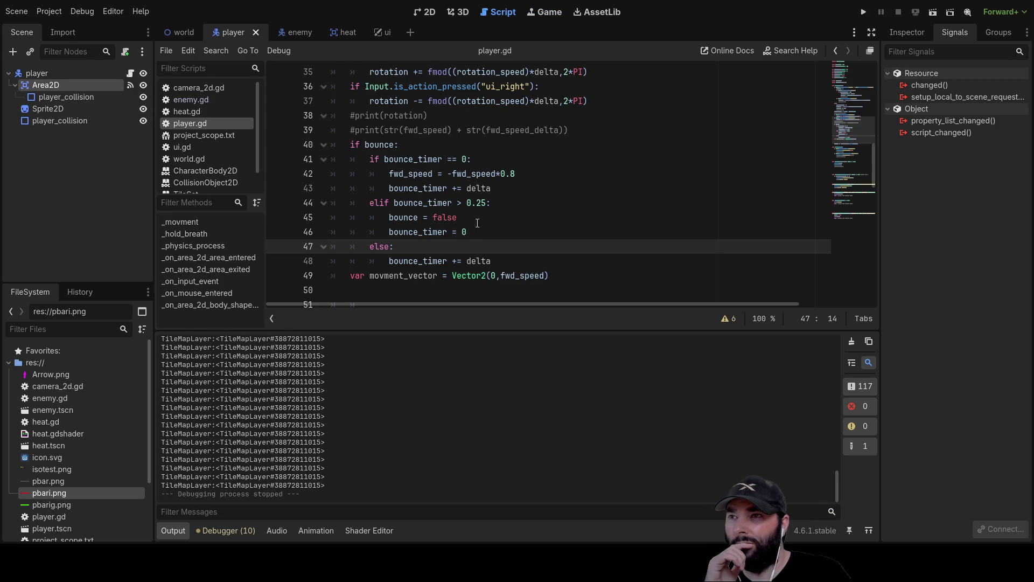
pyautogui.scroll(2, 484, 228)
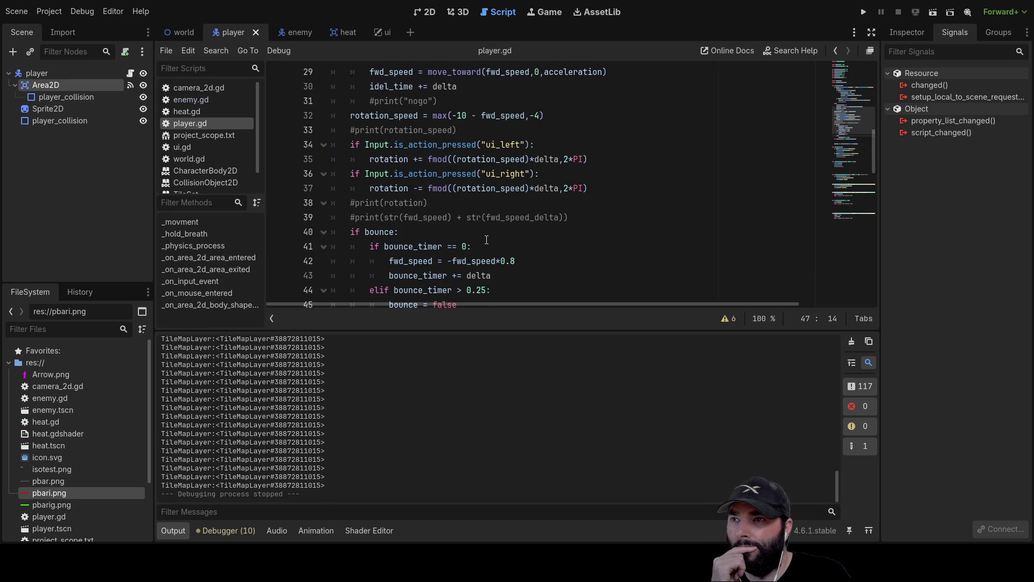
pyautogui.scroll(1, 486, 240)
pyautogui.scroll(1, 486, 240)
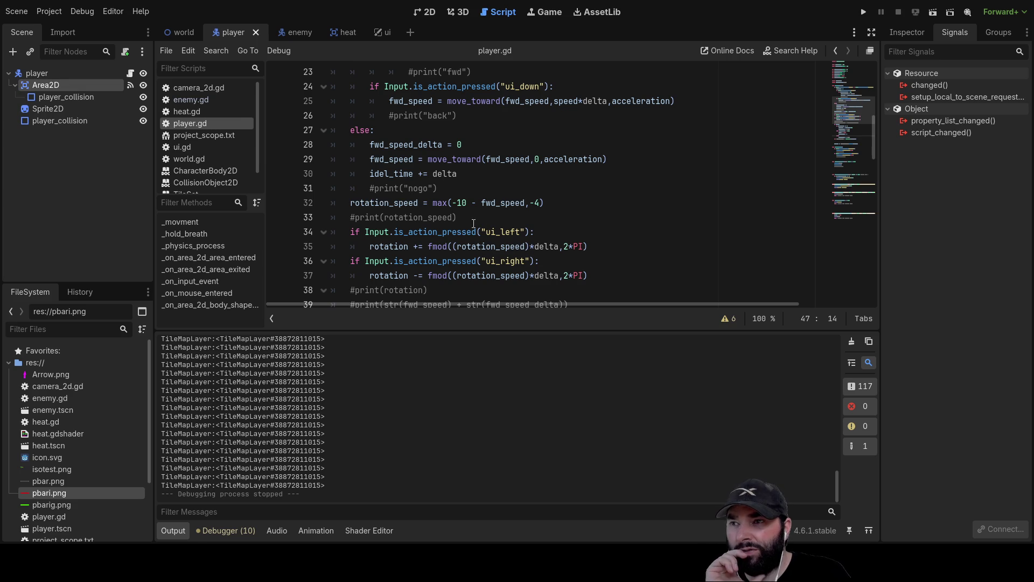
pyautogui.scroll(-5, 470, 246)
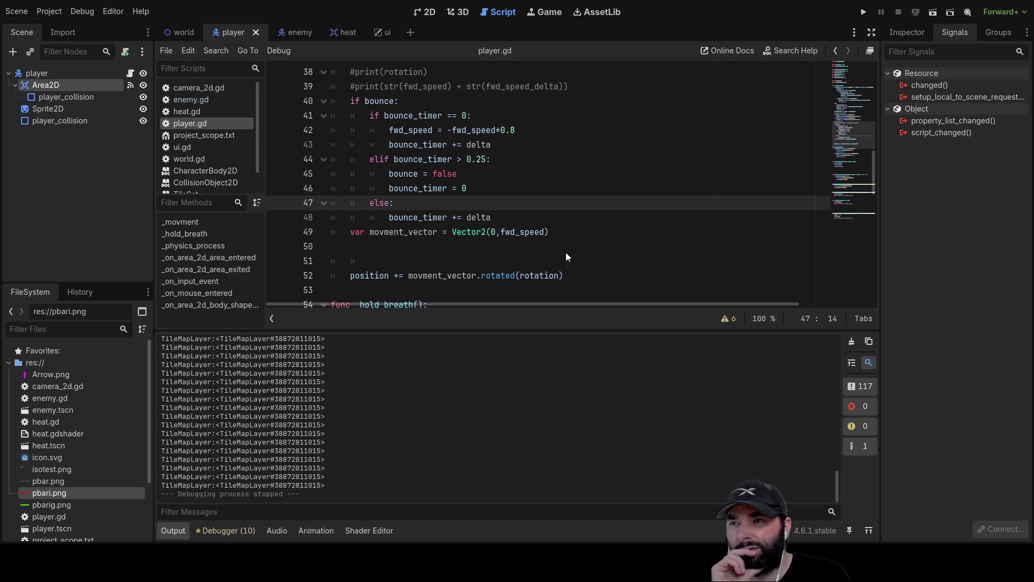
pyautogui.scroll(3, 566, 252)
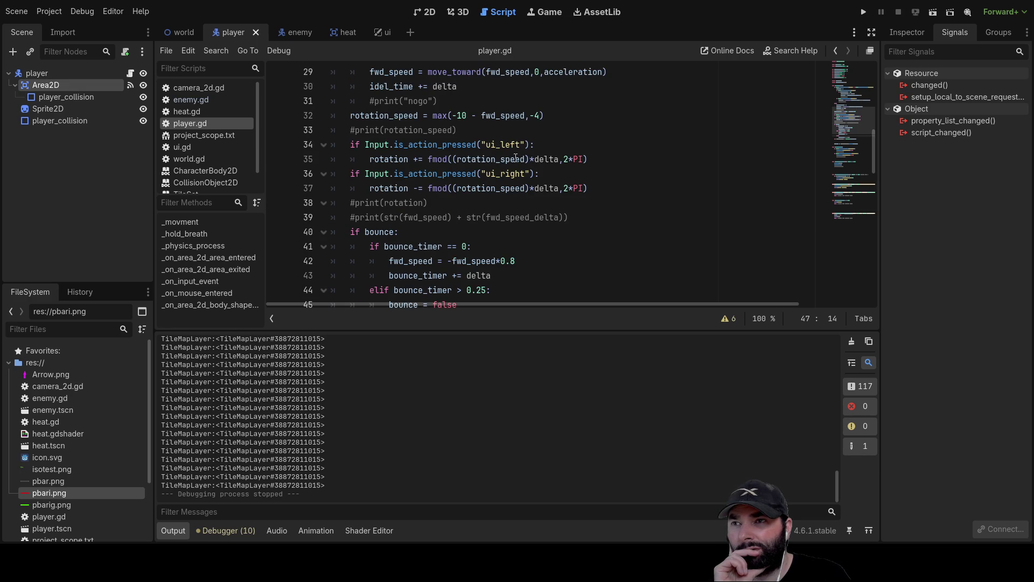
pyautogui.scroll(2, 617, 218)
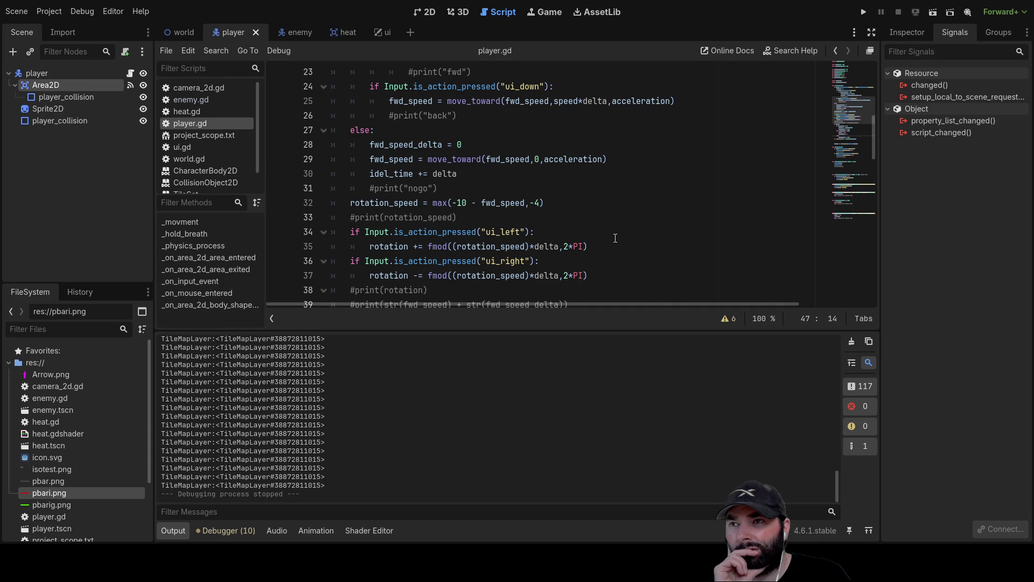
pyautogui.scroll(-12, 615, 238)
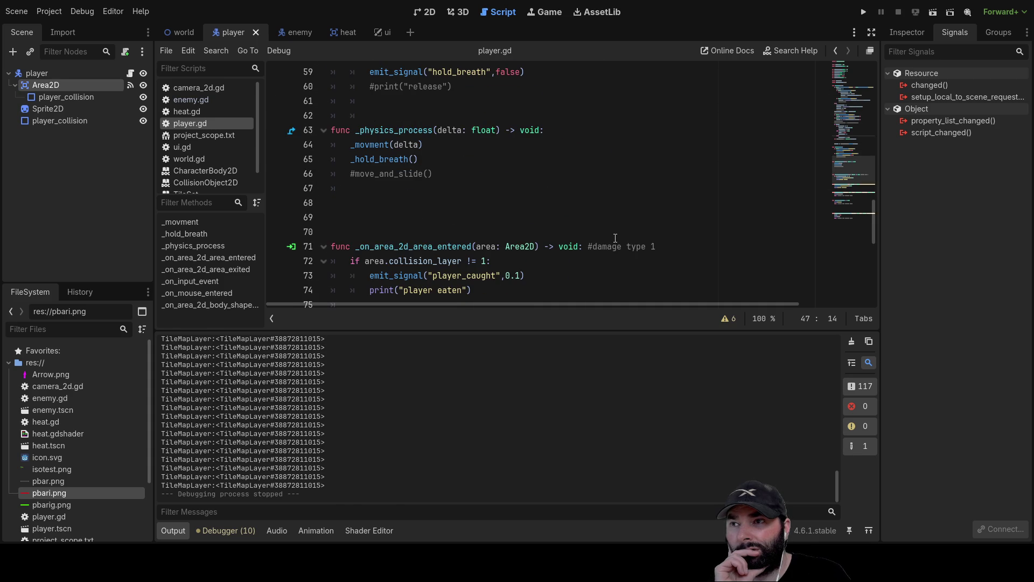
pyautogui.scroll(10, 615, 238)
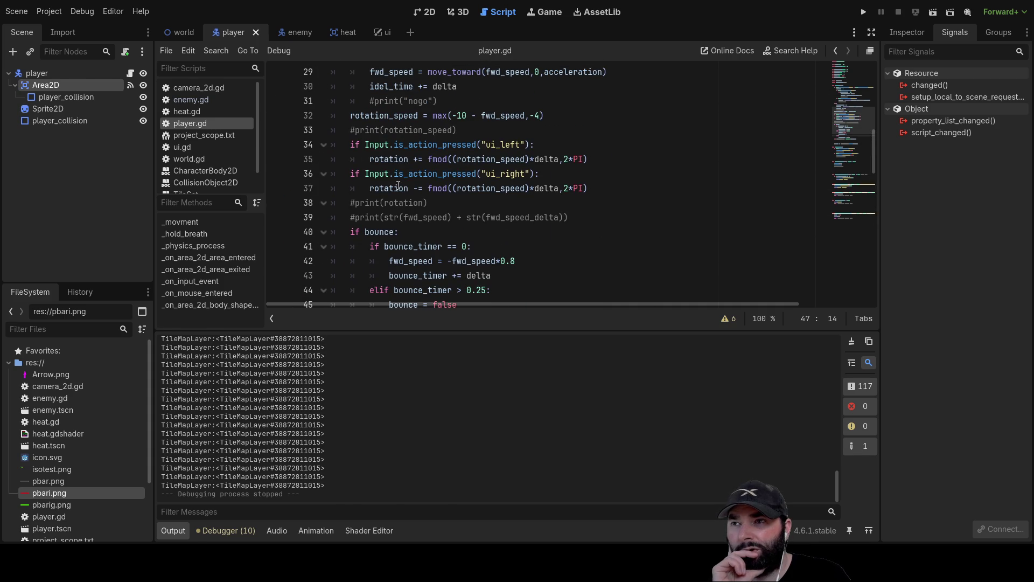
pyautogui.scroll(-4, 506, 195)
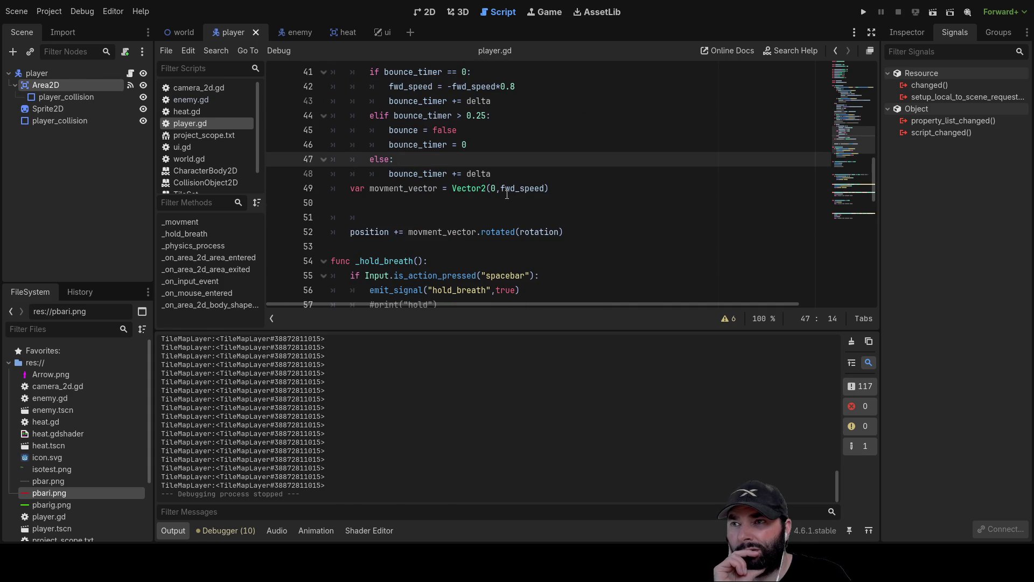
pyautogui.click(389, 187)
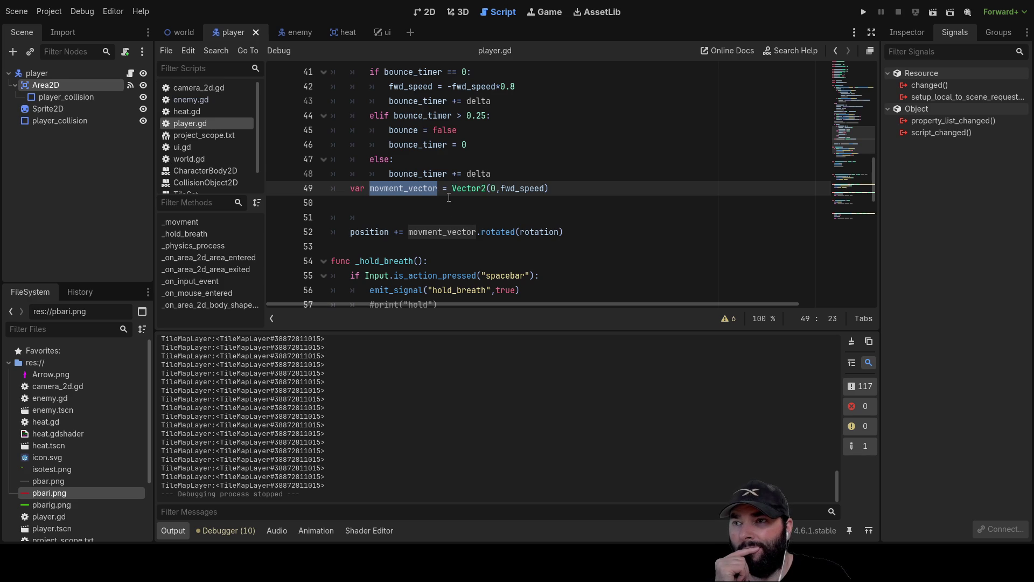
pyautogui.scroll(2, 435, 226)
pyautogui.scroll(-2, 464, 258)
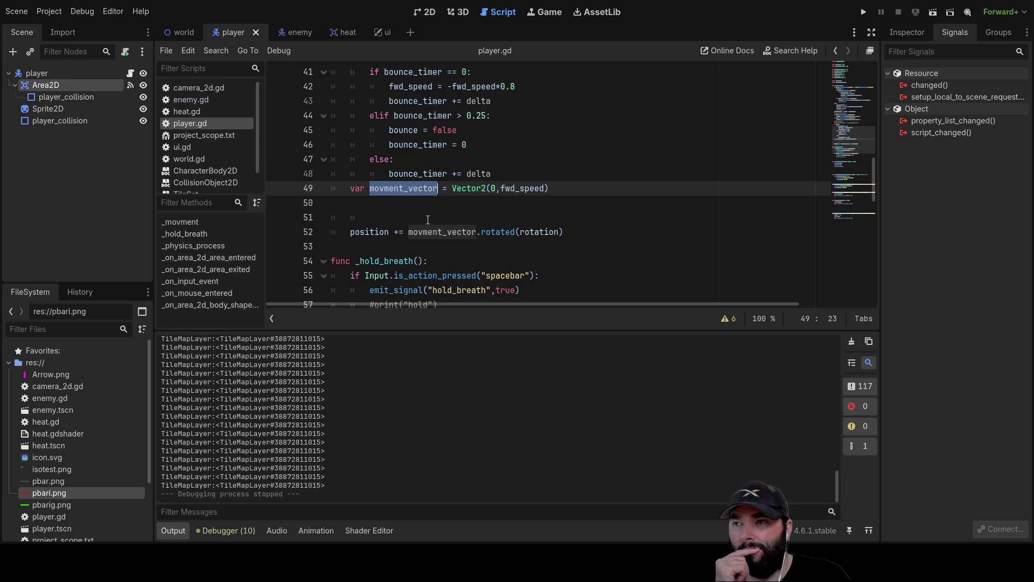
pyautogui.scroll(1, 426, 234)
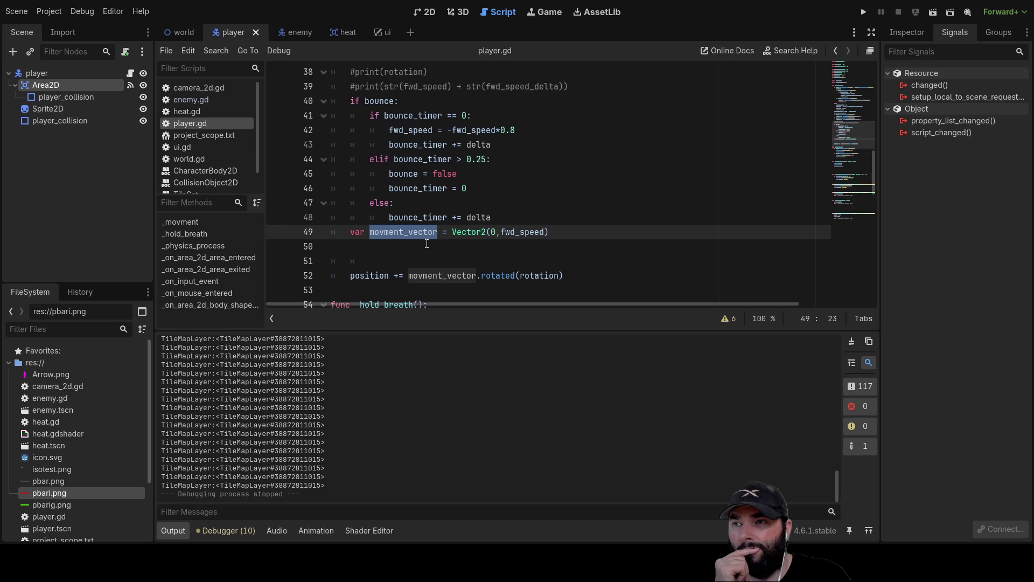
pyautogui.scroll(-1, 426, 244)
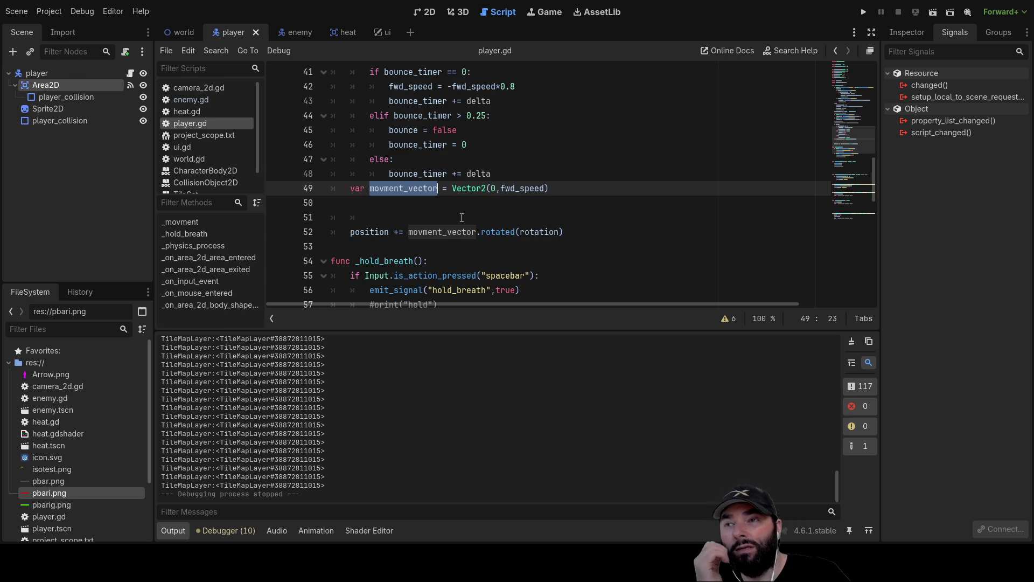
pyautogui.scroll(1, 439, 204)
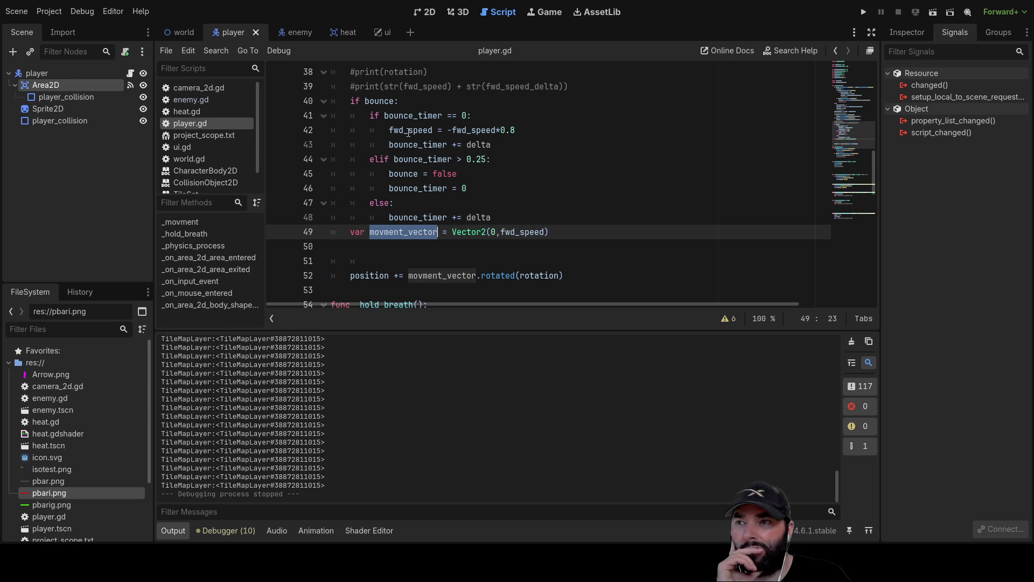
pyautogui.scroll(-1, 429, 267)
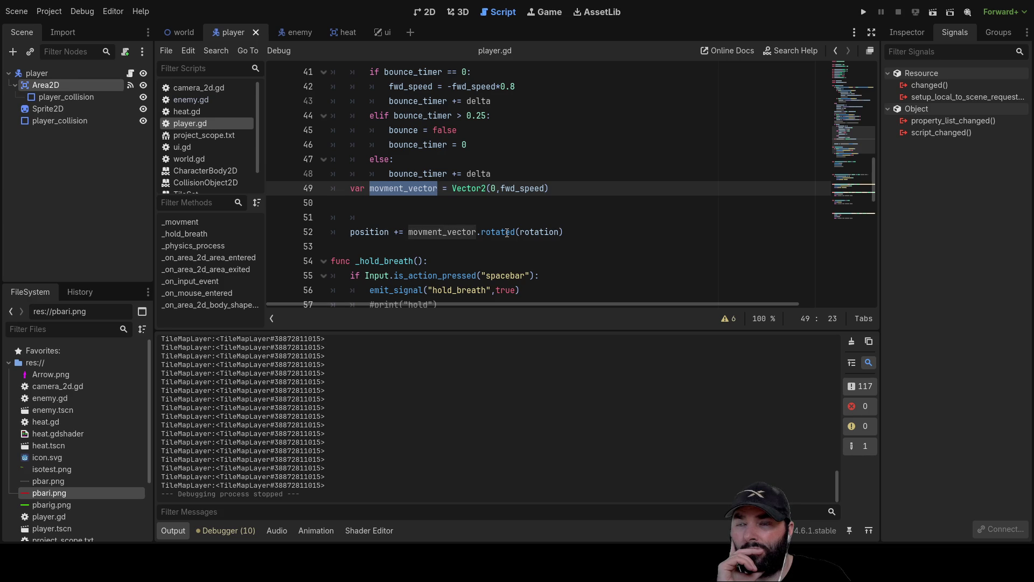
# Step: Cut the var movment_vector declaration line and open blank lines above the if bounce block
pyautogui.click(423, 232)
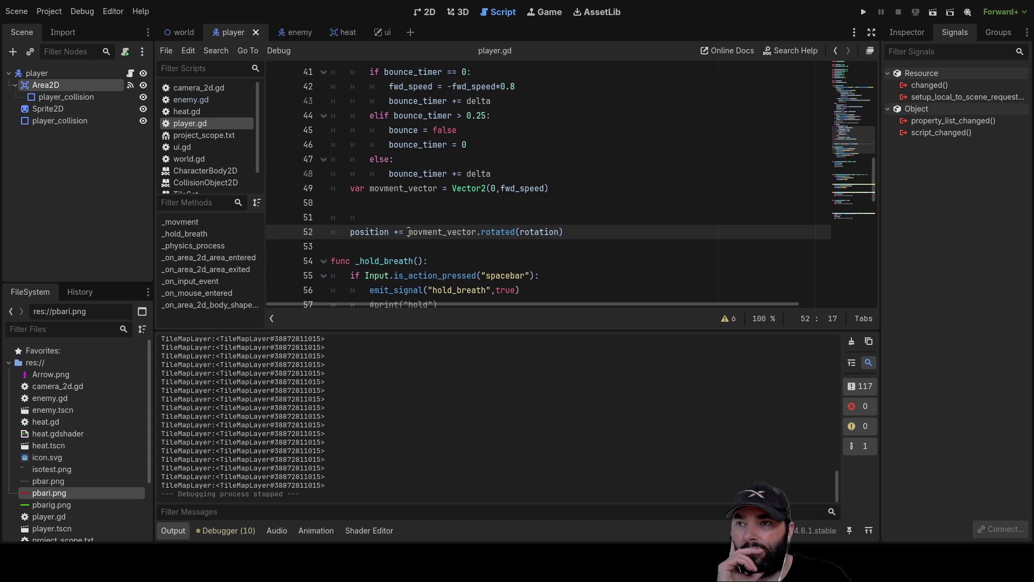
pyautogui.moveTo(552, 230); pyautogui.dragTo(569, 231)
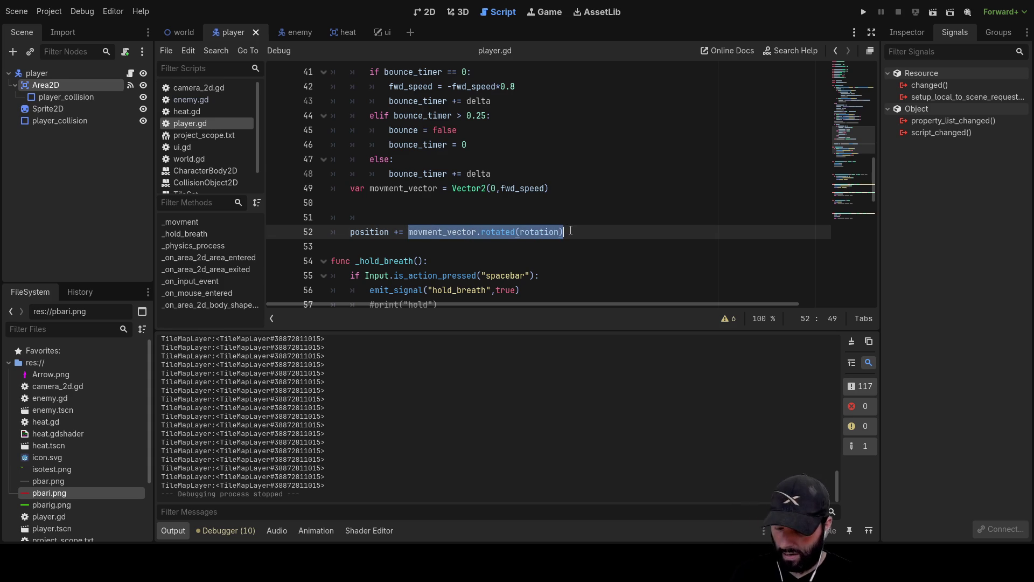
pyautogui.click(430, 186)
pyautogui.moveTo(347, 190); pyautogui.dragTo(595, 193)
pyautogui.hotkey('ctrl', 'x')
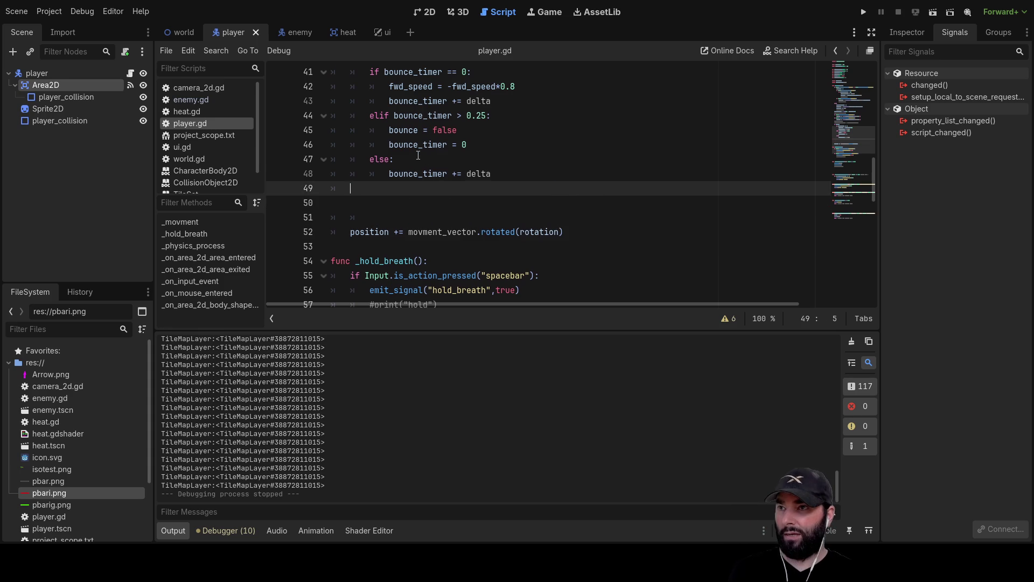
pyautogui.scroll(2, 351, 145)
pyautogui.click(351, 145)
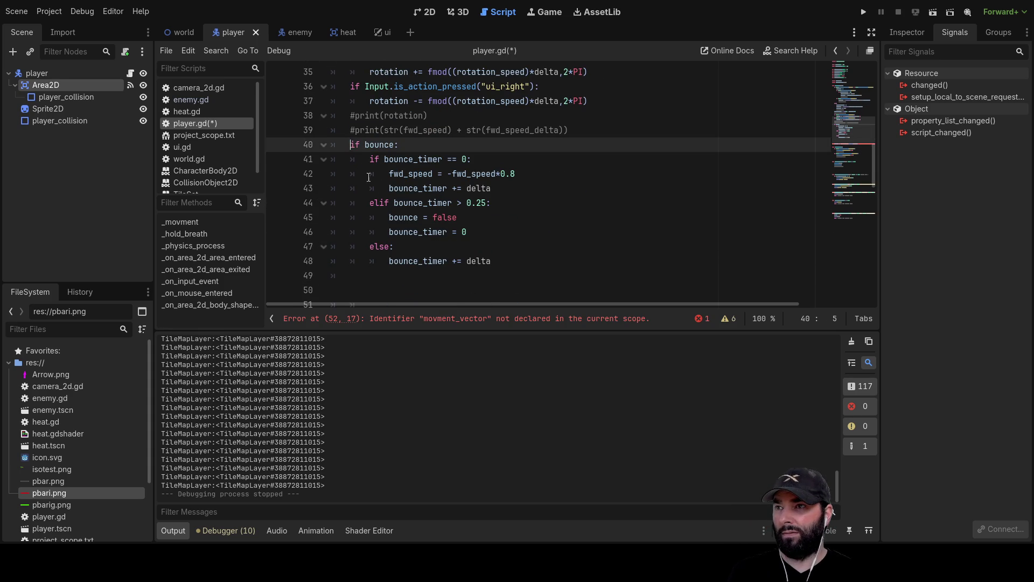
pyautogui.press('Return')
pyautogui.press('Return')
pyautogui.press('Up')
pyautogui.press('Up')
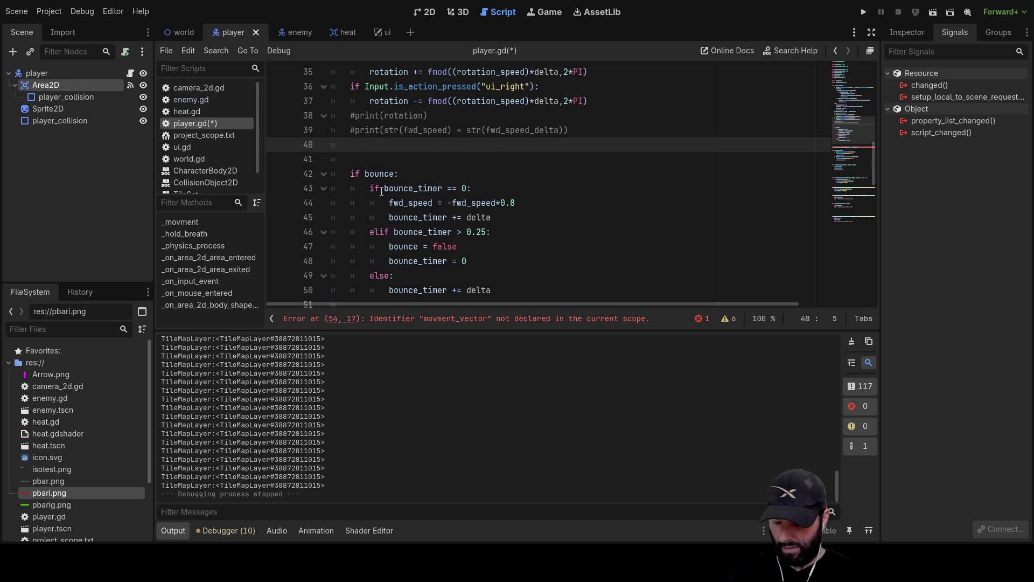
# Step: Move the rotation above the bounce check as `movment_vector = movment_vector.rotated(rotation)`
pyautogui.scroll(-3, 519, 215)
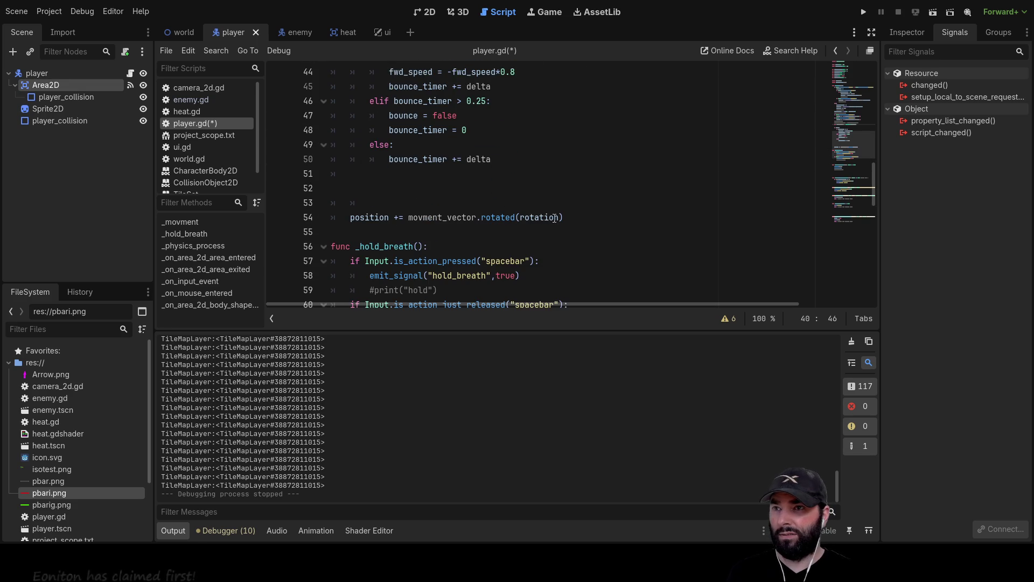
pyautogui.moveTo(567, 217); pyautogui.dragTo(410, 211)
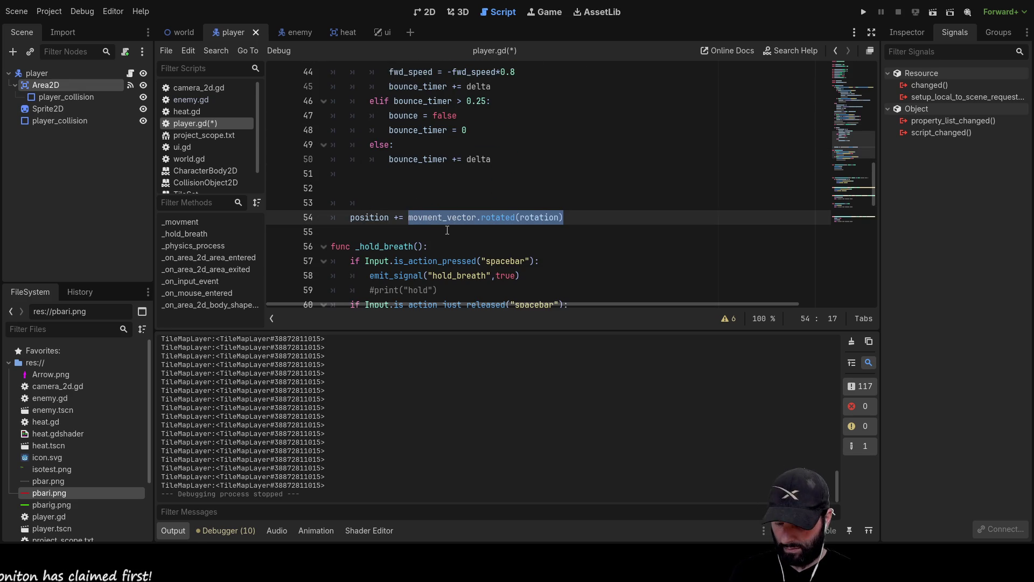
pyautogui.hotkey('ctrl', 'x')
pyautogui.scroll(5, 430, 211)
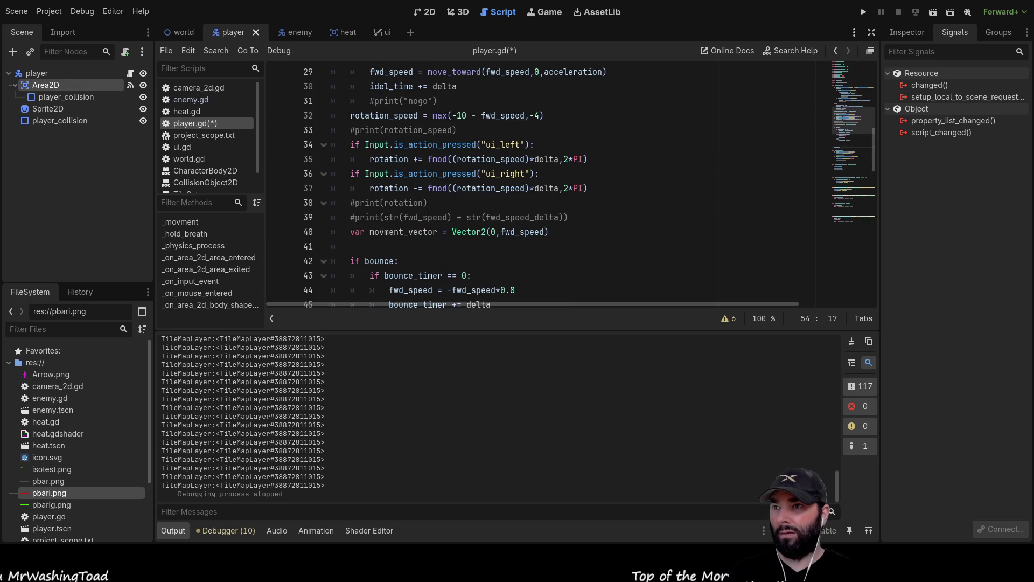
pyautogui.scroll(-1, 384, 233)
pyautogui.click(386, 205)
pyautogui.hotkey('ctrl', 'v')
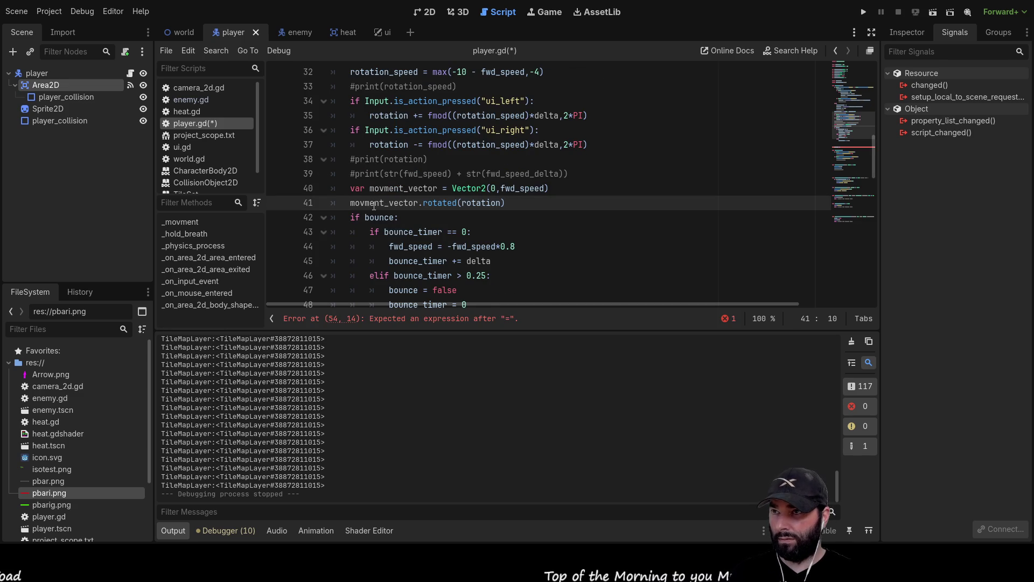
pyautogui.doubleClick(381, 203)
pyautogui.press('Home')
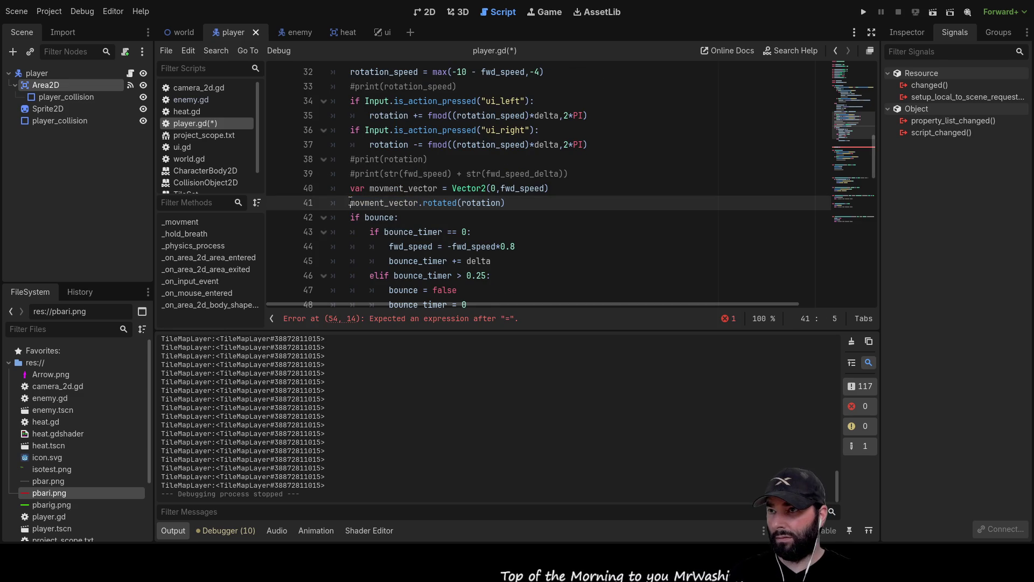
pyautogui.write('movment_vector =')
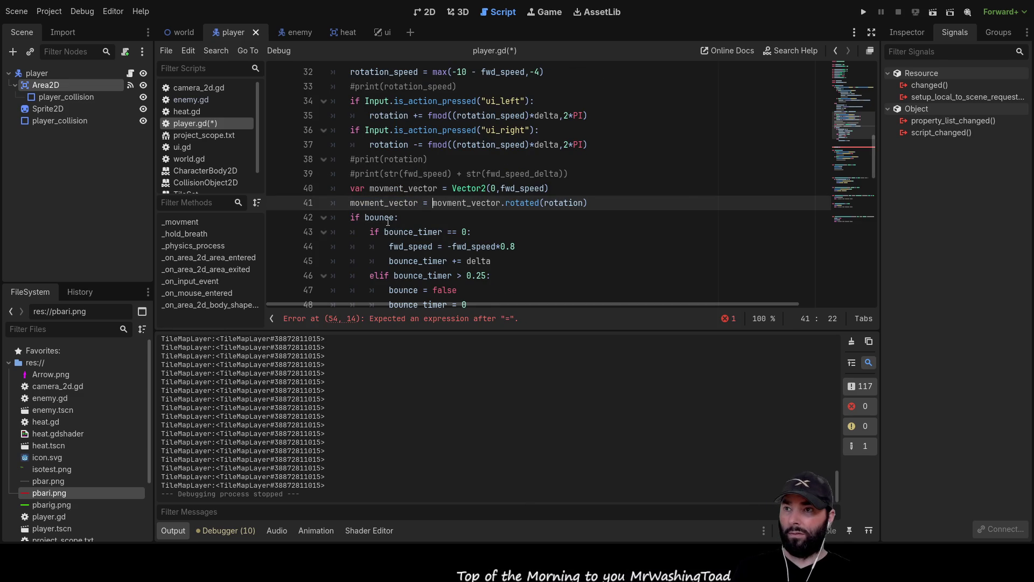
pyautogui.press('Escape')
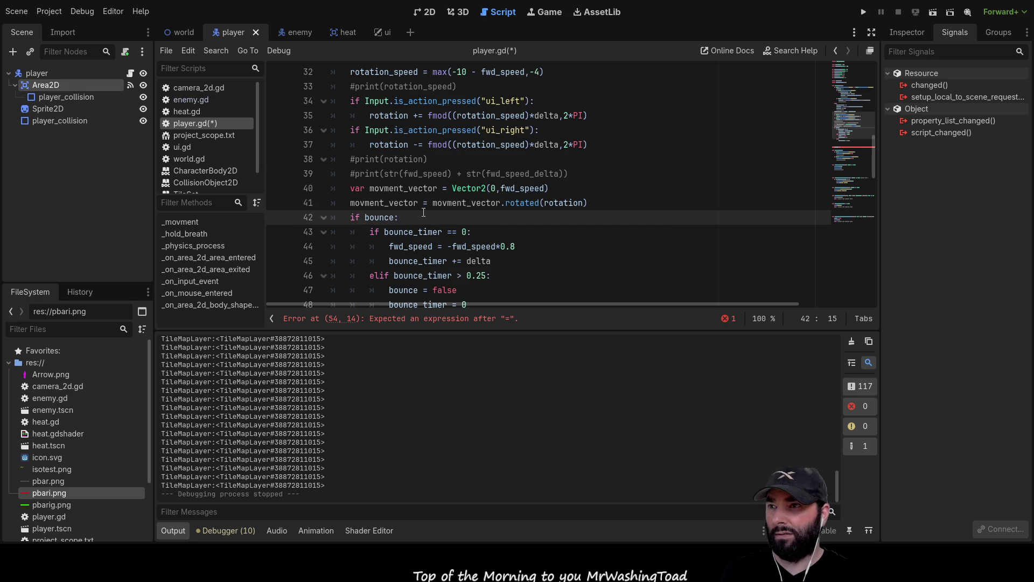
# Step: Replace both fwd_speed terms in the bounce reversal line with movment_vector
pyautogui.doubleClick(384, 203)
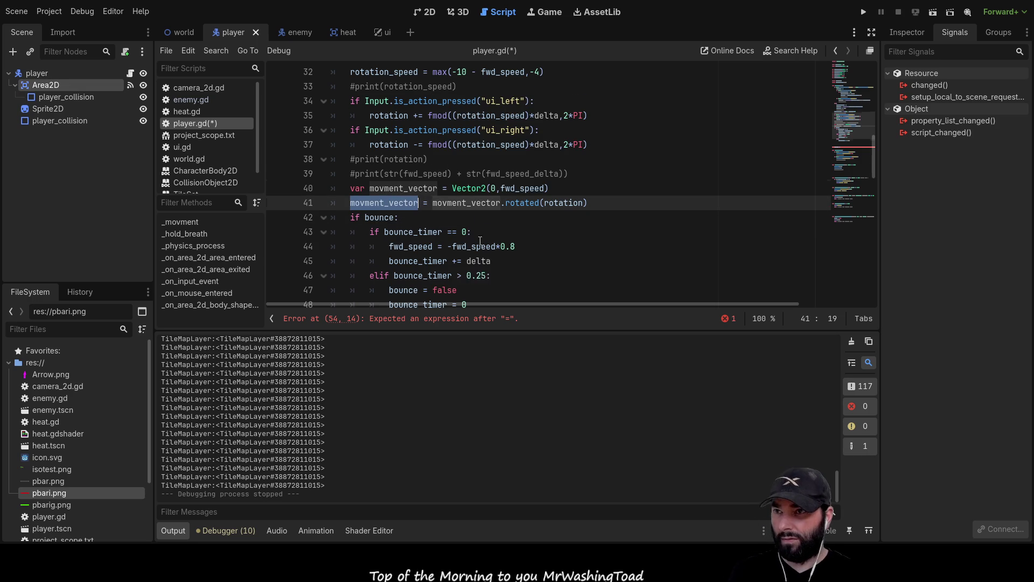
pyautogui.scroll(-1, 463, 216)
pyautogui.doubleClick(412, 203)
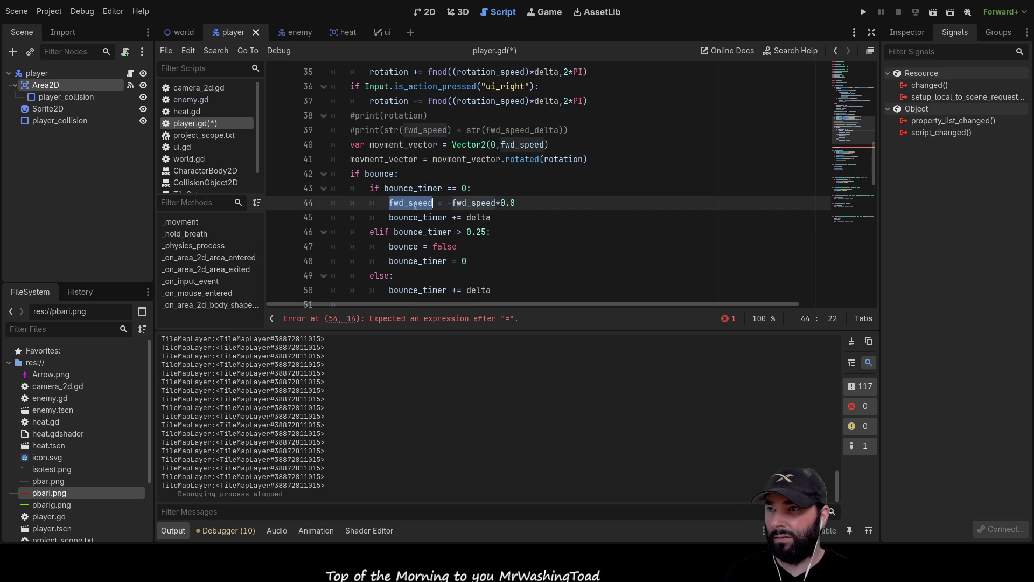
pyautogui.hotkey('ctrl', 'v')
pyautogui.doubleClick(496, 203)
pyautogui.hotkey('ctrl', 'v')
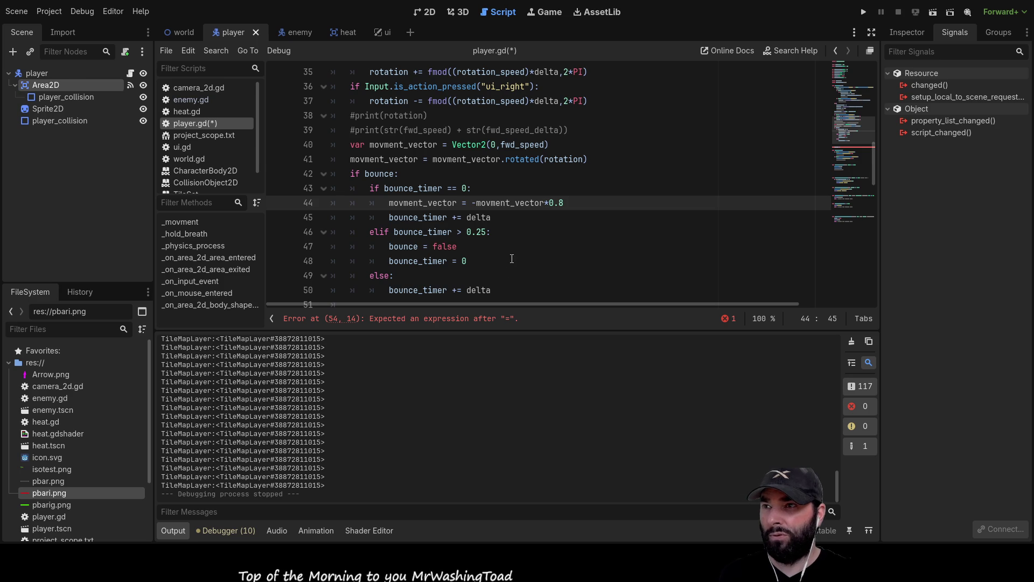
# Step: Complete the position line as `position += movment_vector` and delete the extra blank lines
pyautogui.scroll(-4, 485, 242)
pyautogui.scroll(3, 413, 205)
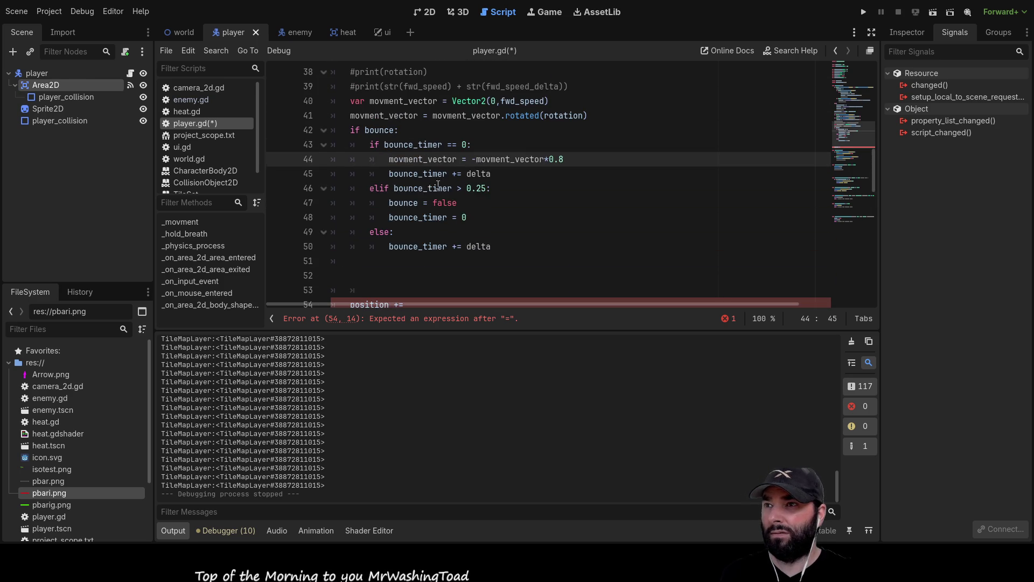
pyautogui.doubleClick(398, 121)
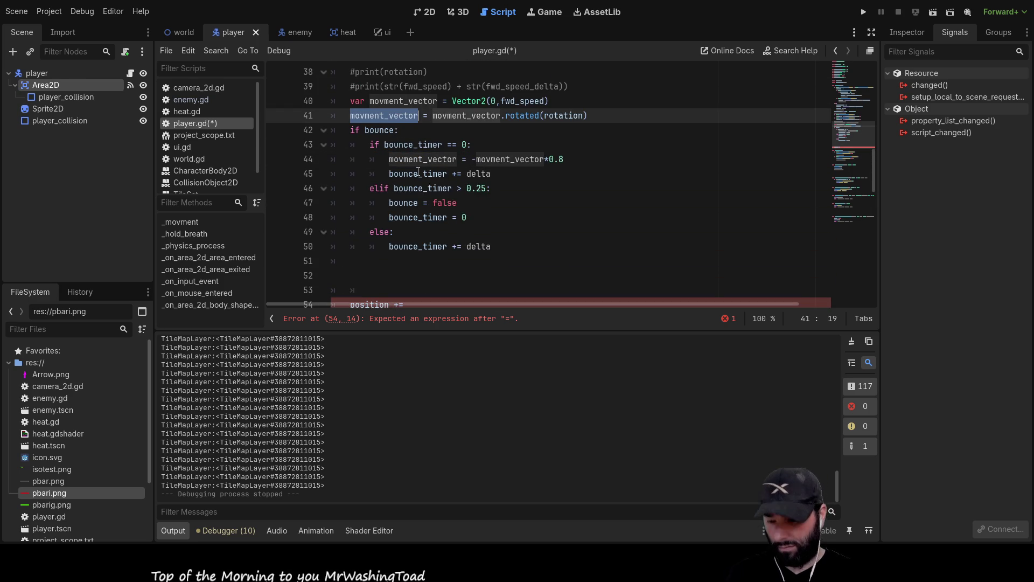
pyautogui.hotkey('ctrl', 'c')
pyautogui.scroll(-2, 390, 248)
pyautogui.click(431, 217)
pyautogui.hotkey('ctrl', 'v')
pyautogui.click(372, 178)
pyautogui.press('Delete')
pyautogui.press('Delete')
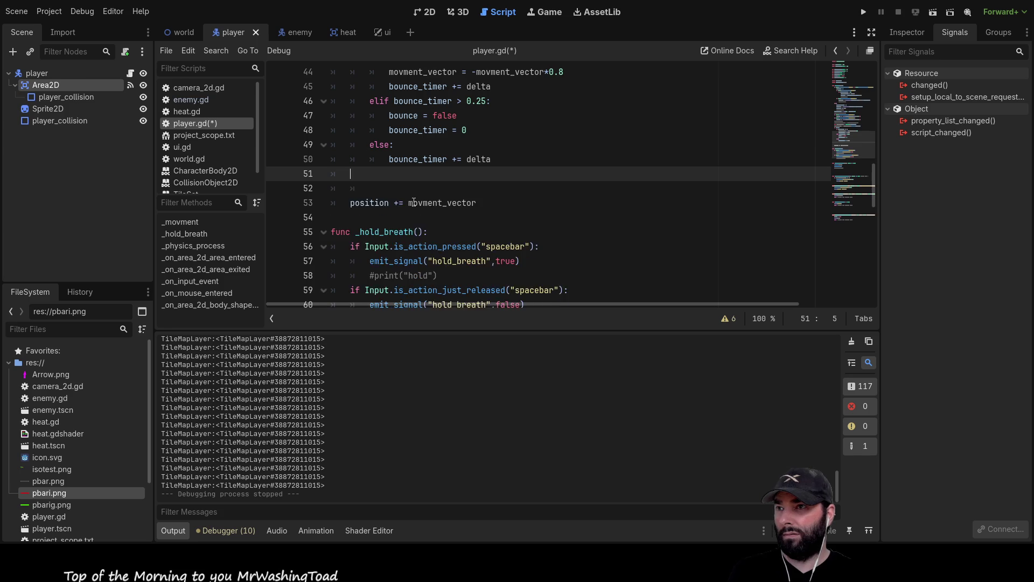
pyautogui.scroll(4, 413, 202)
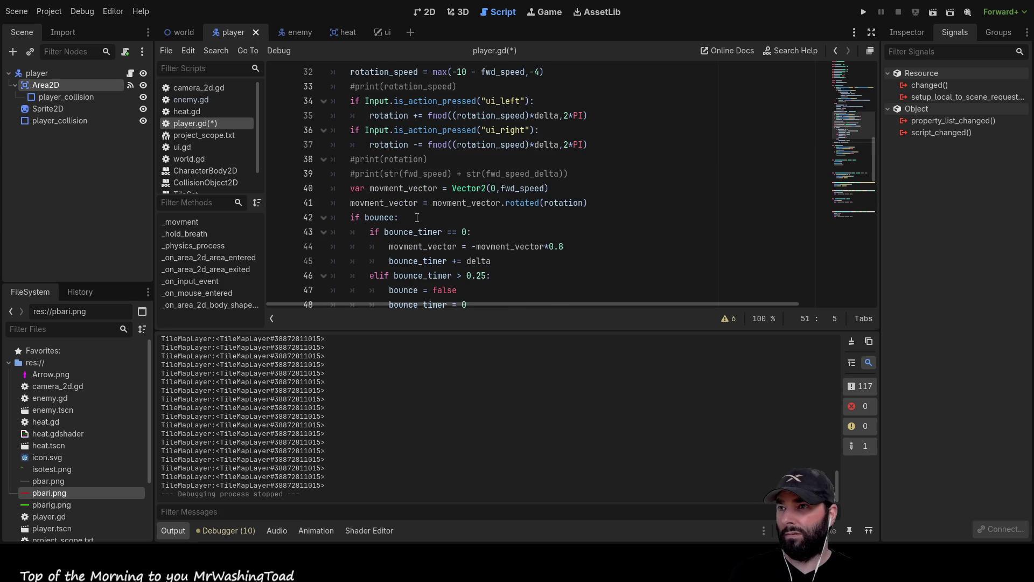
# Step: Run the game and drive the player through the tiled room and water tiles into the bottom wall
pyautogui.click(864, 11)
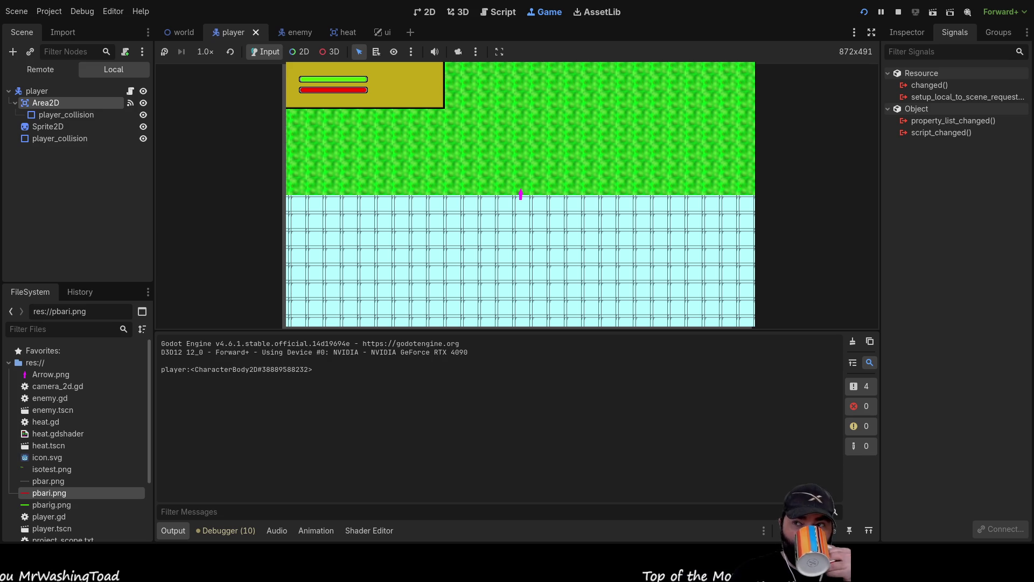
pyautogui.press('w')
pyautogui.press('w')
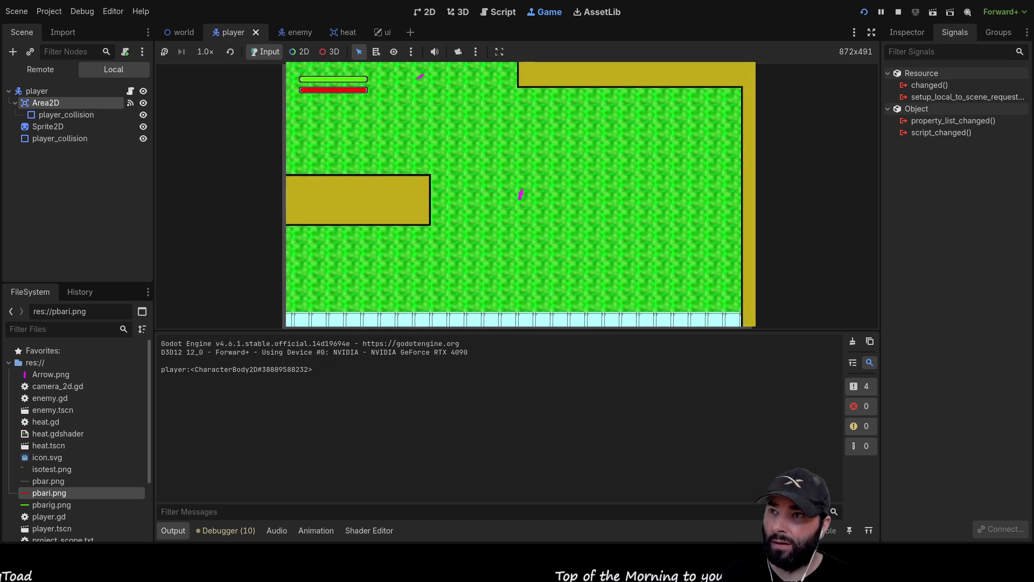
pyautogui.press('a')
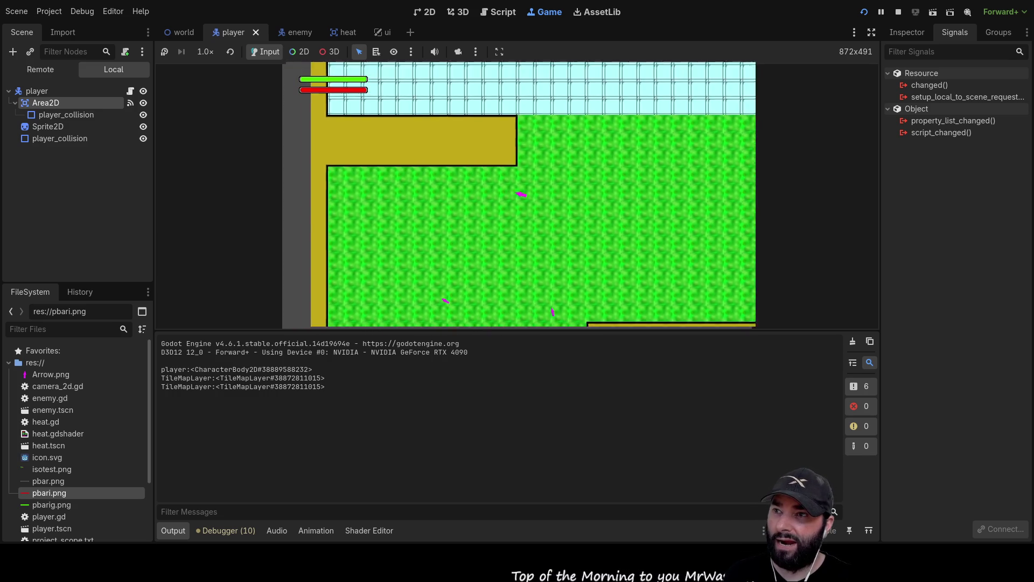
pyautogui.press('d')
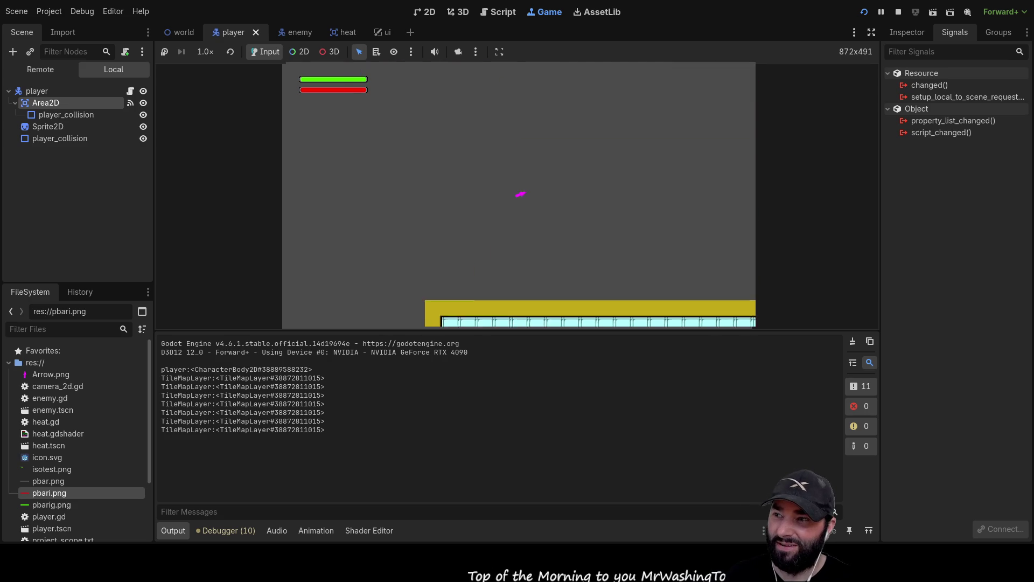
pyautogui.press('s')
pyautogui.press('s')
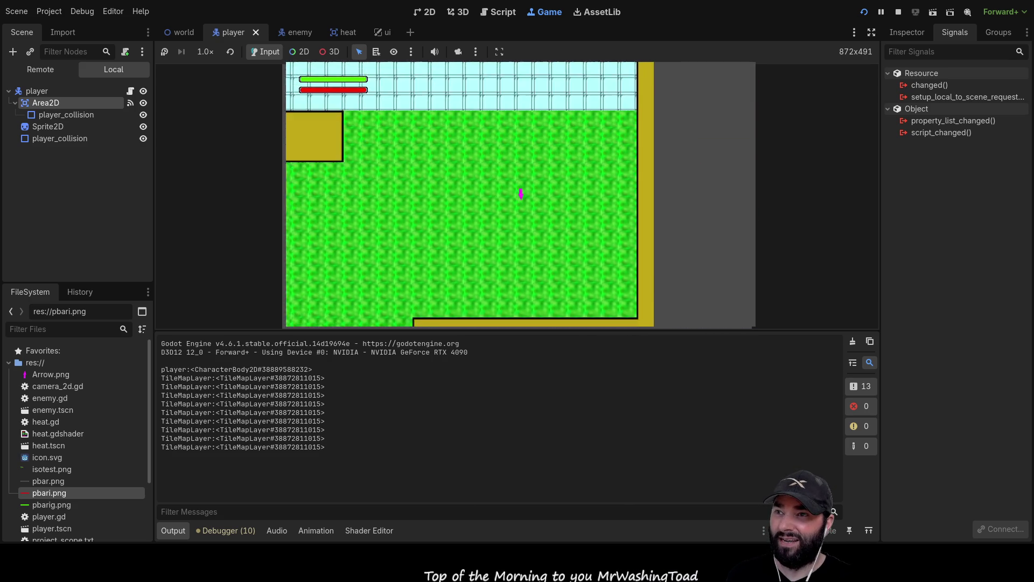
pyautogui.press('a')
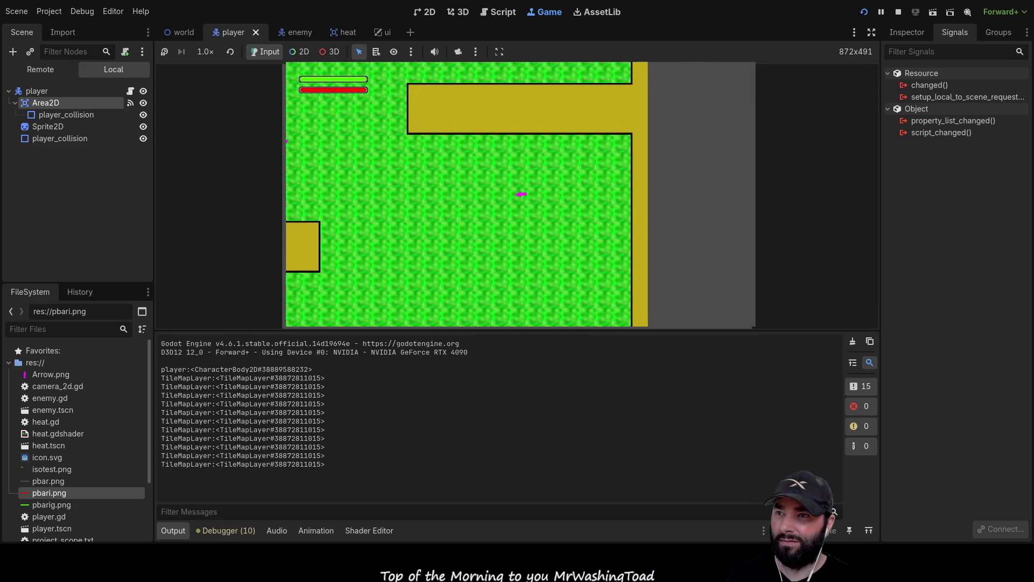
pyautogui.press('s')
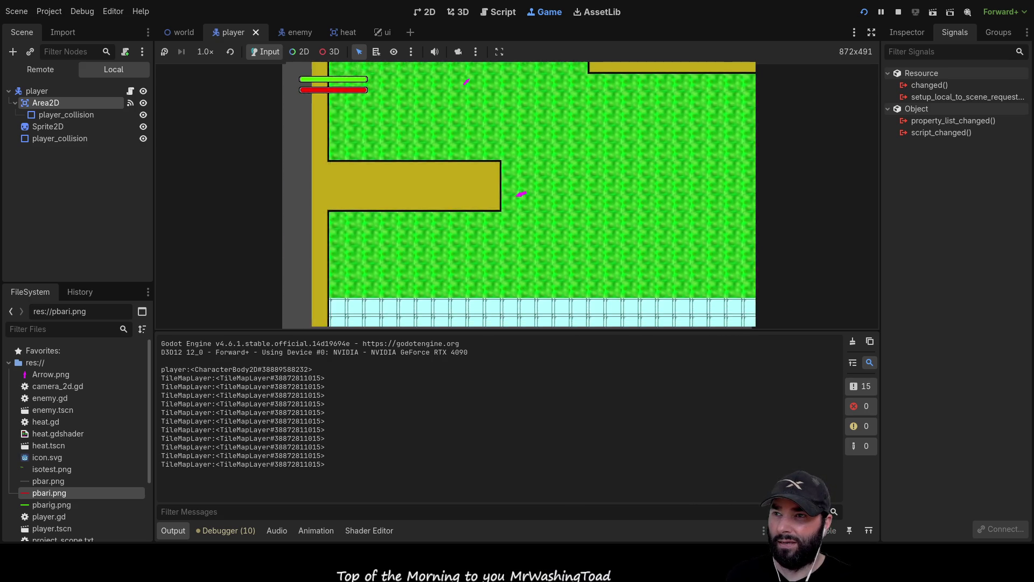
pyautogui.press('s')
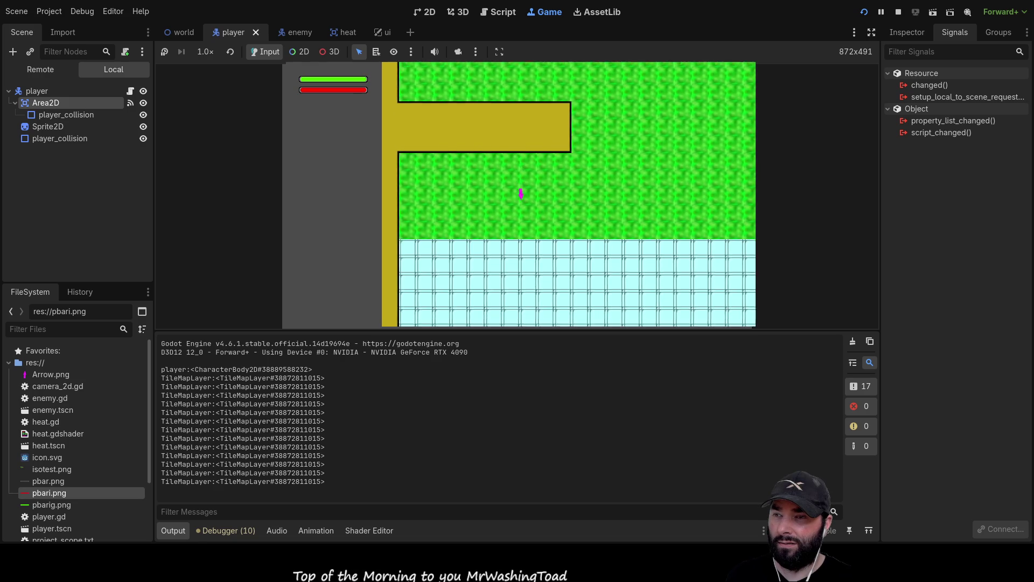
pyautogui.press('s')
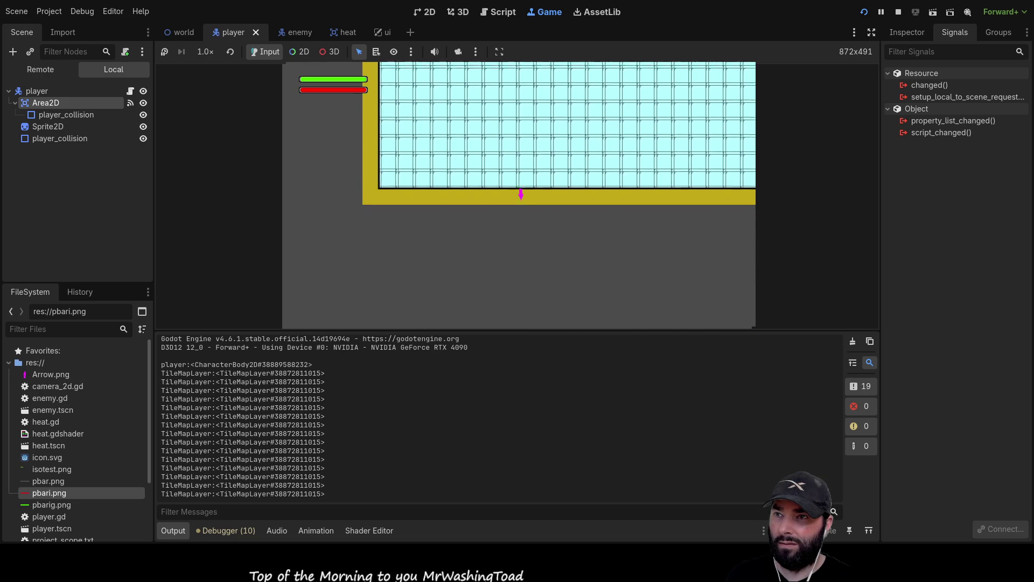
# Step: Steer the player back up through the cyan area and grass into the walls, then stop the game
pyautogui.press('w')
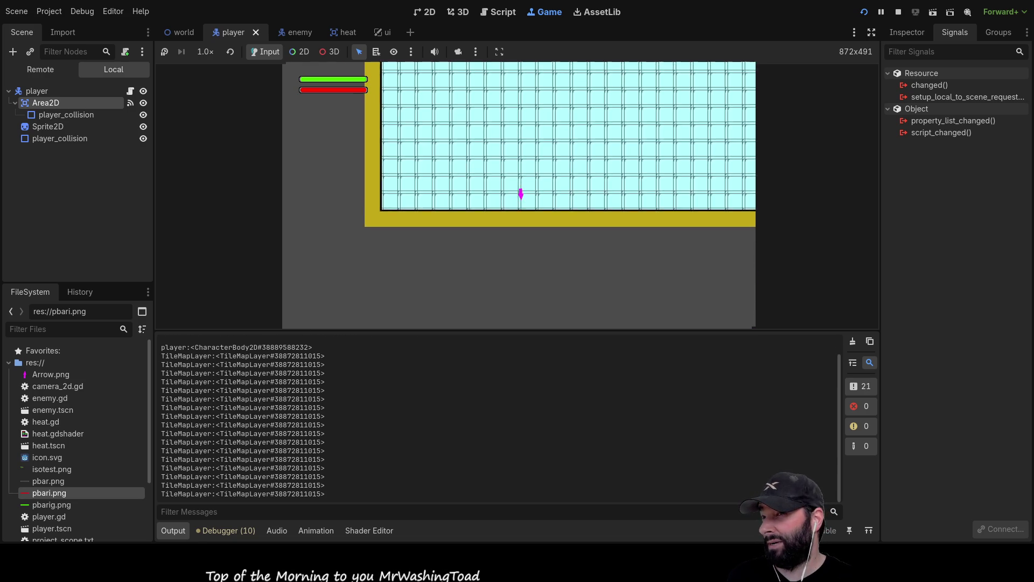
pyautogui.press('w')
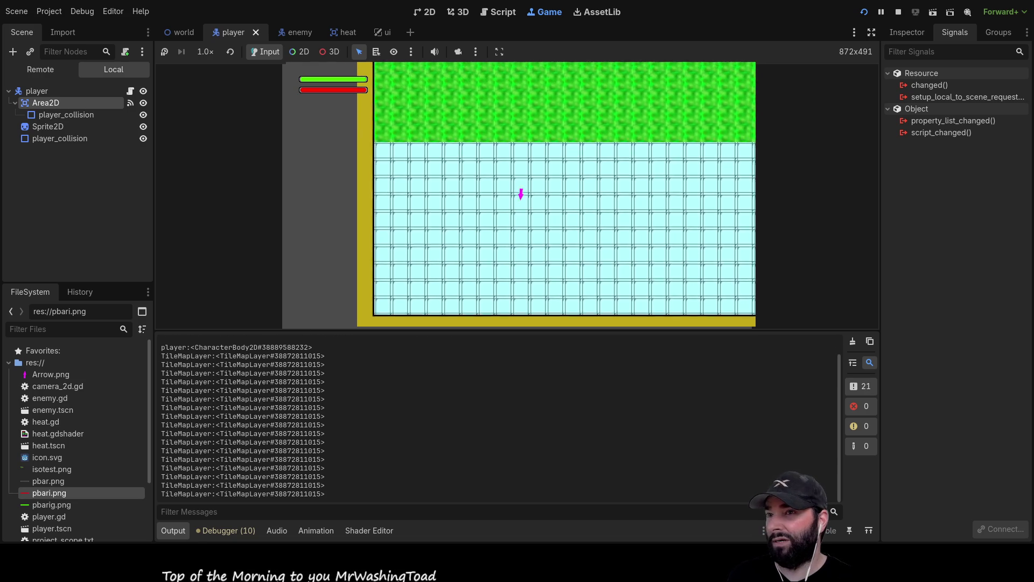
pyautogui.press('w')
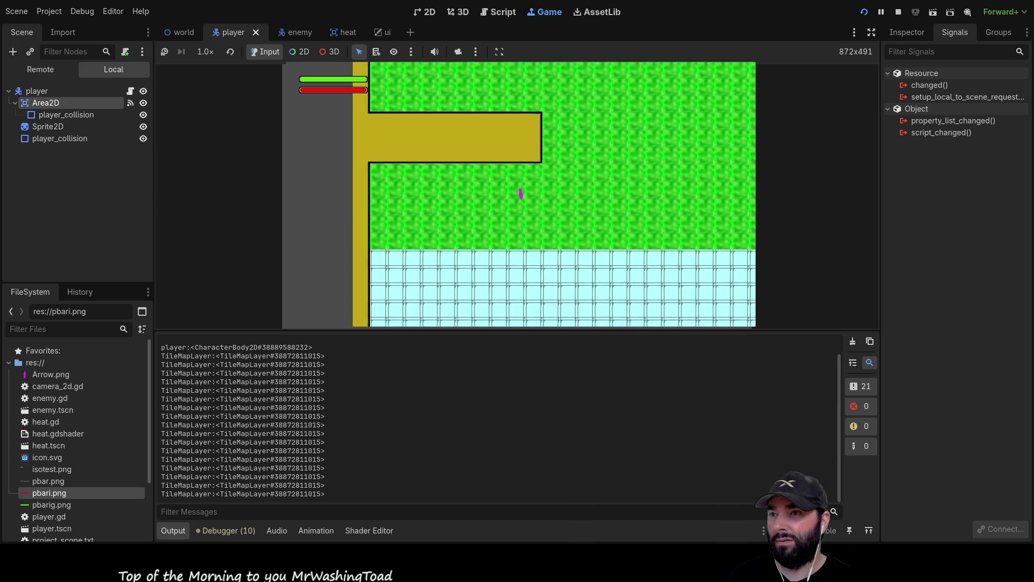
pyautogui.press('w')
pyautogui.press('d')
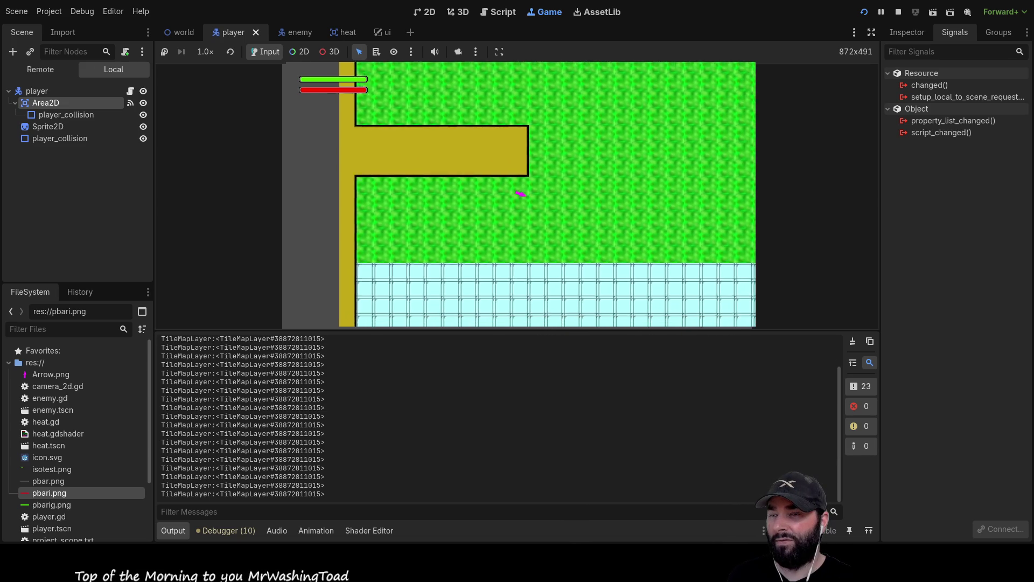
pyautogui.press('w')
pyautogui.press('d')
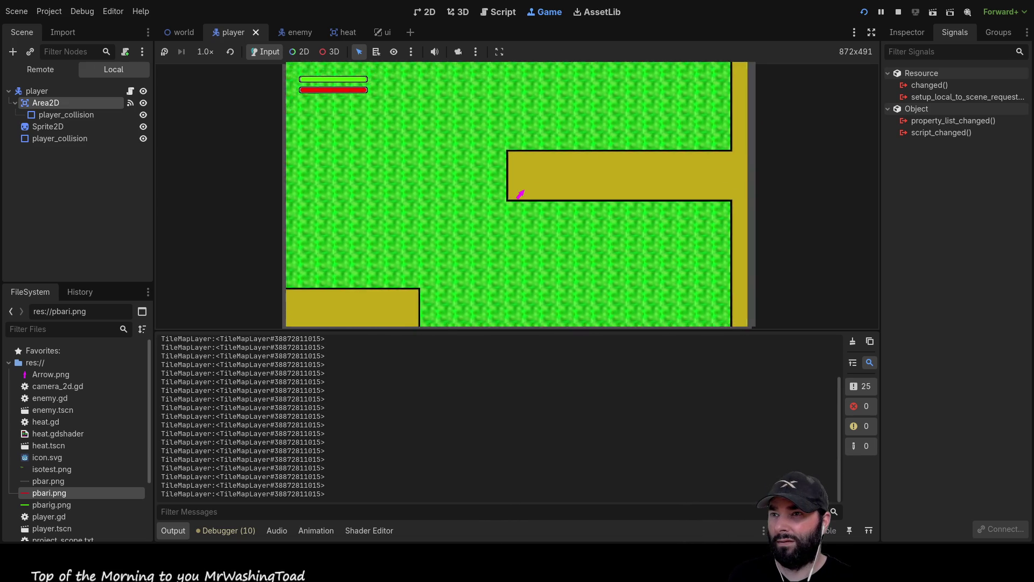
pyautogui.press('a')
pyautogui.press('s')
pyautogui.press('s')
pyautogui.press('d')
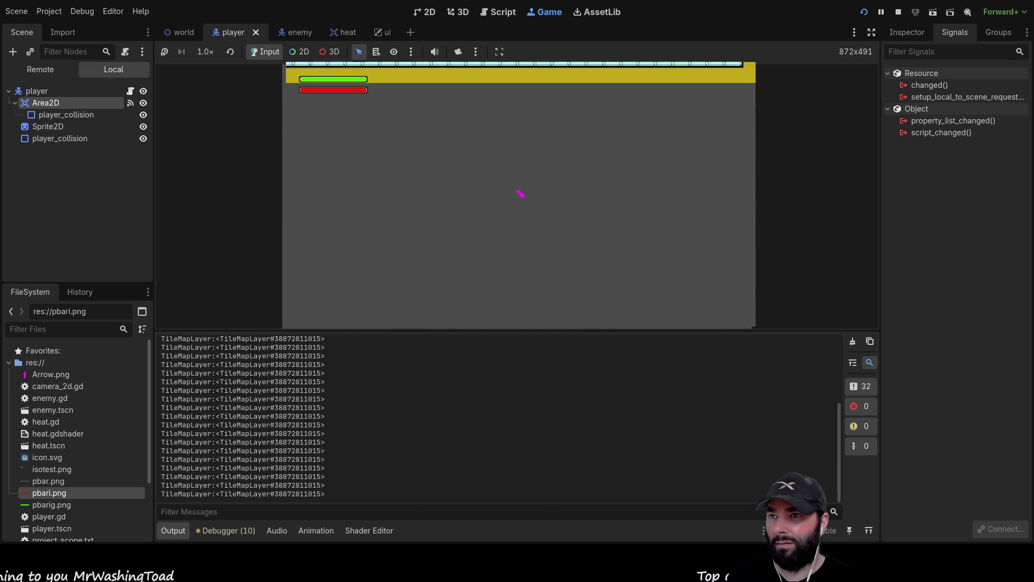
pyautogui.press('w')
pyautogui.press('w')
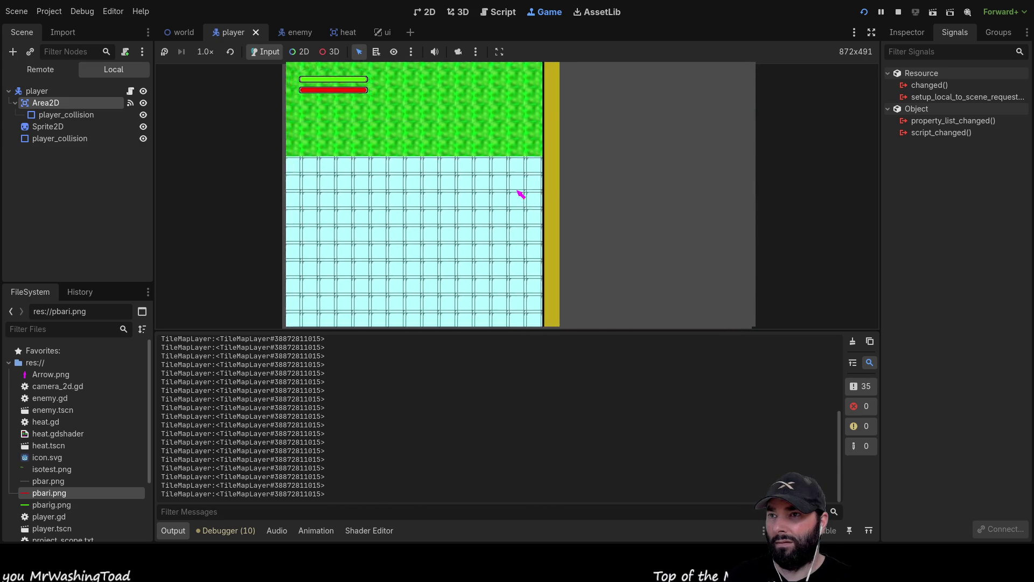
pyautogui.press('s')
pyautogui.press('a')
pyautogui.press('s')
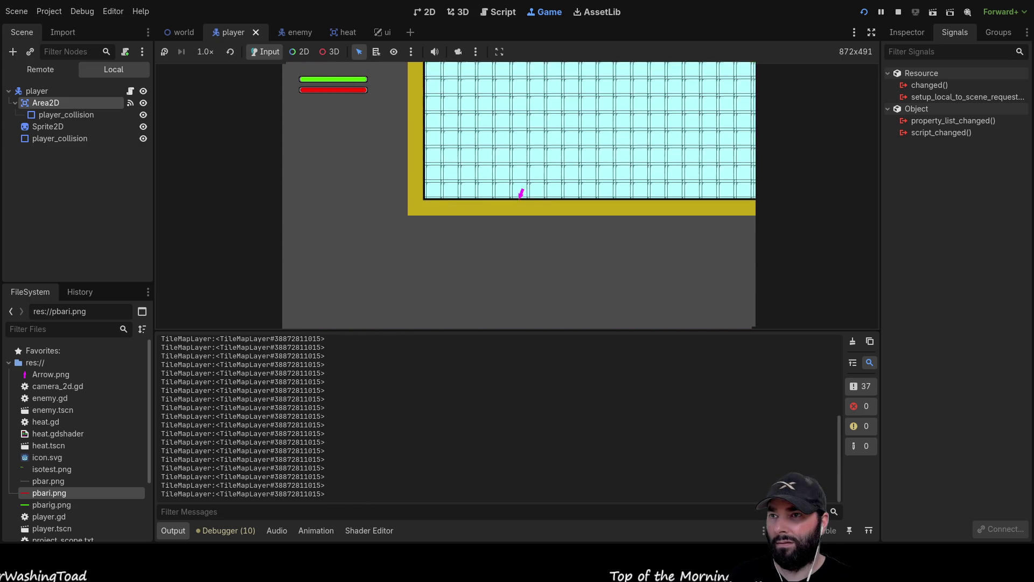
pyautogui.press('w')
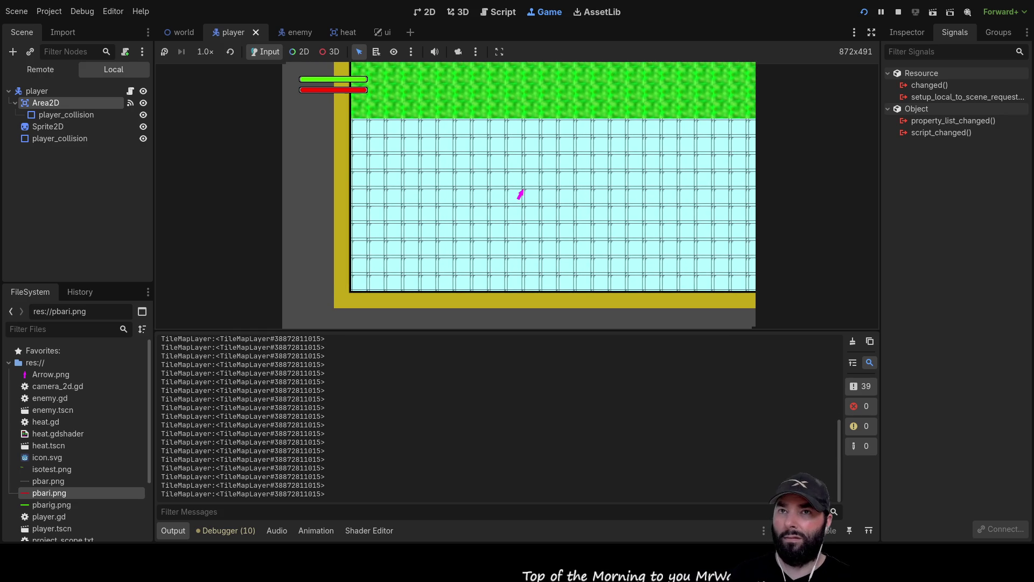
pyautogui.click(897, 13)
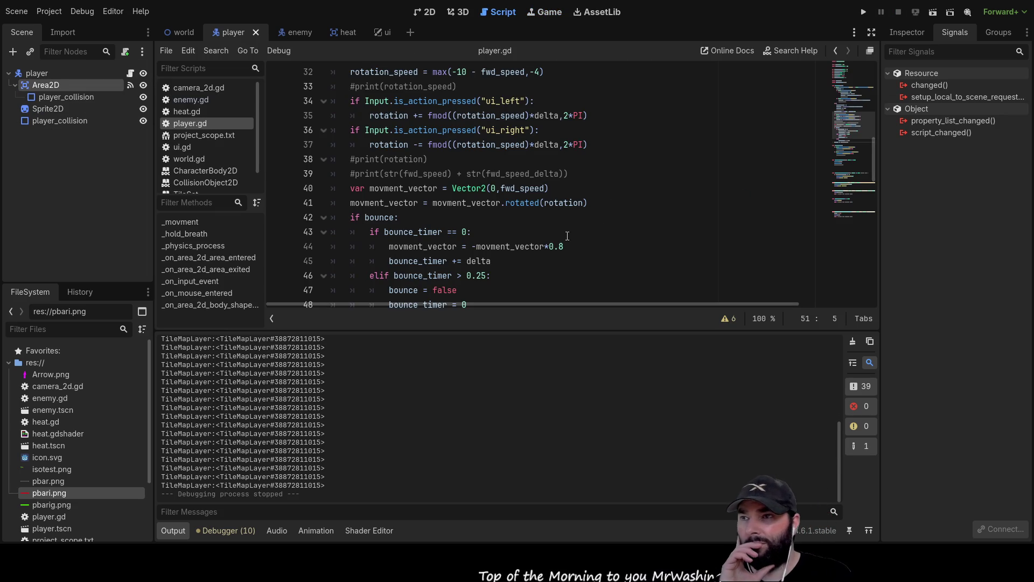
# Step: Insert a print(movment_vector) debug line just above the position update
pyautogui.scroll(-2, 480, 222)
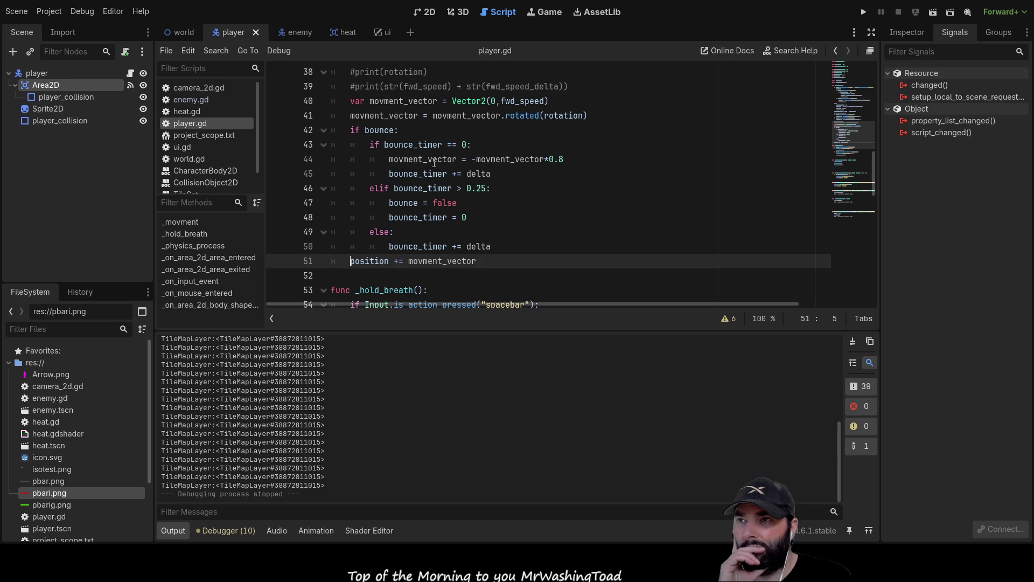
pyautogui.click(505, 159)
pyautogui.doubleClick(506, 159)
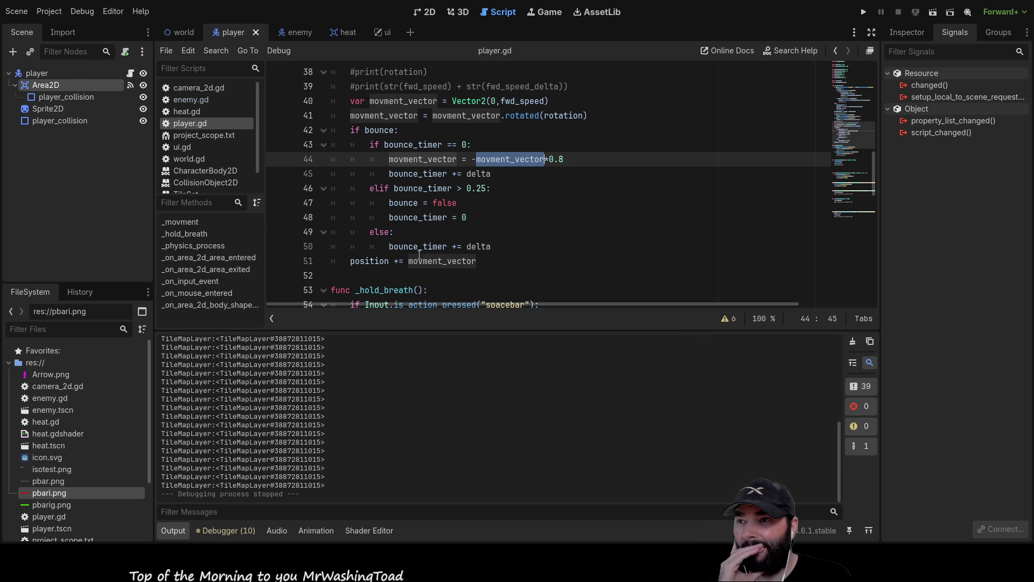
pyautogui.click(349, 261)
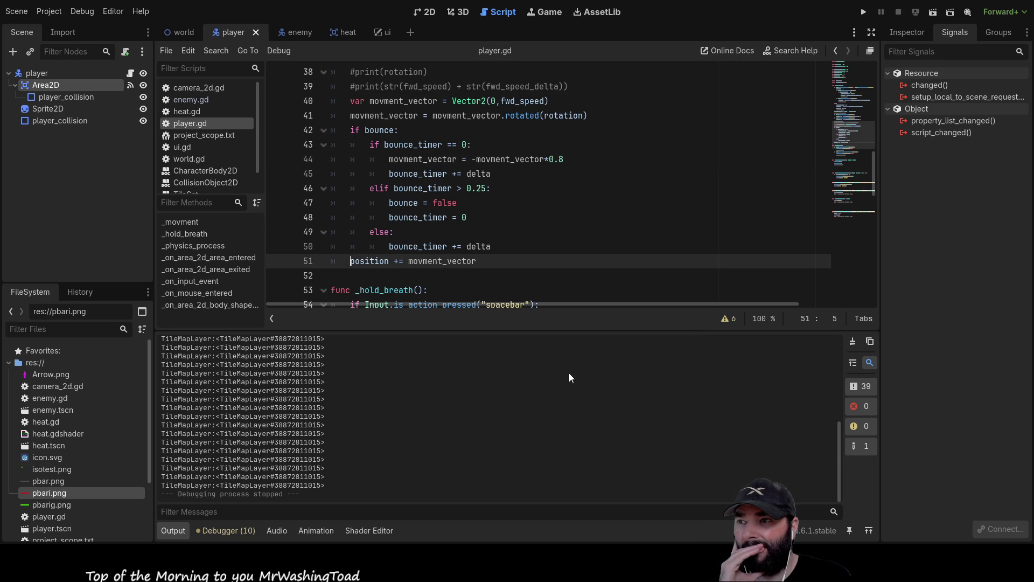
pyautogui.press('Return')
pyautogui.press('Up')
pyautogui.write('print()')
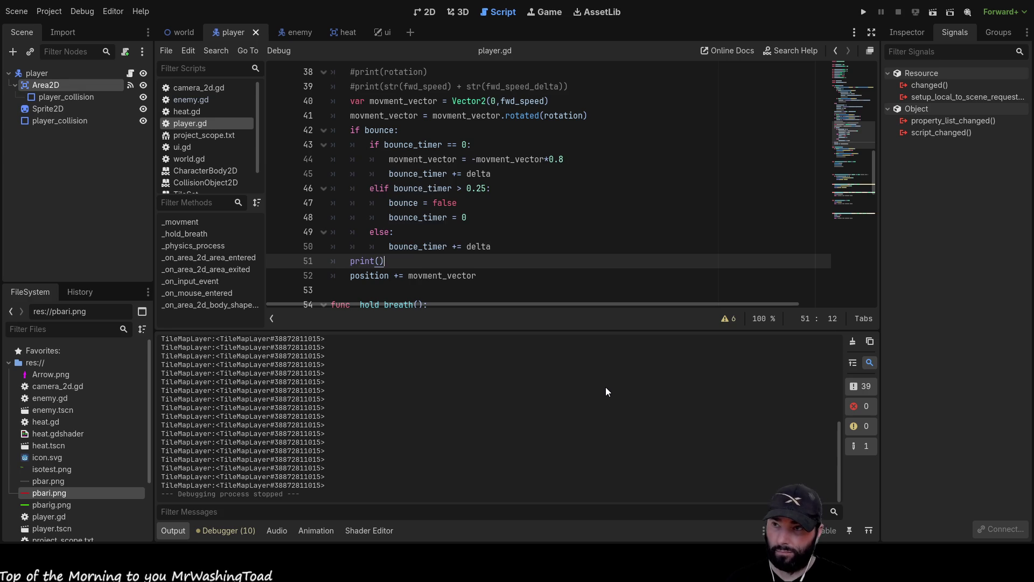
pyautogui.doubleClick(453, 276)
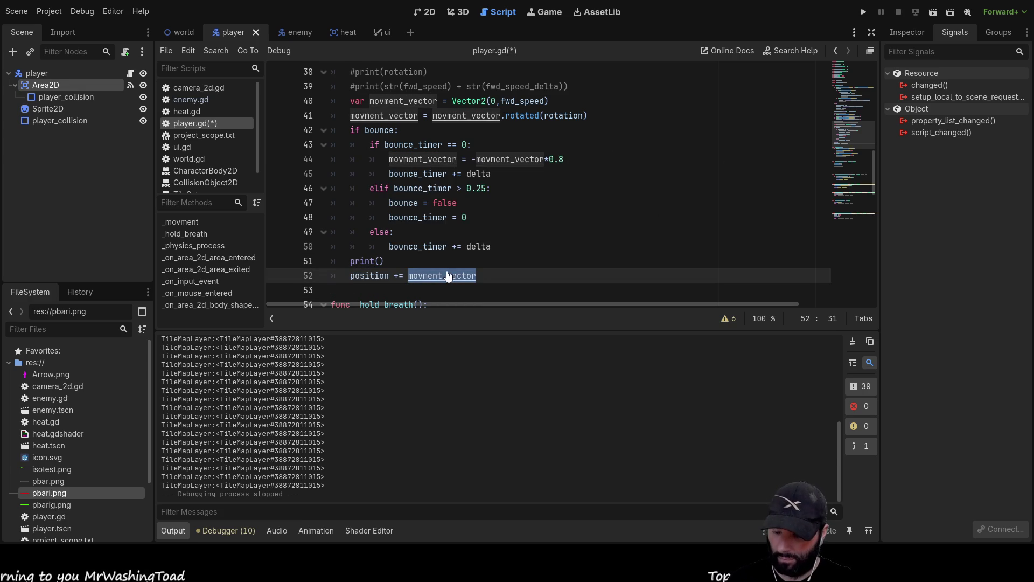
pyautogui.click(377, 262)
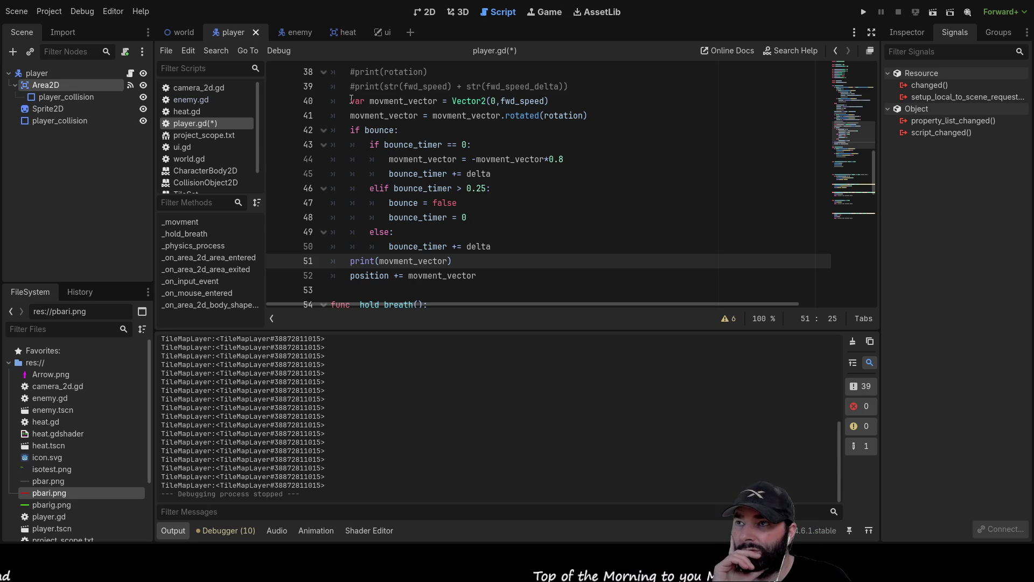
# Step: Review the movment_vector creation, rotation and bounce lines, then select the debug print line for removal
pyautogui.moveTo(351, 100); pyautogui.dragTo(581, 116)
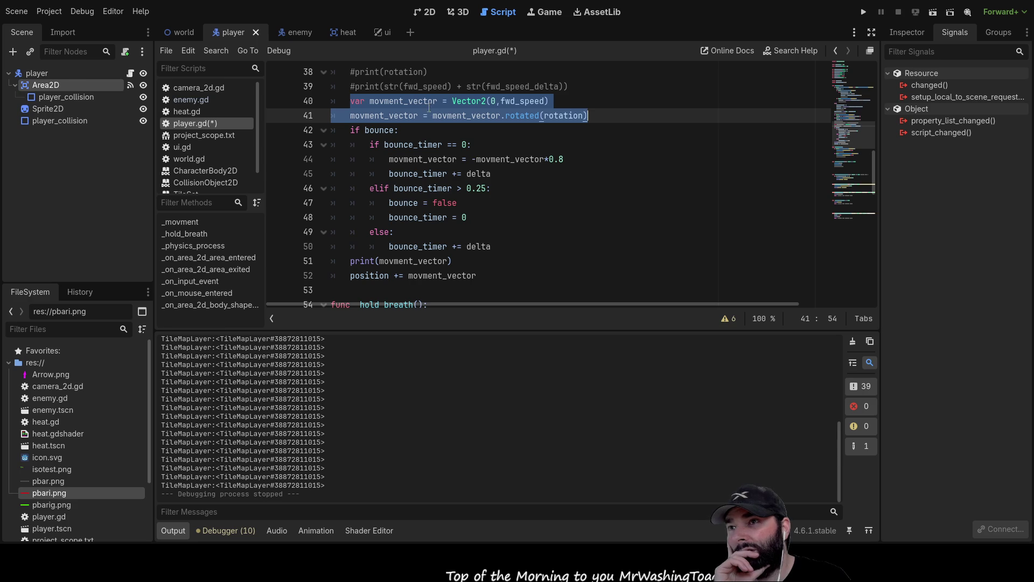
pyautogui.moveTo(387, 159); pyautogui.dragTo(571, 158)
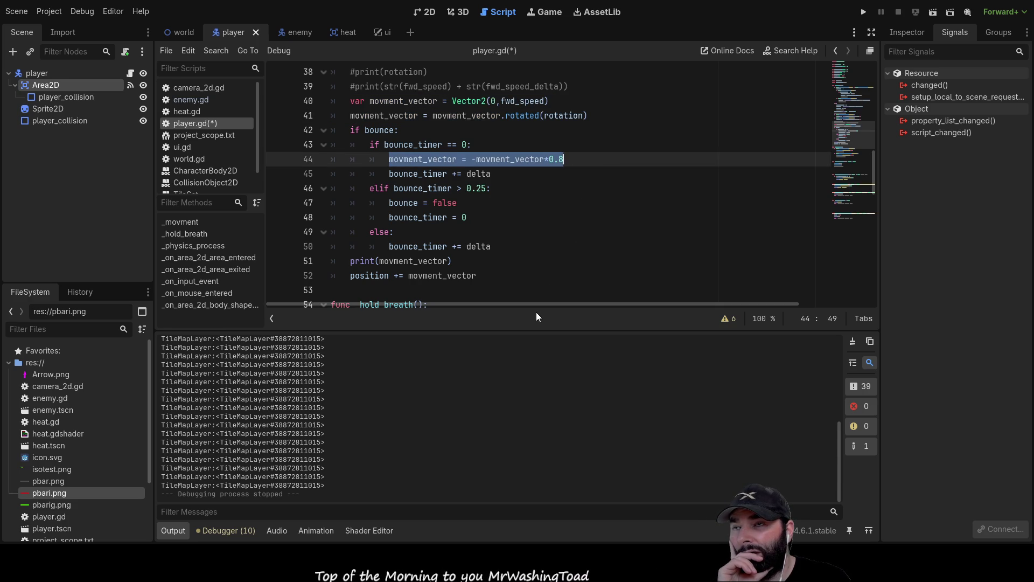
pyautogui.click(370, 247)
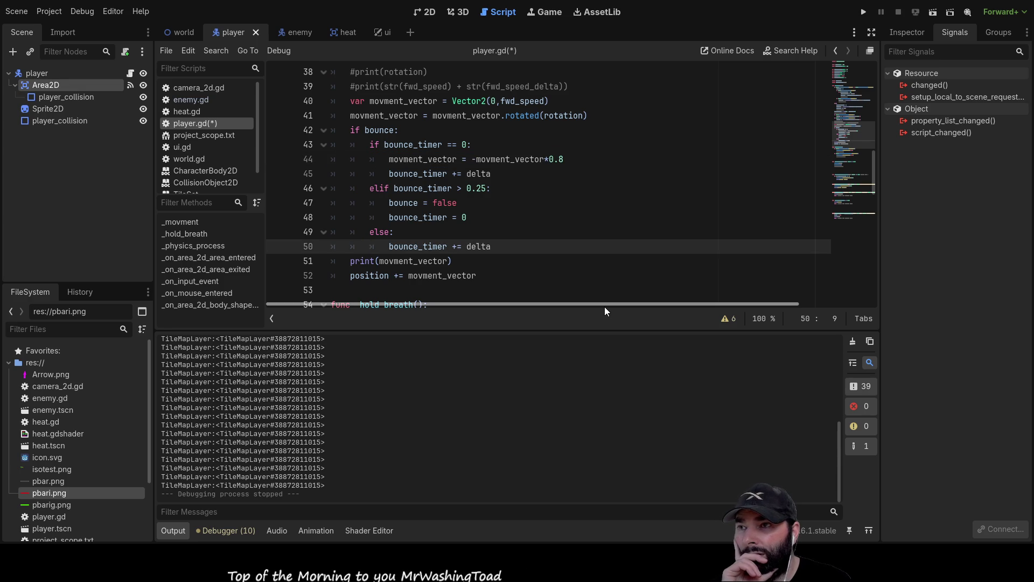
pyautogui.click(452, 260)
pyautogui.hotkey('shift', 'Home')
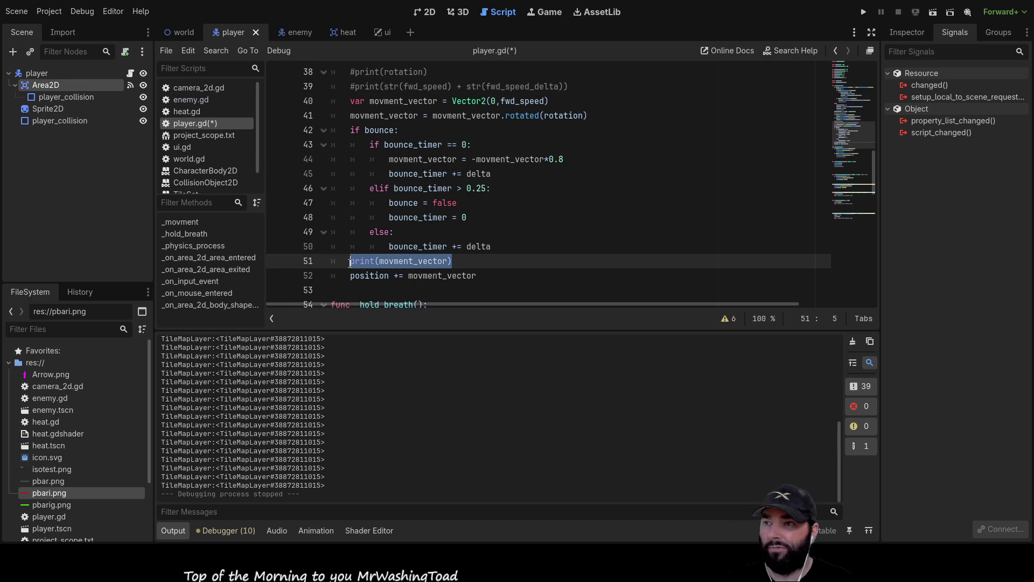
# Step: Delete the debug print line and add an else: branch after the bounce check
pyautogui.press('BackSpace')
pyautogui.press('Return')
pyautogui.press('Return')
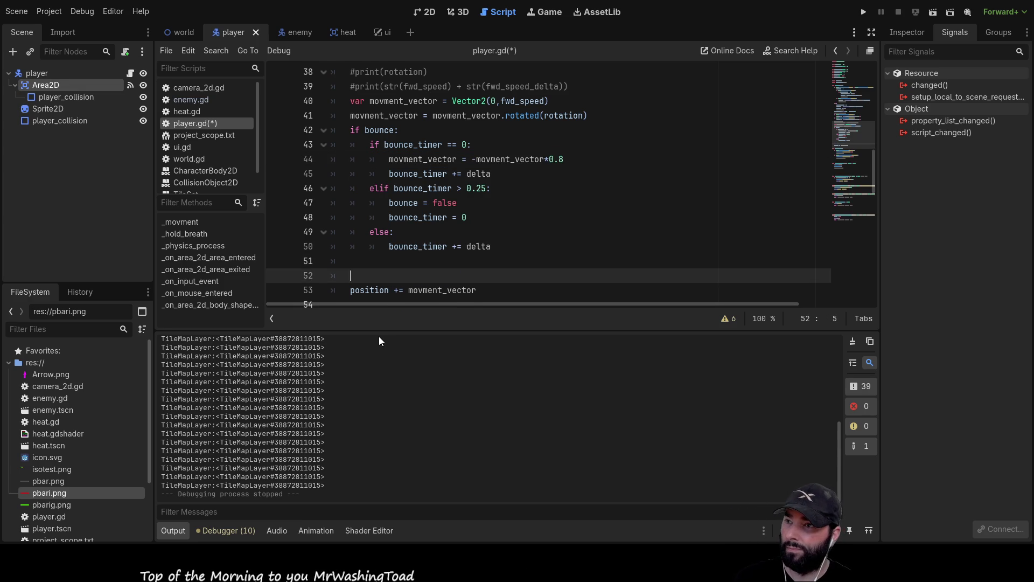
pyautogui.press('Up')
pyautogui.press('Up')
pyautogui.write('else:')
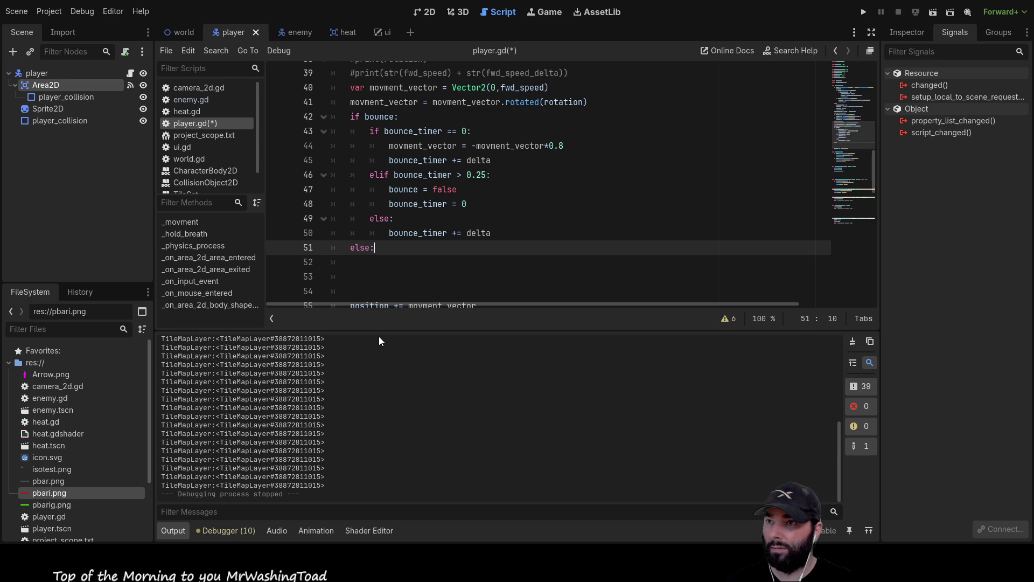
# Step: Move the movment_vector rotation line into the new else branch and remove the empty line 53
pyautogui.scroll(1, 590, 153)
pyautogui.moveTo(588, 145); pyautogui.dragTo(351, 145)
pyautogui.hotkey('ctrl', 'x')
pyautogui.scroll(-3, 376, 175)
pyautogui.click(376, 174)
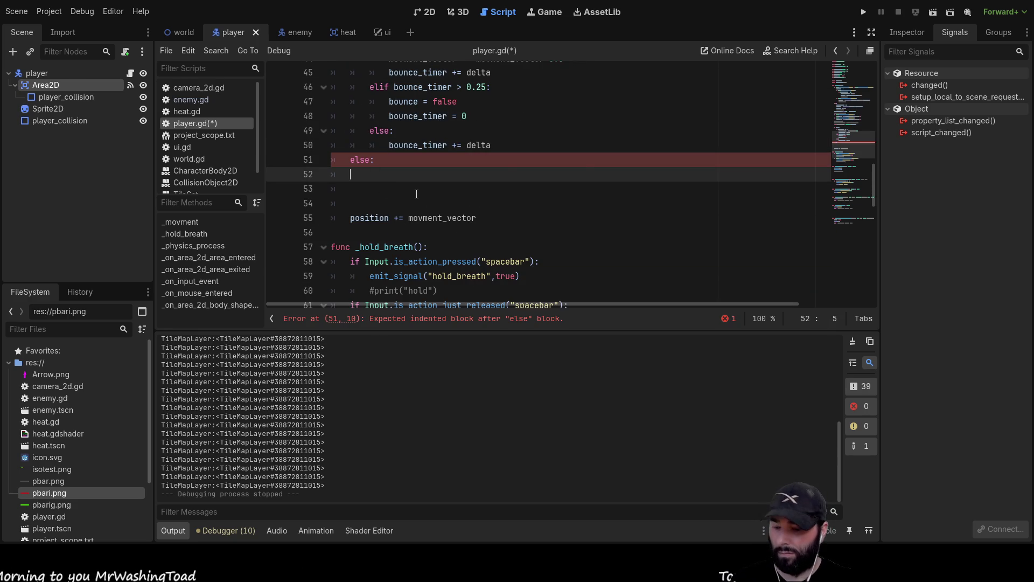
pyautogui.hotkey('ctrl', 'v')
pyautogui.scroll(3, 438, 232)
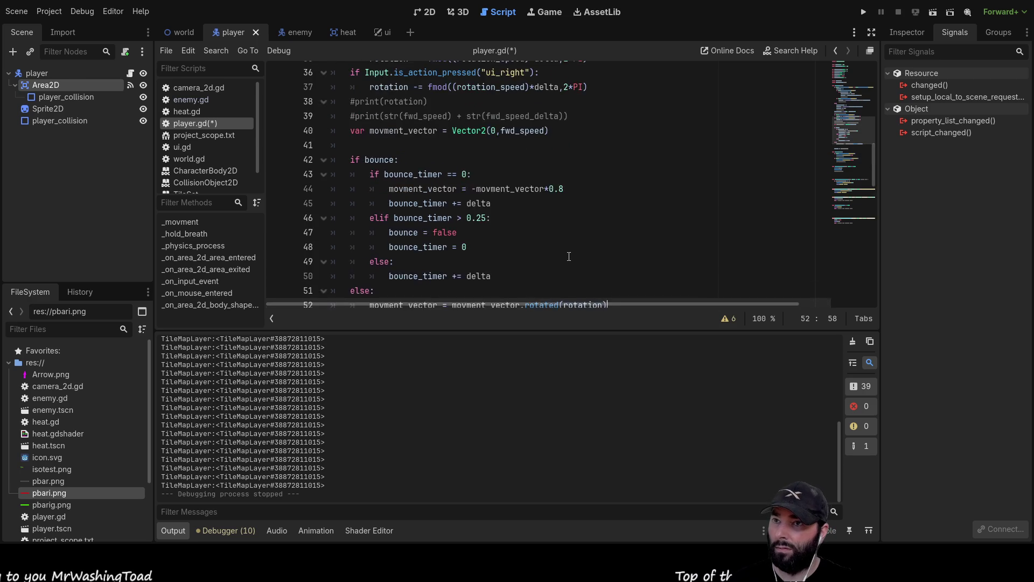
pyautogui.scroll(-2, 447, 237)
pyautogui.press('Down')
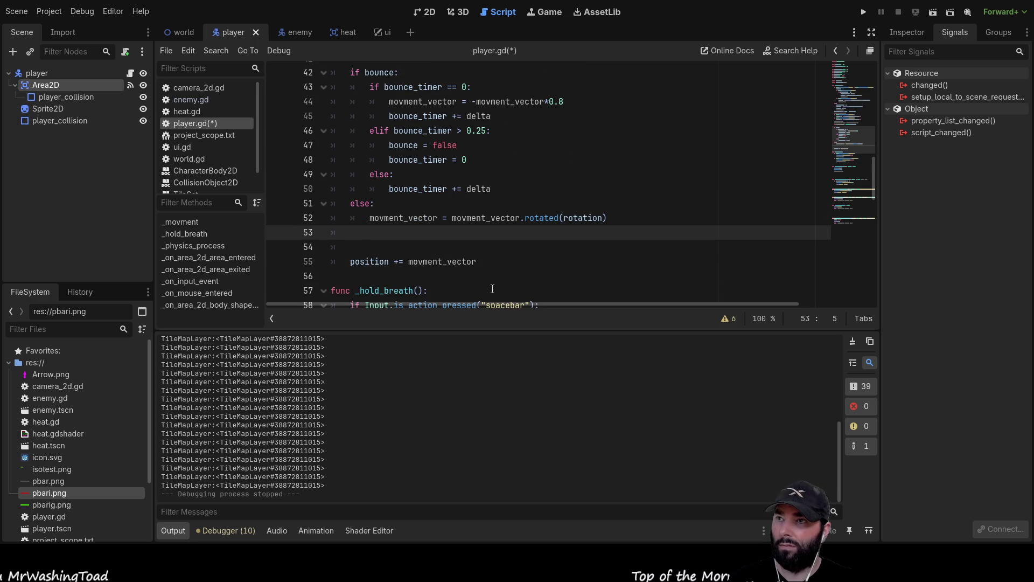
pyautogui.press('BackSpace')
pyautogui.press('BackSpace')
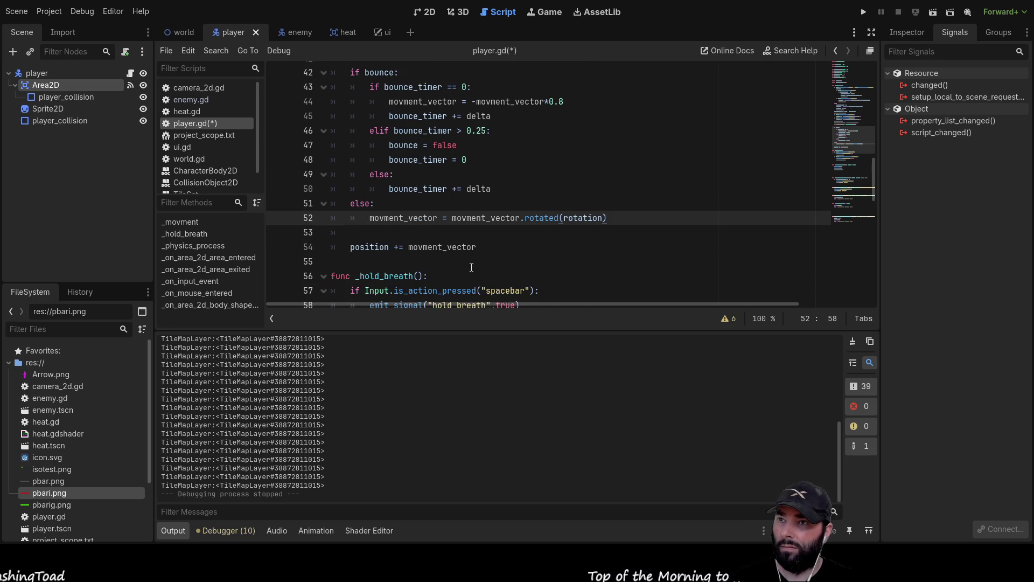
# Step: Dedent the rotation statement on line 52 and open a blank line above it
pyautogui.scroll(1, 590, 267)
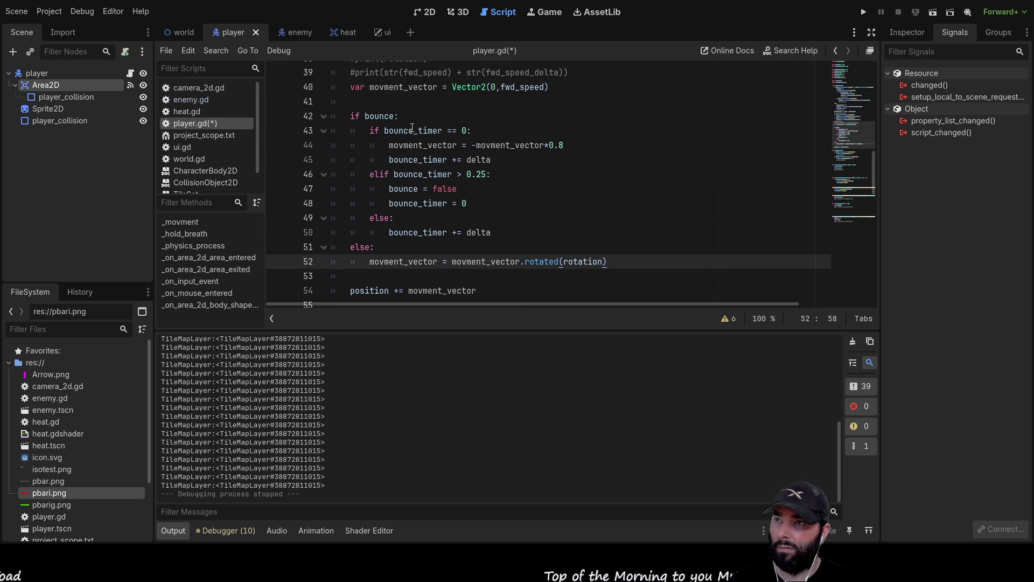
pyautogui.moveTo(607, 262)
pyautogui.mouseDown()
pyautogui.moveTo(302, 262)
pyautogui.moveTo(371, 262)
pyautogui.mouseUp()
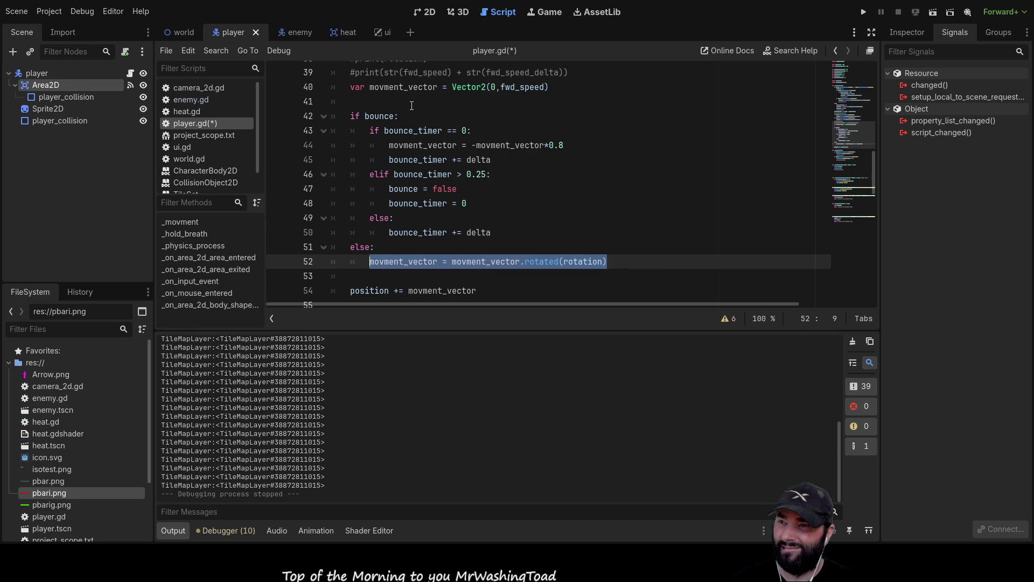
pyautogui.press('Return')
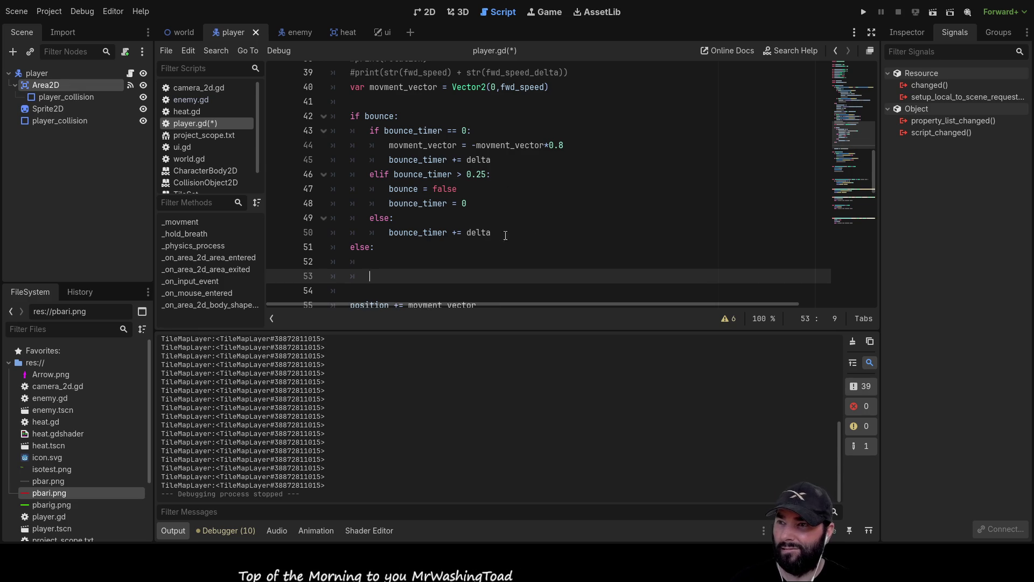
pyautogui.scroll(-3, 535, 224)
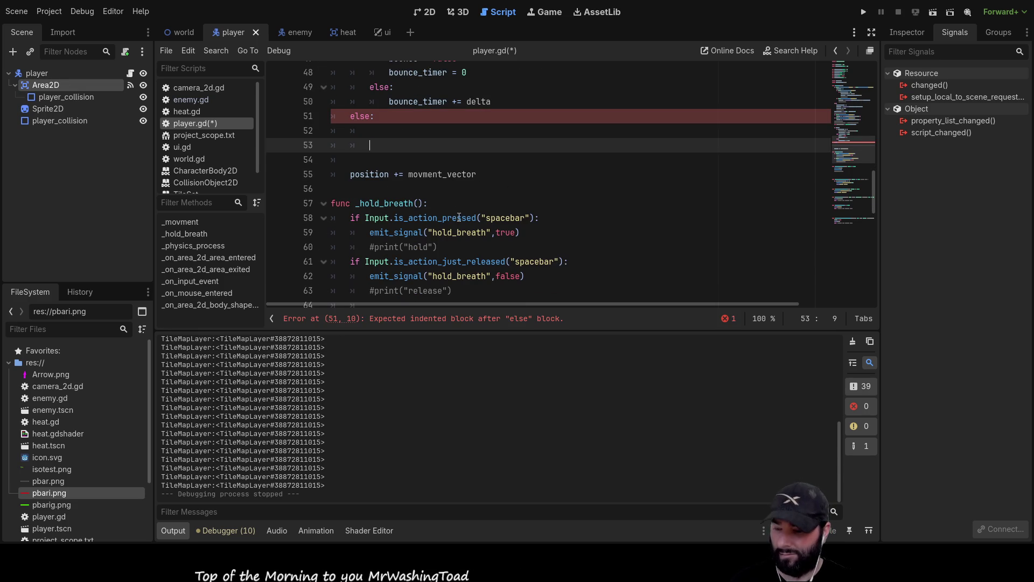
pyautogui.hotkey('ctrl', 'z')
pyautogui.scroll(1, 377, 183)
pyautogui.click(370, 174)
pyautogui.press('BackSpace')
pyautogui.press('Down')
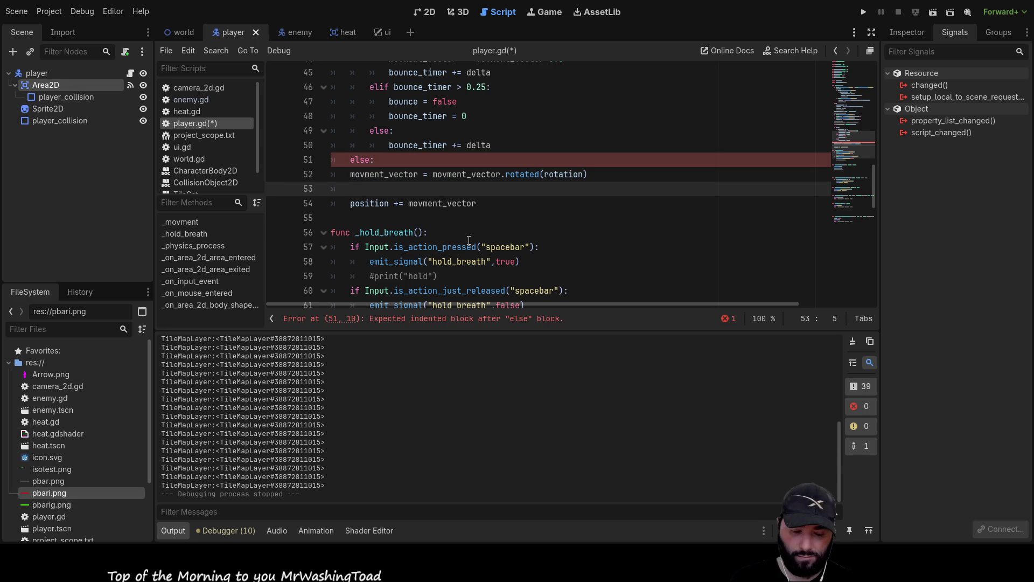
pyautogui.press('Delete')
pyautogui.click(350, 174)
pyautogui.press('Return')
# Step: Move the movment_vector declaration from line 40 to just above the rotation line
pyautogui.scroll(2, 504, 219)
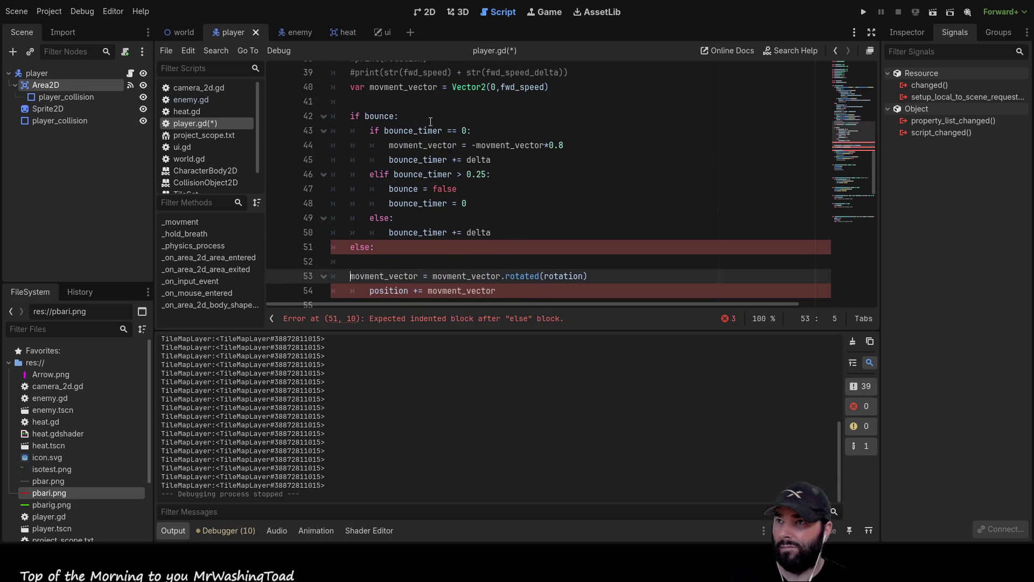
pyautogui.scroll(1, 439, 120)
pyautogui.moveTo(563, 131); pyautogui.dragTo(350, 132)
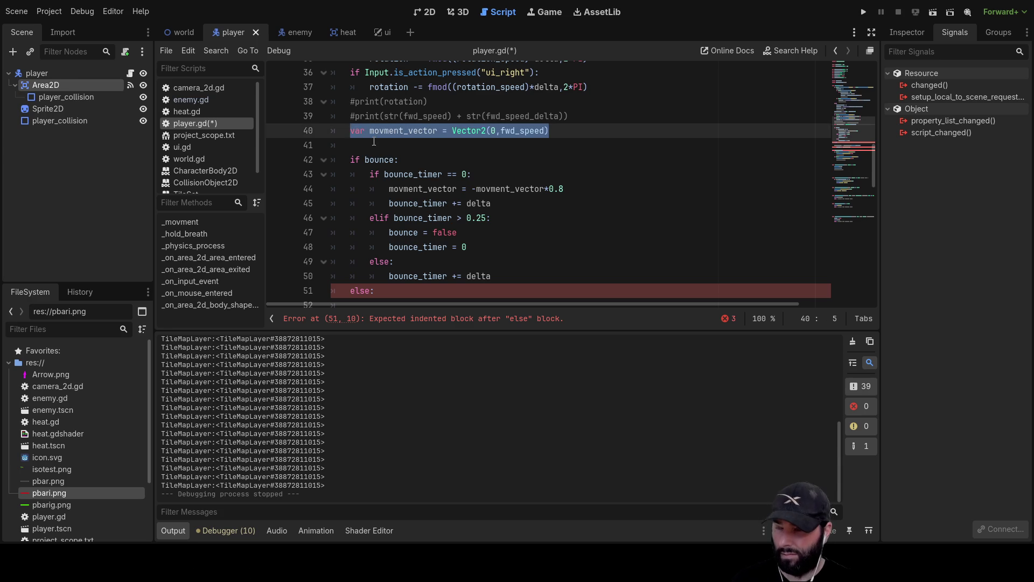
pyautogui.hotkey('ctrl', 'x')
pyautogui.scroll(-4, 374, 141)
pyautogui.click(371, 133)
pyautogui.hotkey('ctrl', 'v')
pyautogui.scroll(1, 376, 164)
pyautogui.press('Home')
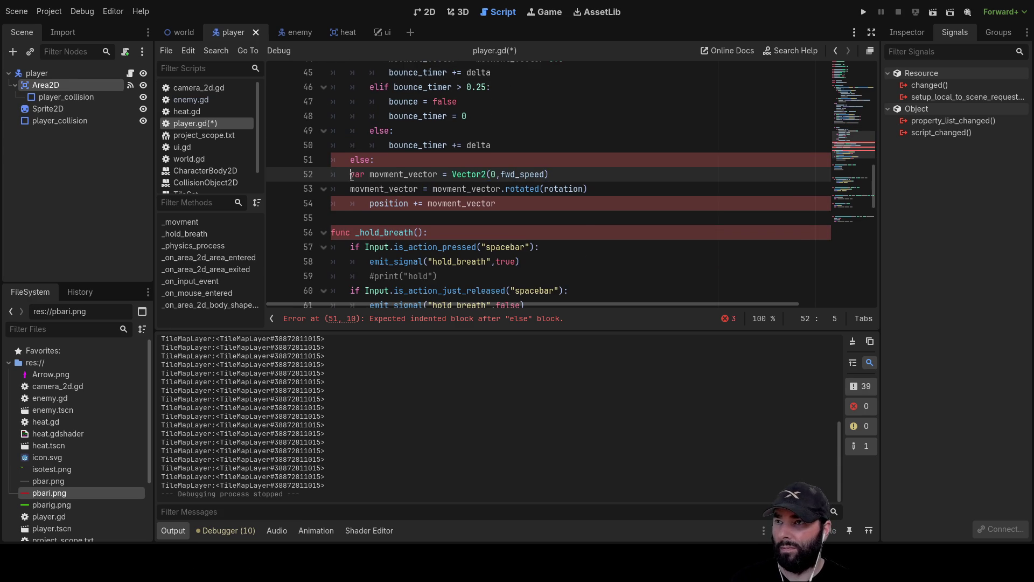
pyautogui.press('Return')
pyautogui.scroll(1, 457, 196)
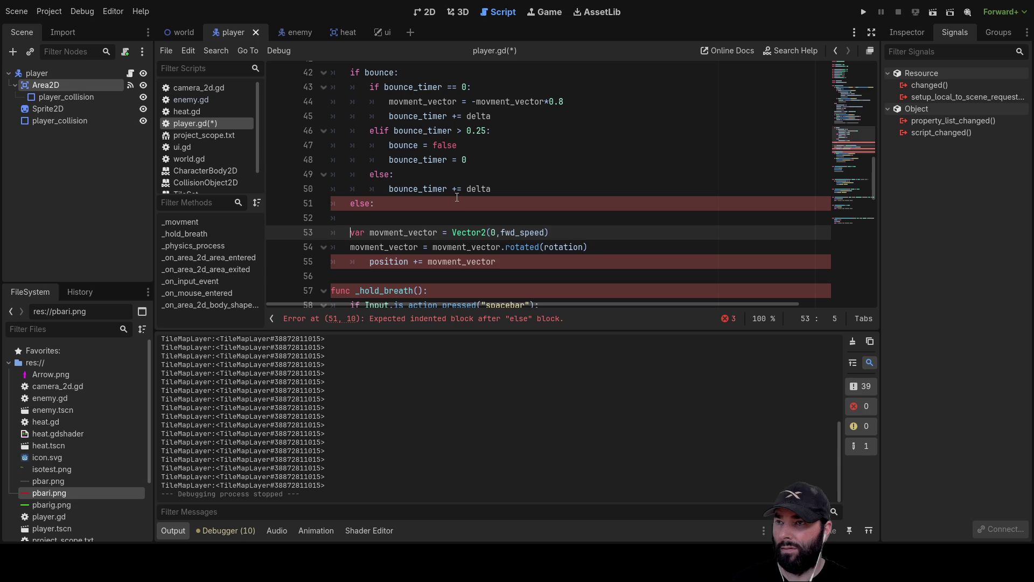
pyautogui.scroll(2, 464, 205)
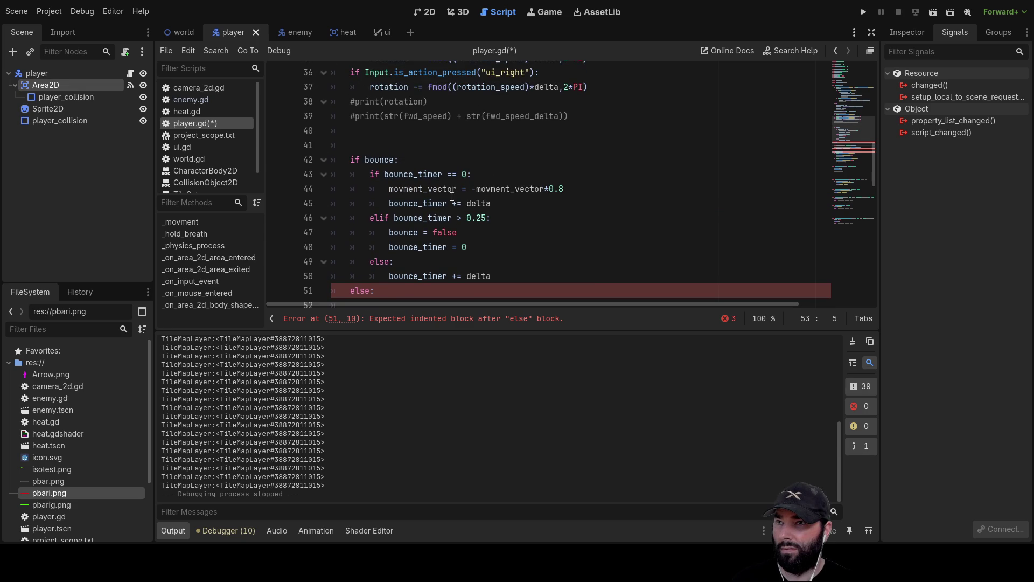
pyautogui.scroll(-2, 468, 206)
pyautogui.doubleClick(521, 232)
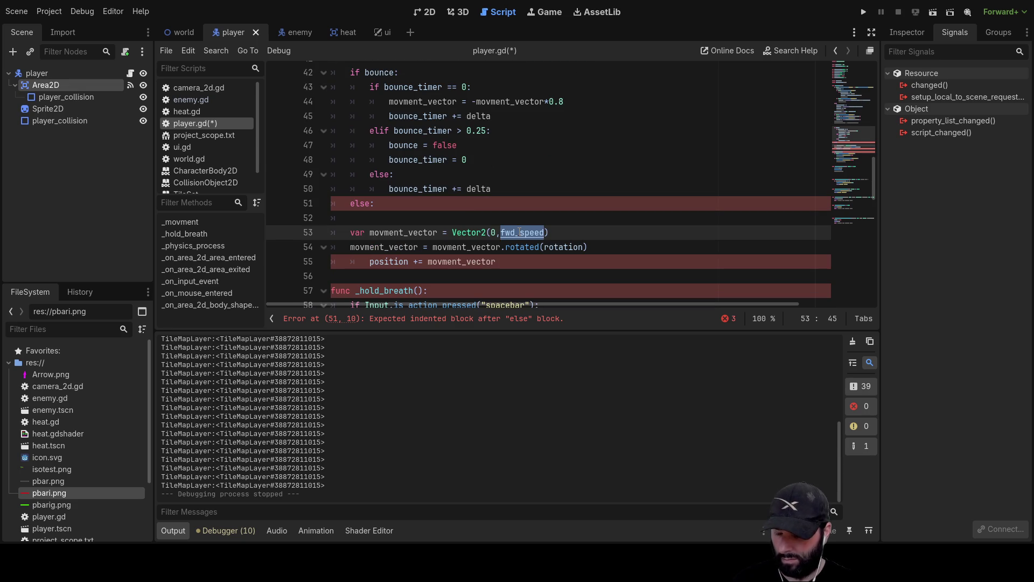
pyautogui.scroll(1, 490, 198)
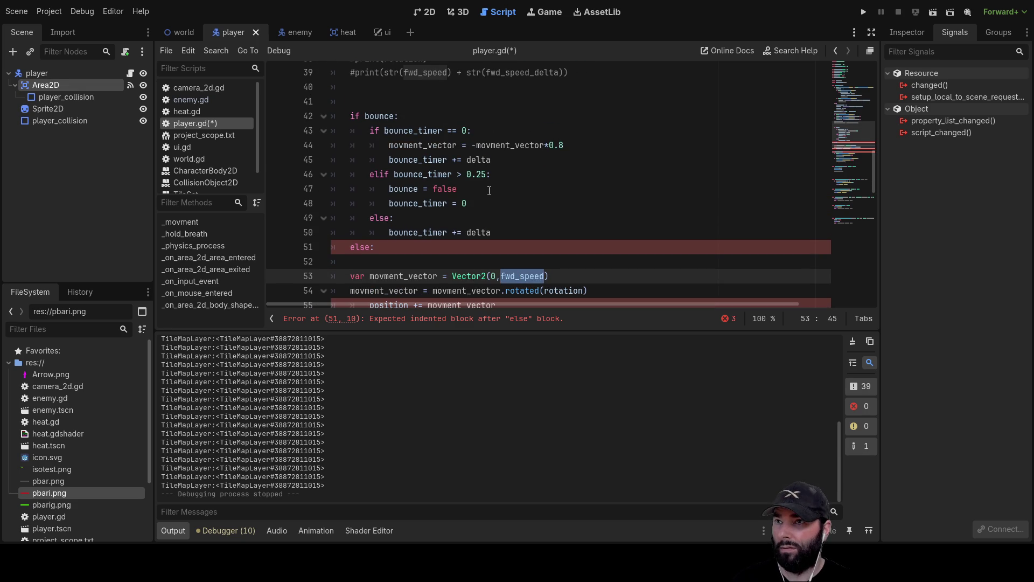
# Step: Replace both movment_vector references on line 44 with fwd_speed
pyautogui.doubleClick(429, 146)
pyautogui.hotkey('ctrl', 'v')
pyautogui.doubleClick(484, 145)
pyautogui.hotkey('ctrl', 'v')
# Step: Add an indented fwd_speed.rotated(rotation) line inside the else branch on line 52
pyautogui.scroll(-1, 511, 204)
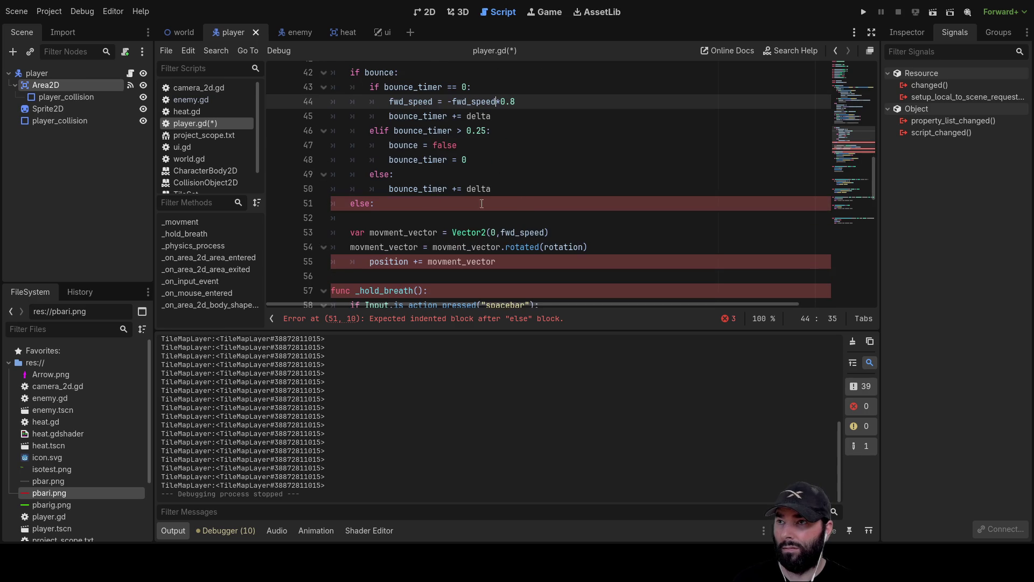
pyautogui.click(377, 211)
pyautogui.press('Tab')
pyautogui.hotkey('ctrl', 'v')
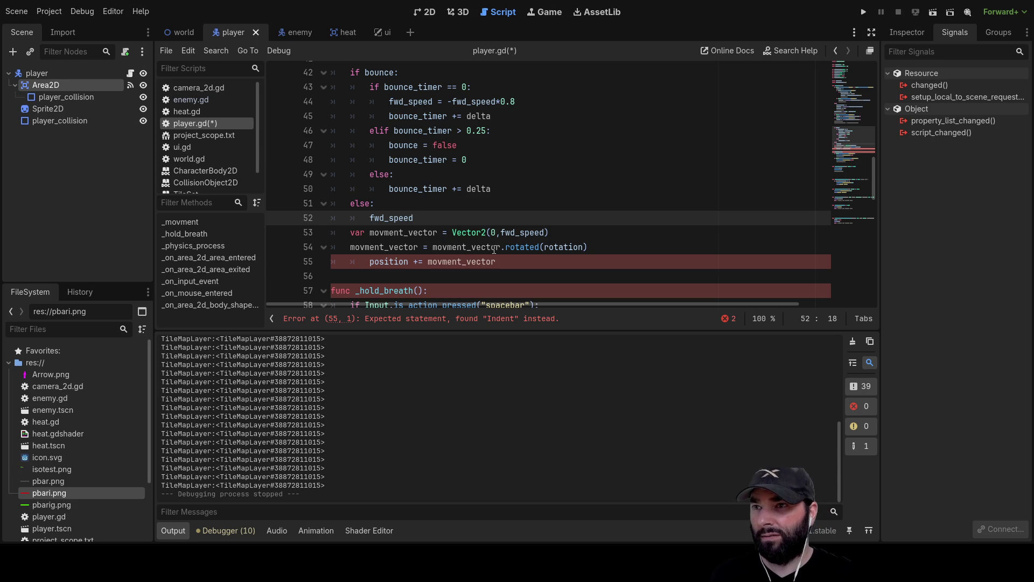
pyautogui.moveTo(501, 247); pyautogui.dragTo(587, 248)
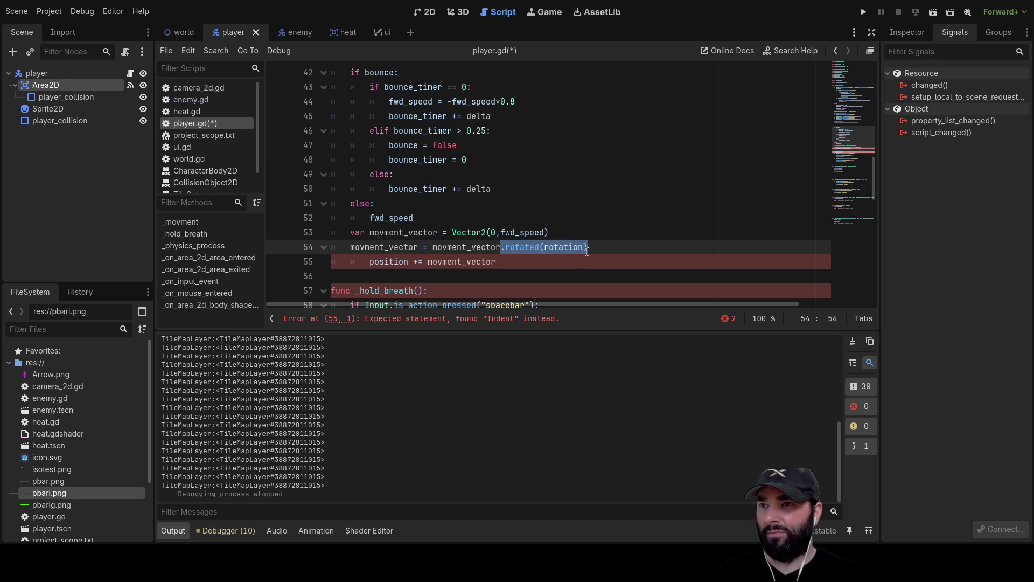
pyautogui.hotkey('ctrl', 'c')
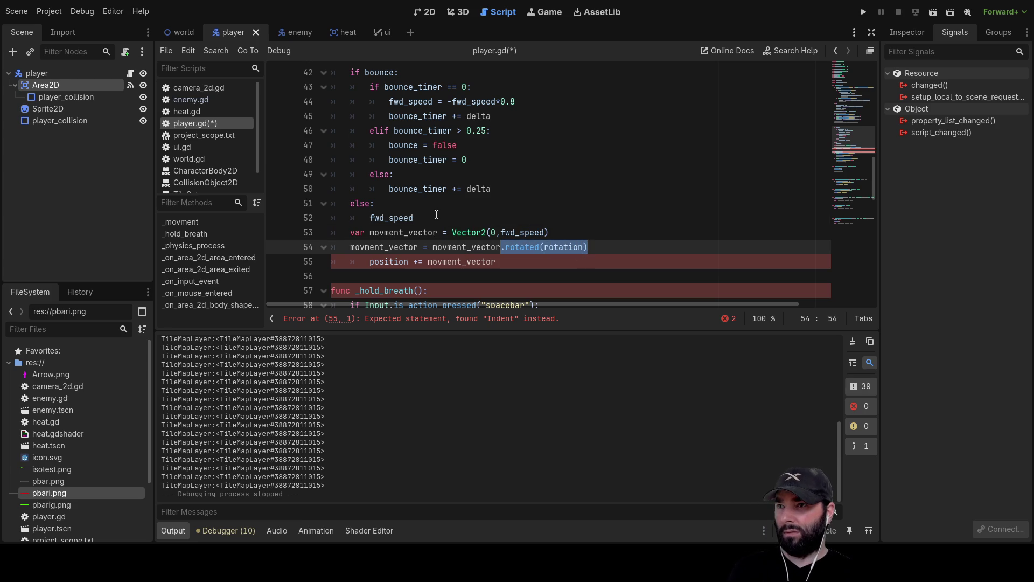
pyautogui.click(452, 217)
pyautogui.hotkey('ctrl', 'v')
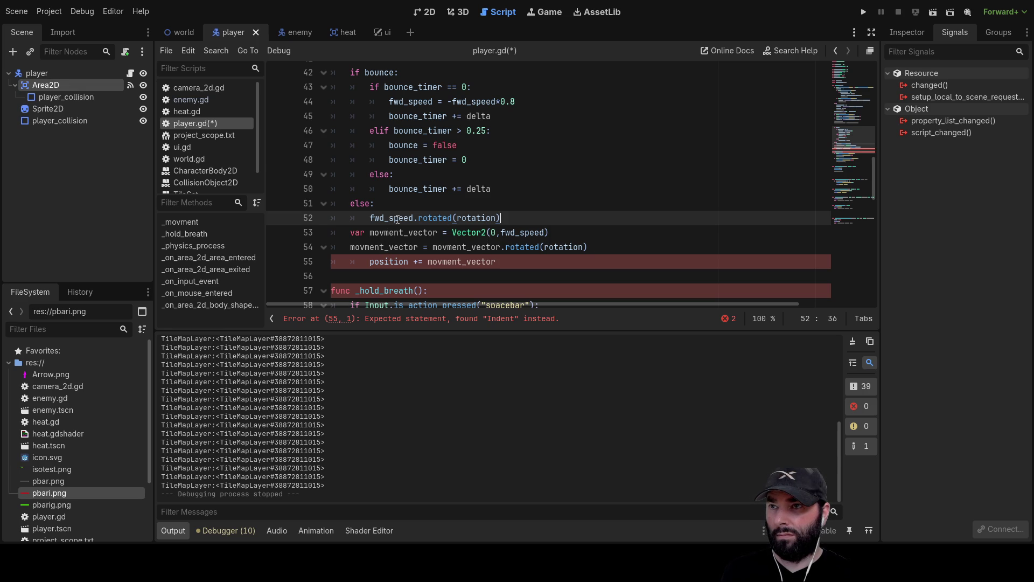
# Step: Turn line 52 into a 'fwd_speed =' assignment, briefly deleting and restoring the rotation statement on line 54
pyautogui.click(530, 234)
pyautogui.click(371, 218)
pyautogui.write('fwd_speed =')
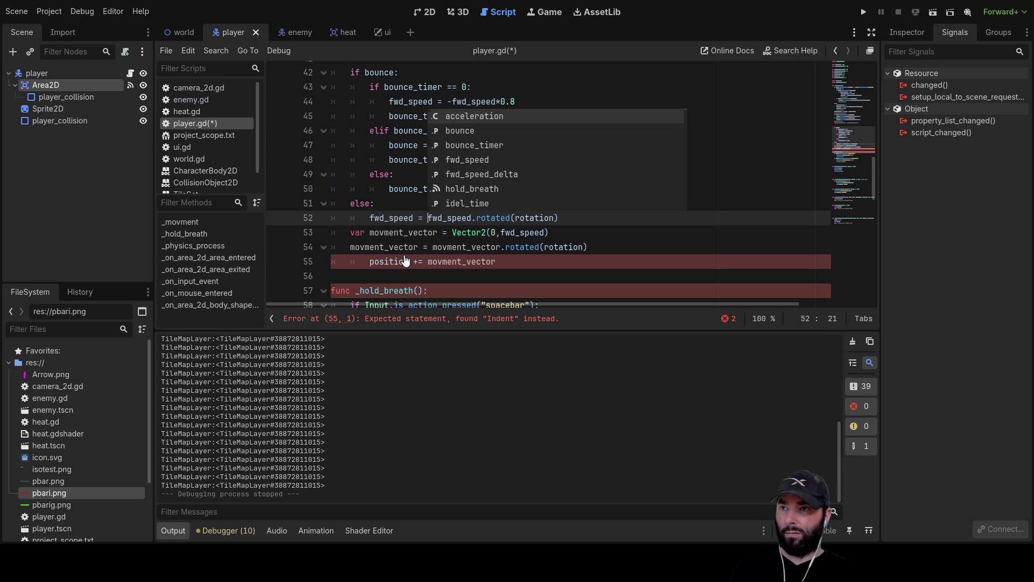
pyautogui.moveTo(588, 246); pyautogui.dragTo(343, 248)
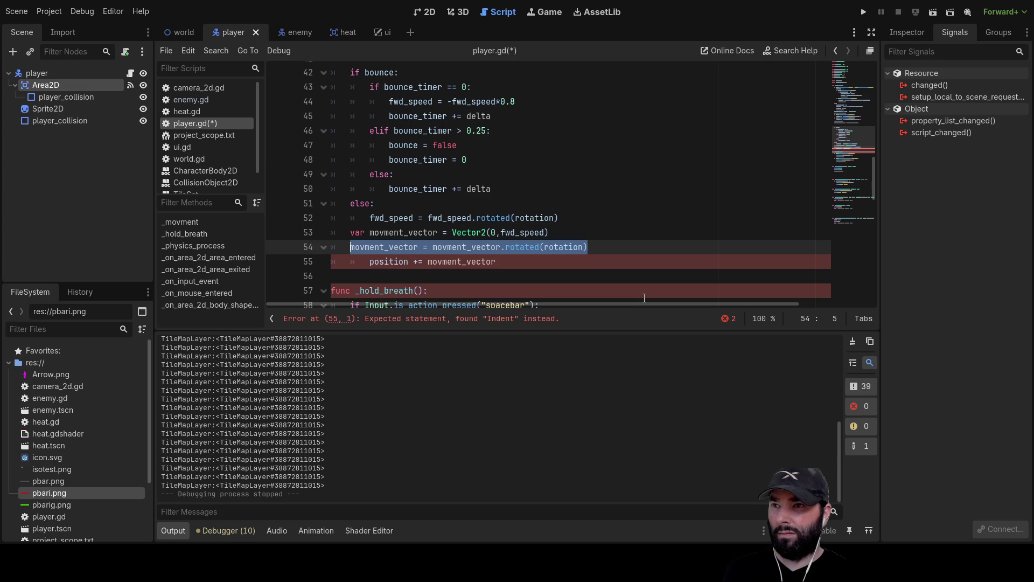
pyautogui.press('BackSpace')
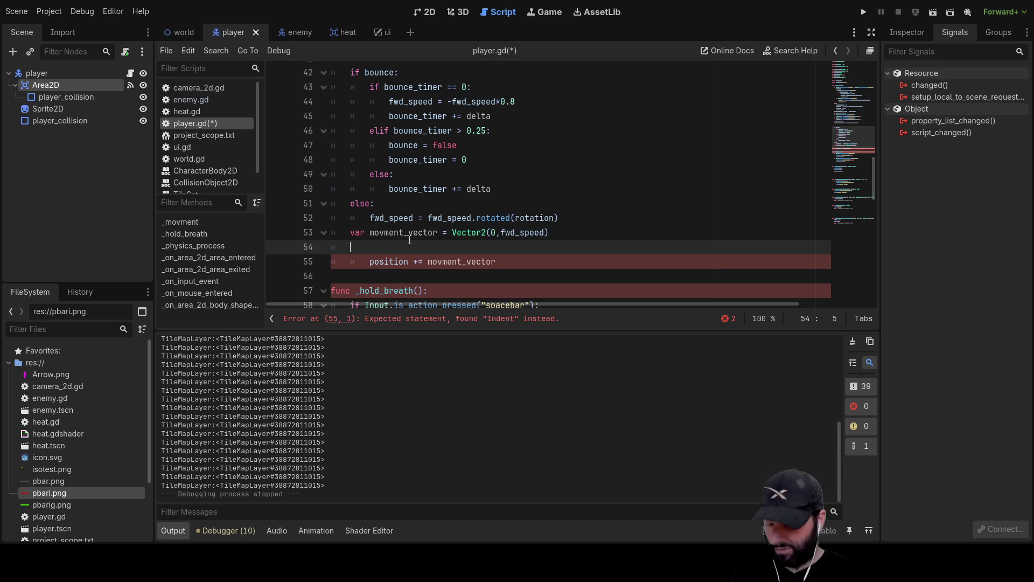
pyautogui.hotkey('ctrl', 'z')
pyautogui.click(510, 253)
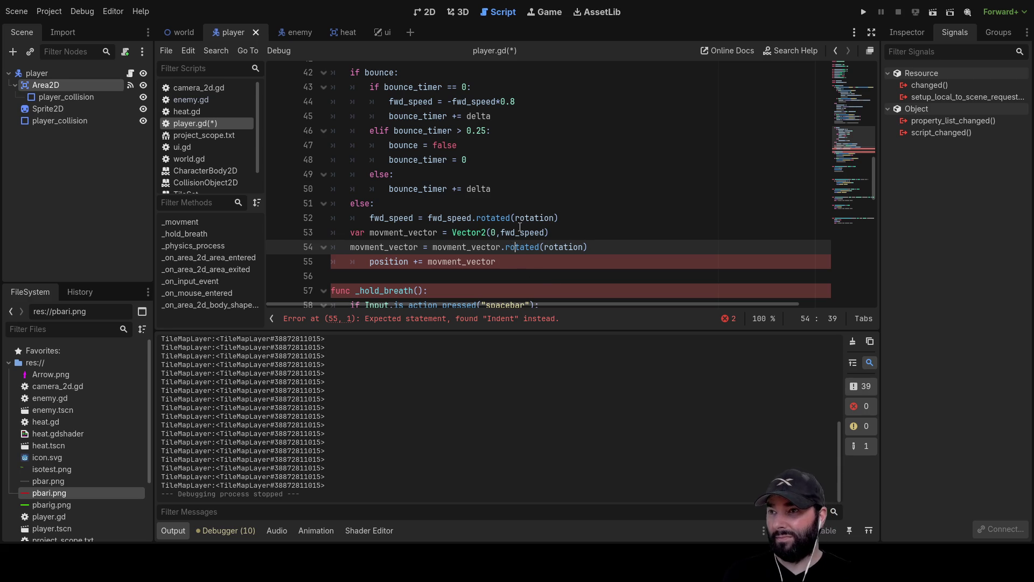
# Step: Remove the extra indent from the position update line
pyautogui.scroll(1, 520, 227)
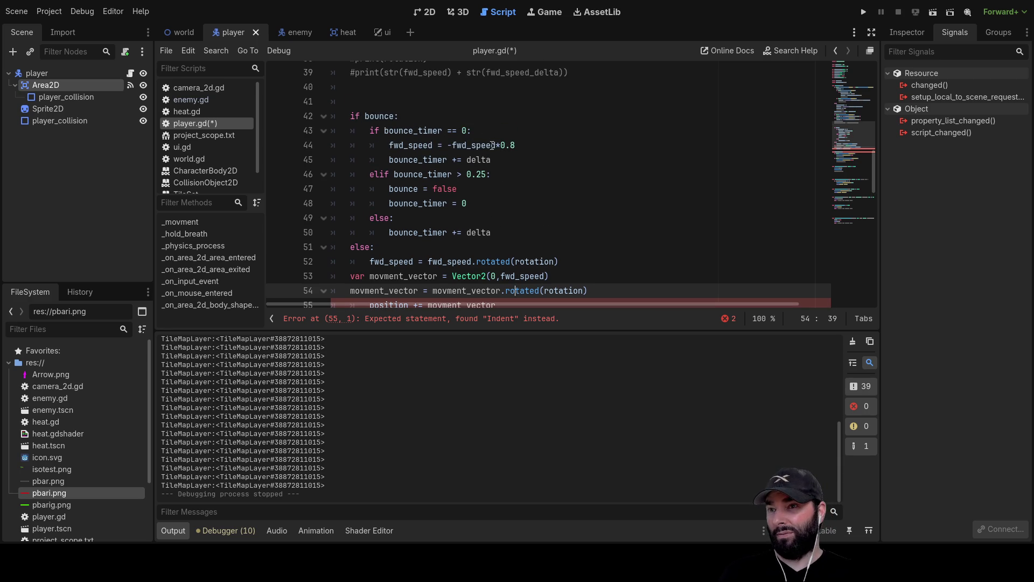
pyautogui.scroll(-2, 507, 200)
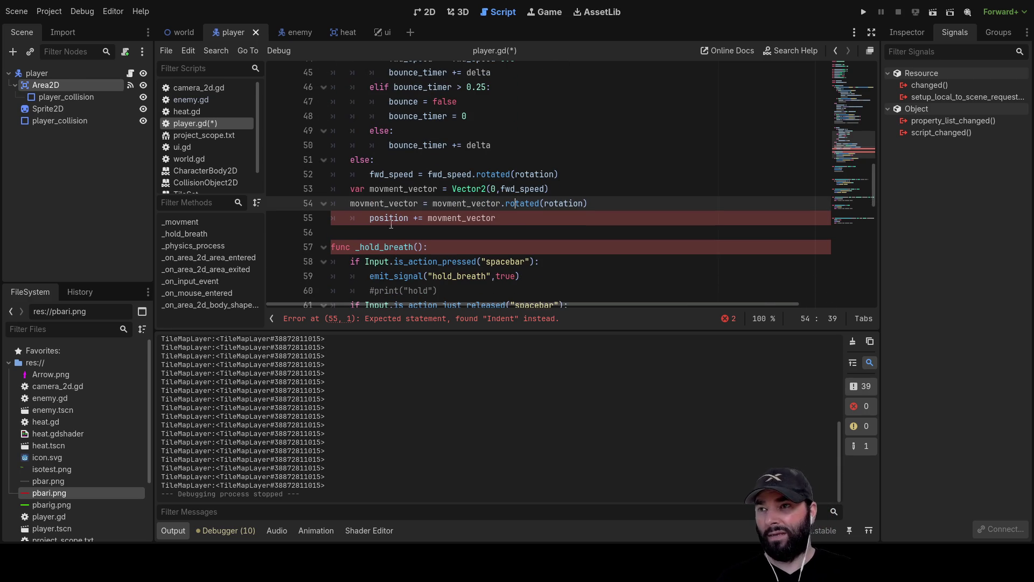
pyautogui.scroll(2, 466, 224)
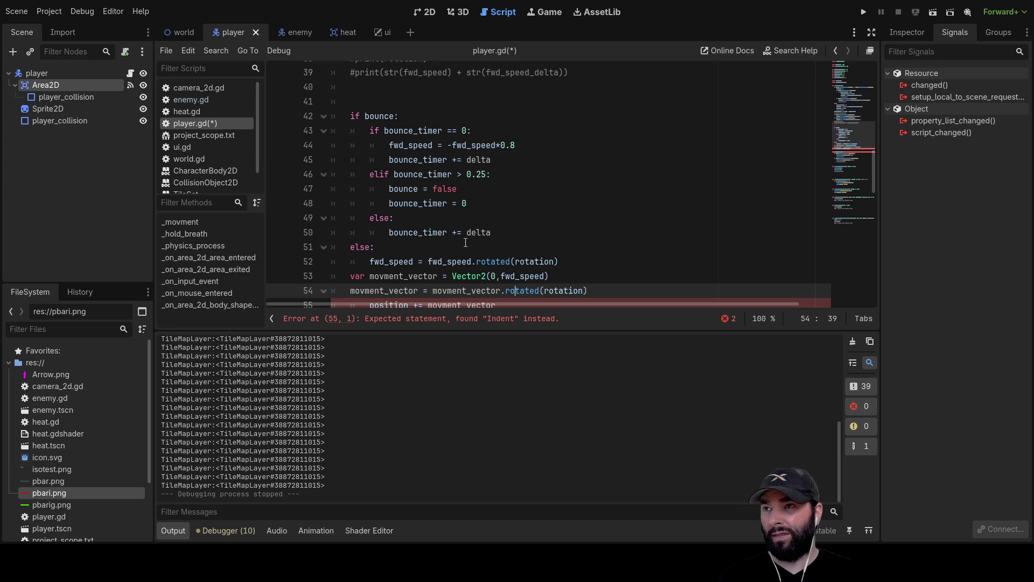
pyautogui.scroll(-2, 466, 242)
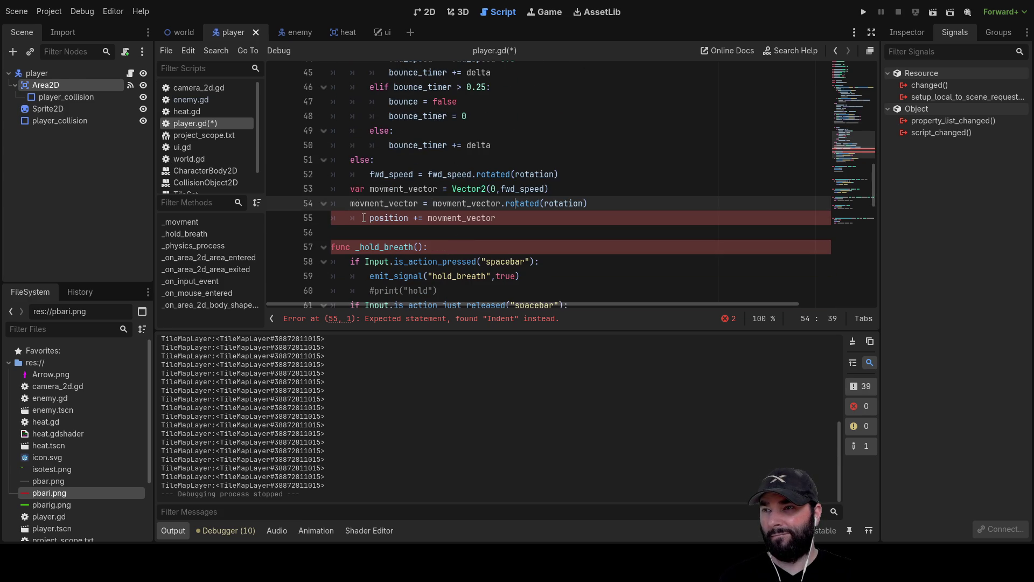
pyautogui.click(369, 217)
pyautogui.press('BackSpace')
# Step: Select and delete the faulty fwd_speed = fwd_speed.rotated(rotation) line 52
pyautogui.press('Up')
pyautogui.press('Up')
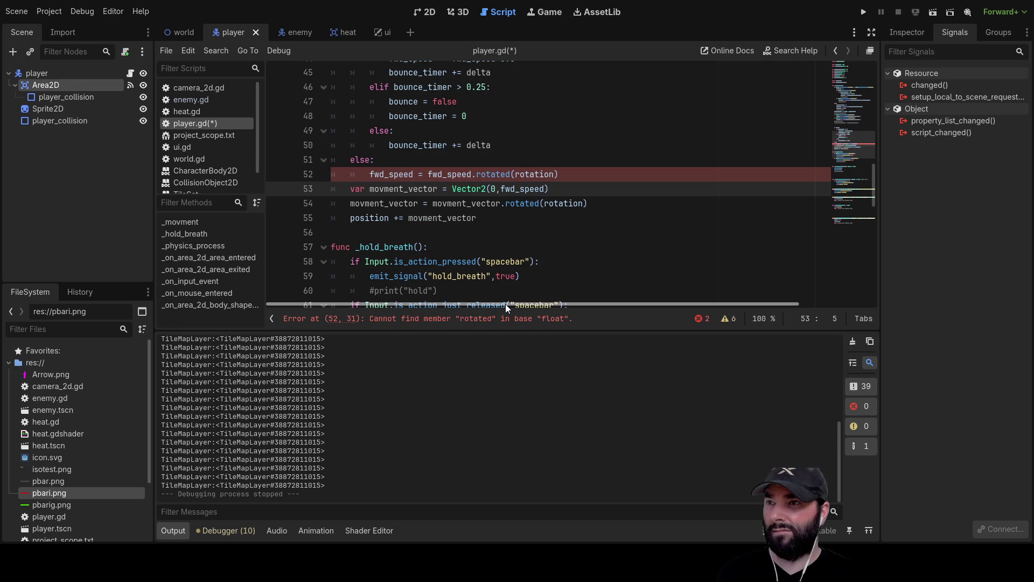
pyautogui.press('Up')
pyautogui.press('Right')
pyautogui.press('Right')
pyautogui.press('Right')
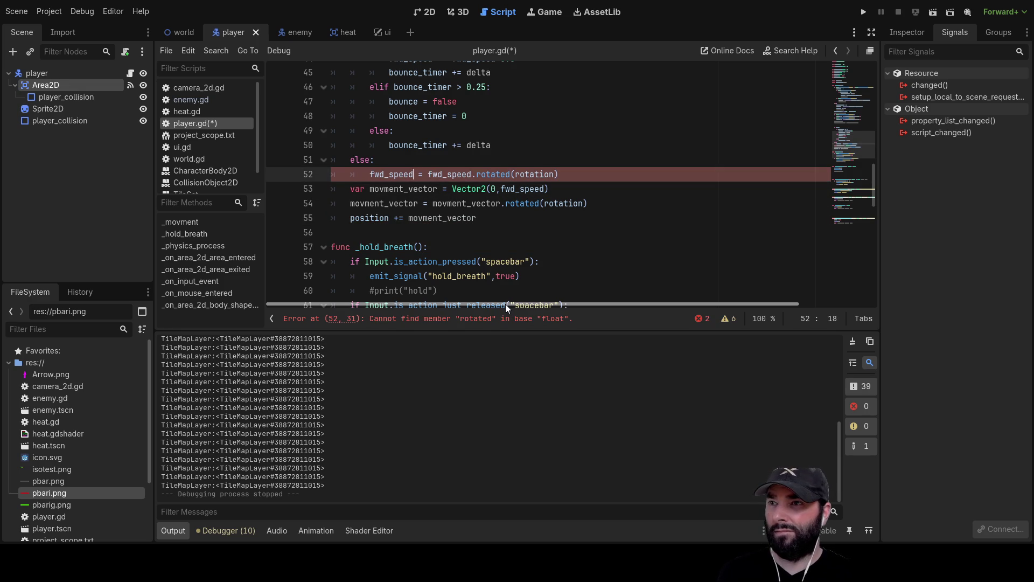
pyautogui.hotkey('shift', 'Right')
pyautogui.hotkey('shift', 'Right')
pyautogui.hotkey('shift', 'Right')
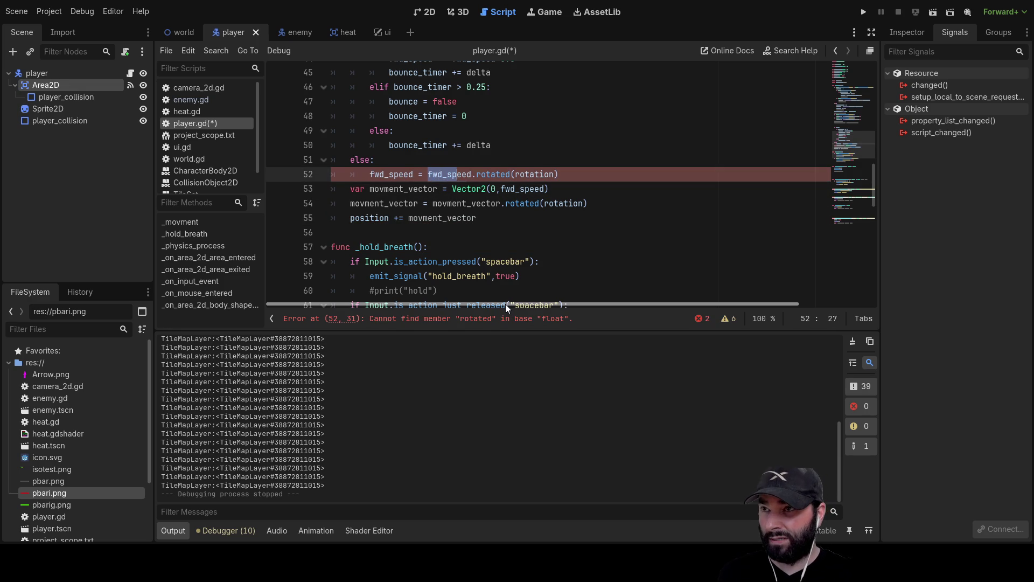
pyautogui.press('Left')
pyautogui.press('Left')
pyautogui.press('Left')
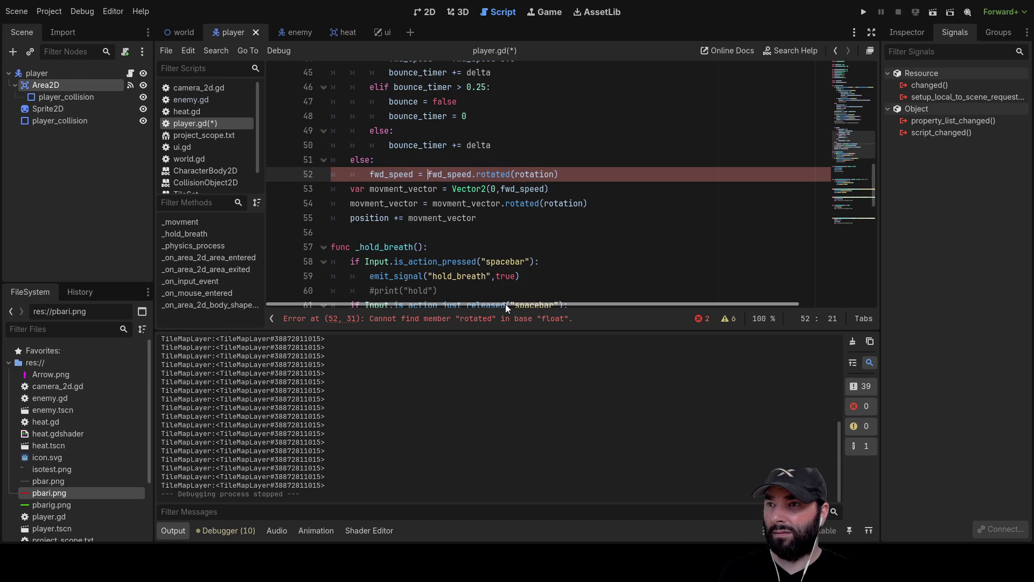
pyautogui.press('Home')
pyautogui.hotkey('shift', 'Right')
pyautogui.hotkey('shift', 'Right')
pyautogui.hotkey('shift', 'Right')
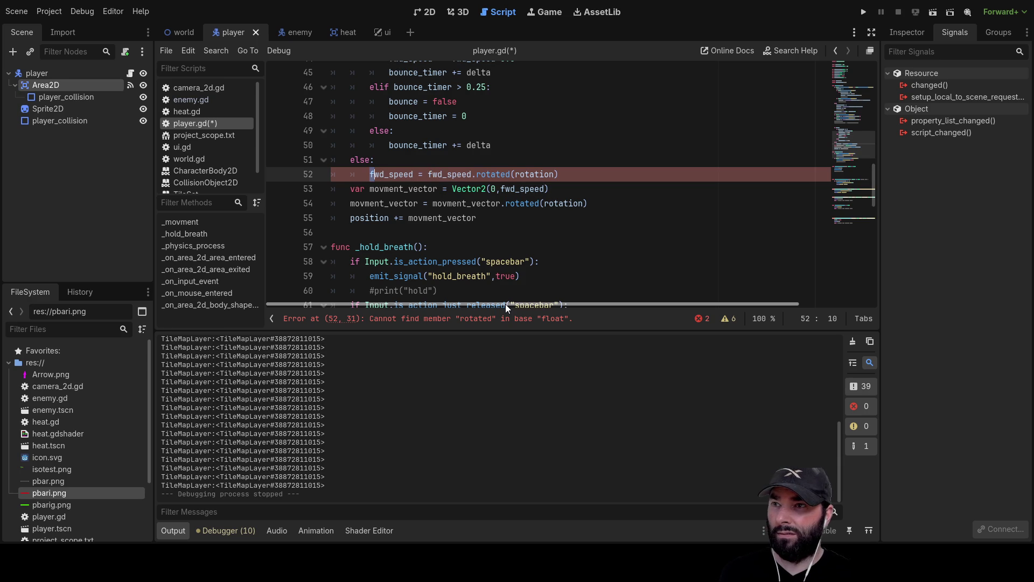
pyautogui.hotkey('shift', 'Right')
pyautogui.hotkey('shift', 'Right')
pyautogui.hotkey('shift', 'Right')
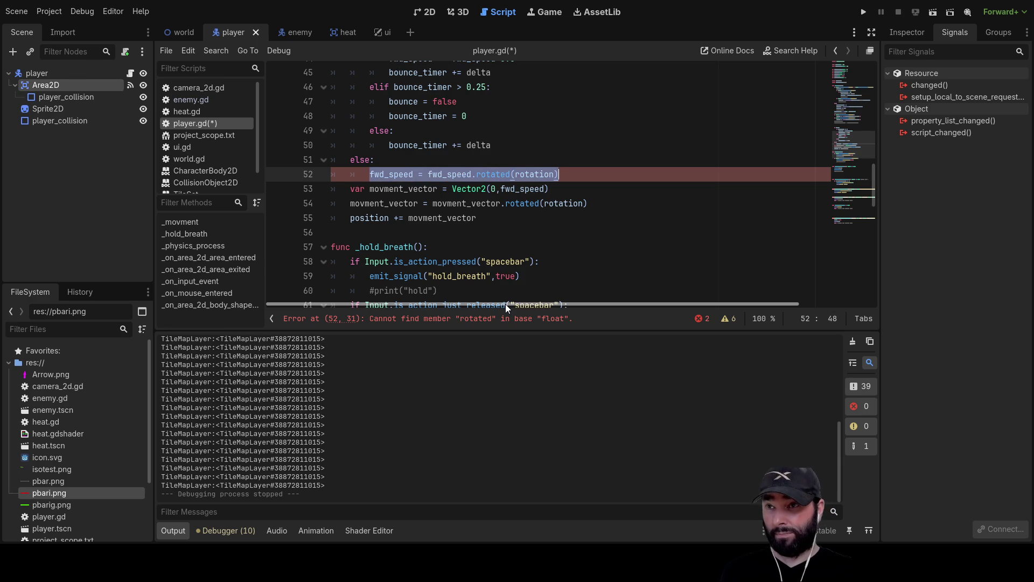
pyautogui.press('BackSpace')
pyautogui.press('BackSpace')
pyautogui.press('BackSpace')
pyautogui.press('BackSpace')
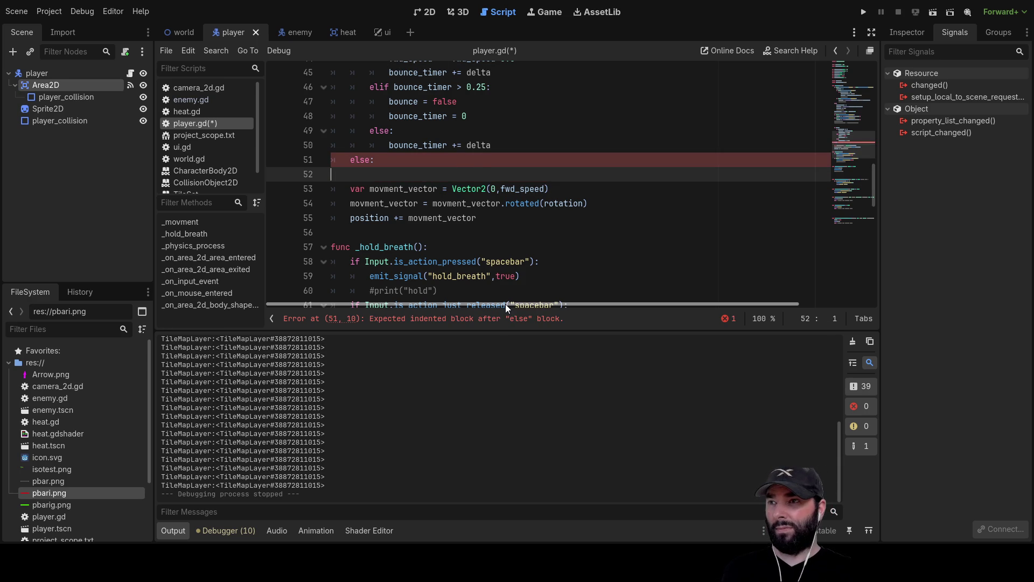
# Step: Insert a blank line under the else, before the movment_vector declaration
pyautogui.click(351, 175)
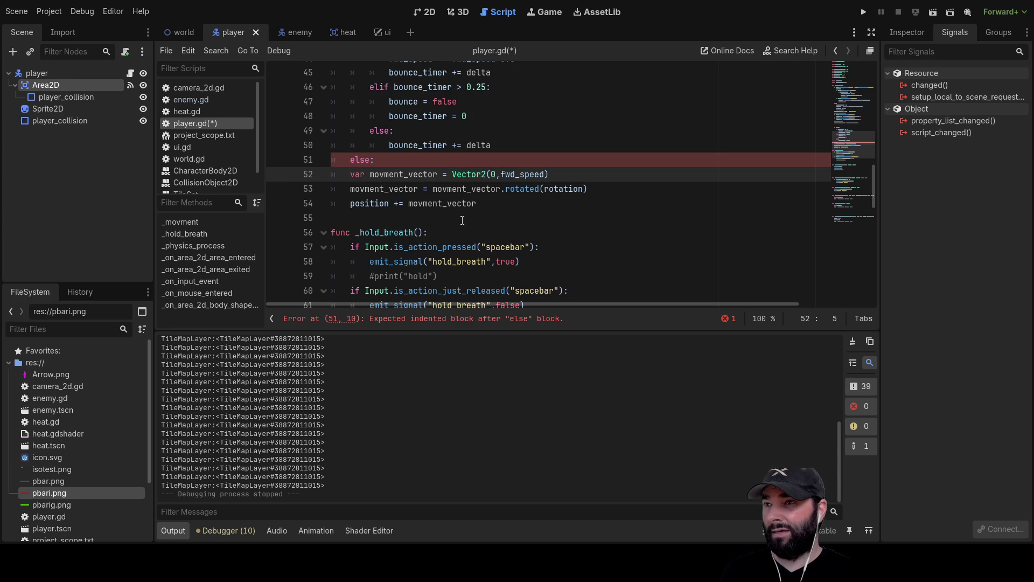
pyautogui.scroll(2, 462, 221)
pyautogui.scroll(-1, 424, 225)
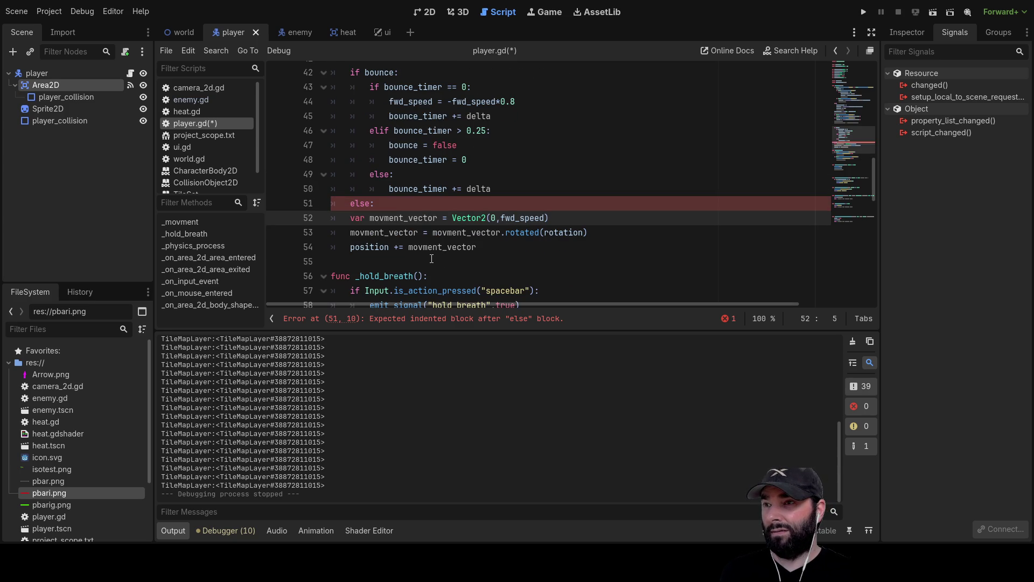
pyautogui.hotkey('ctrl', 'shift', 'Return')
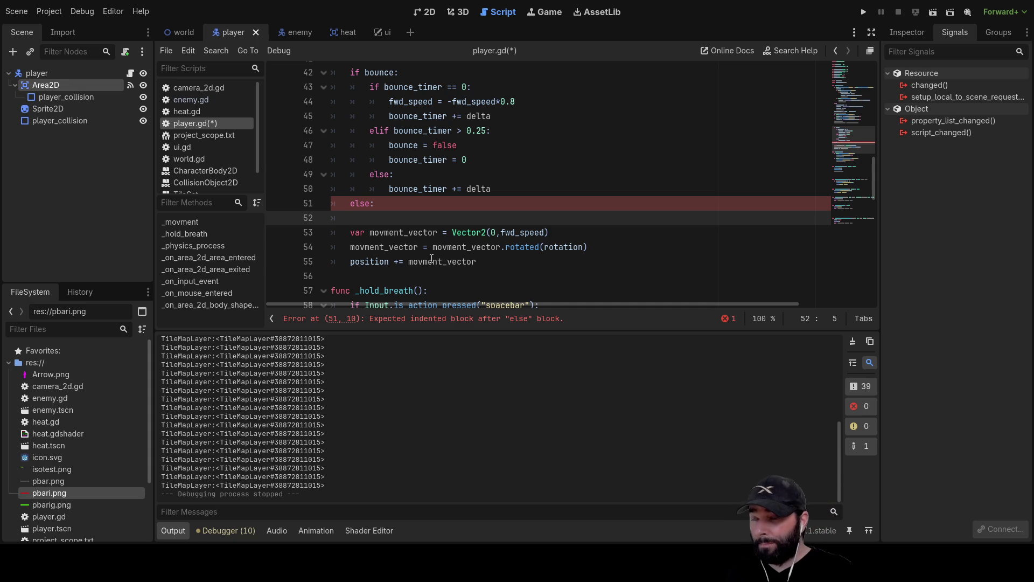
# Step: Delete the blank line and extra indent above 'if bounce:'
pyautogui.hotkey('ctrl', 'z')
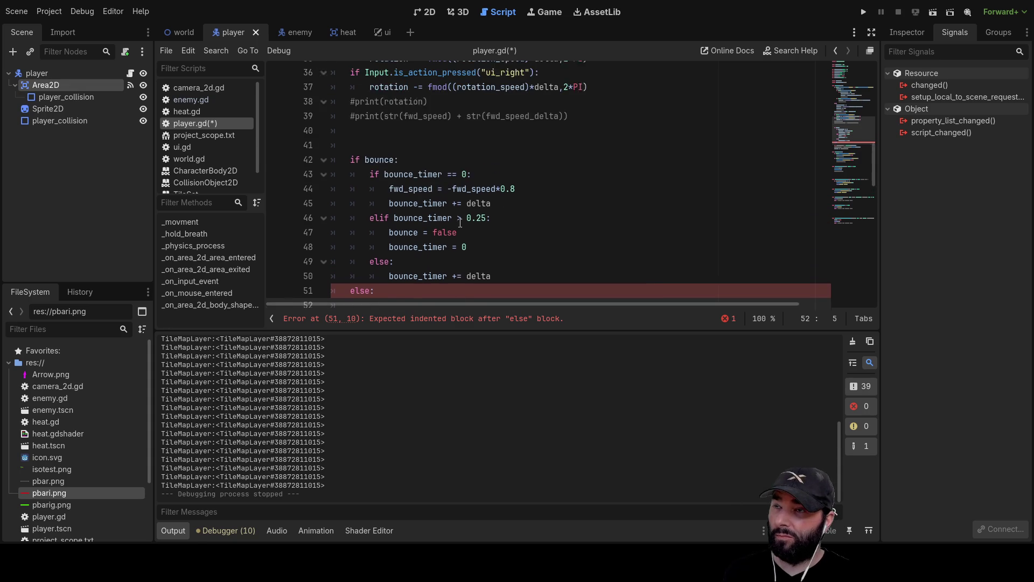
pyautogui.press('Delete')
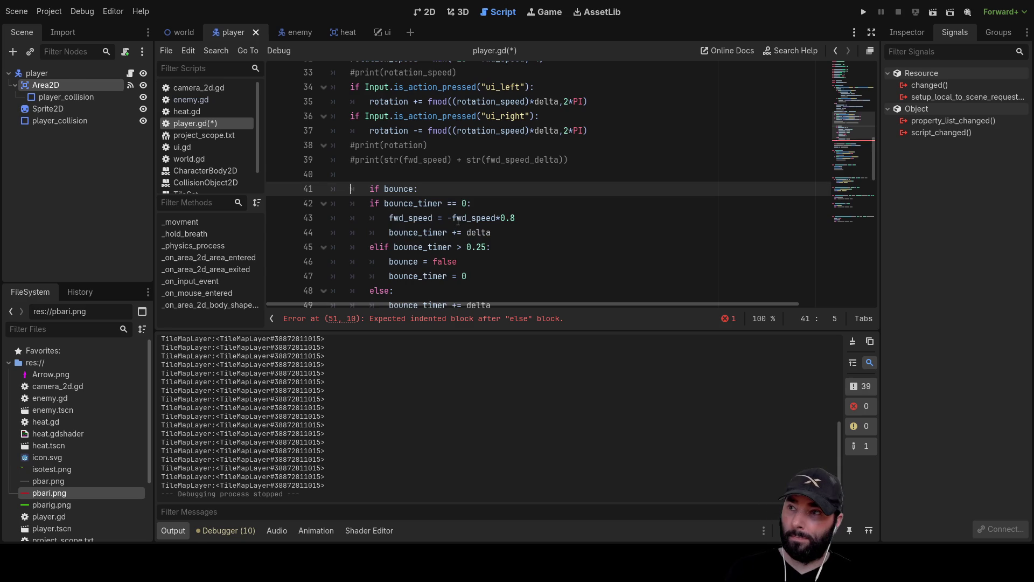
pyautogui.press('Delete')
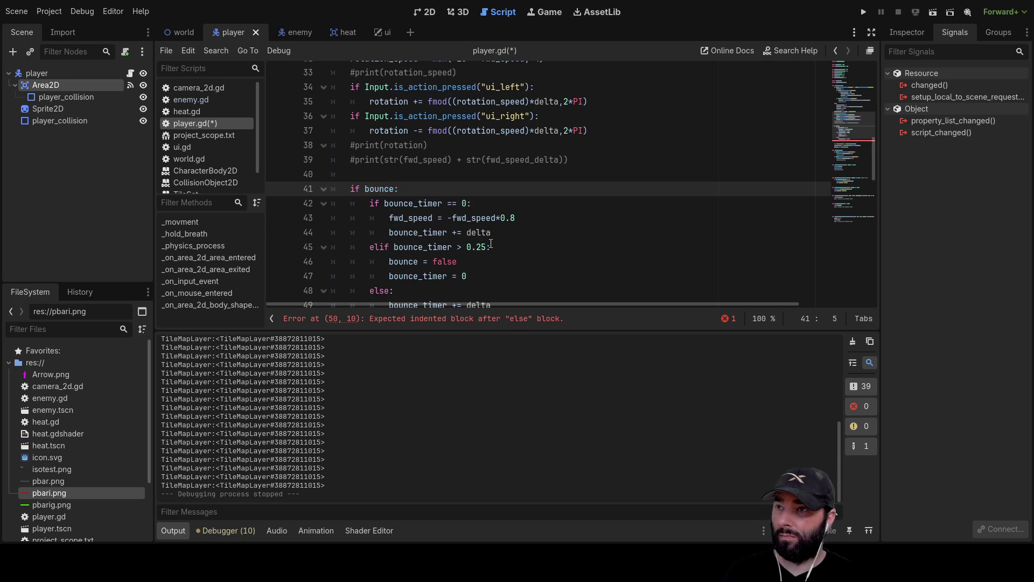
pyautogui.scroll(-2, 485, 234)
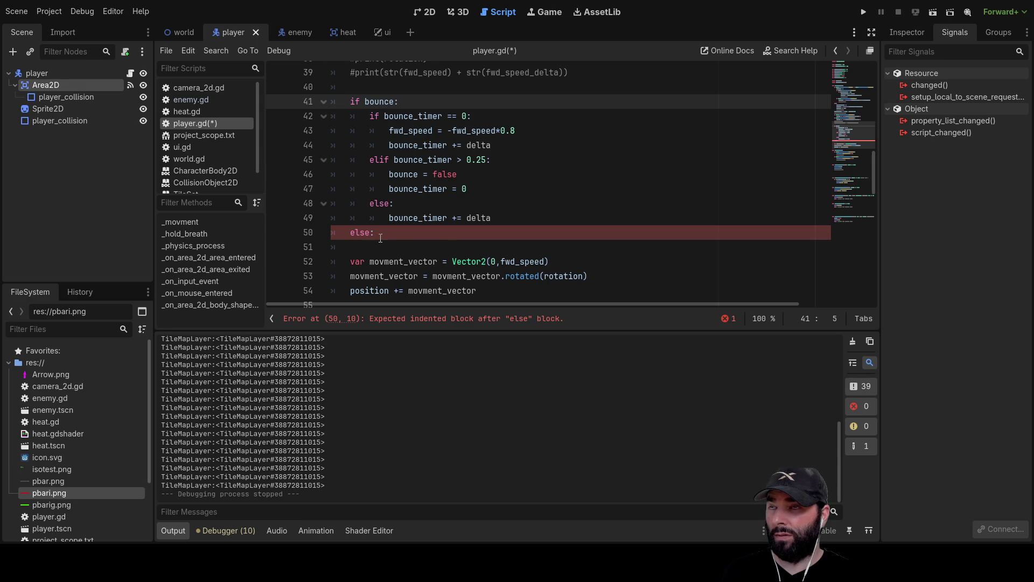
pyautogui.scroll(1, 432, 243)
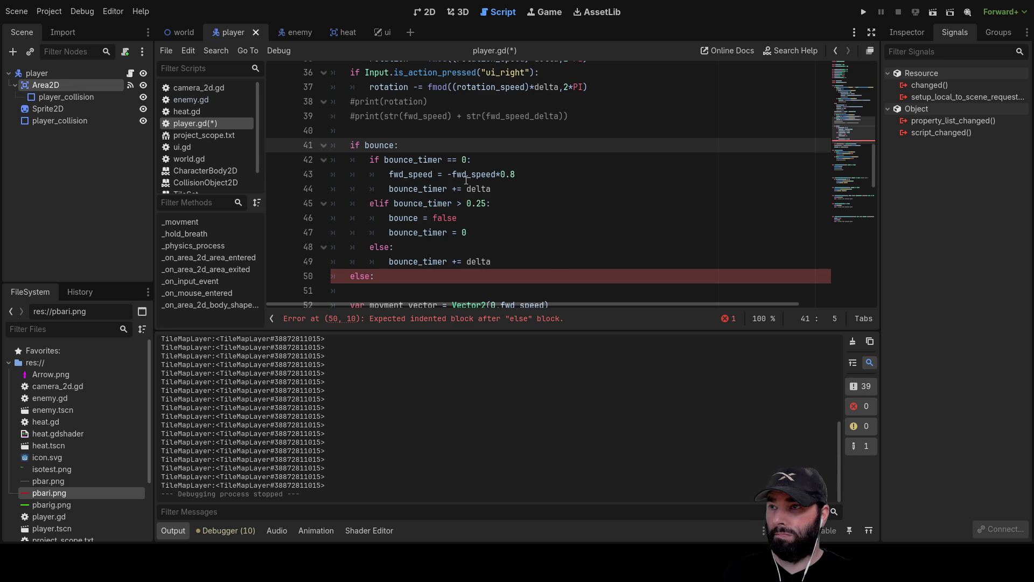
# Step: Add a new outdented empty line after the bounce_timer increment on line 49
pyautogui.click(521, 268)
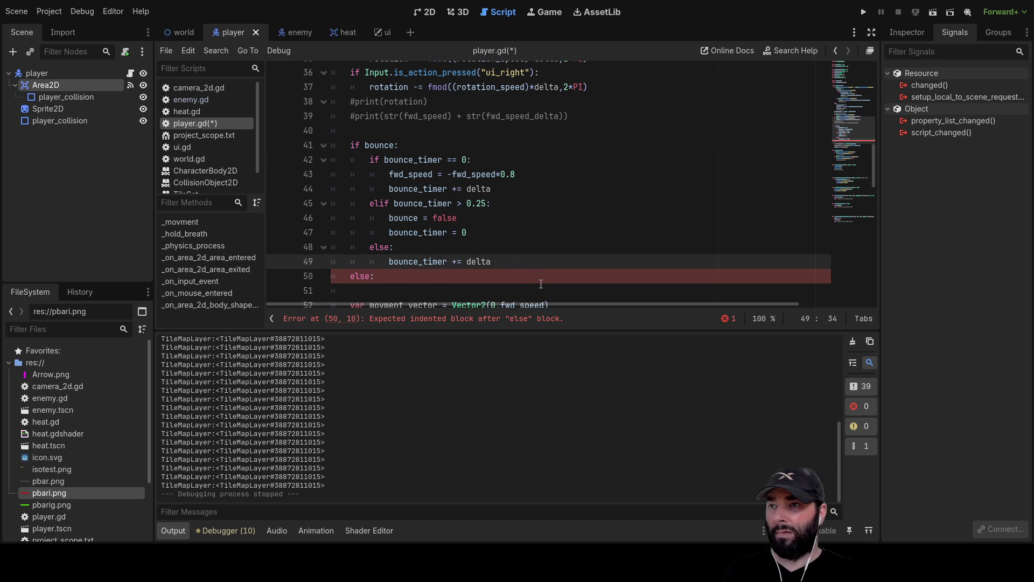
pyautogui.press('Return')
pyautogui.press('BackSpace')
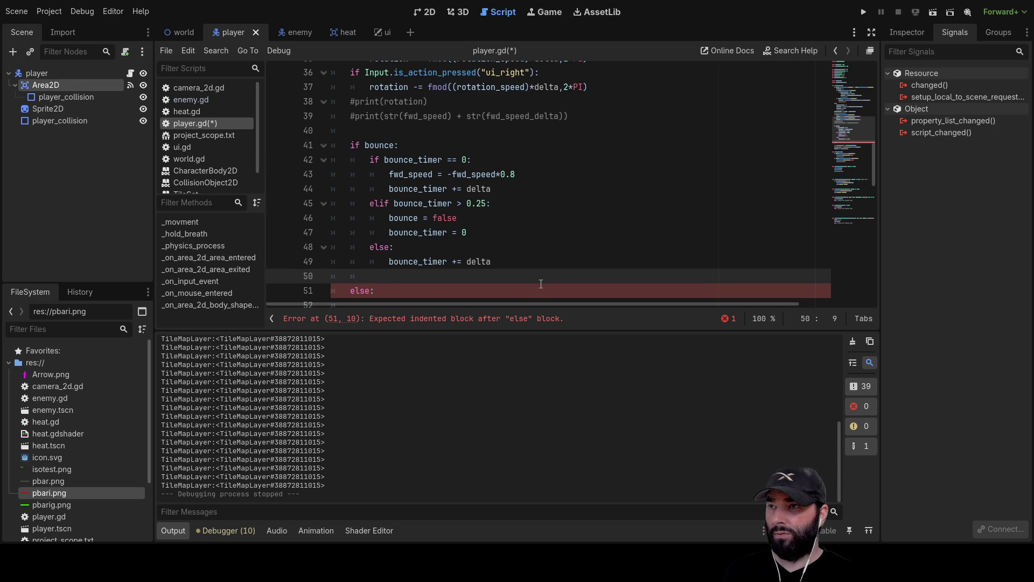
pyautogui.scroll(-2, 522, 240)
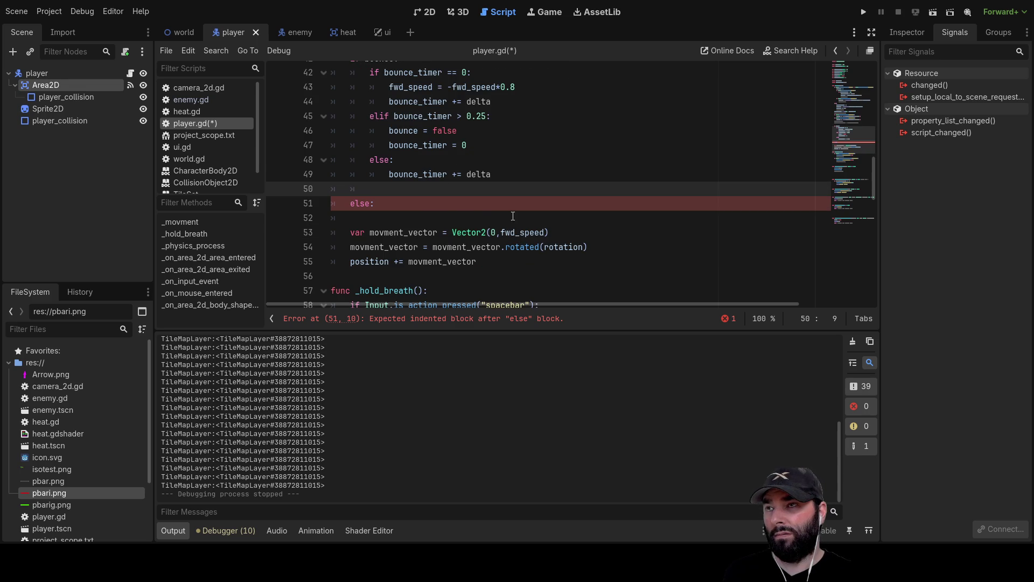
pyautogui.scroll(1, 416, 128)
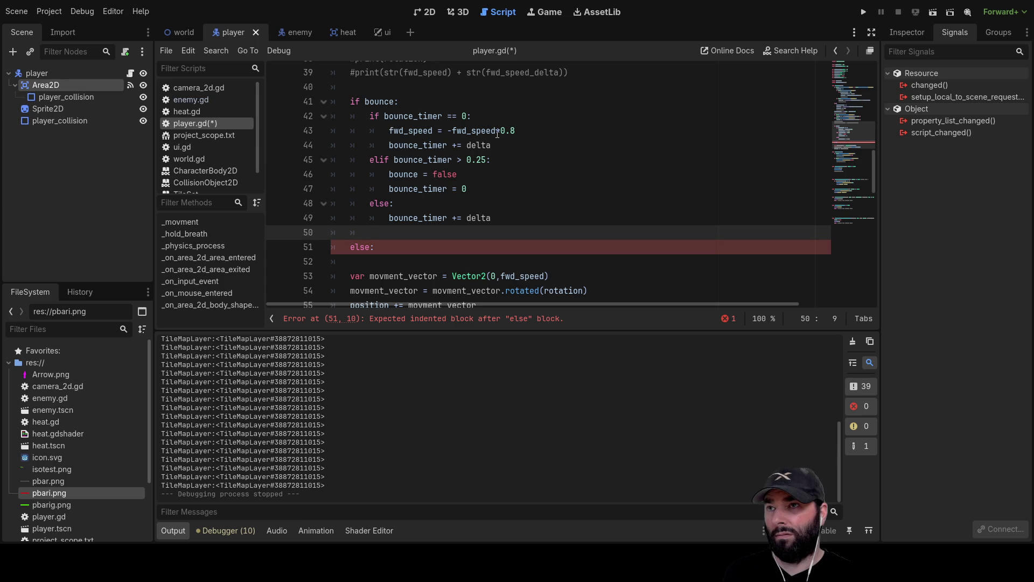
# Step: Remove 'fwd_speed = -fwd_speed*0.8' from line 43 and open an indented line under 'if bounce:'
pyautogui.moveTo(518, 131); pyautogui.dragTo(391, 131)
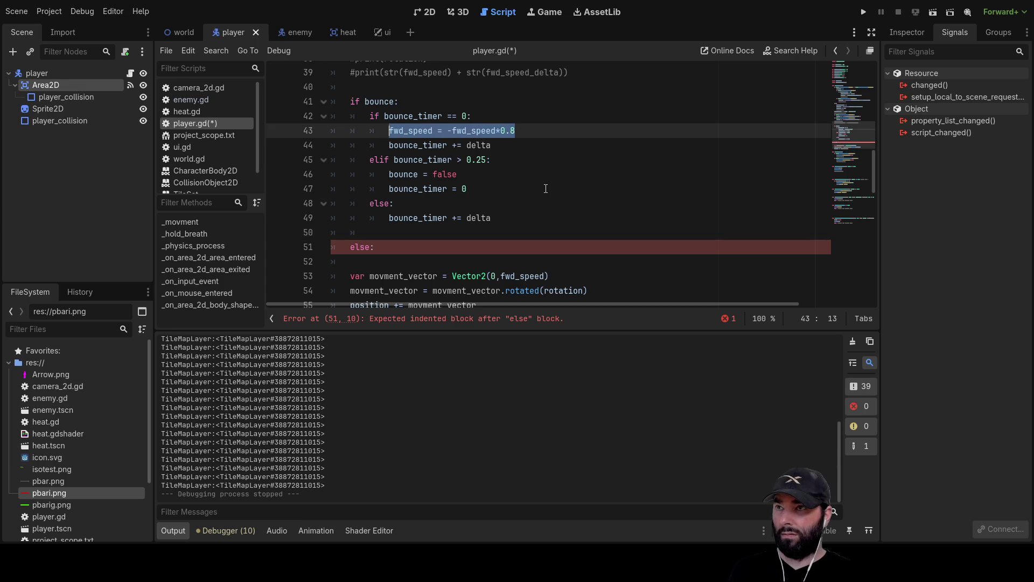
pyautogui.press('BackSpace')
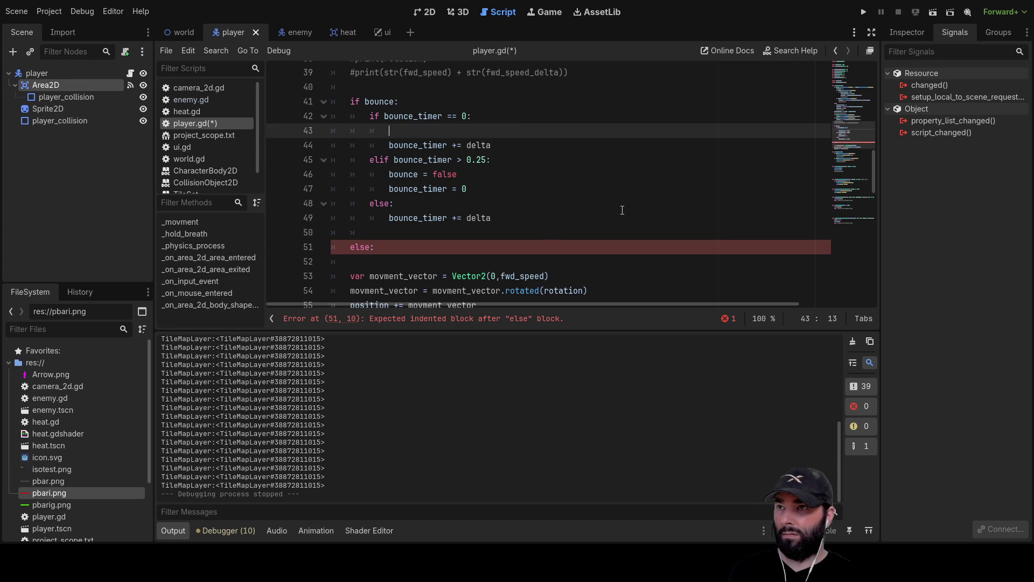
pyautogui.press('BackSpace')
pyautogui.press('BackSpace')
pyautogui.press('Up')
pyautogui.press('Down')
pyautogui.press('Return')
pyautogui.press('Up')
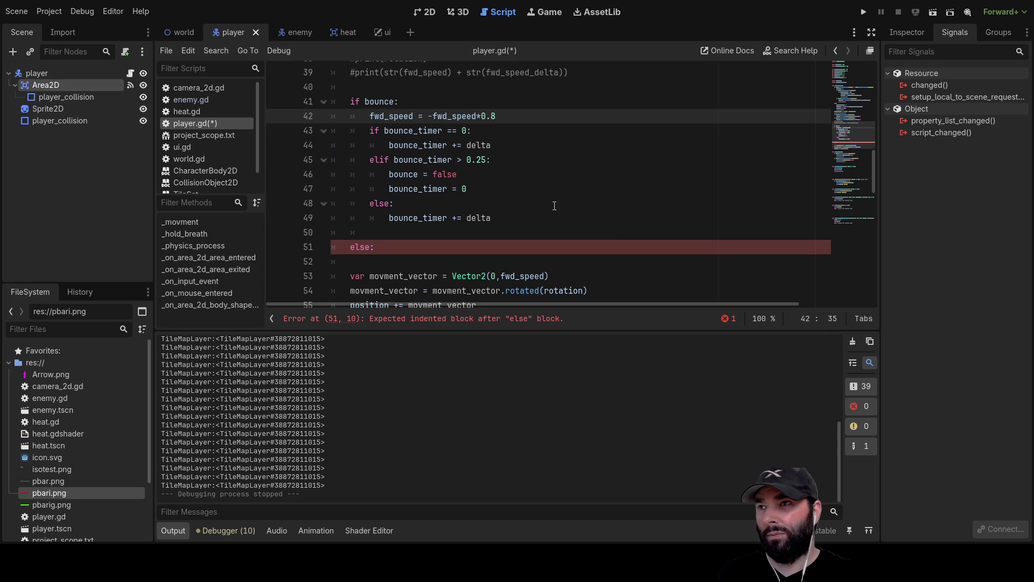
pyautogui.doubleClick(383, 111)
pyautogui.scroll(5, 577, 237)
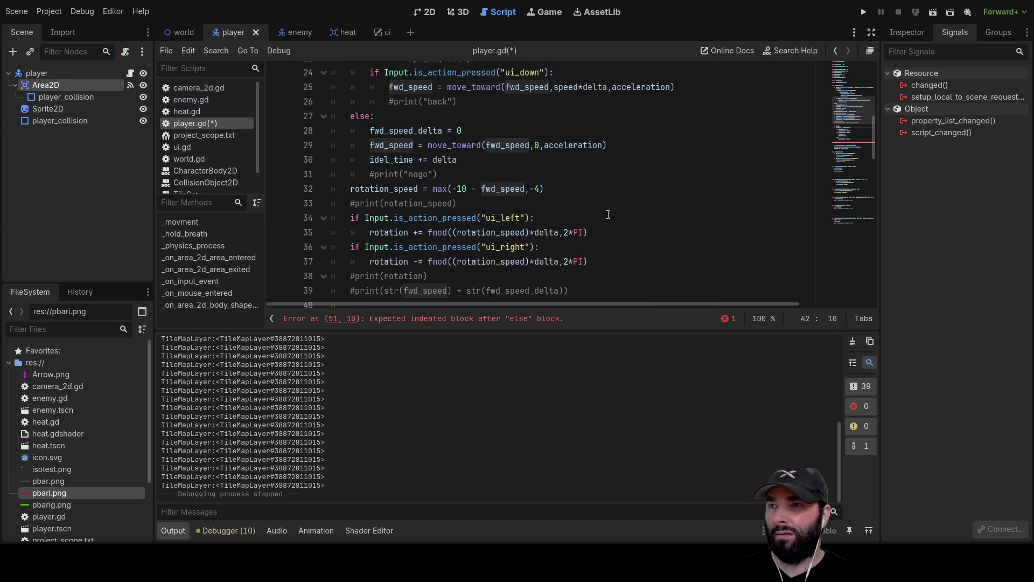
pyautogui.scroll(-5, 608, 215)
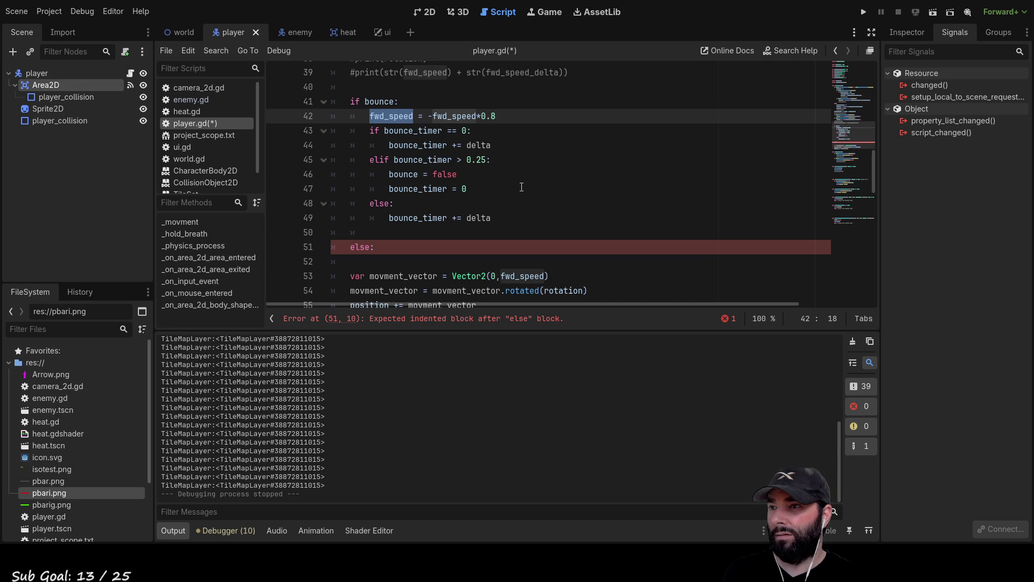
pyautogui.scroll(-1, 522, 187)
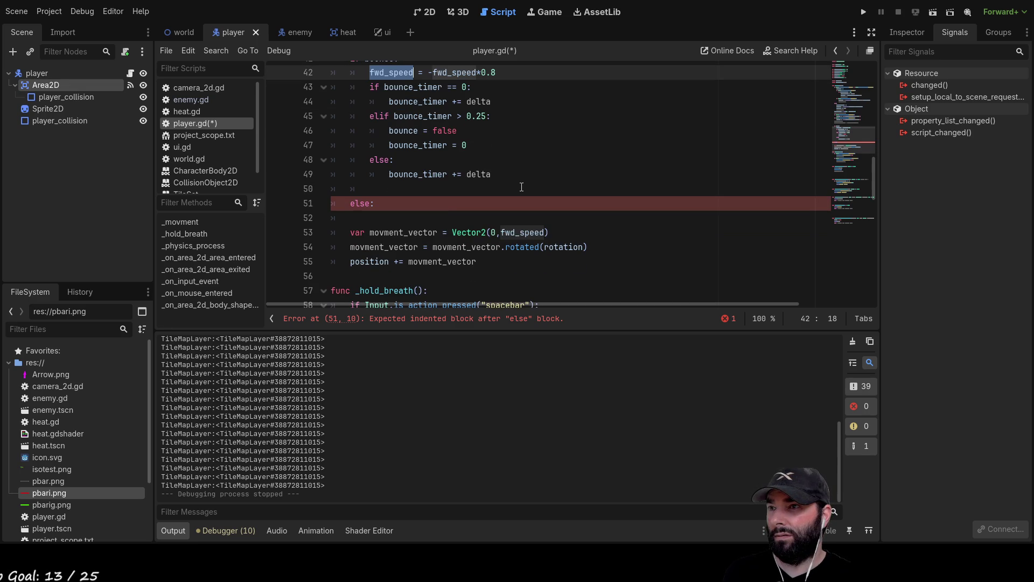
# Step: Delete the blank line above else, put 'pass' under else, and run the project
pyautogui.click(387, 222)
pyautogui.scroll(1, 386, 222)
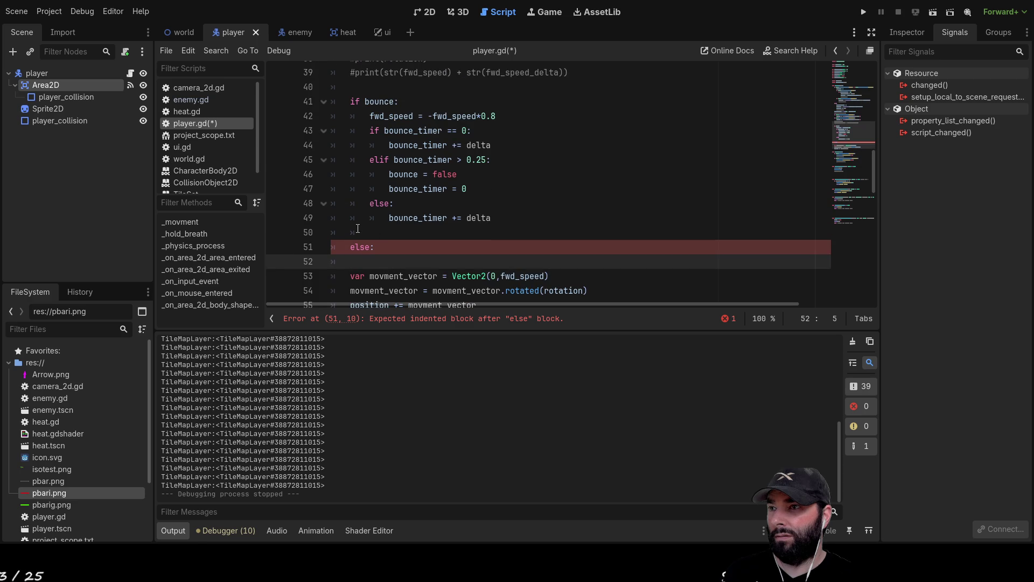
pyautogui.click(357, 230)
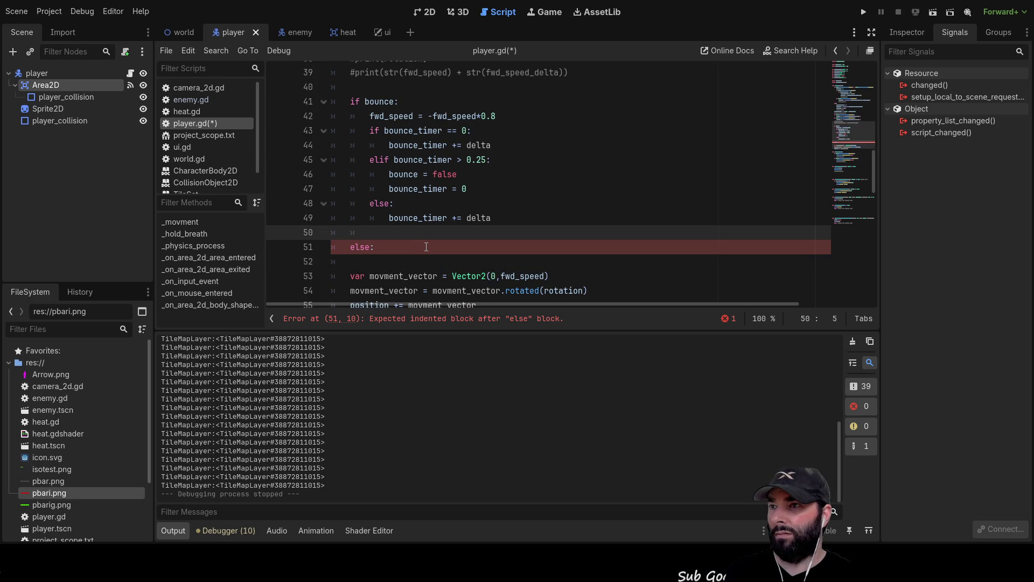
pyautogui.press('Delete')
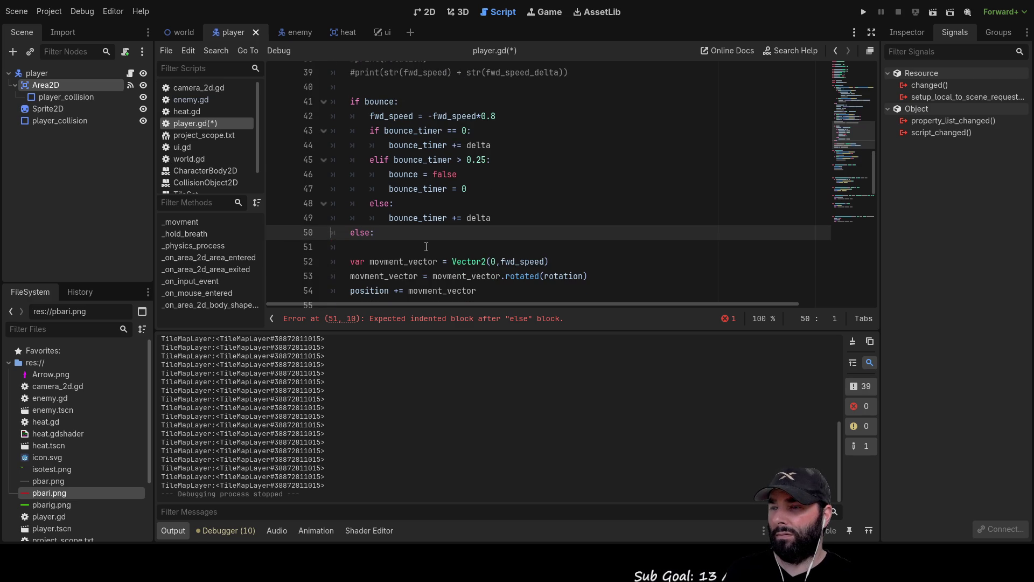
pyautogui.press('Down')
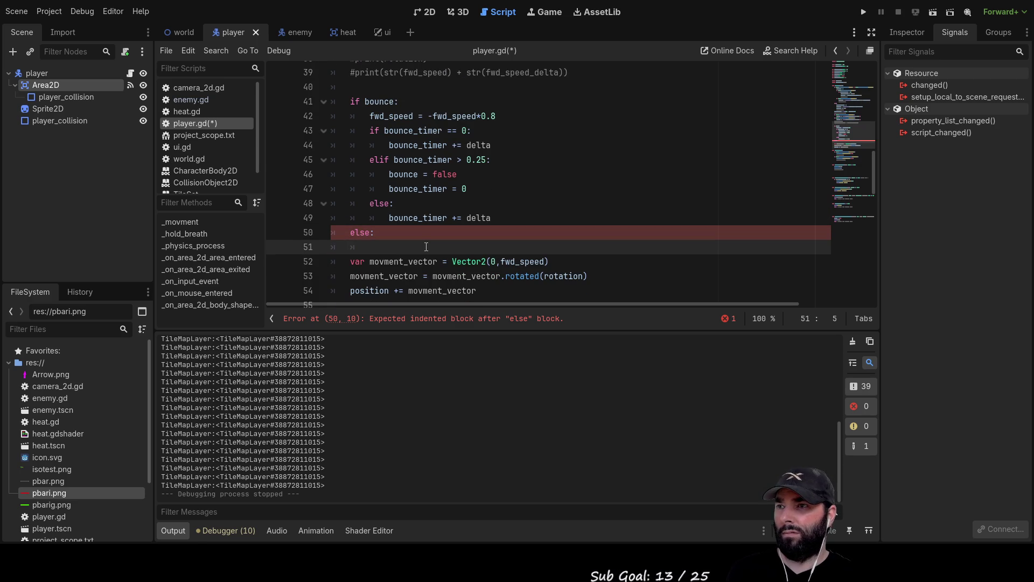
pyautogui.press('Tab')
pyautogui.write('pass')
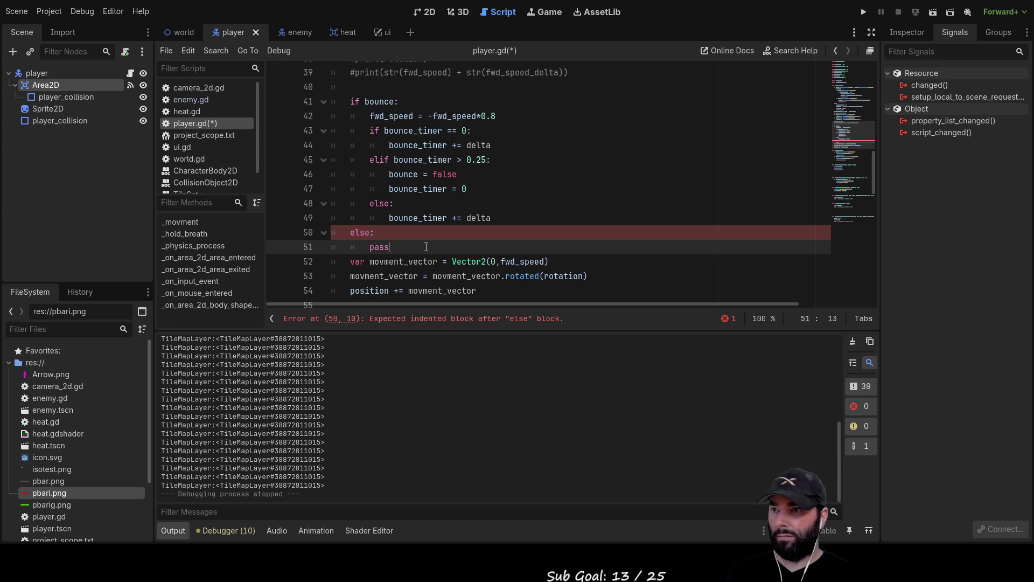
pyautogui.press('Down')
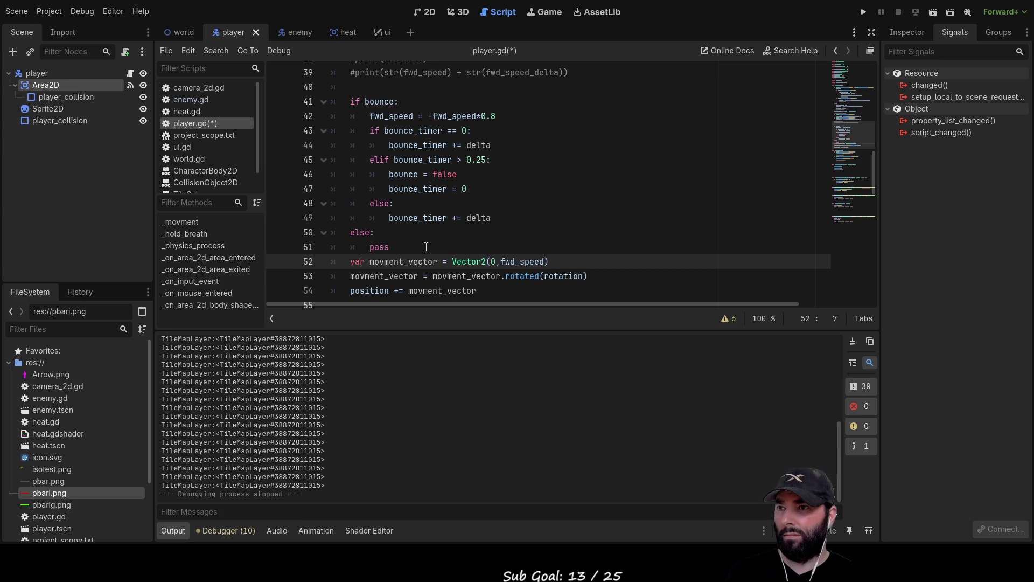
pyautogui.press('Down')
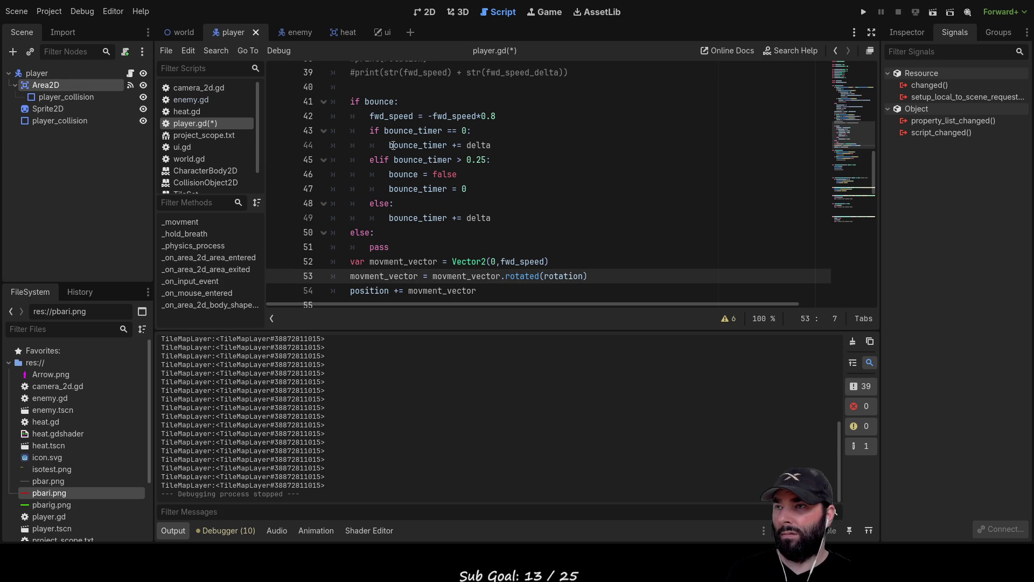
pyautogui.scroll(-2, 410, 197)
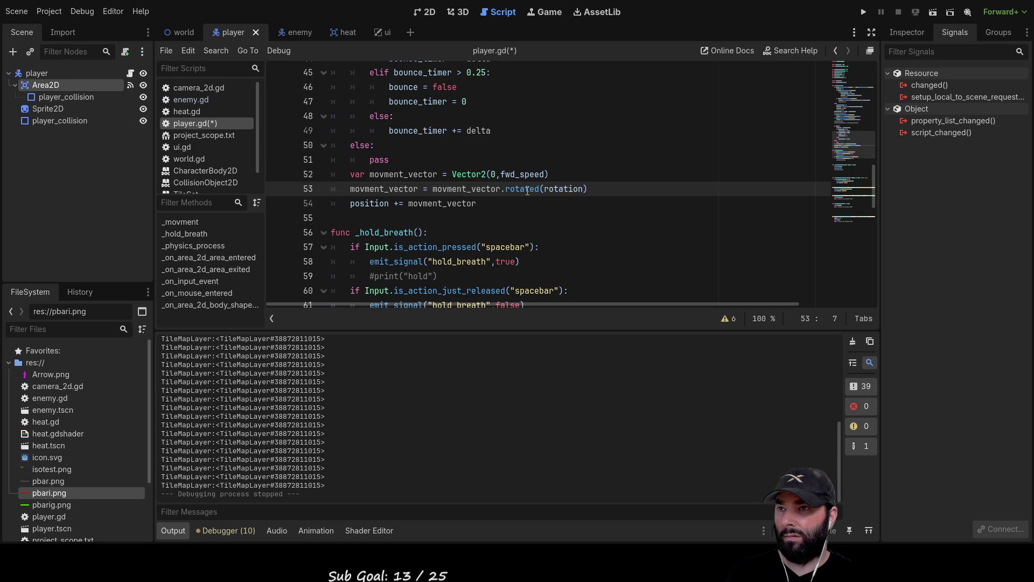
pyautogui.click(863, 13)
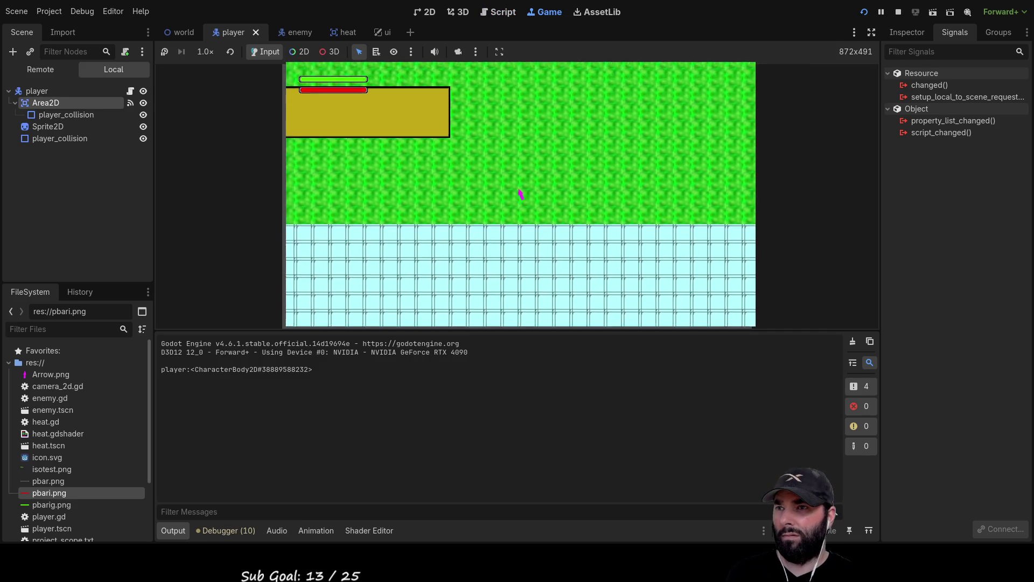
# Step: Steer the player into the level's walls with the arrow keys to check bouncing, then stop with F8
pyautogui.press('Up')
pyautogui.press('Left')
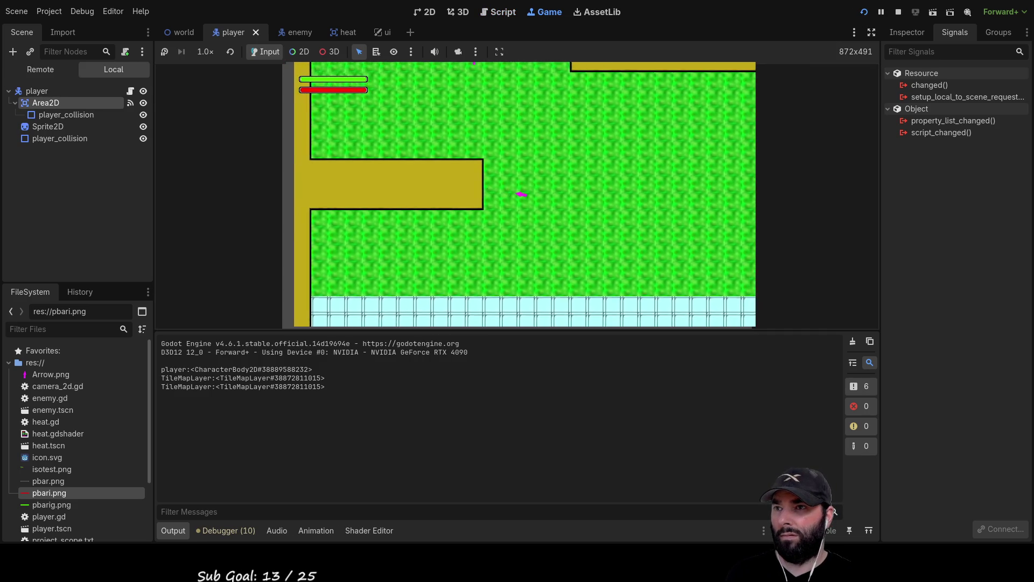
pyautogui.press('Right')
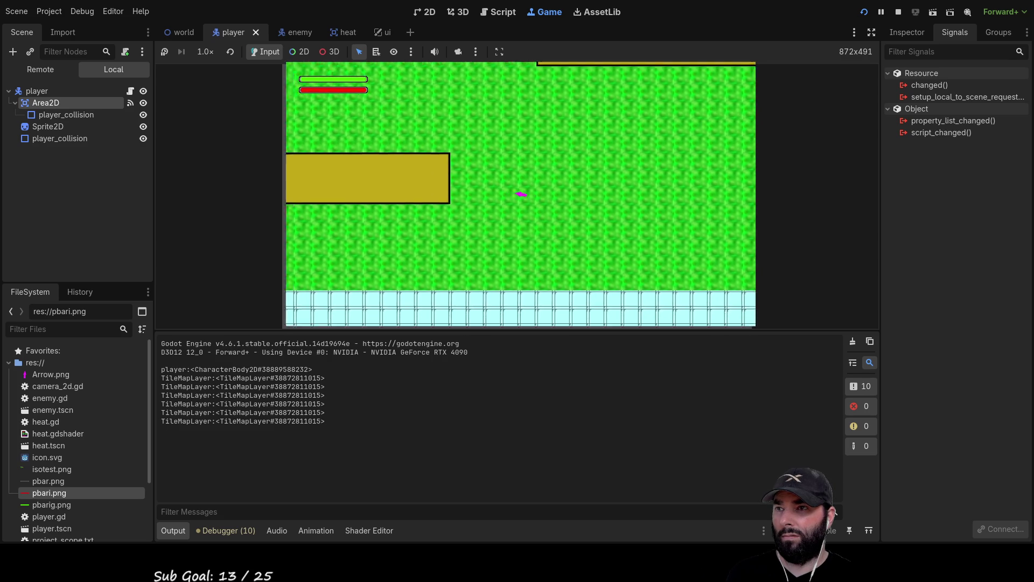
pyautogui.press('Right')
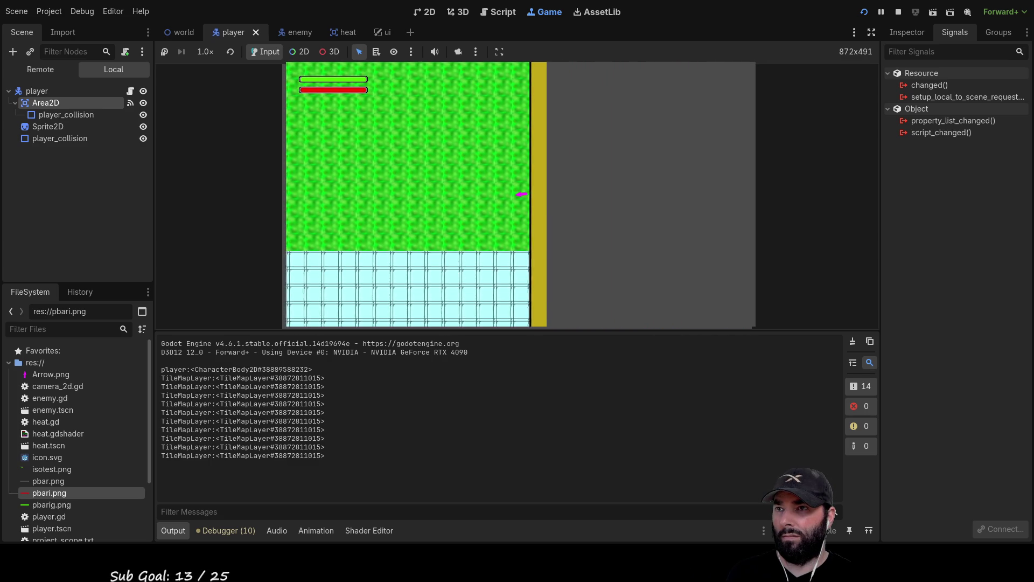
pyautogui.press('Up')
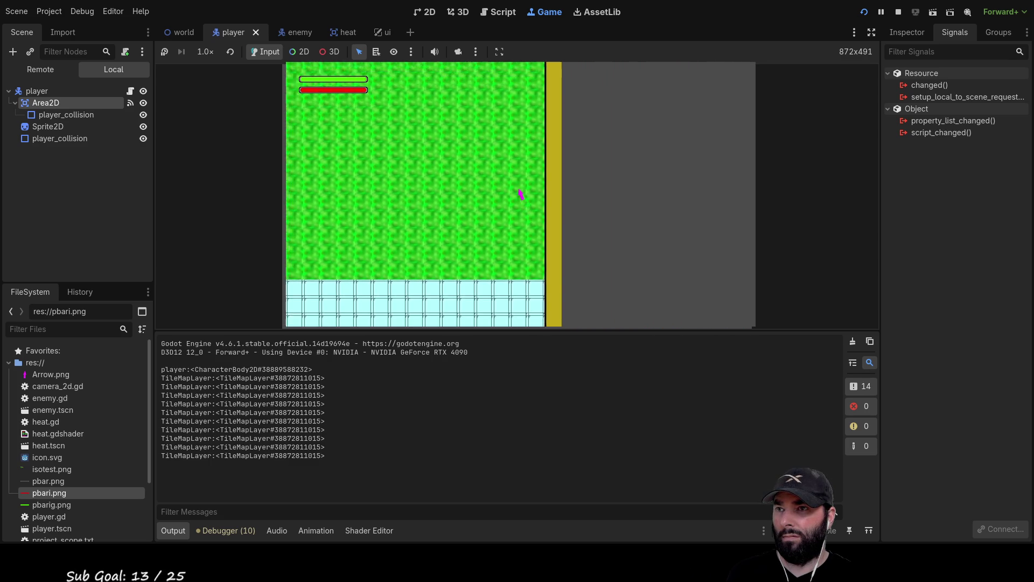
pyautogui.press('Up')
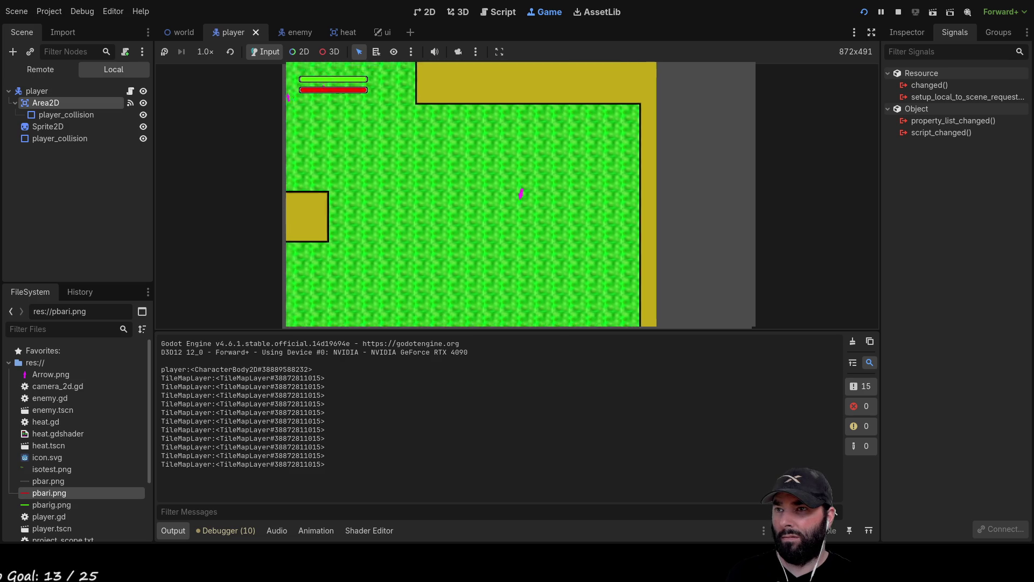
pyautogui.press('Down')
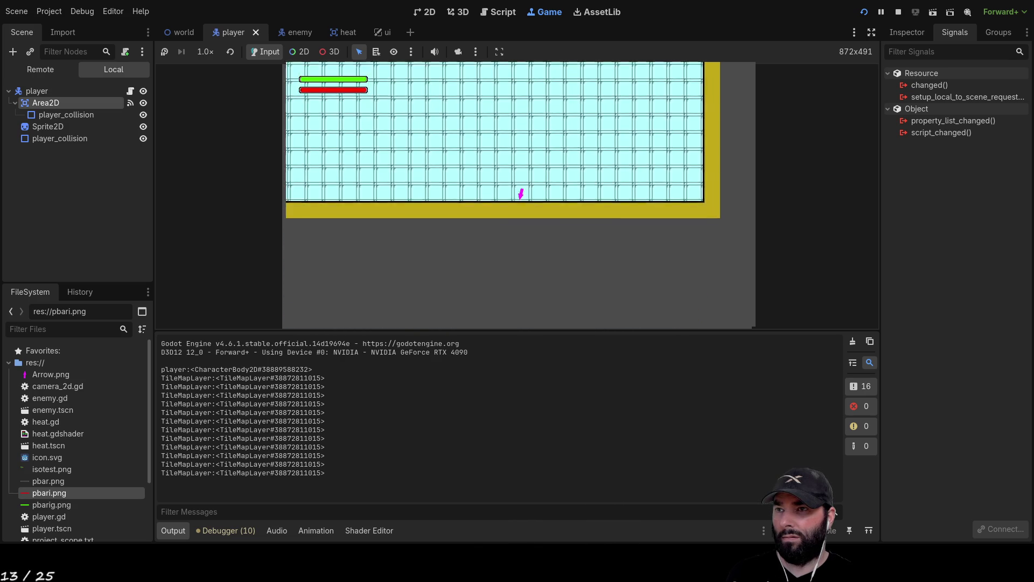
pyautogui.press('Right')
pyautogui.press('Down')
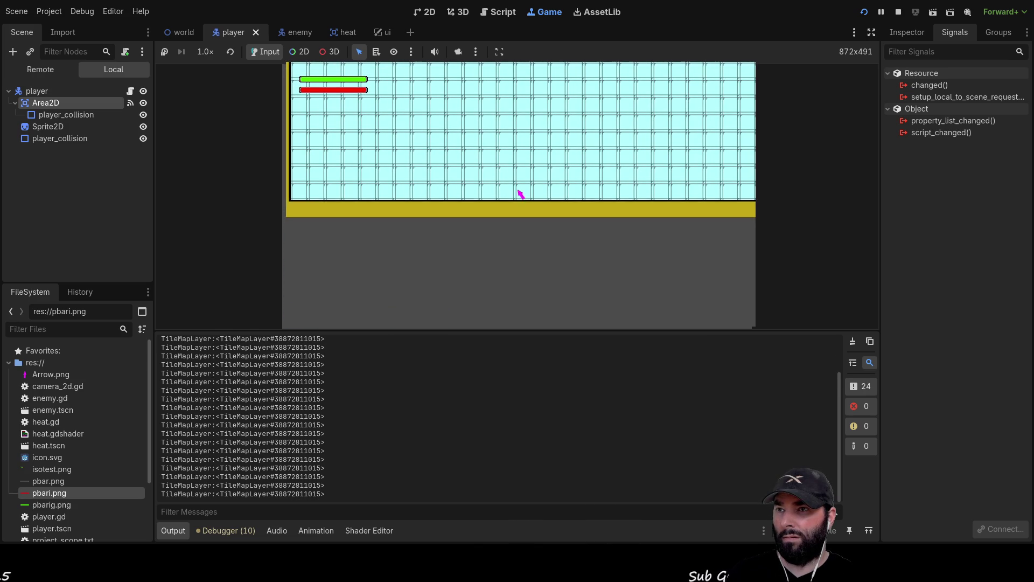
pyautogui.press('Up')
pyautogui.press('Left')
pyautogui.press('Up')
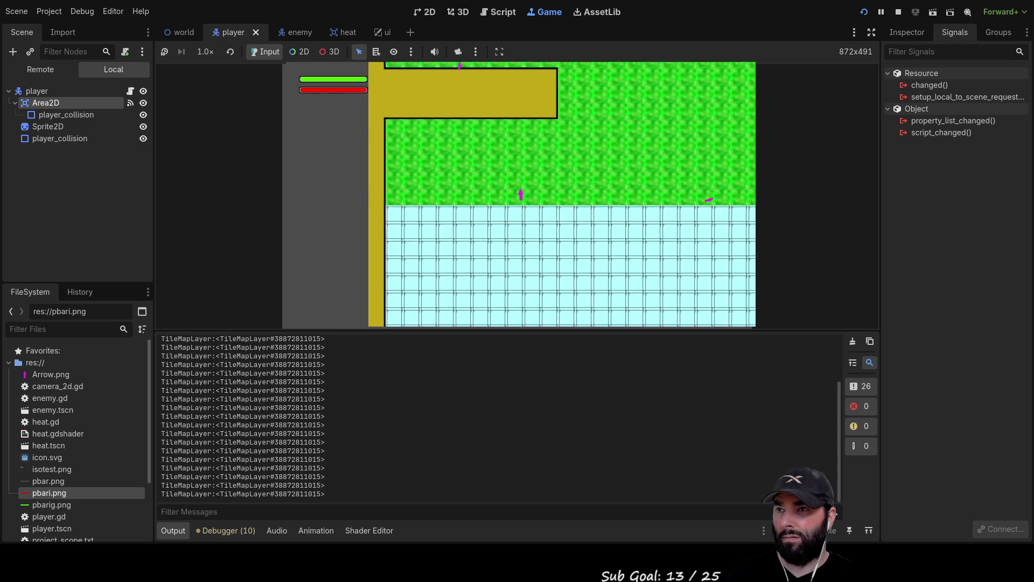
pyautogui.press('Left')
pyautogui.press('Down')
pyautogui.press('Down')
pyautogui.press('Right')
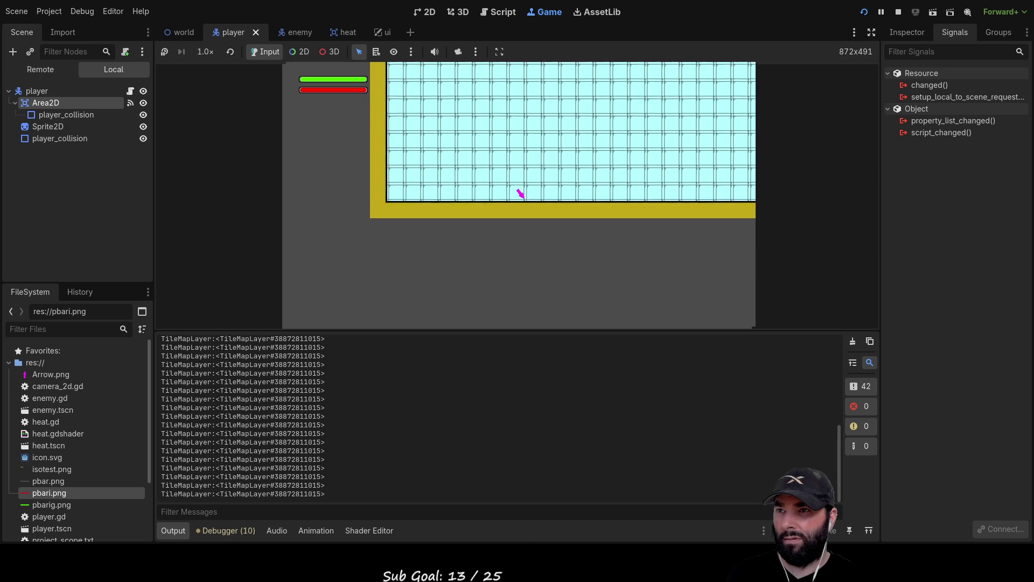
pyautogui.press('Up')
pyautogui.press('Up')
pyautogui.press('Left')
pyautogui.press('Down')
pyautogui.press('Right')
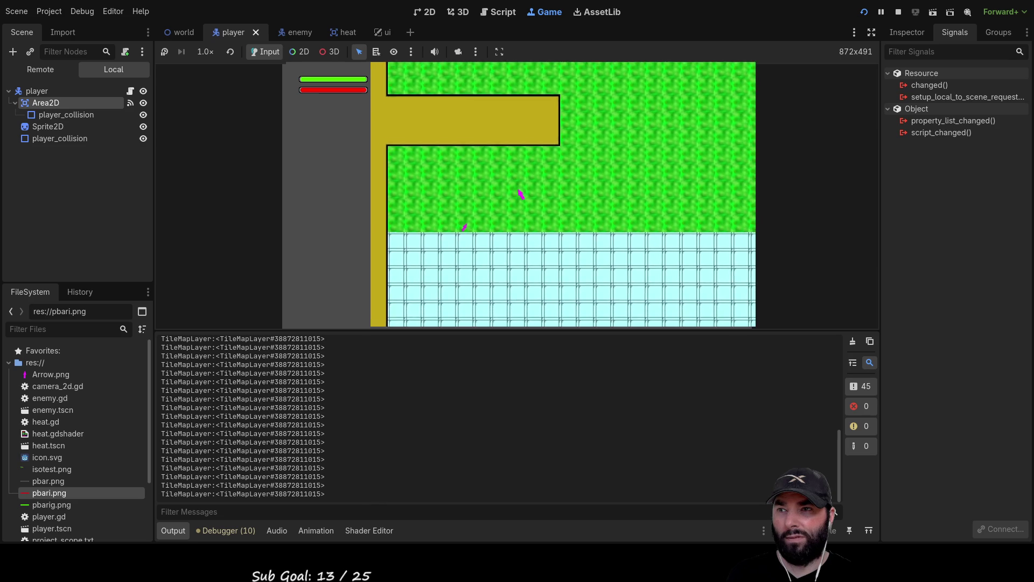
pyautogui.press('Down')
pyautogui.press('Right')
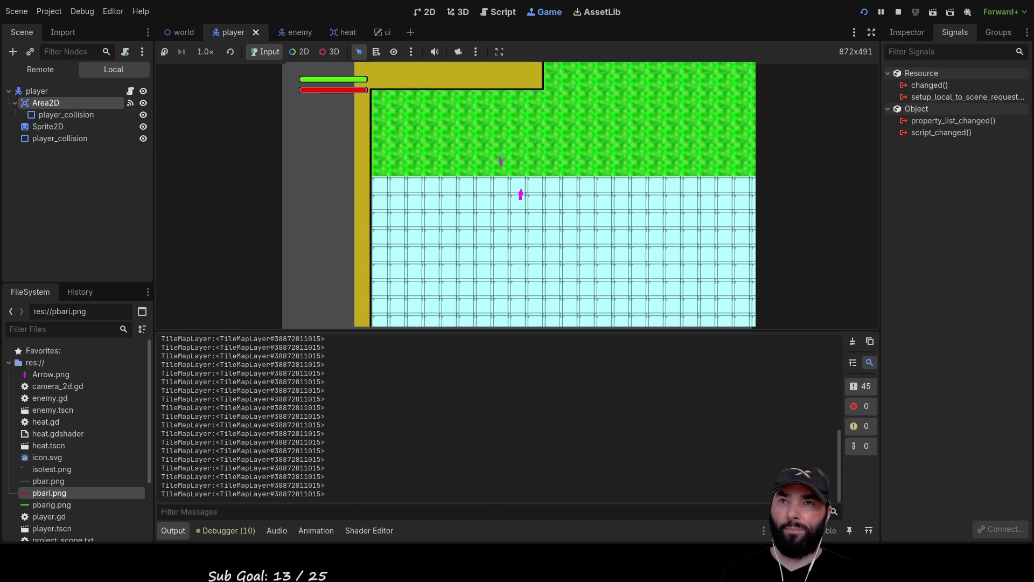
pyautogui.press('F8')
pyautogui.scroll(-7, 572, 244)
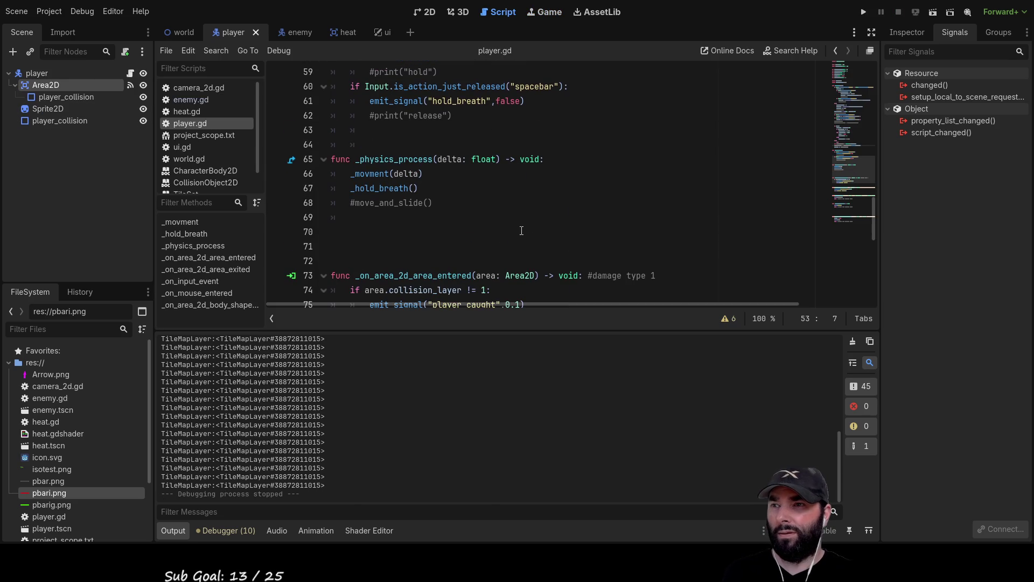
pyautogui.scroll(-5, 524, 237)
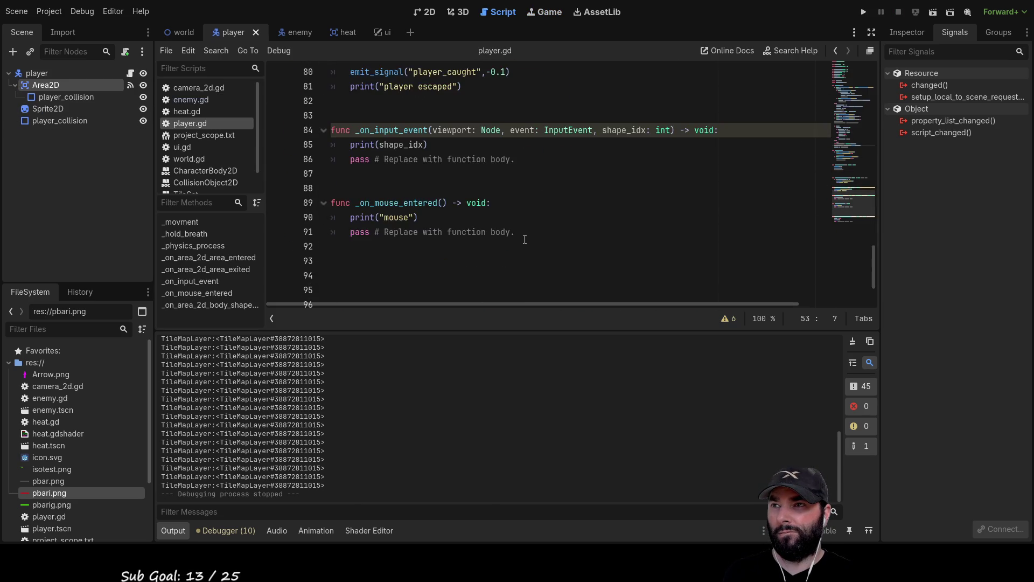
pyautogui.scroll(12, 533, 238)
pyautogui.scroll(10, 536, 231)
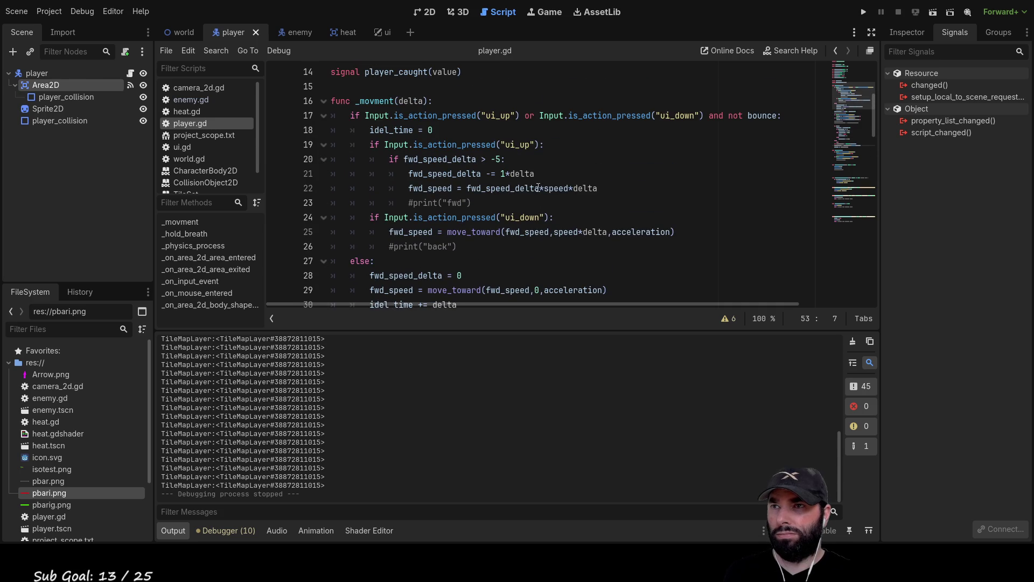
pyautogui.scroll(5, 544, 217)
pyautogui.scroll(-15, 560, 215)
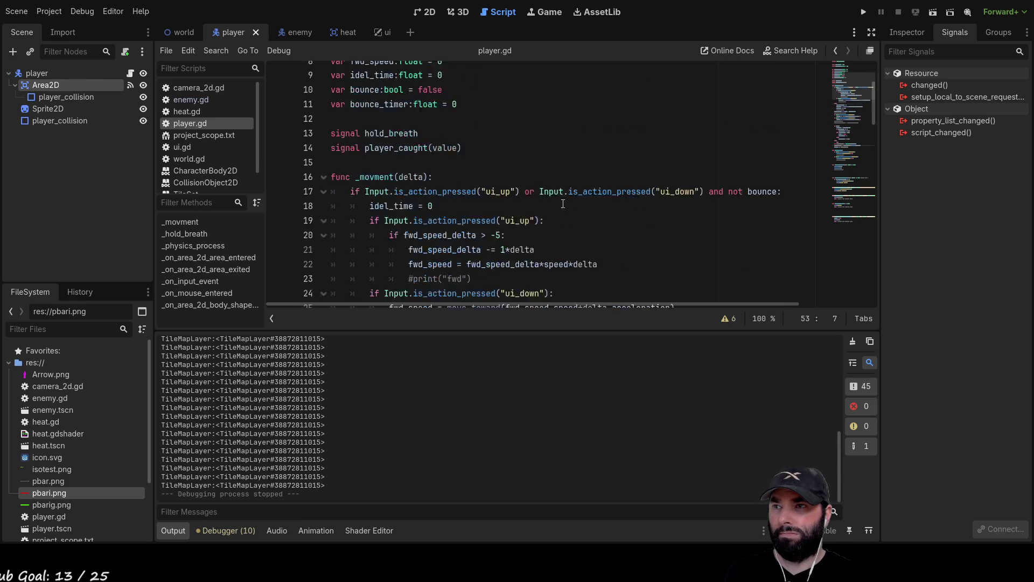
pyautogui.scroll(-5, 567, 223)
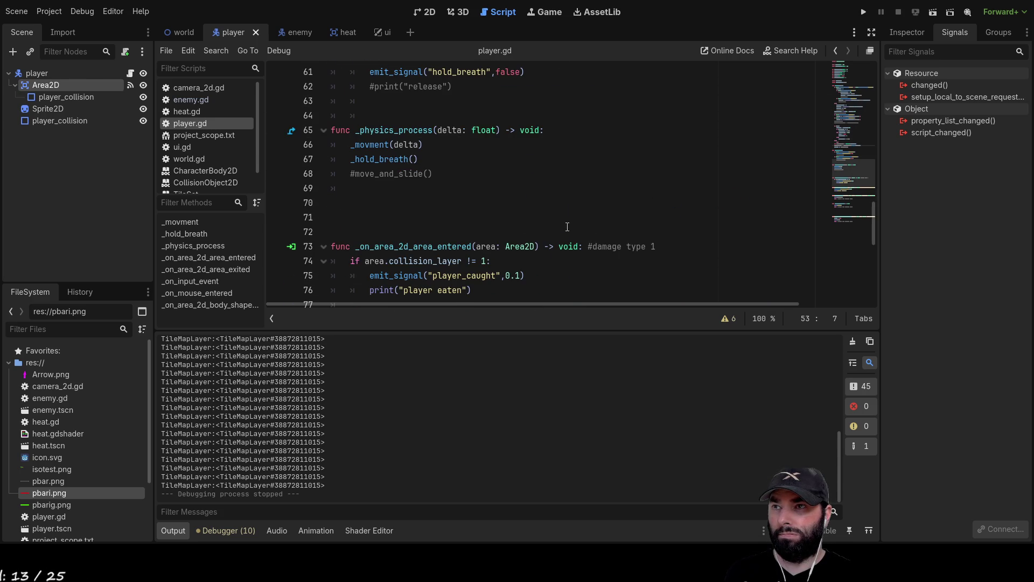
pyautogui.scroll(-4, 567, 227)
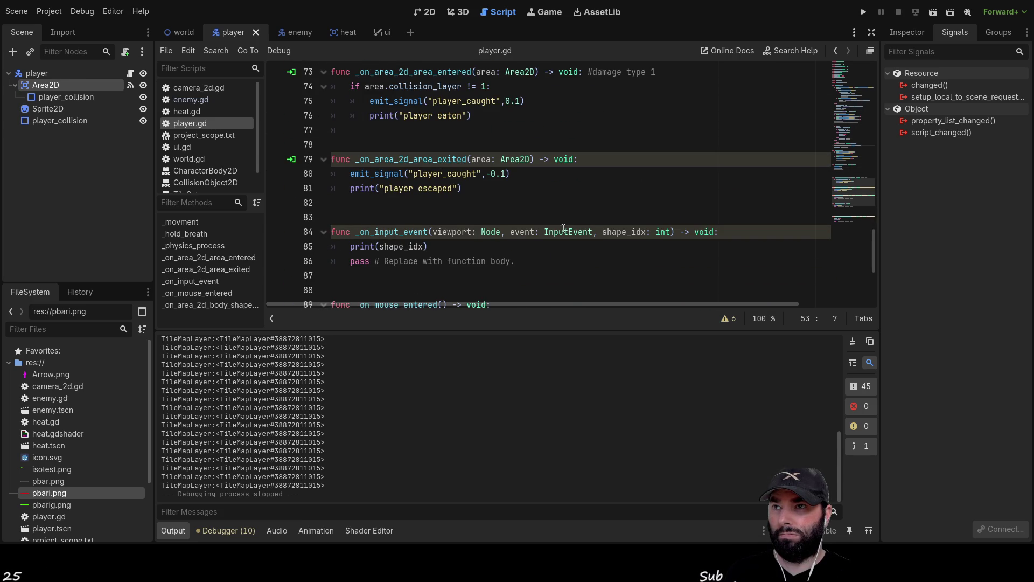
pyautogui.scroll(-4, 556, 235)
pyautogui.scroll(15, 512, 215)
pyautogui.scroll(4, 512, 215)
pyautogui.scroll(-3, 514, 207)
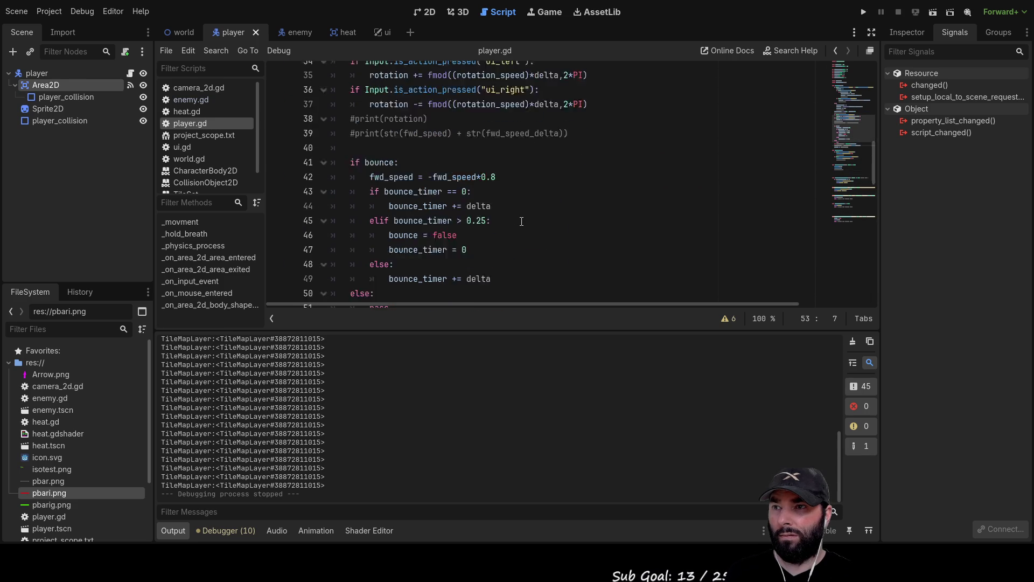
pyautogui.doubleClick(479, 174)
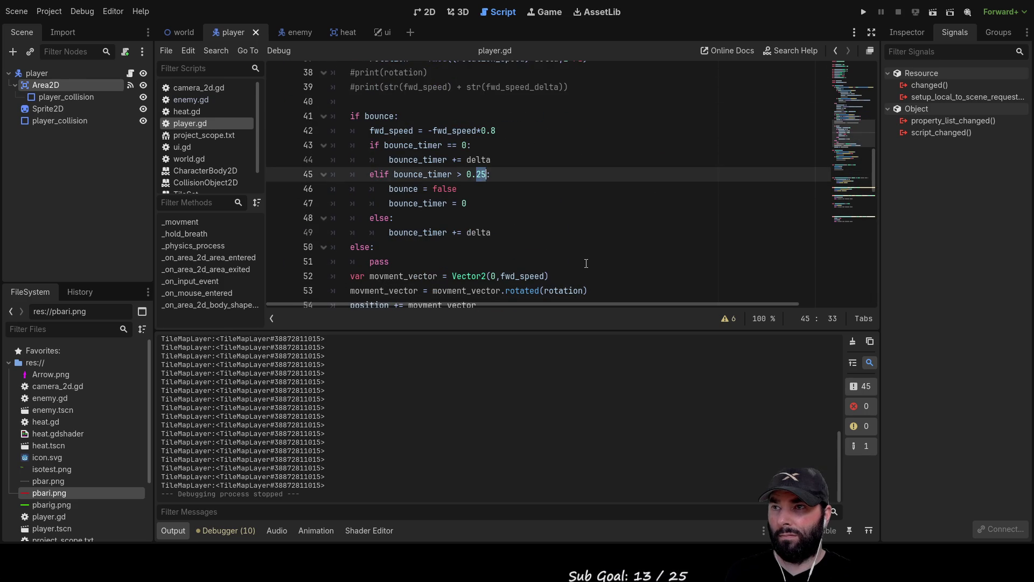
pyautogui.press('F5')
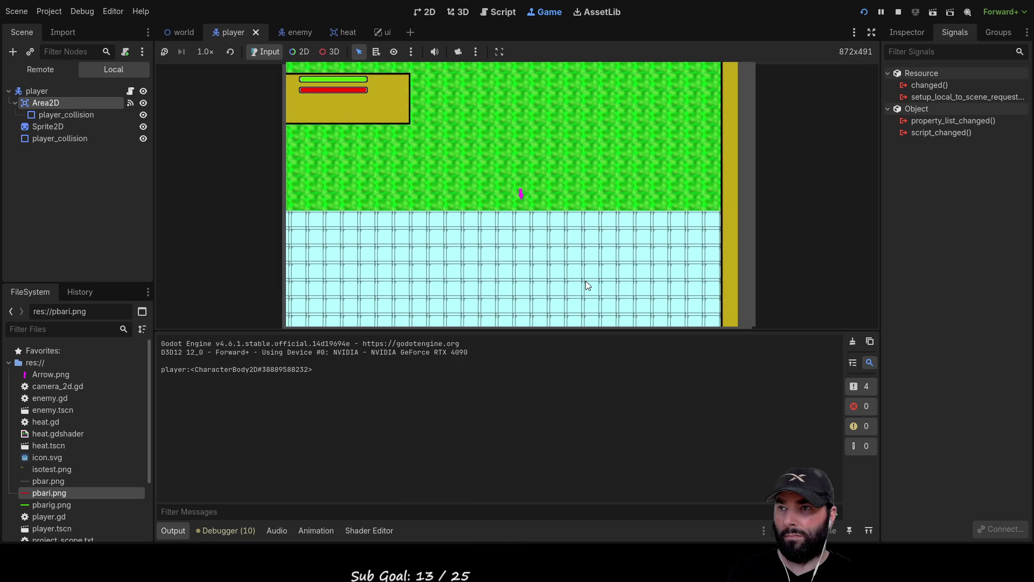
# Step: Drive the player around the map and push it against walls to retest bouncing, then stop with F8
pyautogui.press('Up')
pyautogui.press('Down')
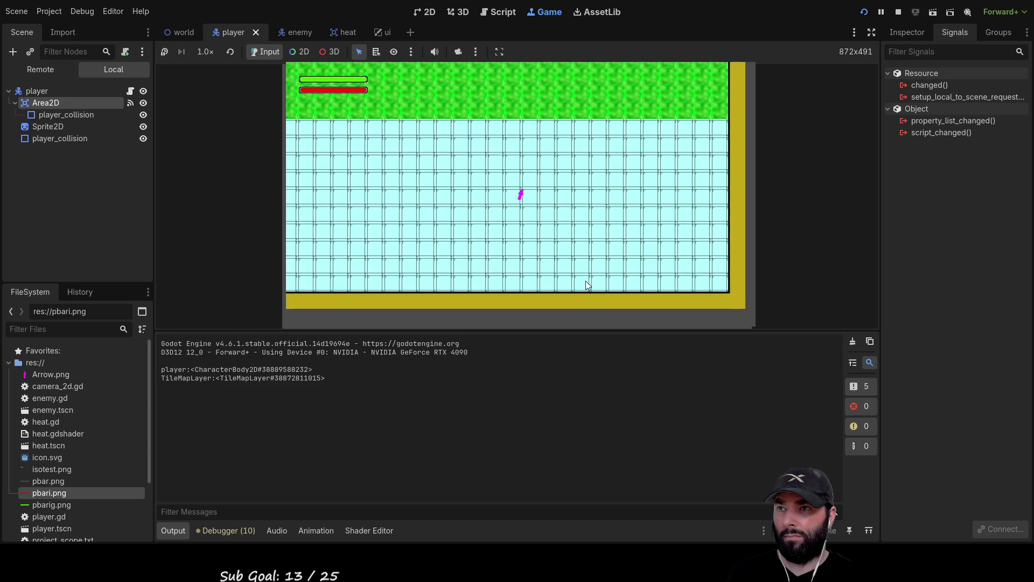
pyautogui.press('Down')
pyautogui.press('Up')
pyautogui.press('Right')
pyautogui.press('Up')
pyautogui.press('Right')
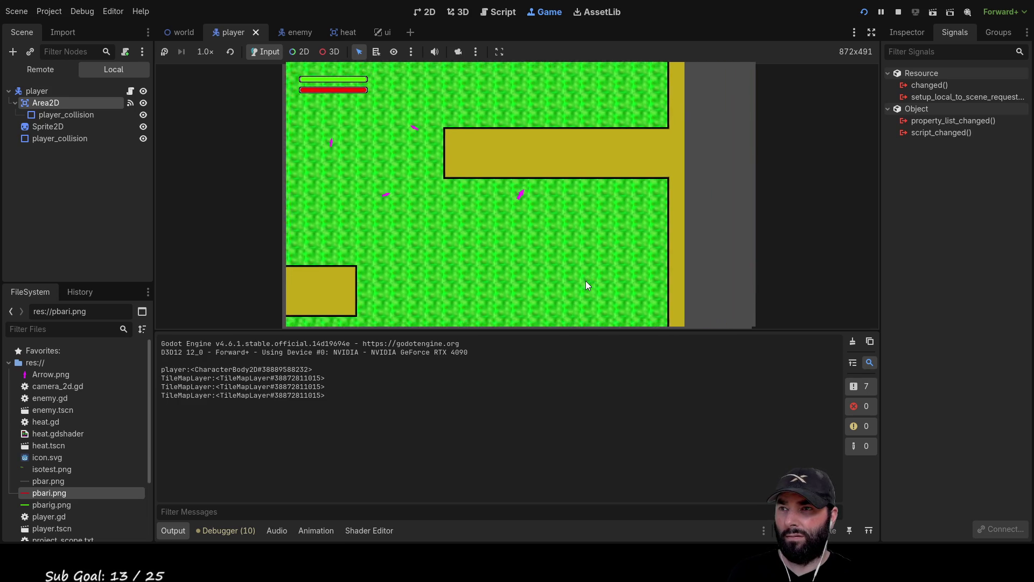
pyautogui.press('Left')
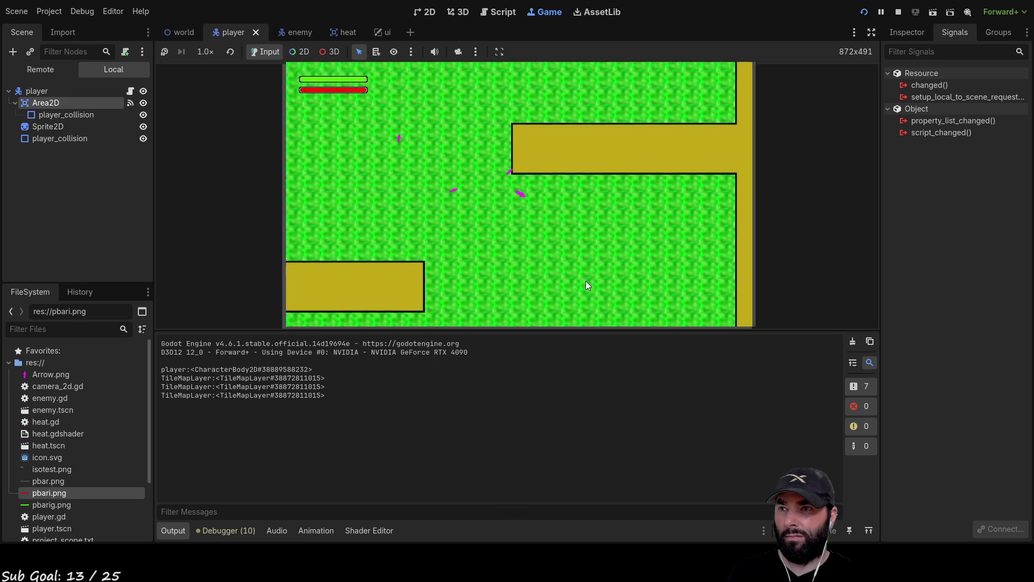
pyautogui.press('Up')
pyautogui.press('Right')
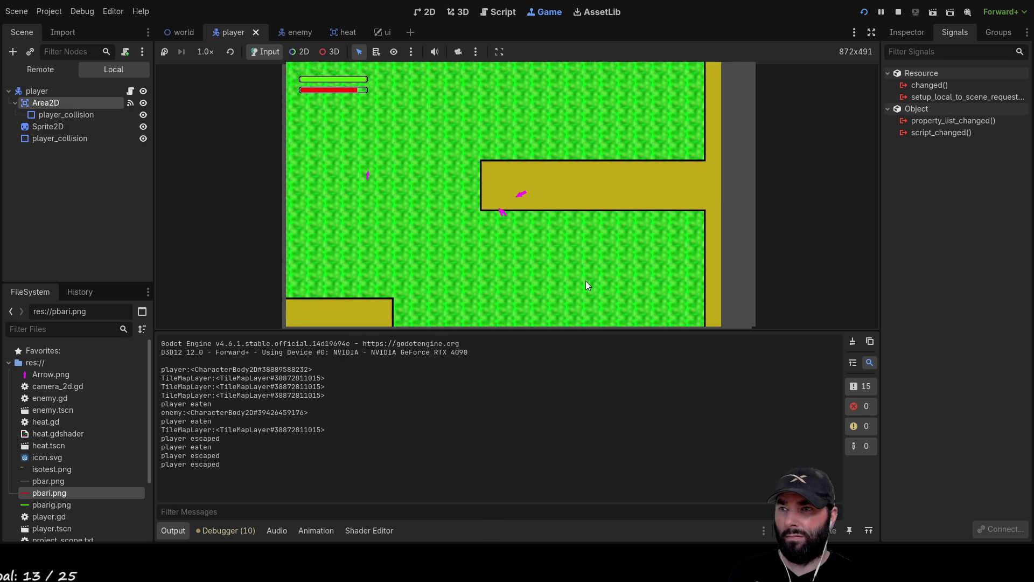
pyautogui.press('Up')
pyautogui.press('Left')
pyautogui.press('Down')
pyautogui.press('Up')
pyautogui.press('Right')
pyautogui.press('Down')
pyautogui.press('Left')
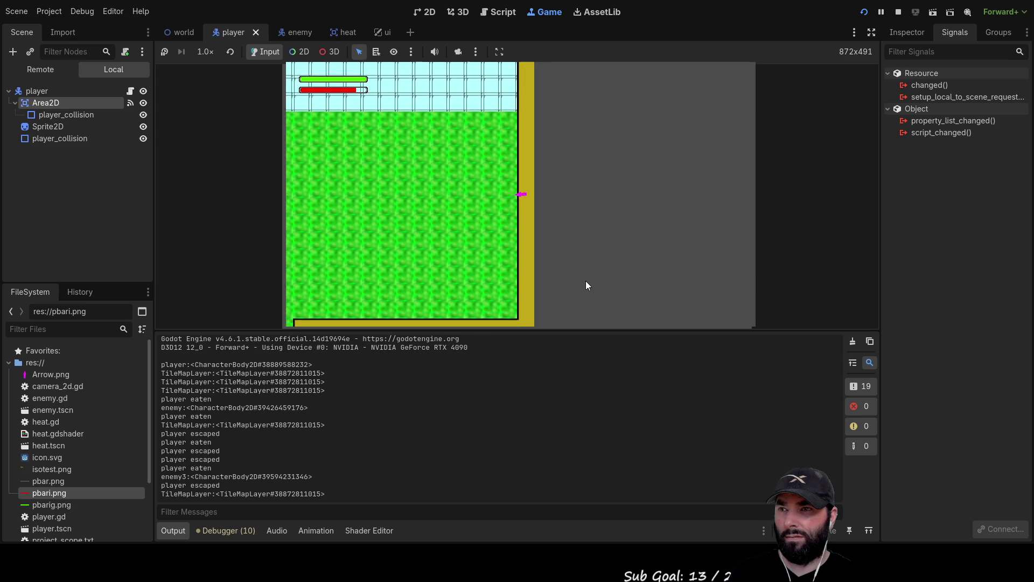
pyautogui.press('Down')
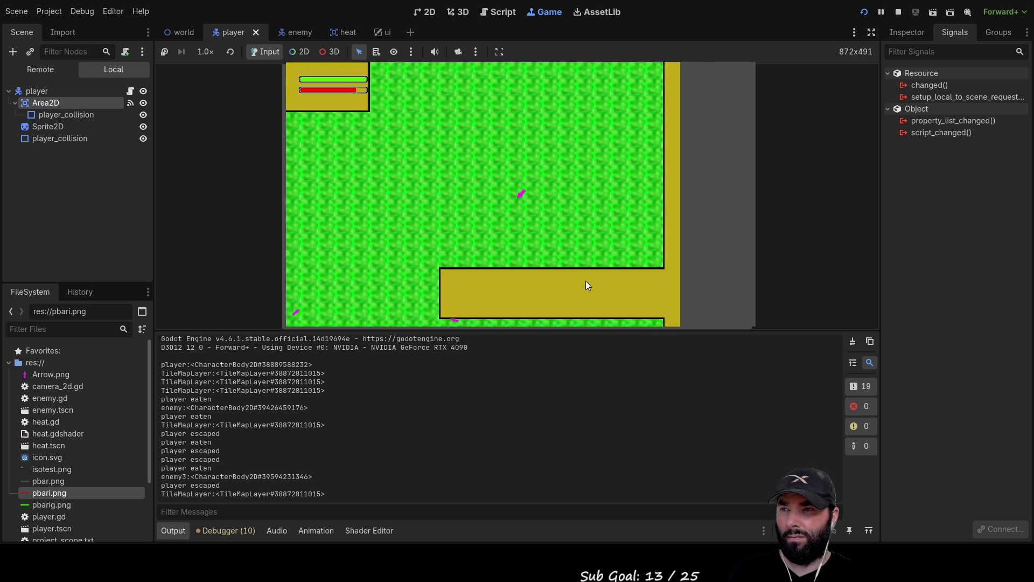
pyautogui.press('Up')
pyautogui.press('Right')
pyautogui.press('Up')
pyautogui.press('Right')
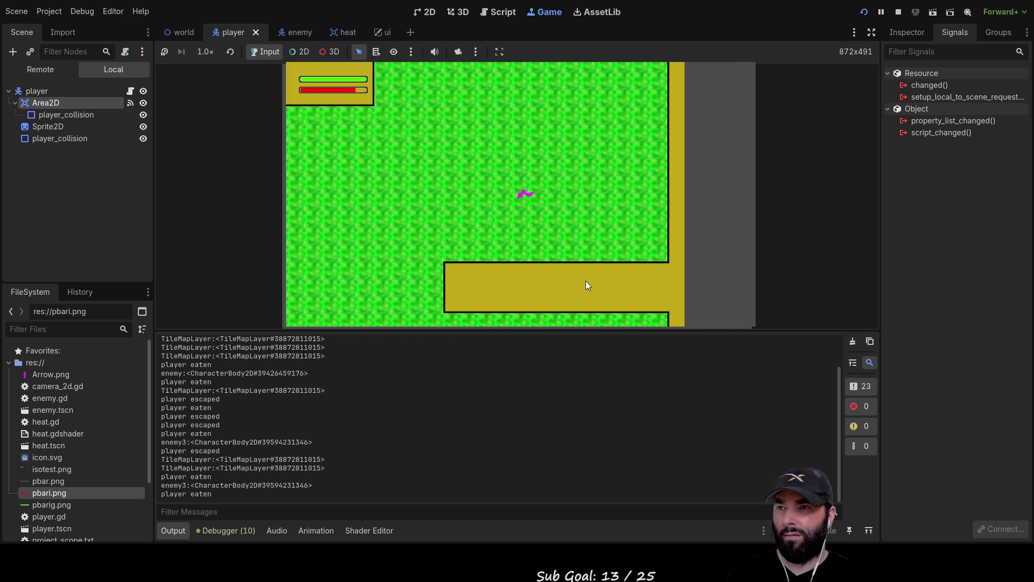
pyautogui.press('F8')
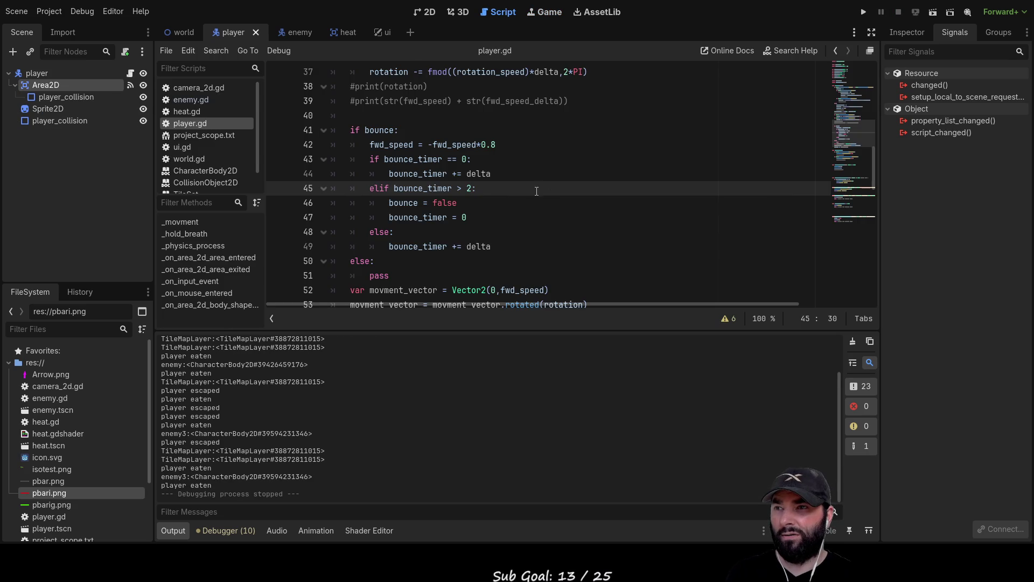
# Step: Change the threshold in 'elif bounce_timer > 2:' to 0.5
pyautogui.press('BackSpace')
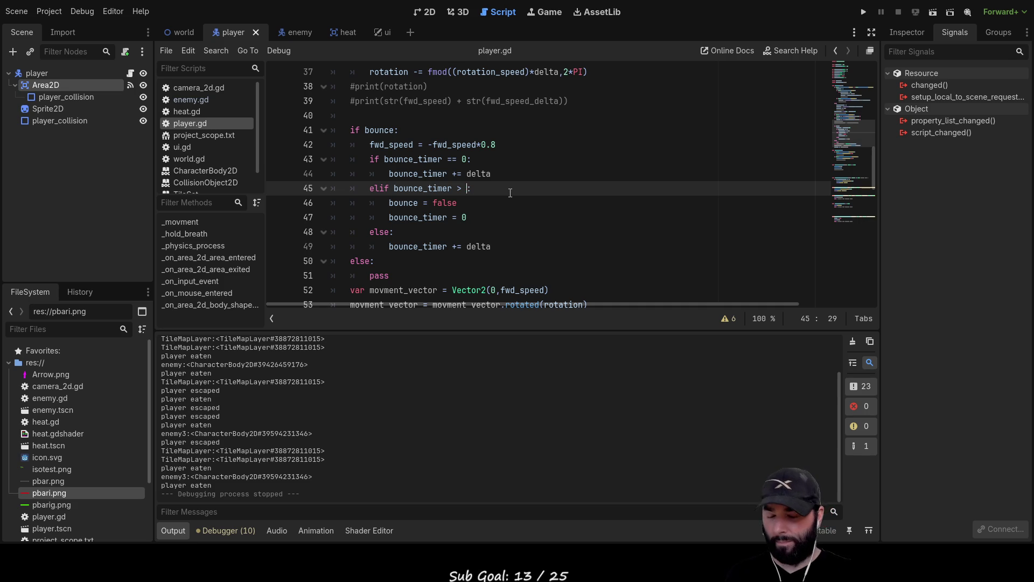
pyautogui.write('0.5')
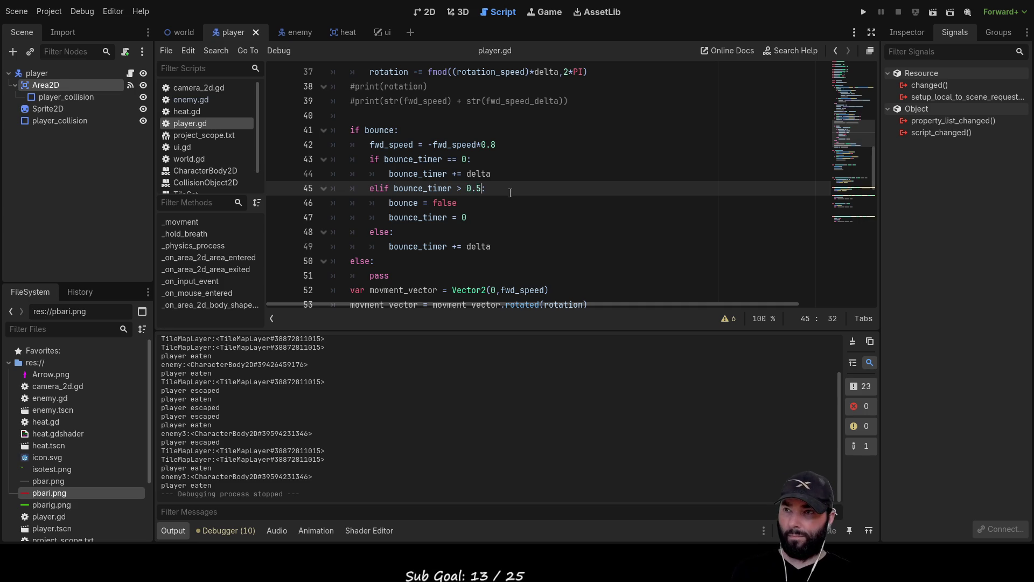
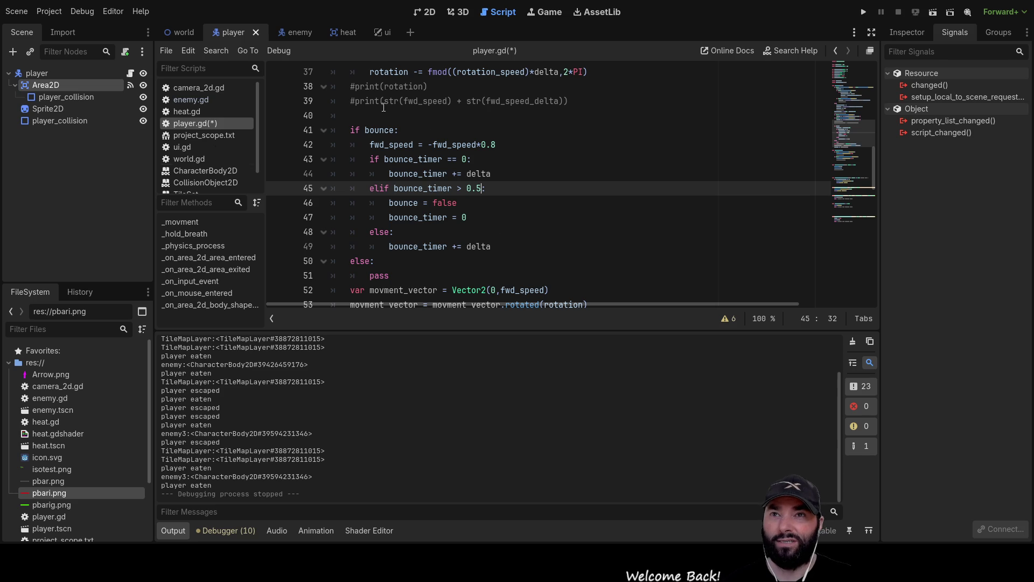
# Step: Launch the game and drive the player up, down and left across the map
pyautogui.click(864, 13)
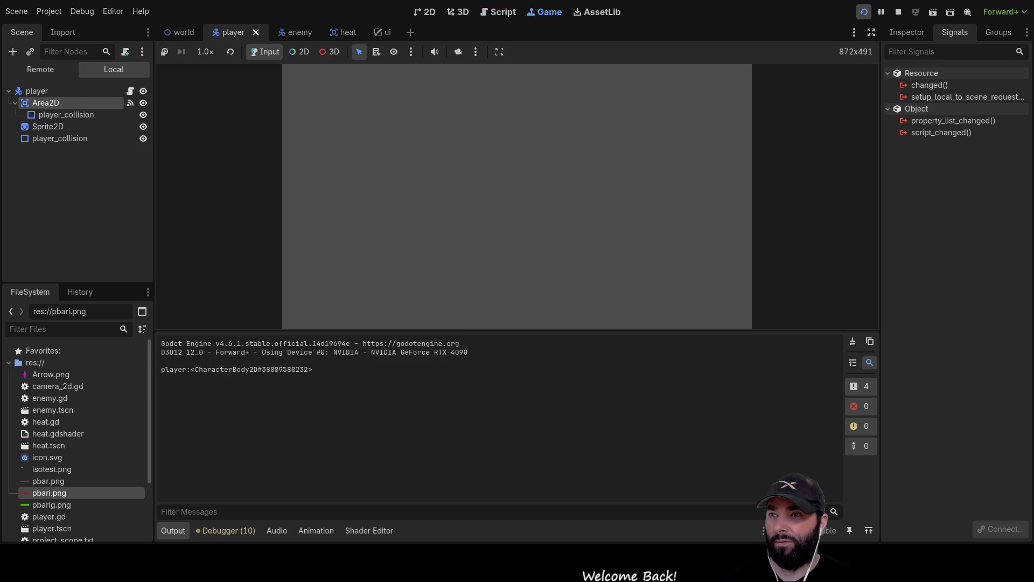
pyautogui.press('w')
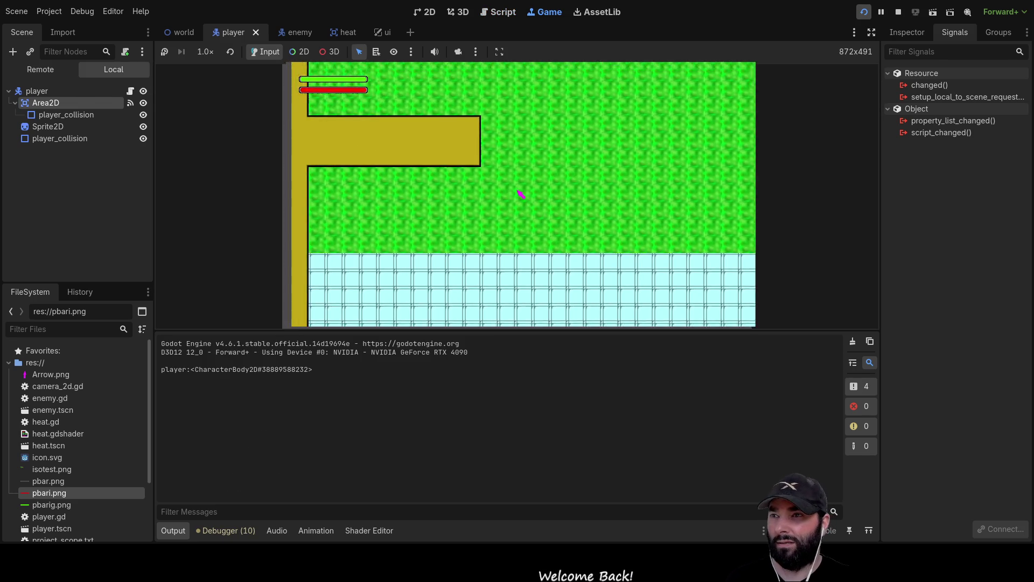
pyautogui.press('s')
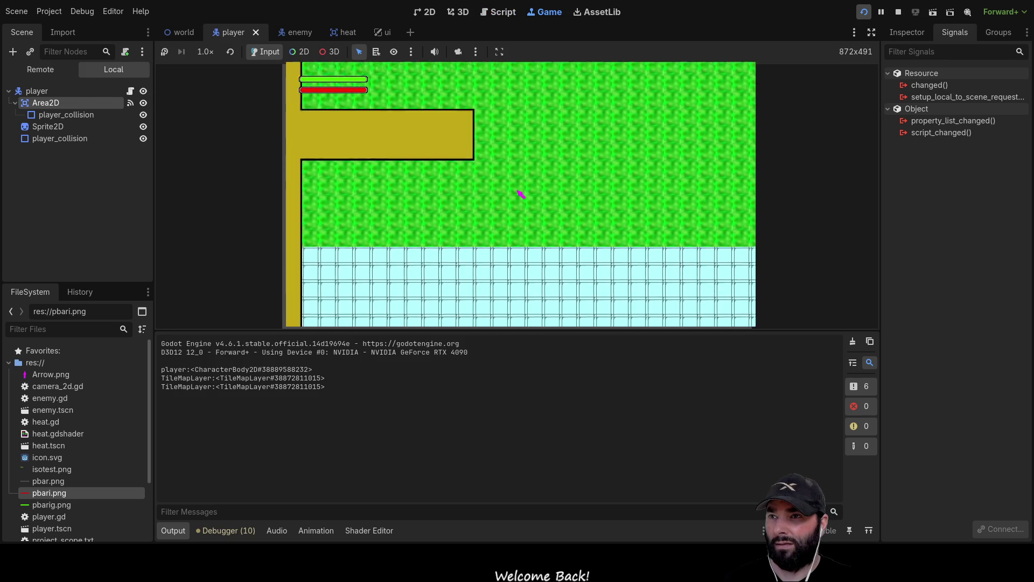
pyautogui.press('a')
pyautogui.press('a')
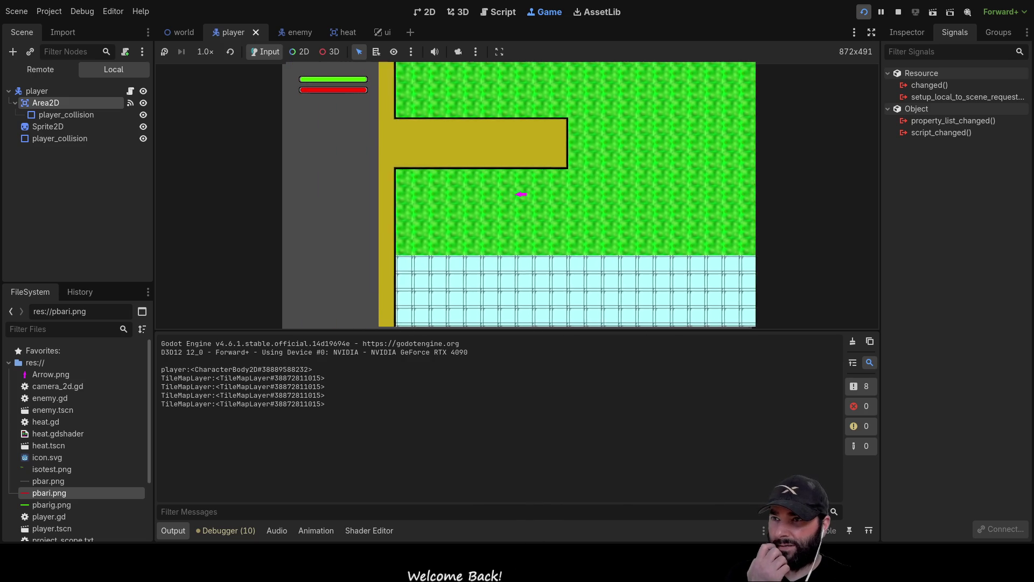
pyautogui.press('w')
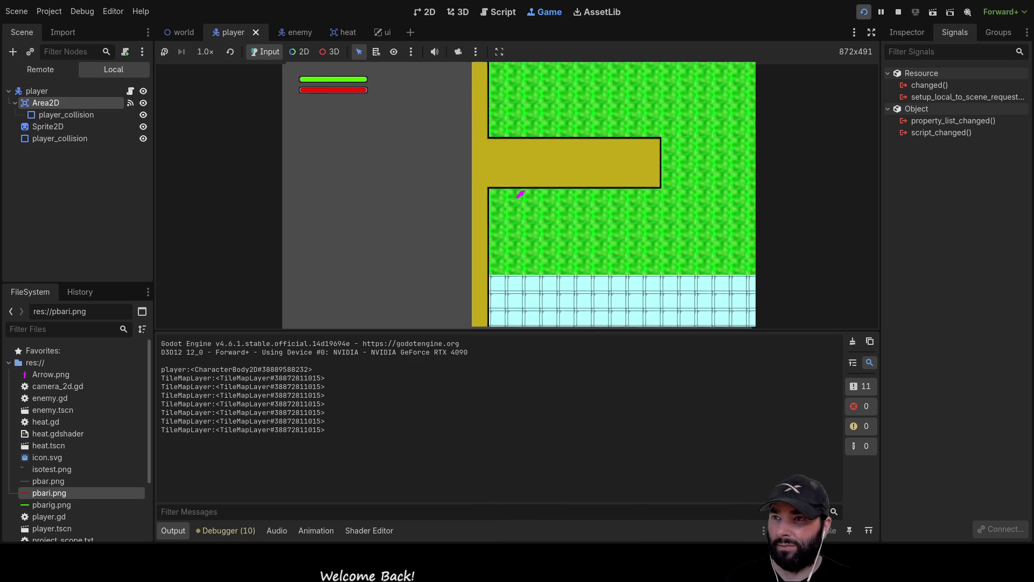
# Step: Steer the player left and down, then up and right away from the enemy to test collisions
pyautogui.press('a')
pyautogui.press('s')
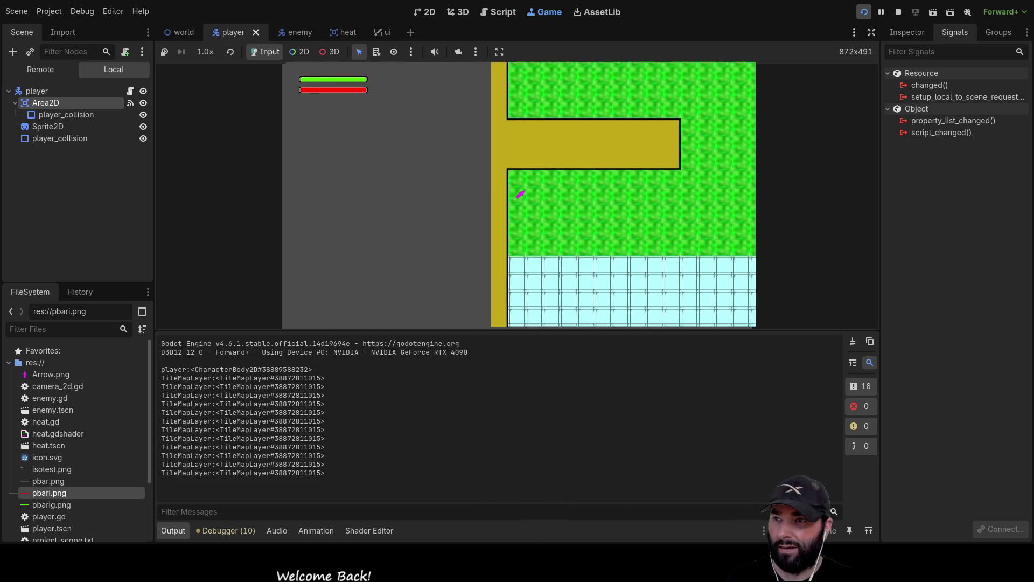
pyautogui.press('a')
pyautogui.press('s')
pyautogui.press('w')
pyautogui.press('d')
pyautogui.press('d')
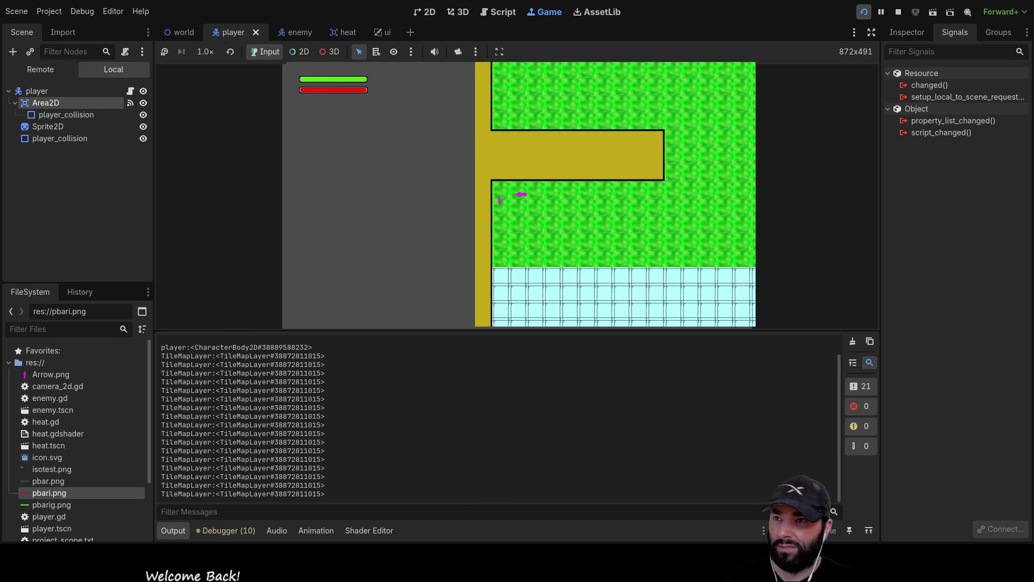
pyautogui.press('w')
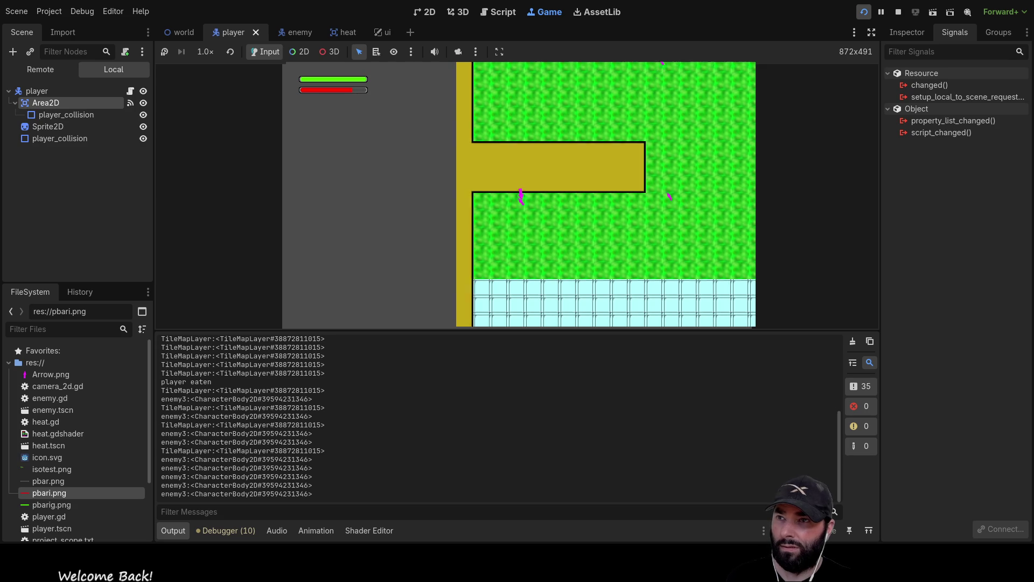
pyautogui.press('w')
pyautogui.press('s')
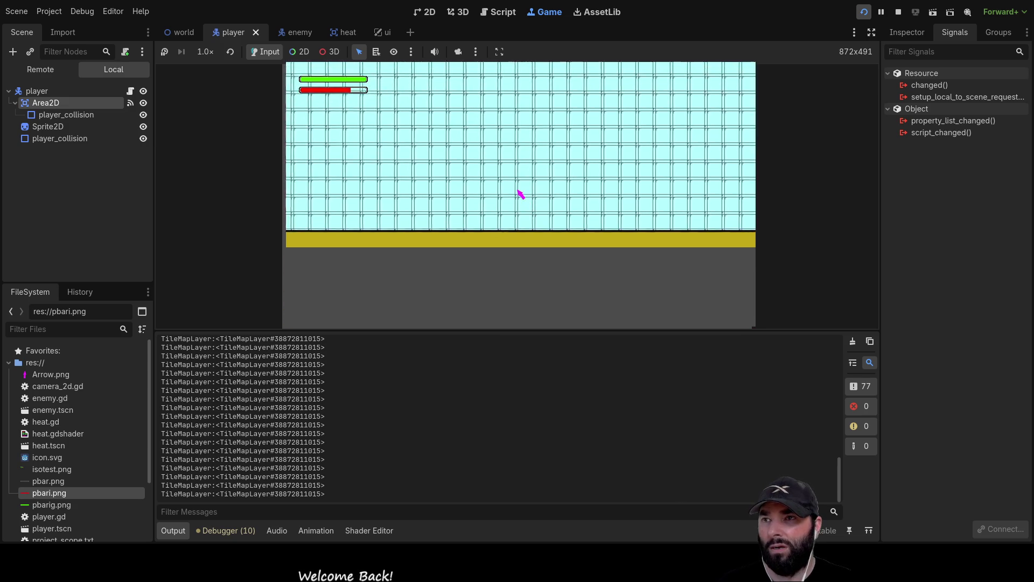
# Step: Stop the running game with the toolbar Stop button
pyautogui.click(898, 11)
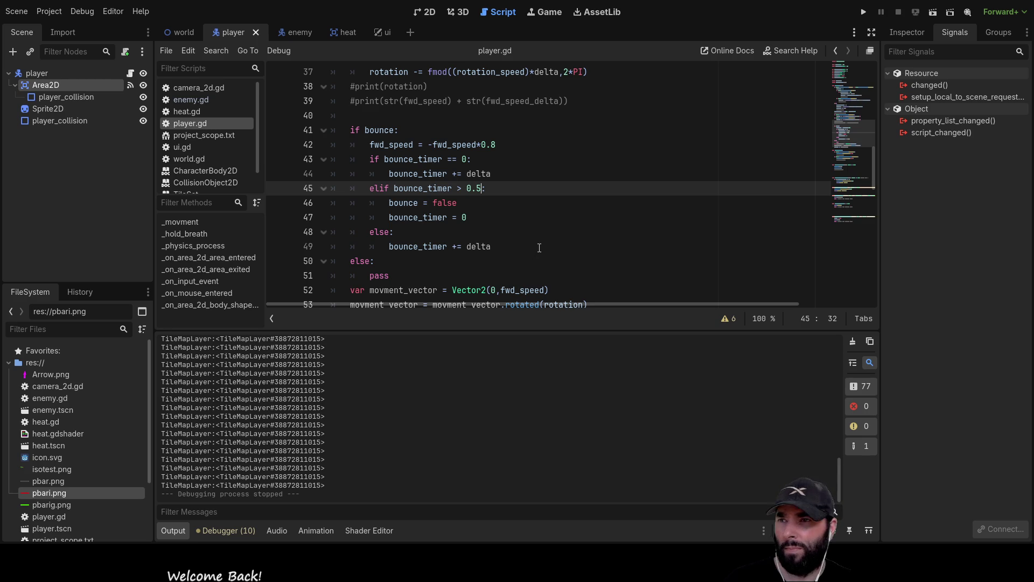
# Step: Replace -fwd_speed*0.8 with 0 on line 42 of player.gd and relaunch the game
pyautogui.moveTo(430, 144); pyautogui.dragTo(495, 144)
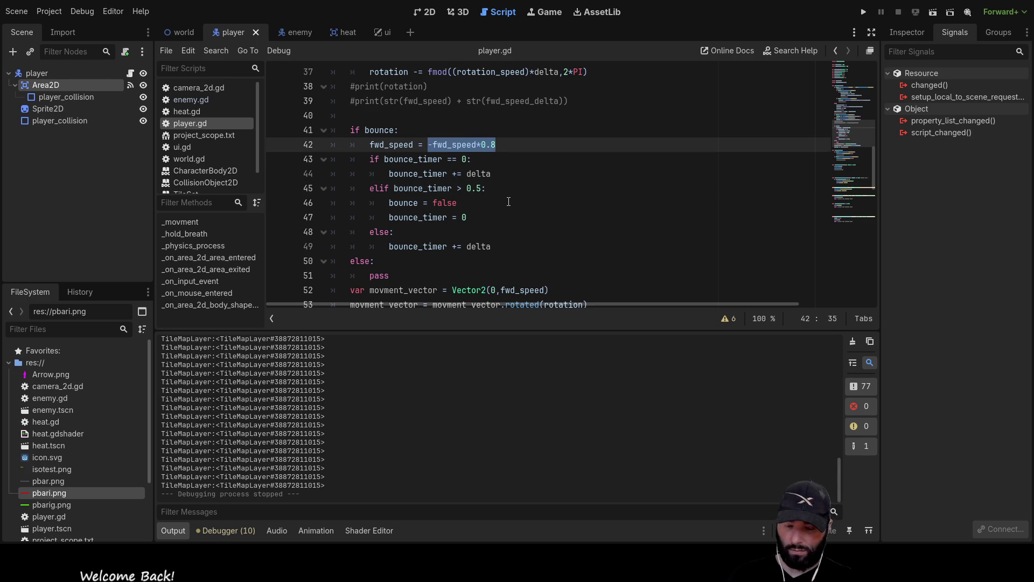
pyautogui.write('0')
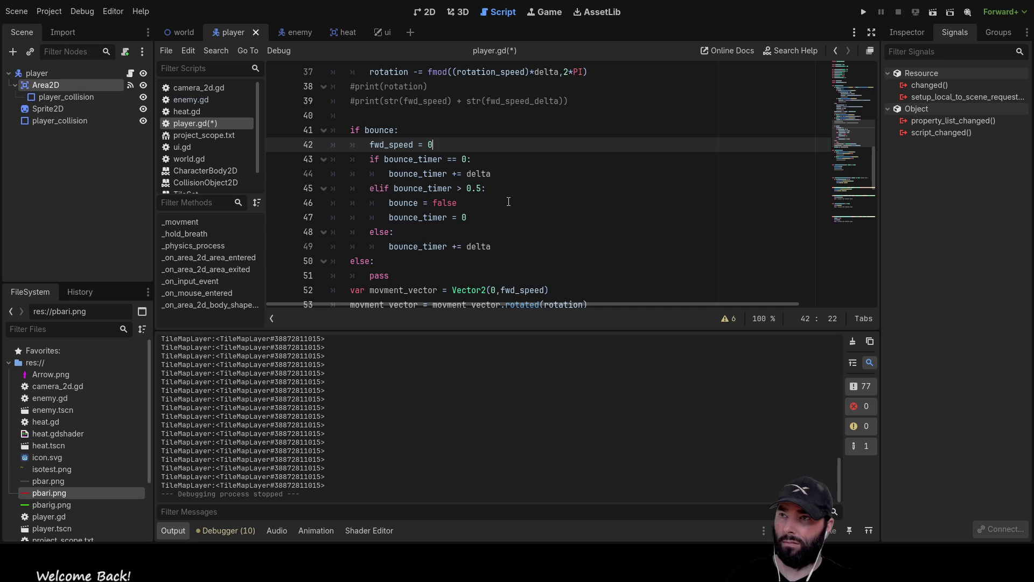
pyautogui.click(859, 16)
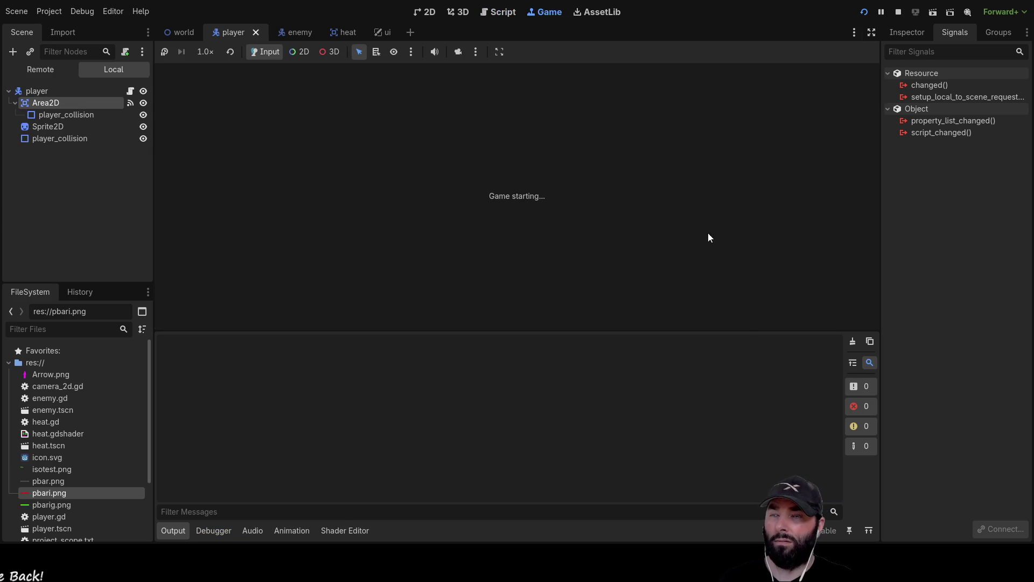
# Step: Drive the player up, right and left into walls to test the zero-speed bounce, then stop the game
pyautogui.press('w')
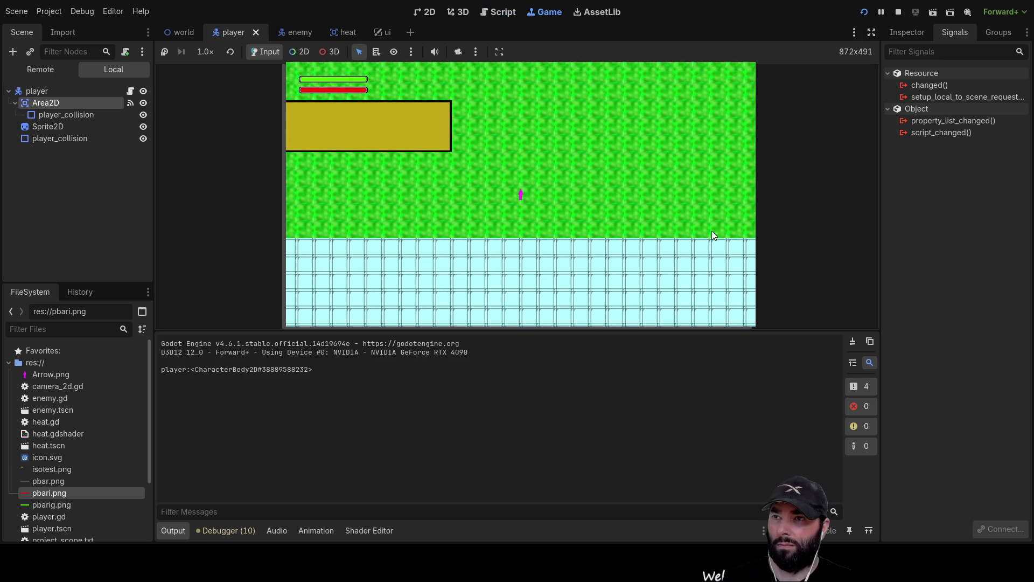
pyautogui.press('d')
pyautogui.press('w')
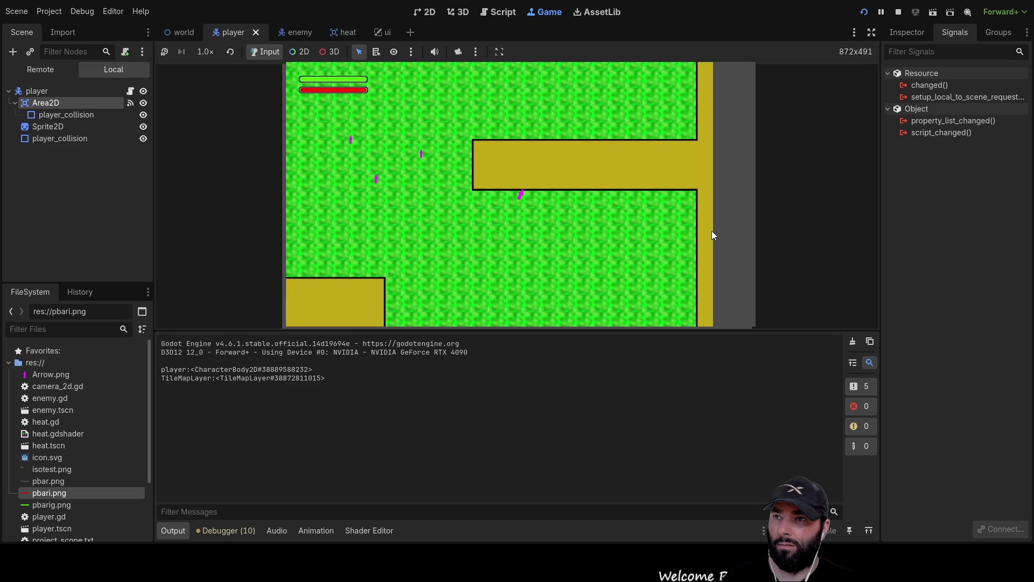
pyautogui.press('d')
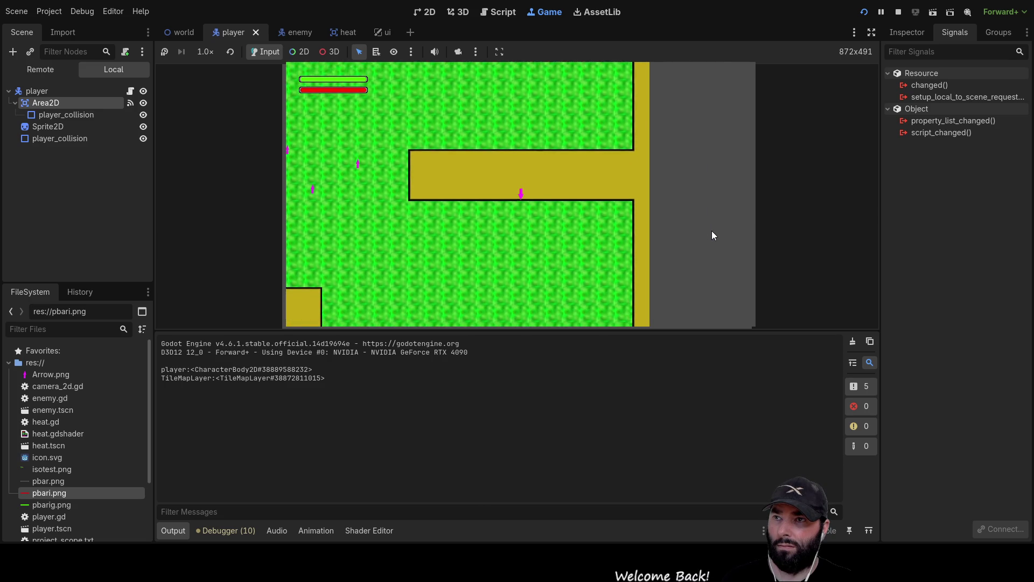
pyautogui.press('d')
pyautogui.press('d')
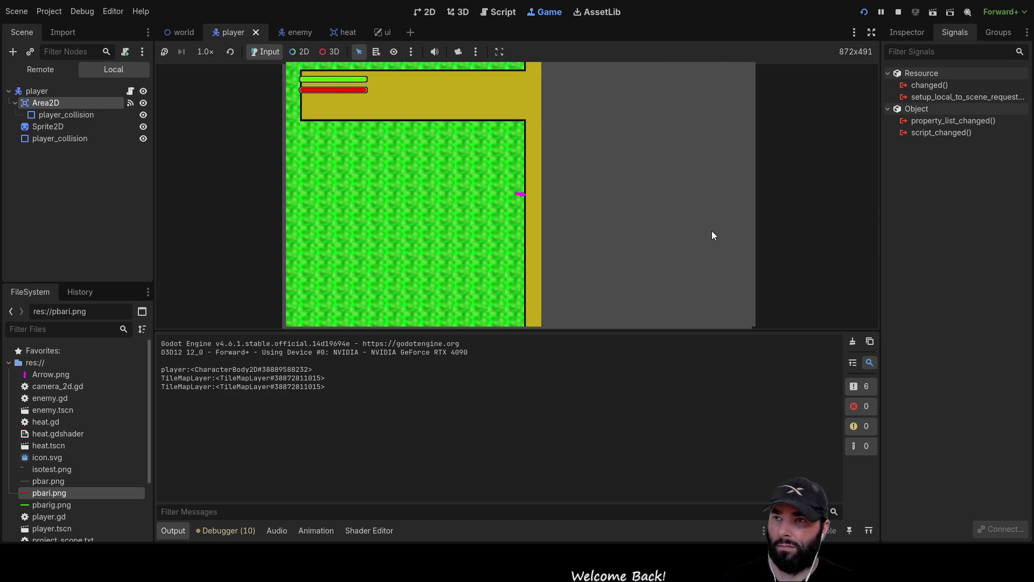
pyautogui.press('a')
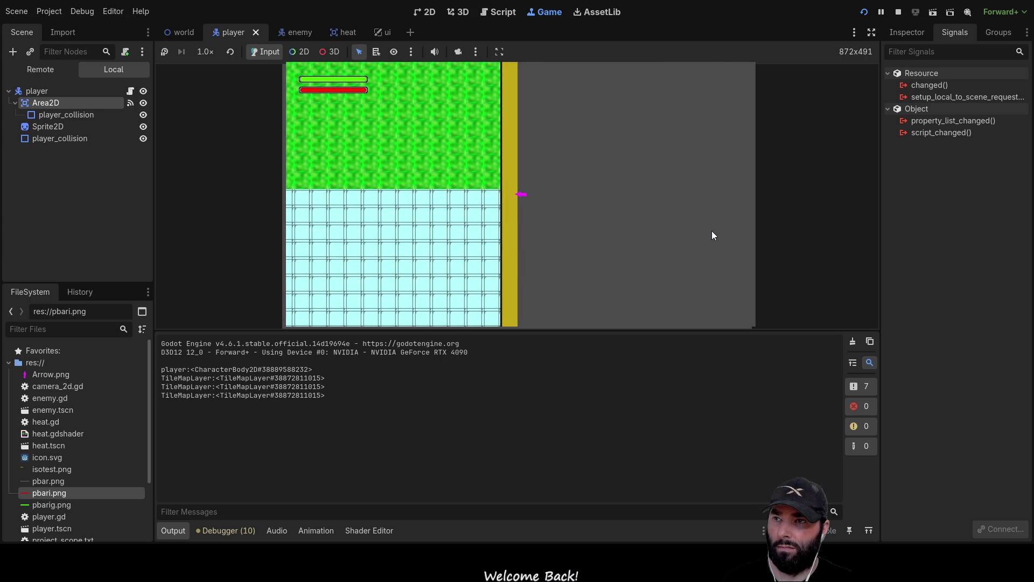
pyautogui.press('a')
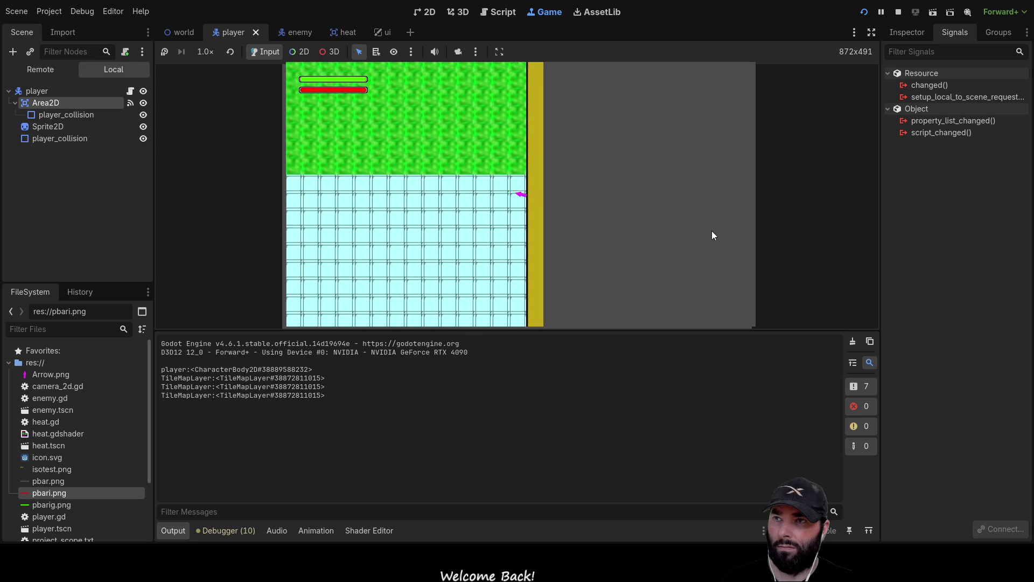
pyautogui.press('a')
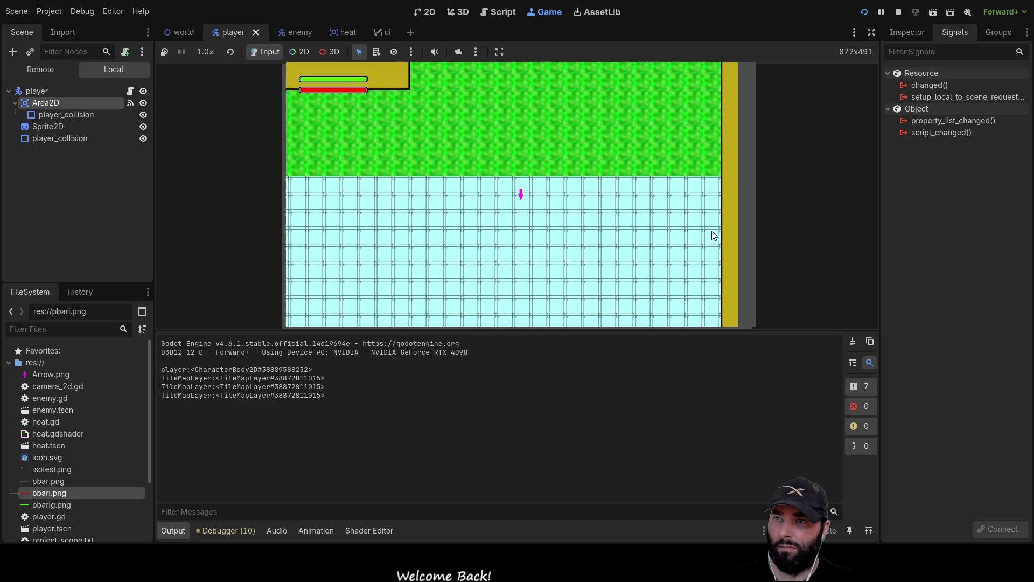
pyautogui.press('a')
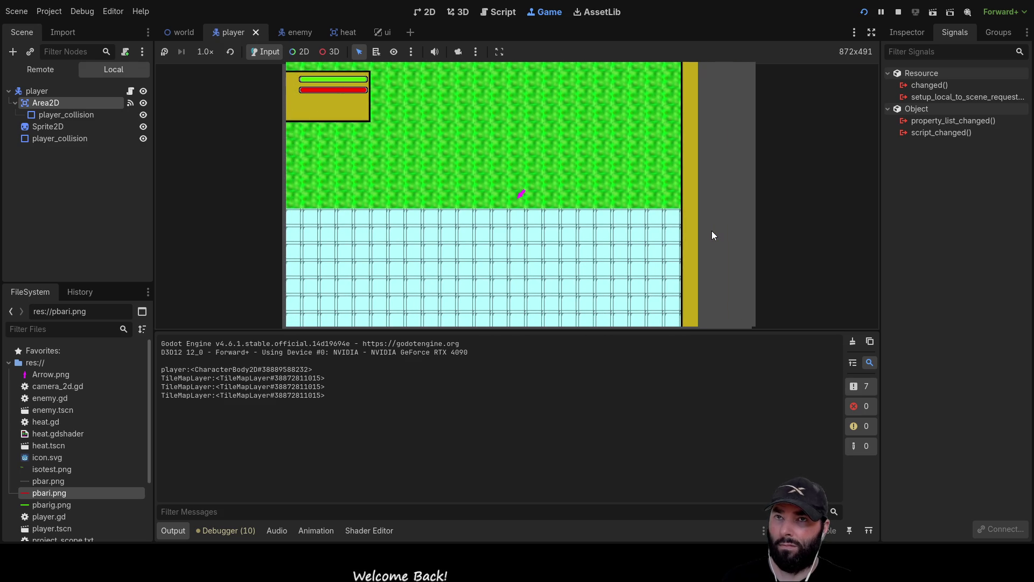
pyautogui.click(898, 12)
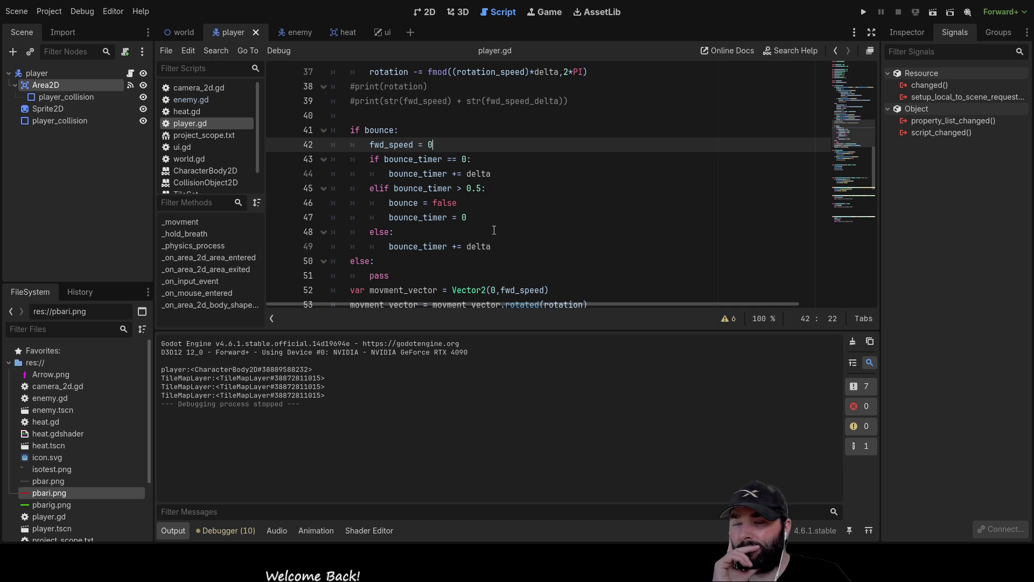
pyautogui.scroll(-3, 484, 212)
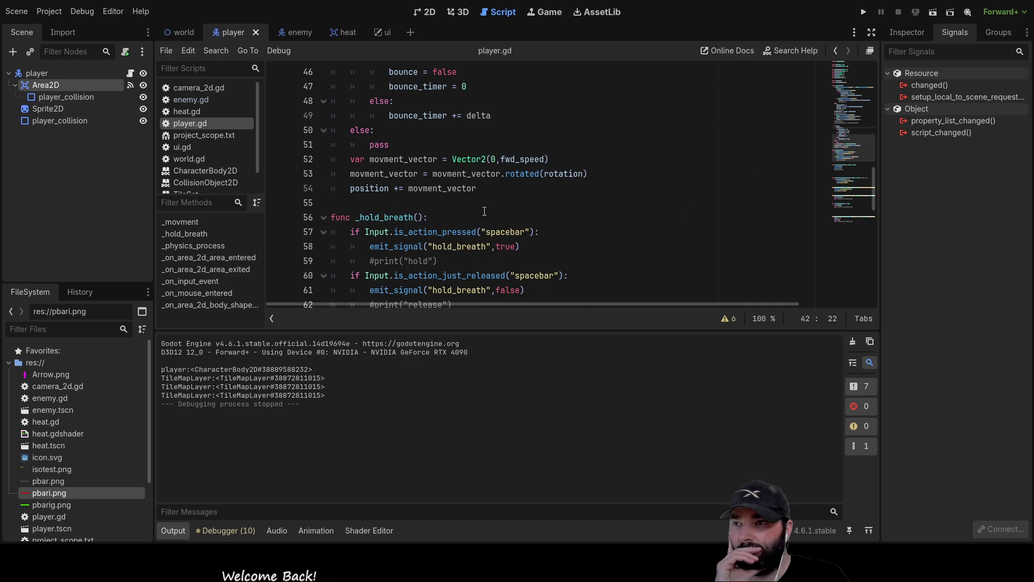
pyautogui.scroll(5, 485, 211)
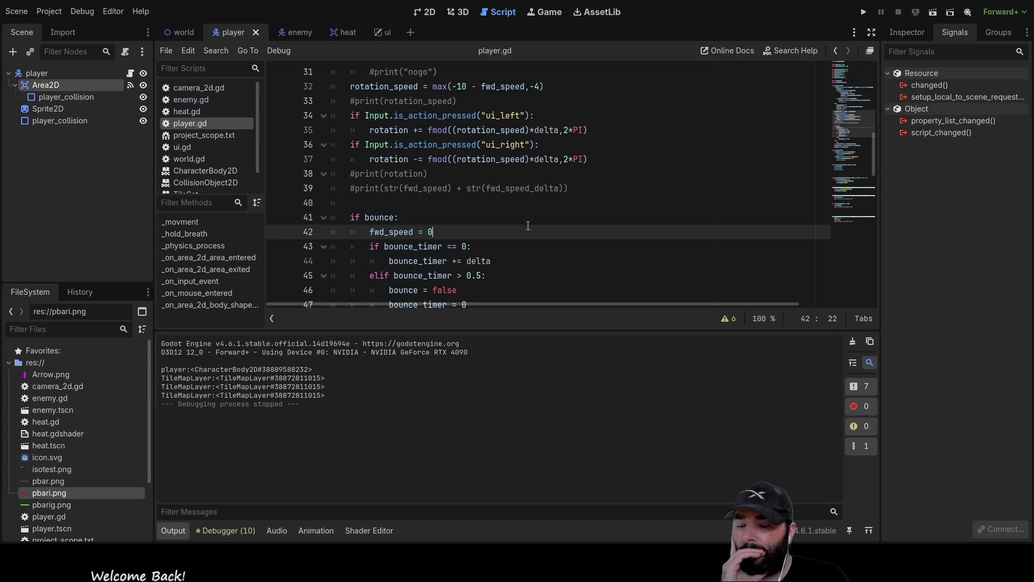
pyautogui.scroll(-4, 528, 226)
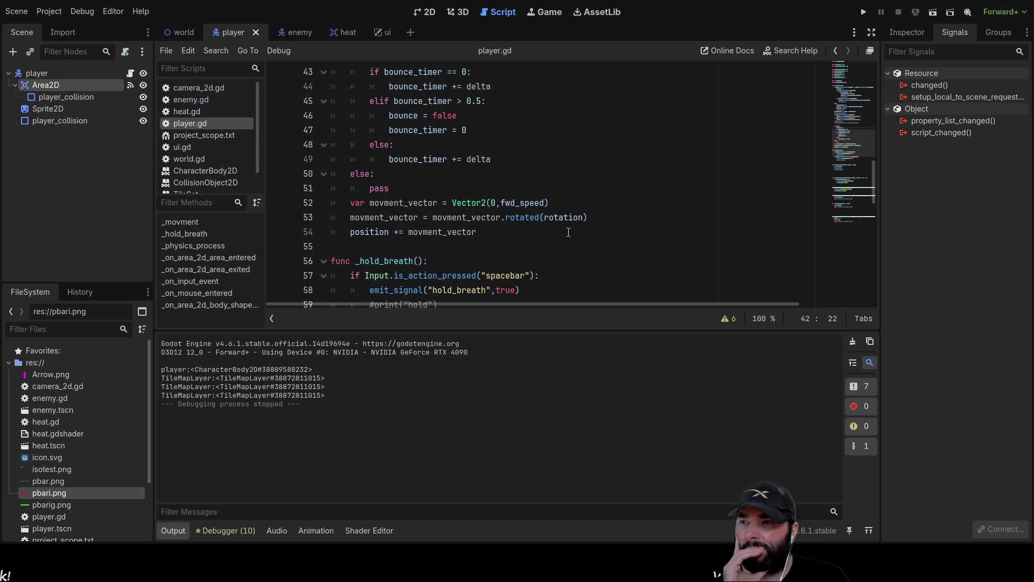
pyautogui.scroll(1, 569, 232)
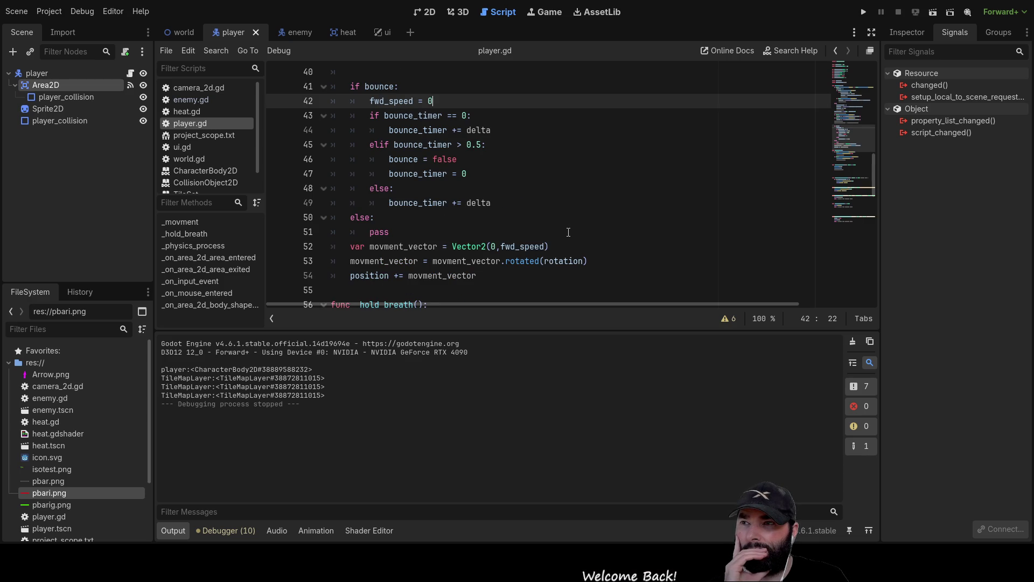
pyautogui.scroll(8, 568, 232)
pyautogui.scroll(-5, 568, 232)
pyautogui.scroll(-3, 568, 231)
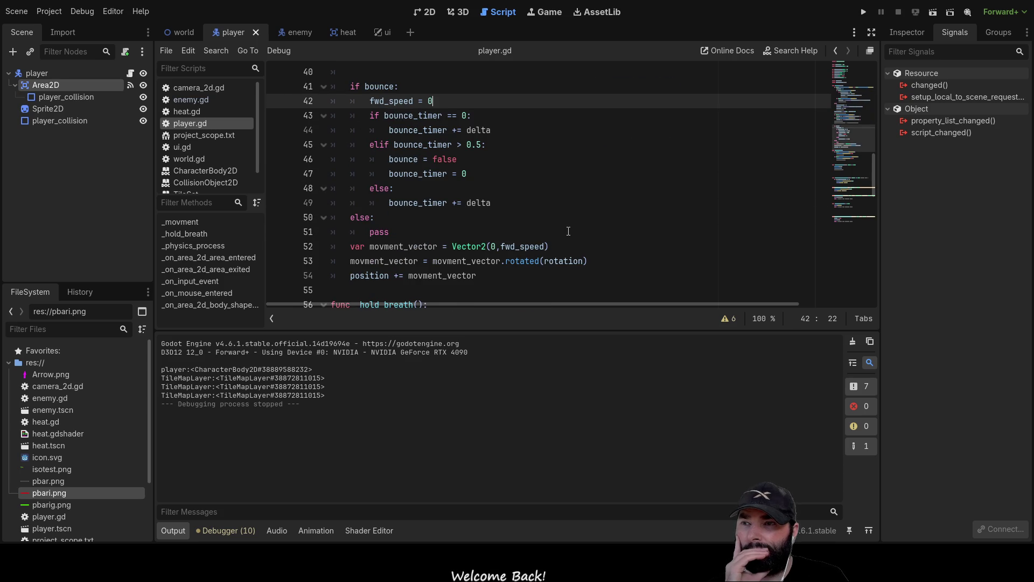
pyautogui.scroll(-4, 568, 231)
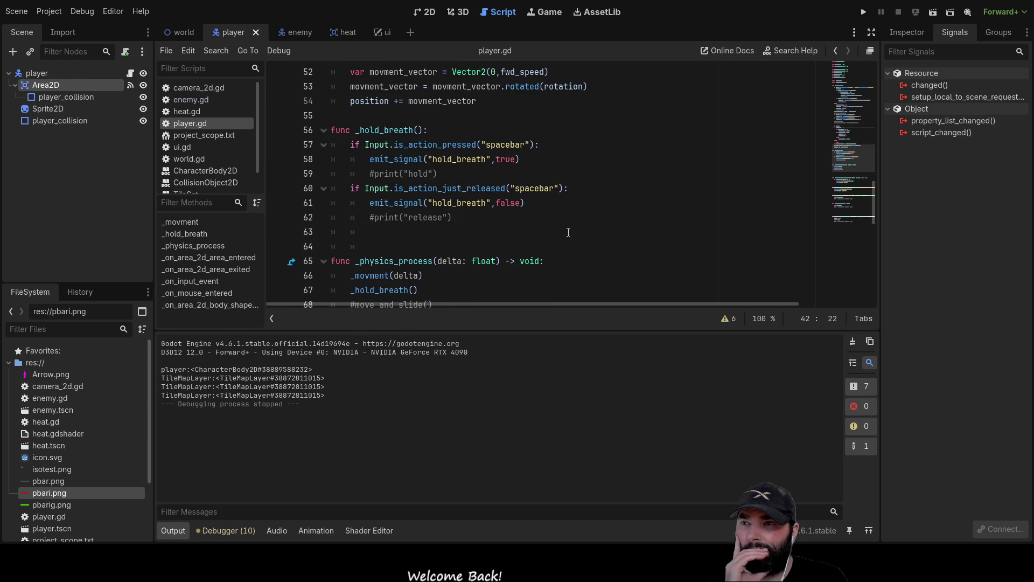
pyautogui.scroll(3, 502, 217)
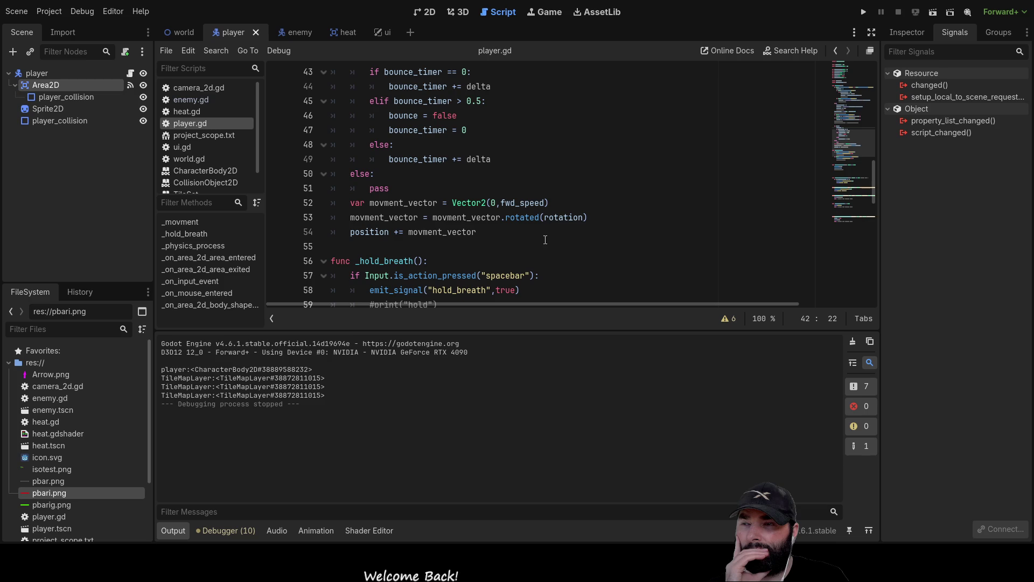
pyautogui.scroll(1, 431, 233)
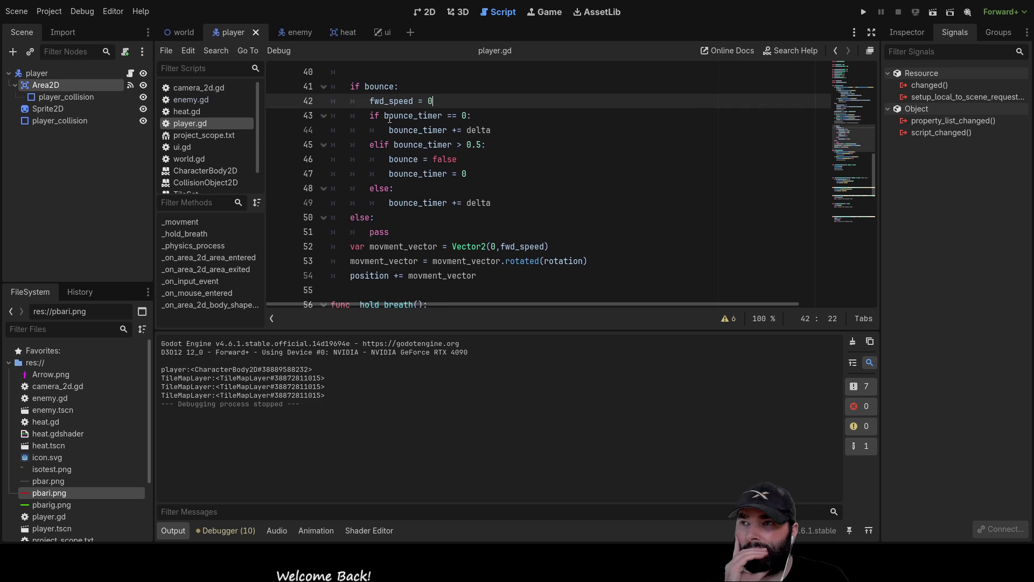
# Step: Delete the bounce speed and timer lines 42–45 and select the unneeded else branches
pyautogui.moveTo(369, 101)
pyautogui.mouseDown()
pyautogui.moveTo(397, 144)
pyautogui.moveTo(487, 144)
pyautogui.mouseUp()
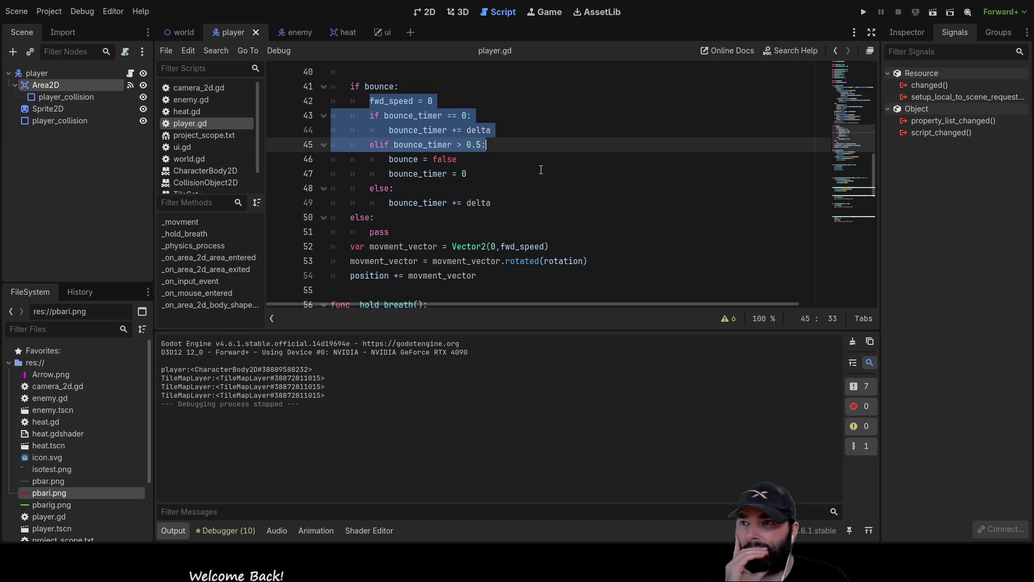
pyautogui.press('Delete')
pyautogui.press('Delete')
pyautogui.press('Delete')
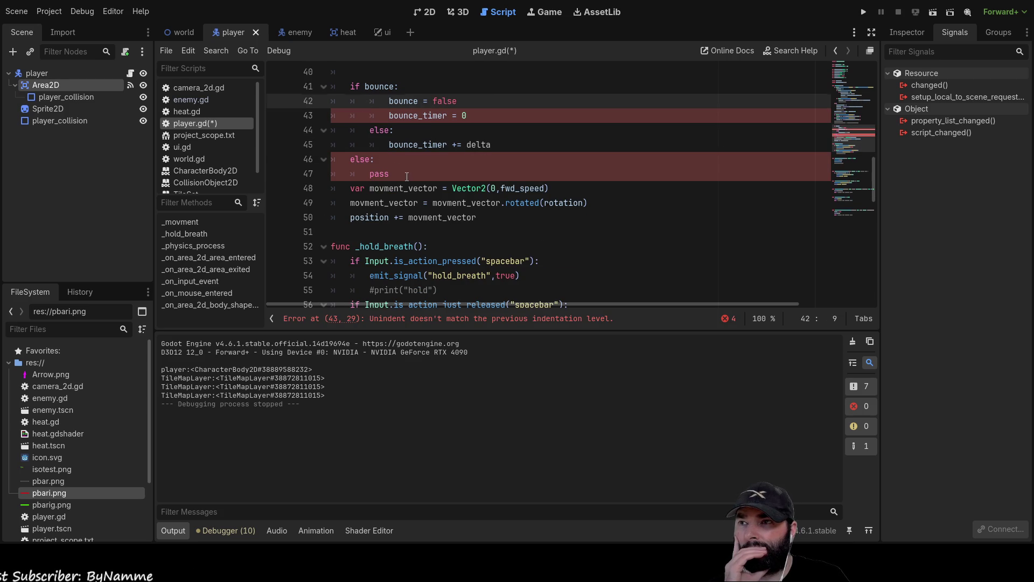
pyautogui.moveTo(407, 176); pyautogui.dragTo(323, 131)
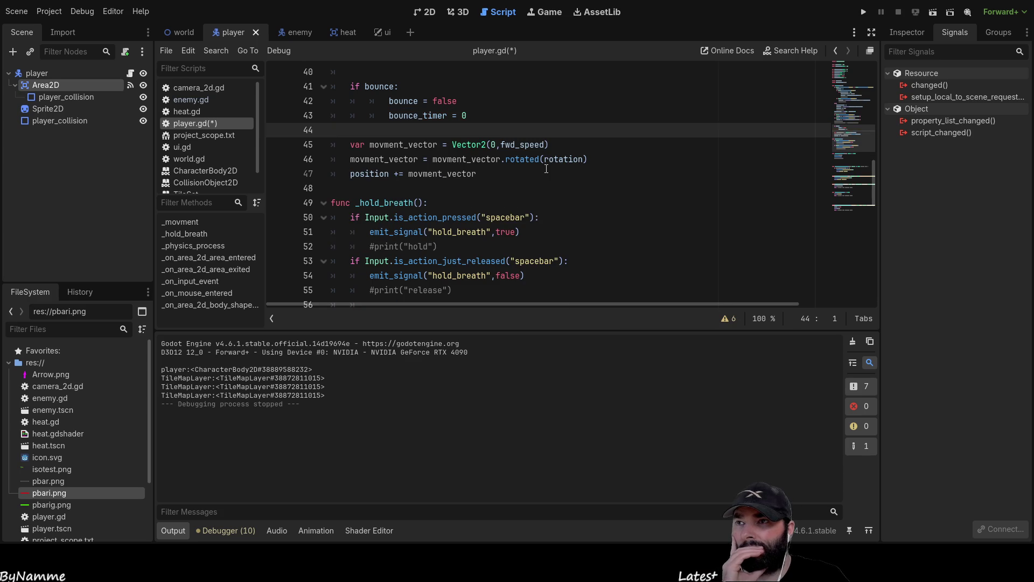
pyautogui.press('Up')
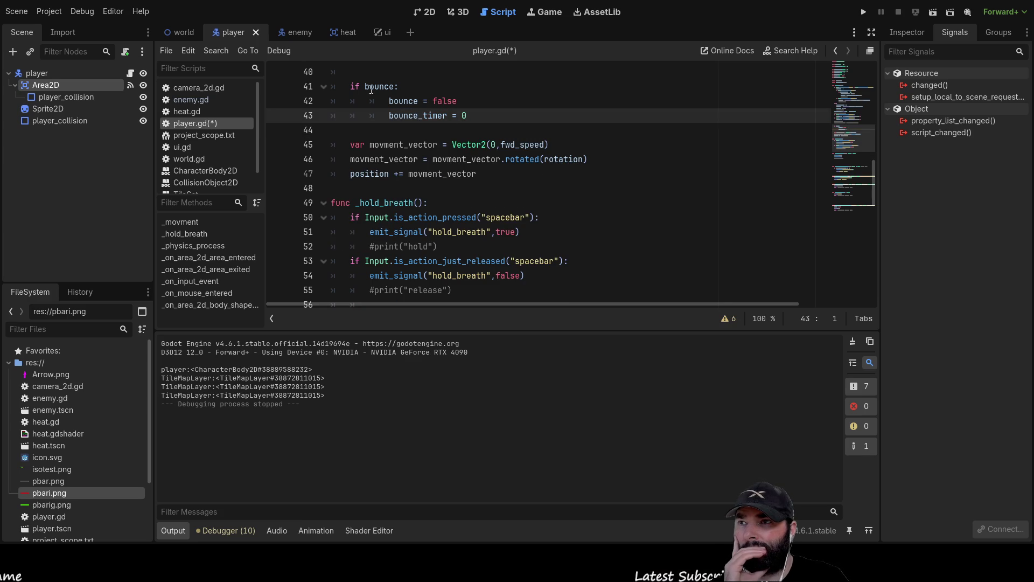
# Step: Erase the bounce_timer reset line, leaving bounce = false, and select the two movement vector lines
pyautogui.click(369, 101)
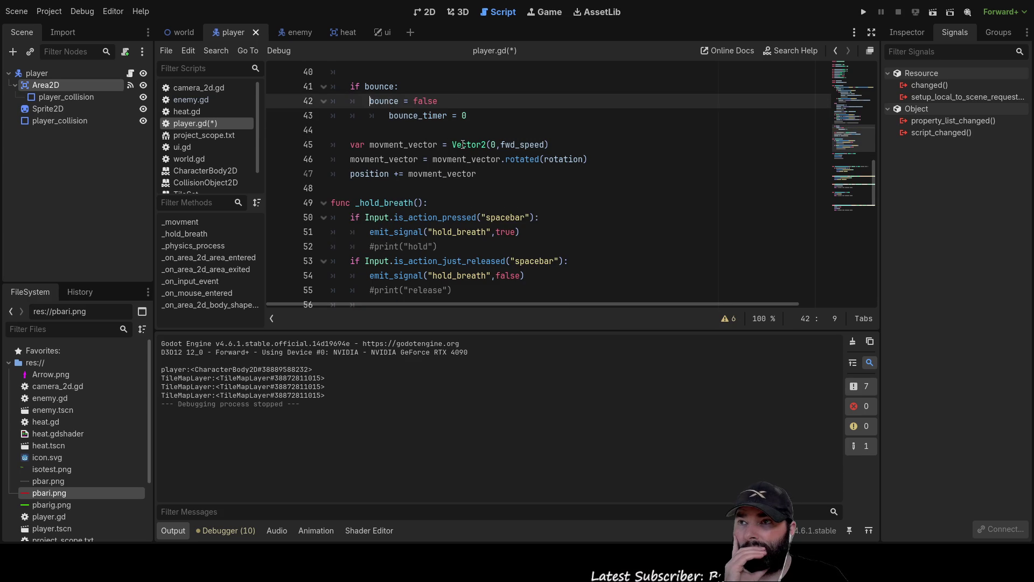
pyautogui.press('Down')
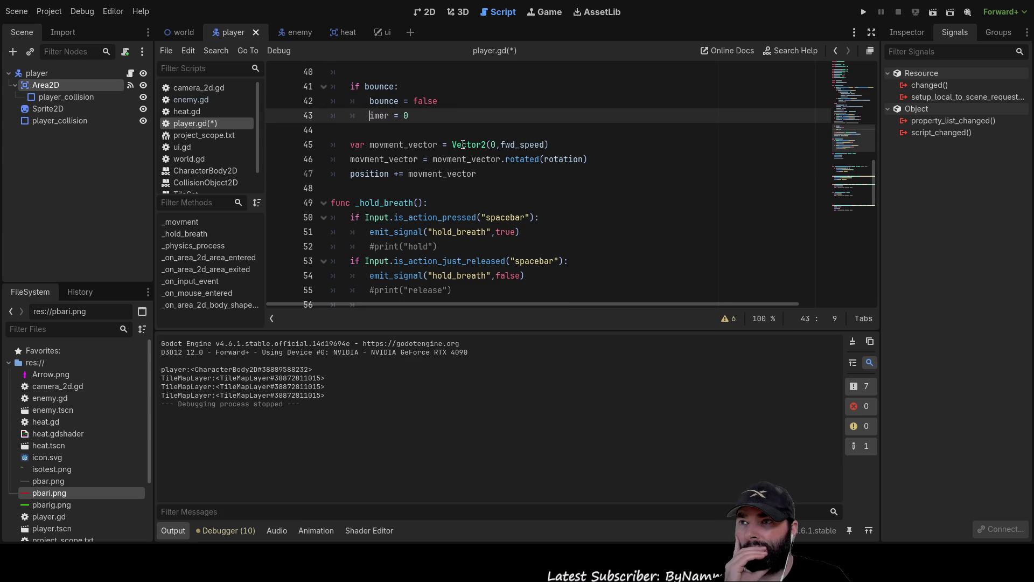
pyautogui.press('Up')
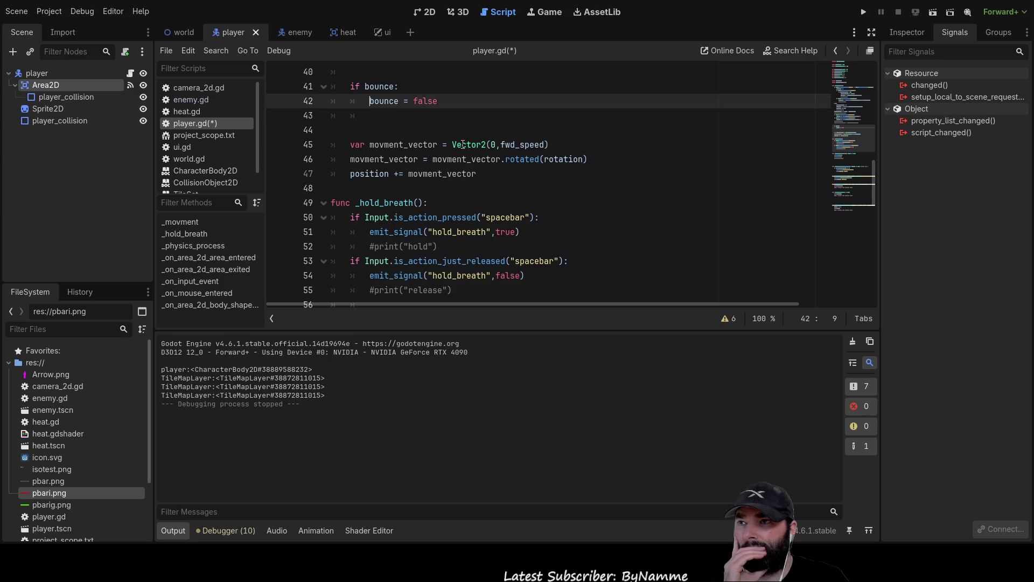
pyautogui.press('Return')
pyautogui.press('Down')
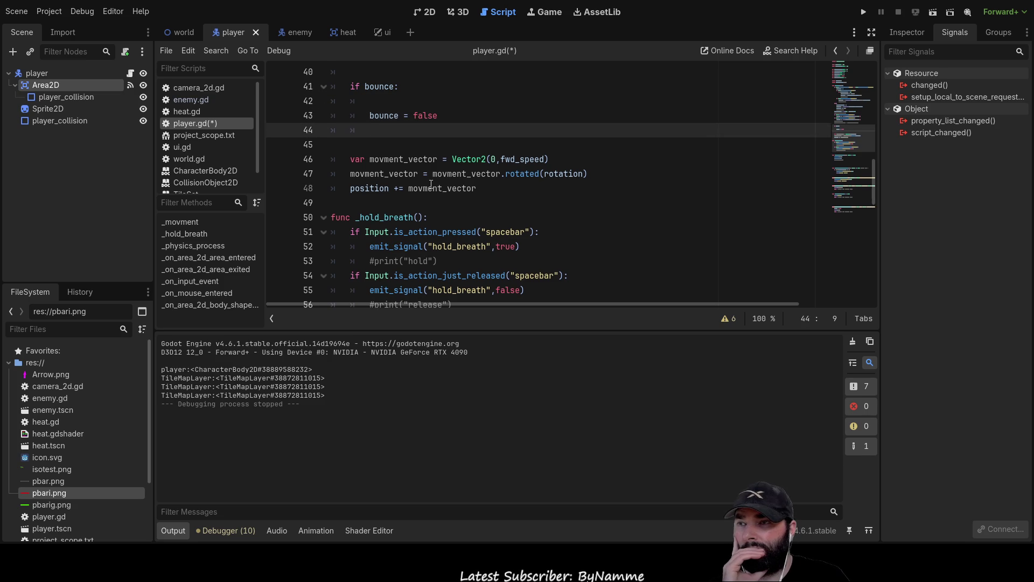
pyautogui.scroll(1, 431, 185)
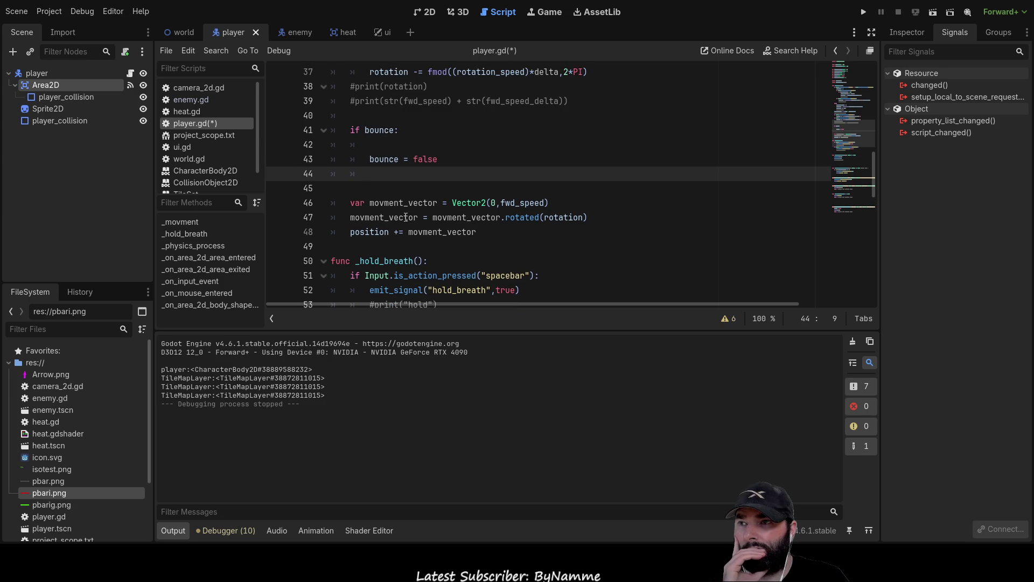
pyautogui.moveTo(350, 202); pyautogui.dragTo(624, 216)
pyautogui.hotkey('ctrl', 'c')
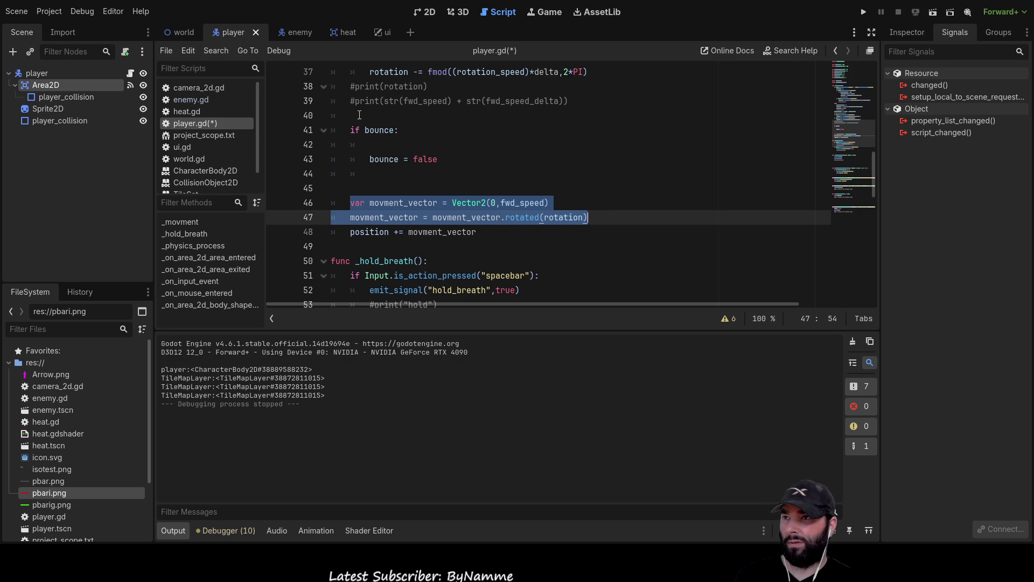
# Step: Move the two movment_vector lines above the bounce check and delete the originals
pyautogui.click(444, 116)
pyautogui.press('Return')
pyautogui.press('Up')
pyautogui.hotkey('ctrl', 'v')
pyautogui.press('Down')
pyautogui.press('Down')
pyautogui.press('Down')
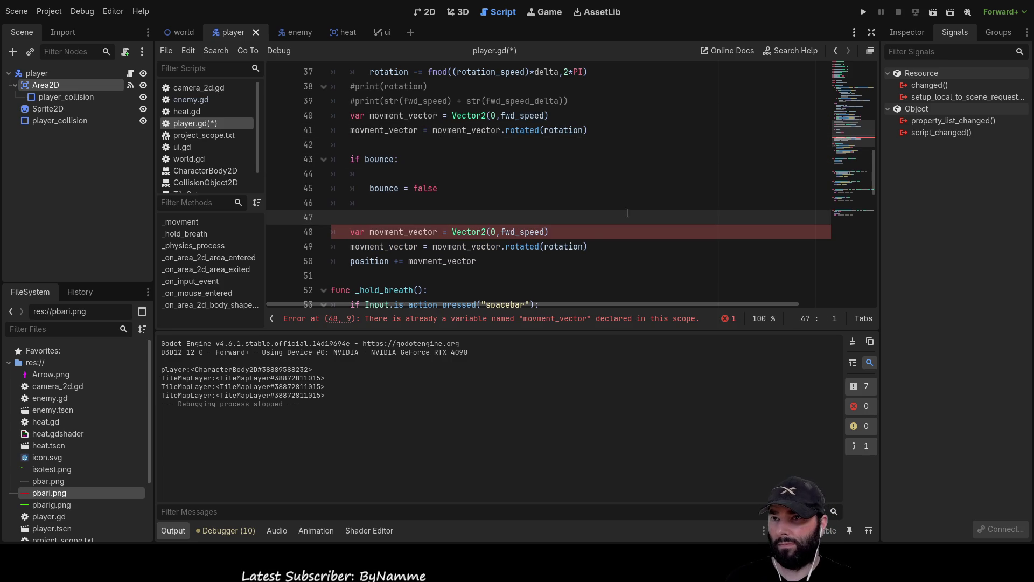
pyautogui.keyDown('shift'); pyautogui.click(598, 251); pyautogui.keyUp('shift')
pyautogui.hotkey('shift', 'Up')
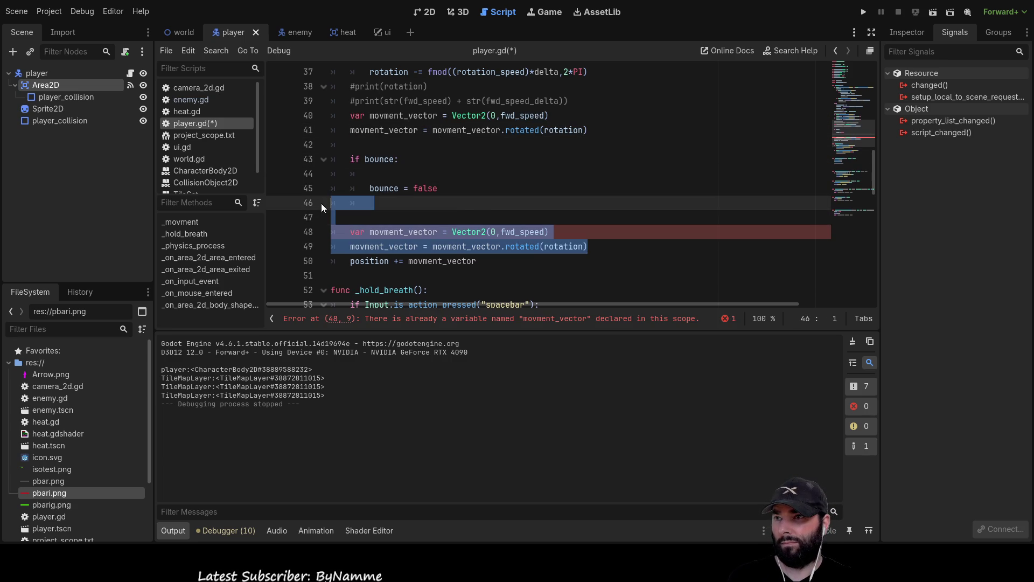
pyautogui.press('Delete')
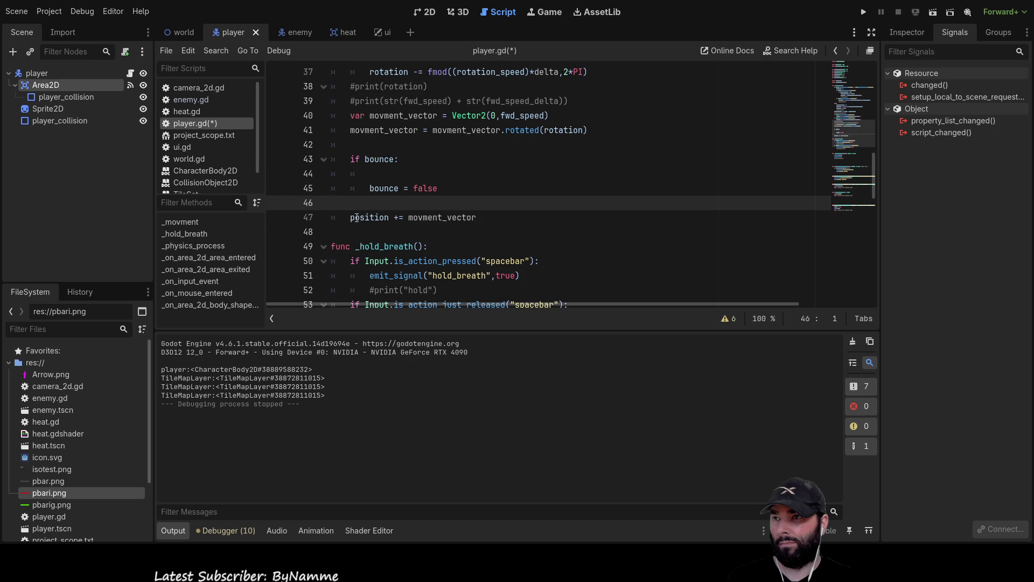
# Step: Copy the position update into the bounce check as a push-back line and open a line above bounce = false
pyautogui.click(348, 217)
pyautogui.moveTo(349, 217); pyautogui.dragTo(477, 221)
pyautogui.hotkey('ctrl', 'c')
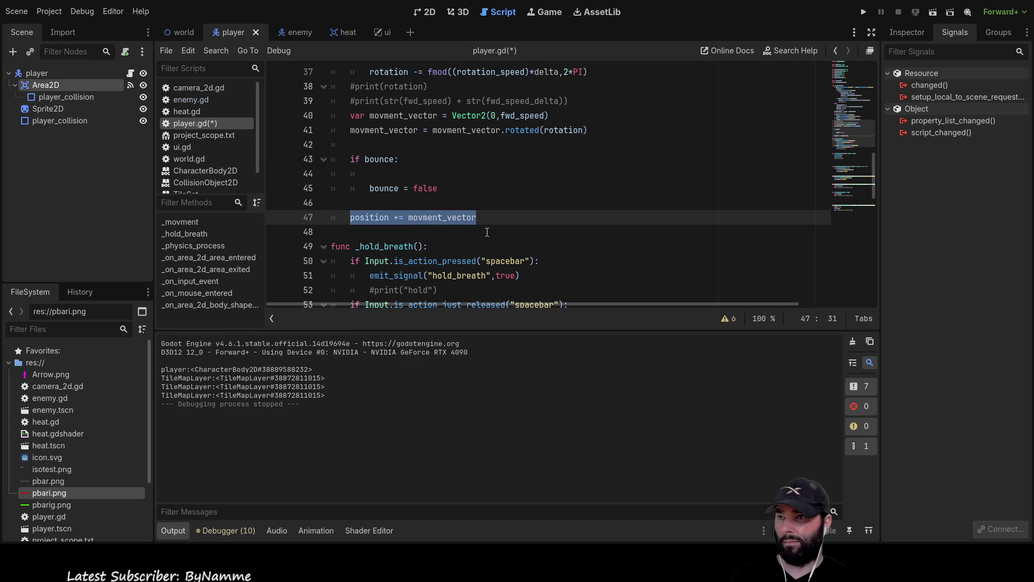
pyautogui.click(391, 168)
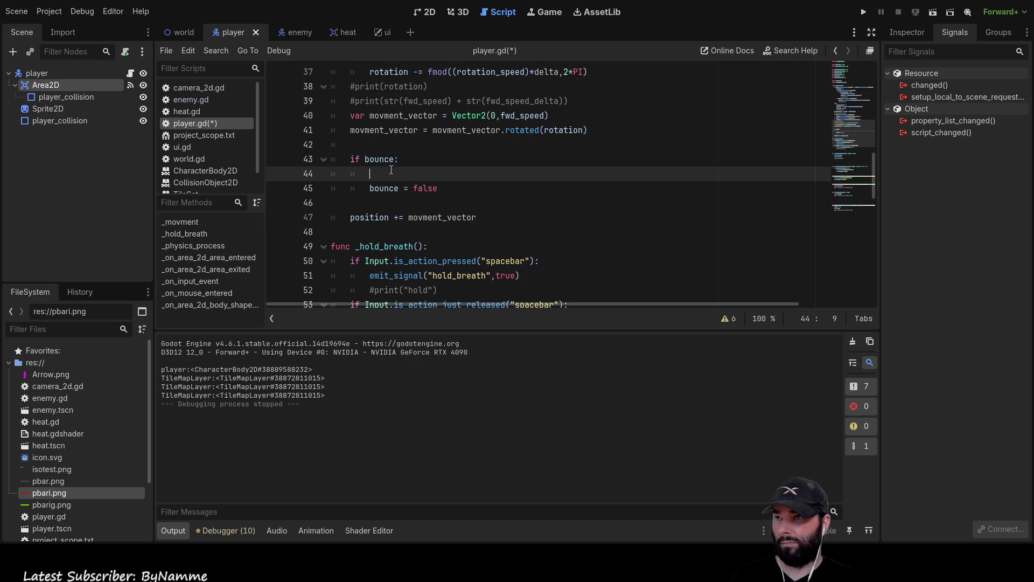
pyautogui.hotkey('ctrl', 'v')
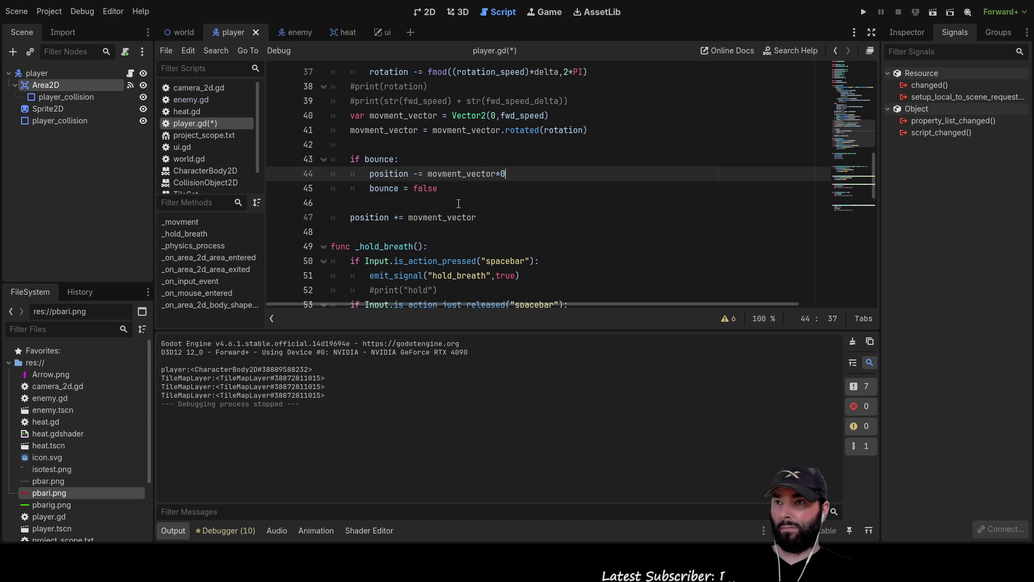
pyautogui.press('Down')
pyautogui.press('Up')
pyautogui.press('Down')
pyautogui.press('Down')
pyautogui.press('Up')
pyautogui.press('Up')
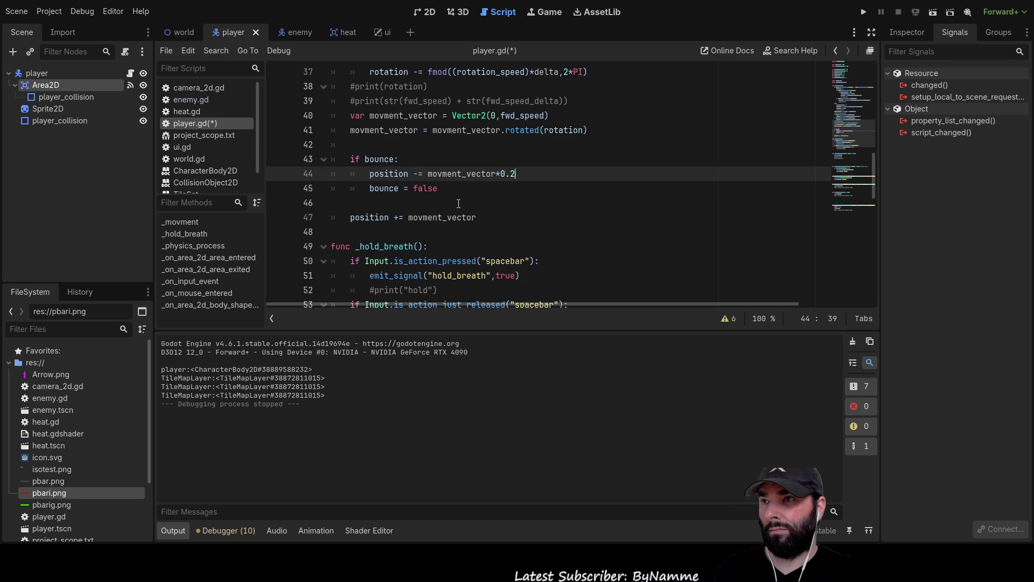
pyautogui.press('Down')
pyautogui.press('Left')
pyautogui.press('Left')
pyautogui.press('Left')
pyautogui.press('Left')
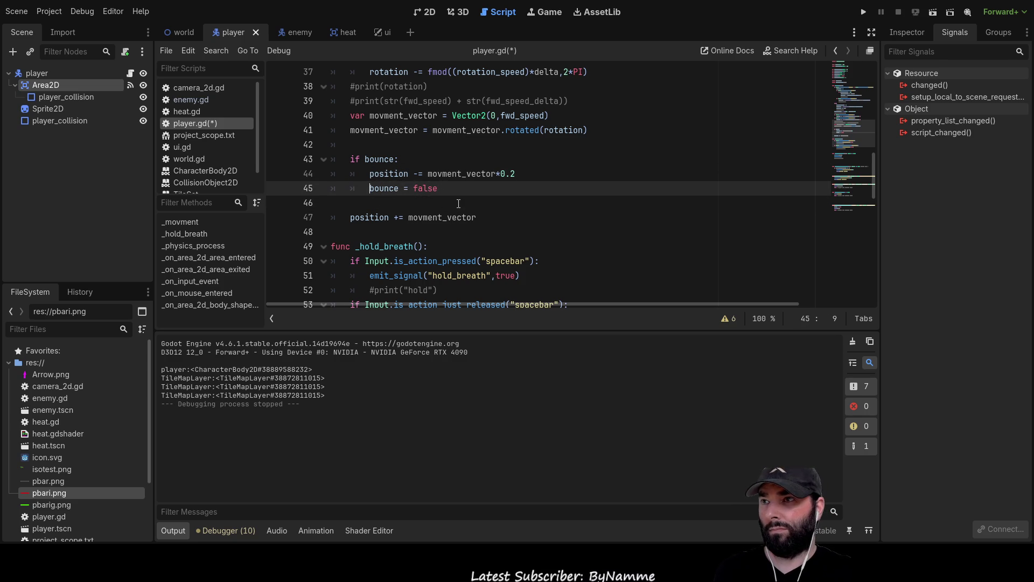
pyautogui.press('Return')
# Step: Add movment_vector = movment_vector*0.2 to the bounce block, remove a blank line, and run the game
pyautogui.moveTo(476, 232); pyautogui.dragTo(409, 232)
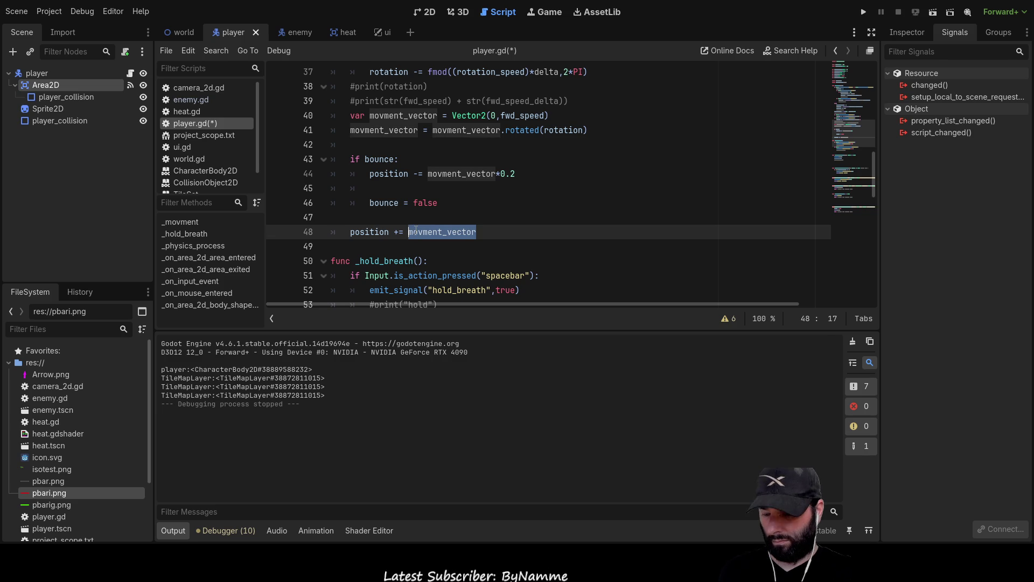
pyautogui.click(380, 174)
pyautogui.click(384, 187)
pyautogui.write('movment_vector =')
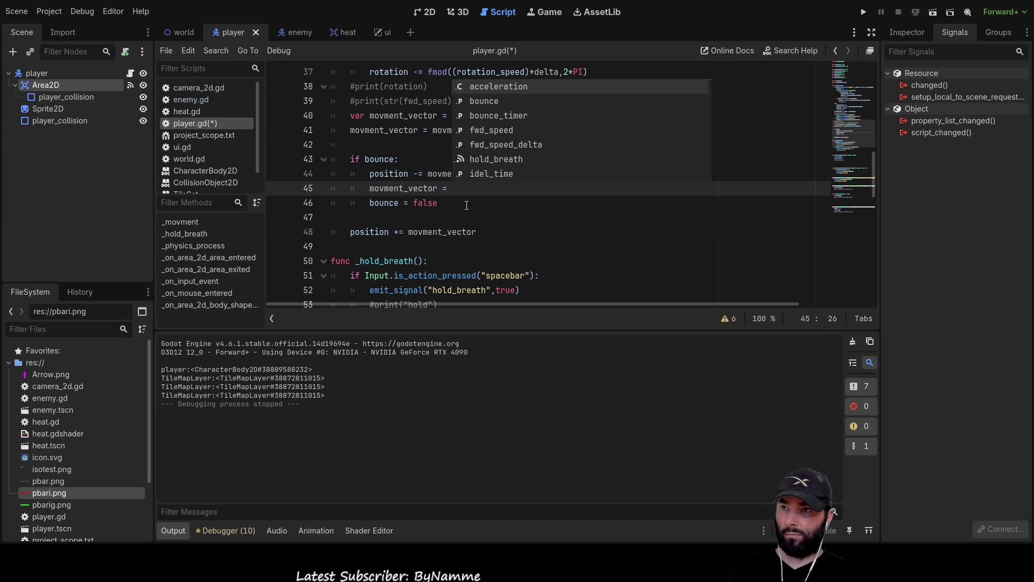
pyautogui.write(' movment_vector')
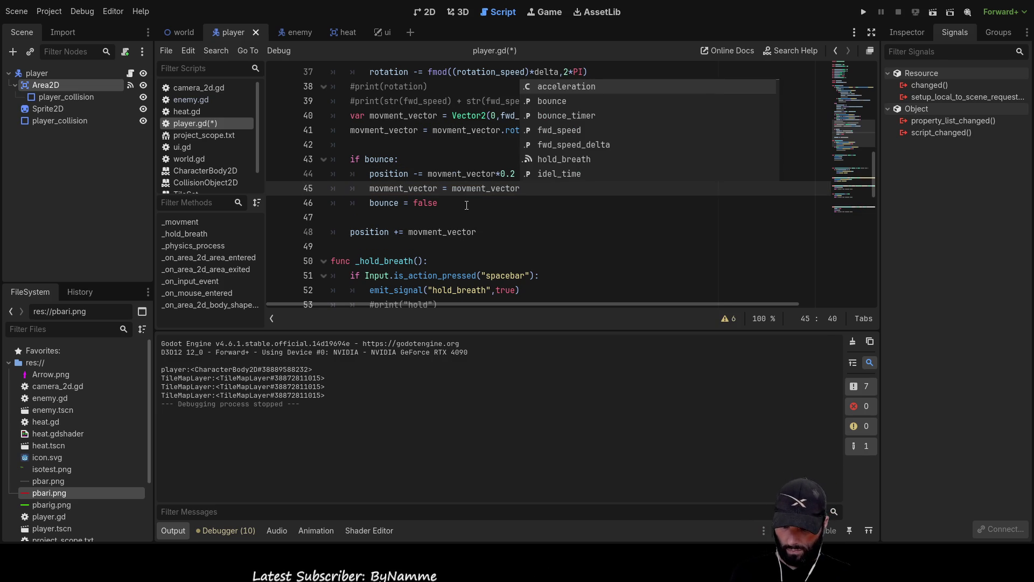
pyautogui.write('*0.2')
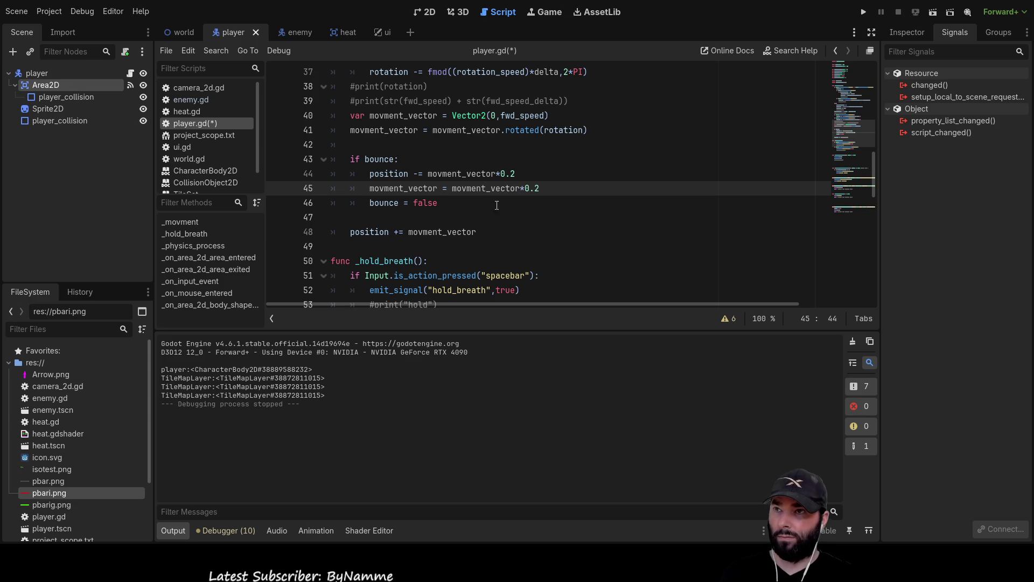
pyautogui.click(397, 218)
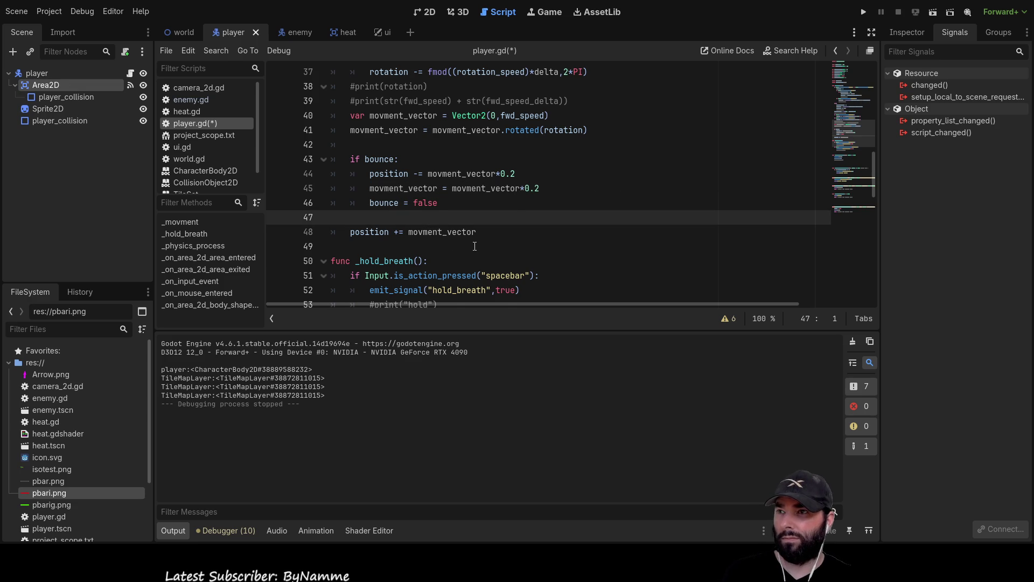
pyautogui.press('BackSpace')
pyautogui.click(864, 12)
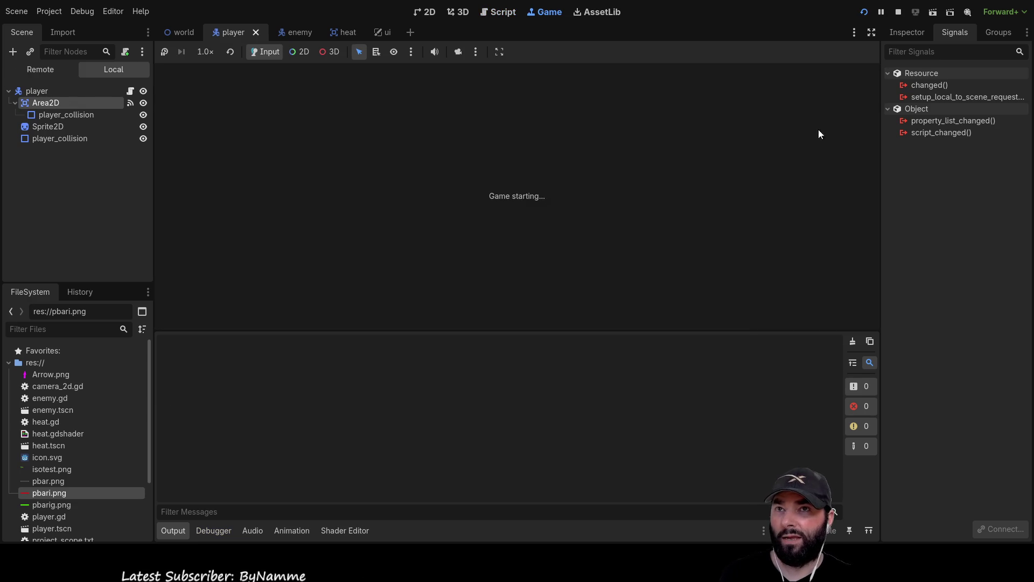
# Step: Drive the player up, left, right and down toward the cyan tiles, then stop the game with F8
pyautogui.press('Up')
pyautogui.press('Left')
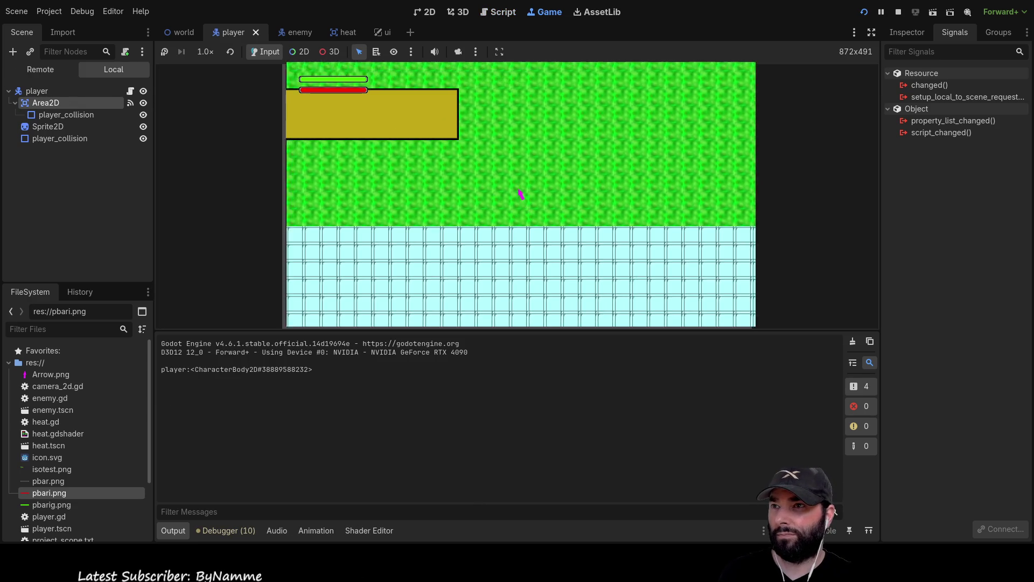
pyautogui.press('Left')
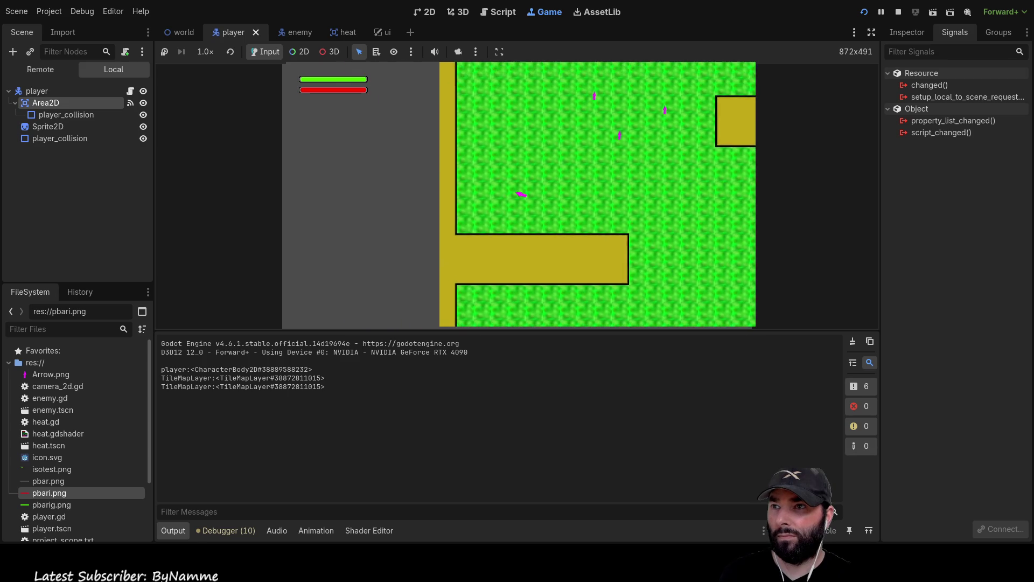
pyautogui.press('Left')
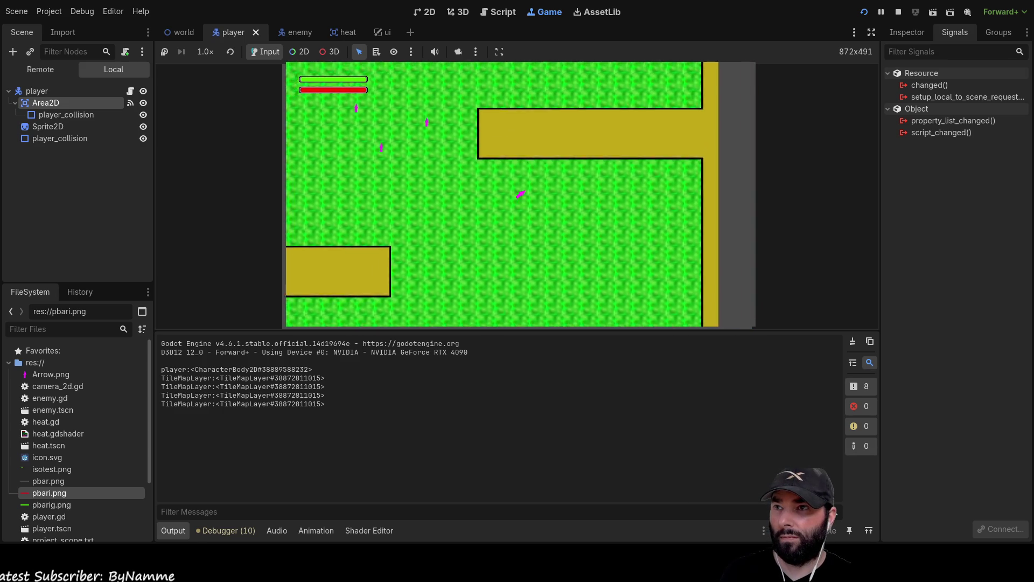
pyautogui.press('Up')
pyautogui.press('Left')
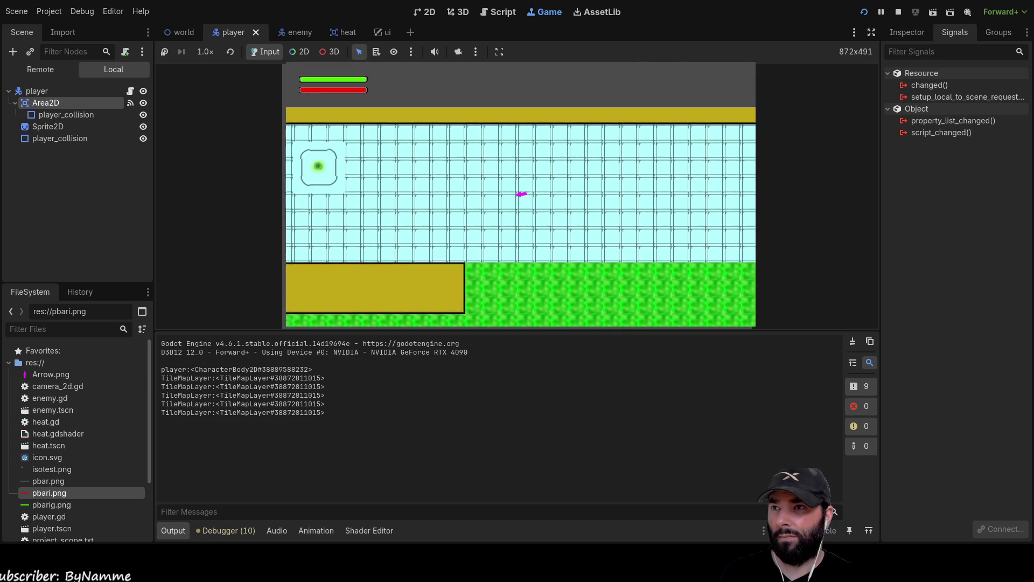
pyautogui.press('Down')
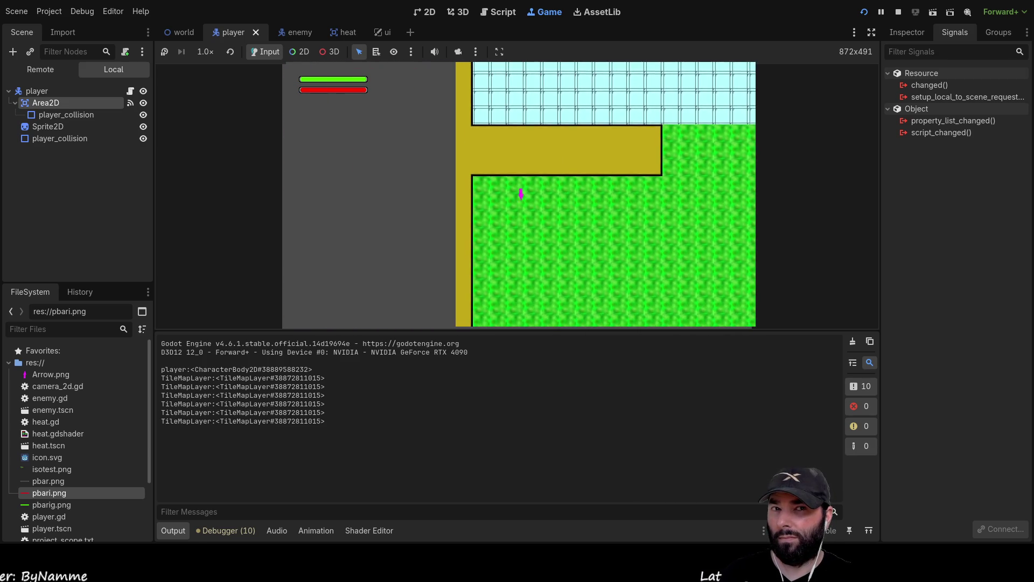
pyautogui.press('Up')
pyautogui.press('Right')
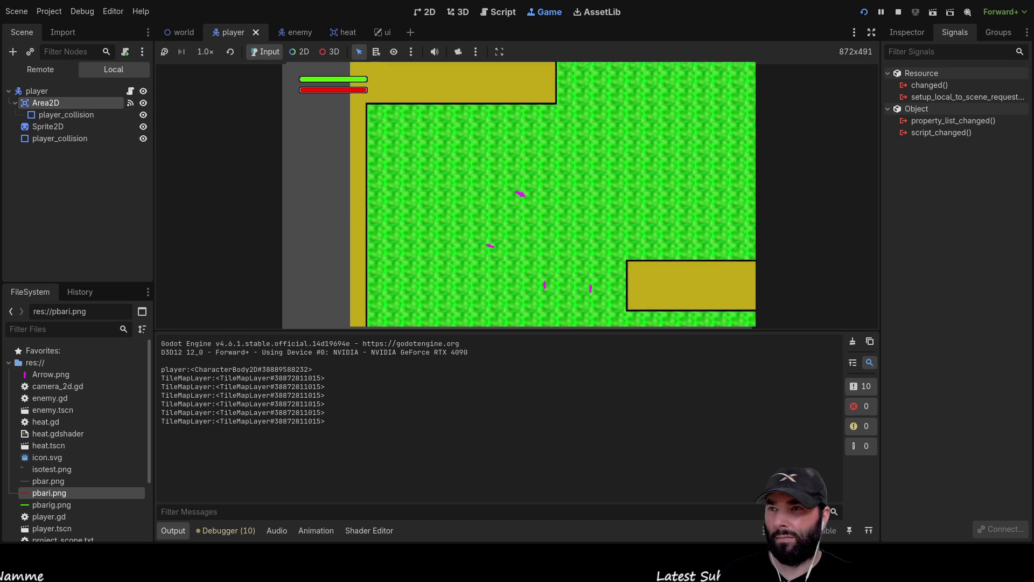
pyautogui.press('Down')
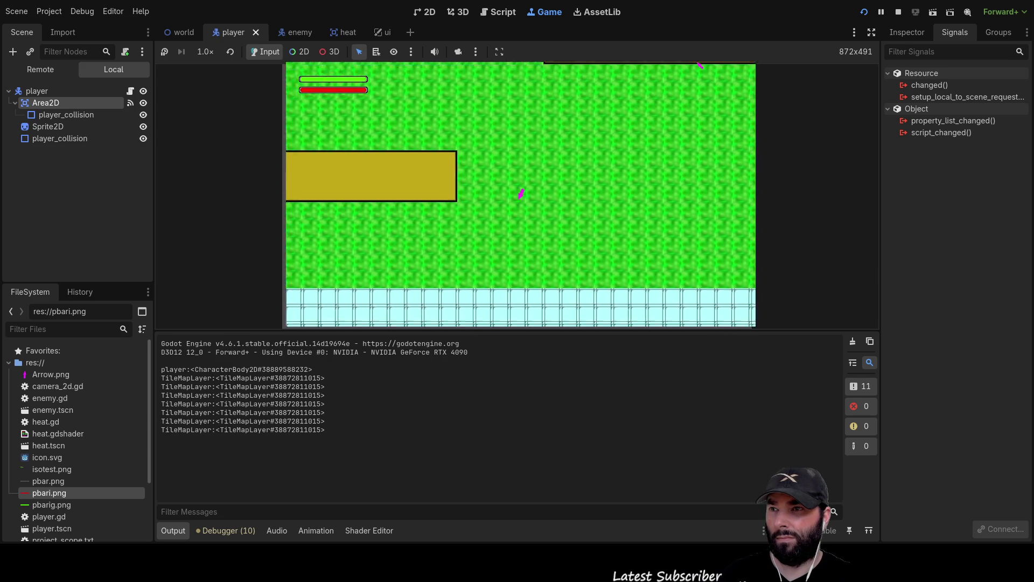
pyautogui.press('Right')
pyautogui.press('Down')
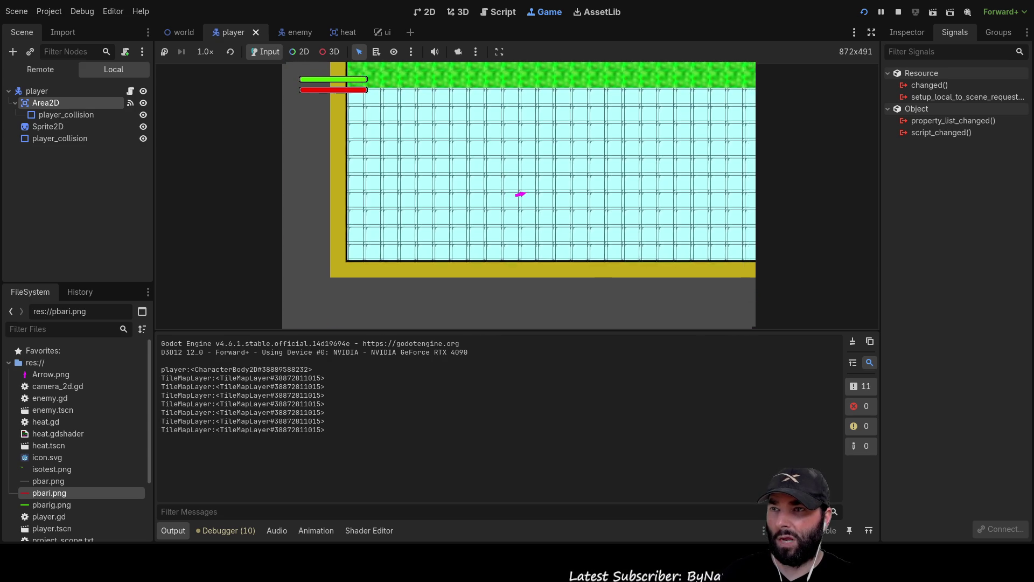
pyautogui.press('F8')
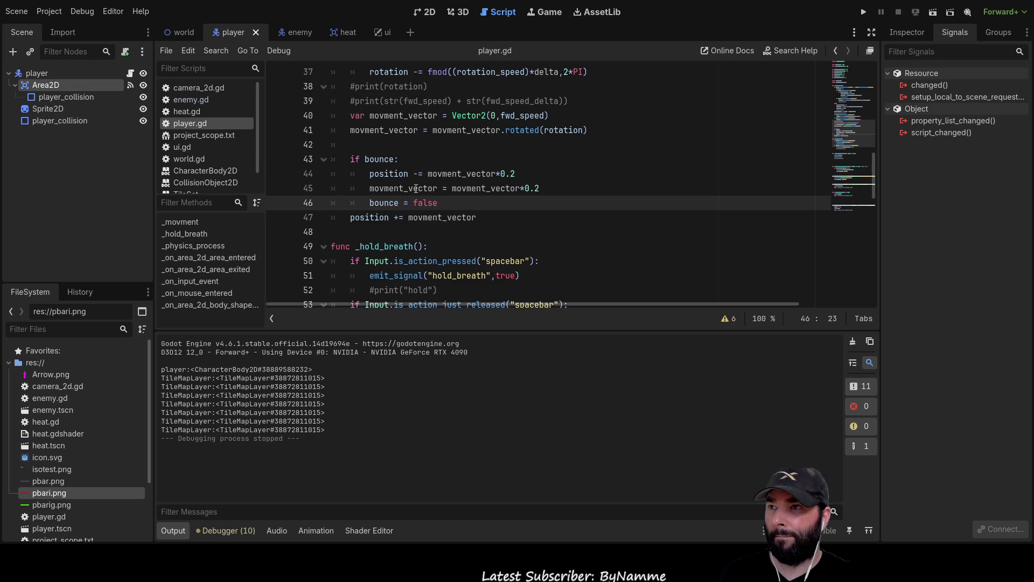
# Step: Open a new indented line in the bounce block above the movement update
pyautogui.doubleClick(384, 203)
pyautogui.moveTo(441, 202); pyautogui.dragTo(370, 203)
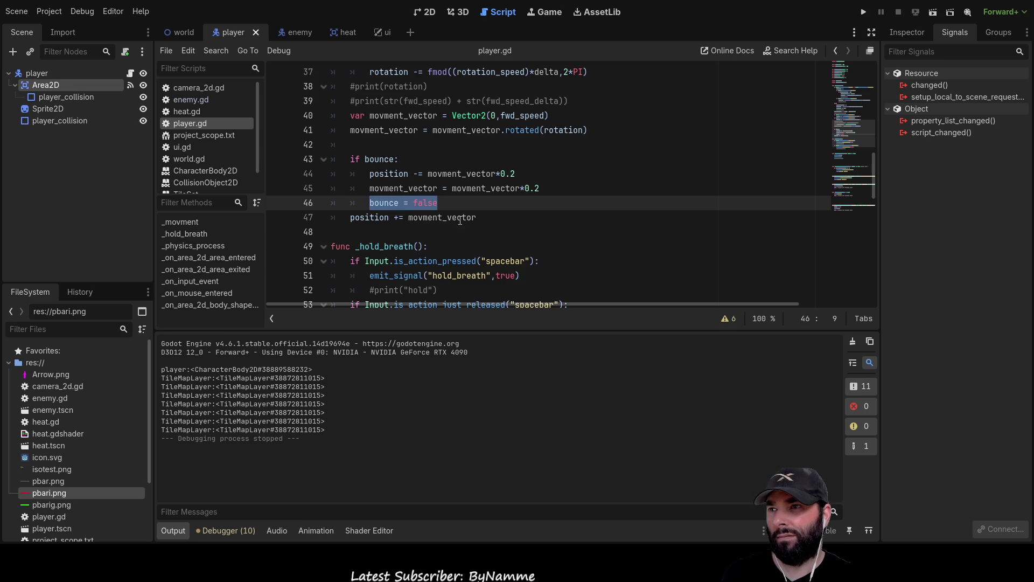
pyautogui.moveTo(522, 174); pyautogui.dragTo(379, 173)
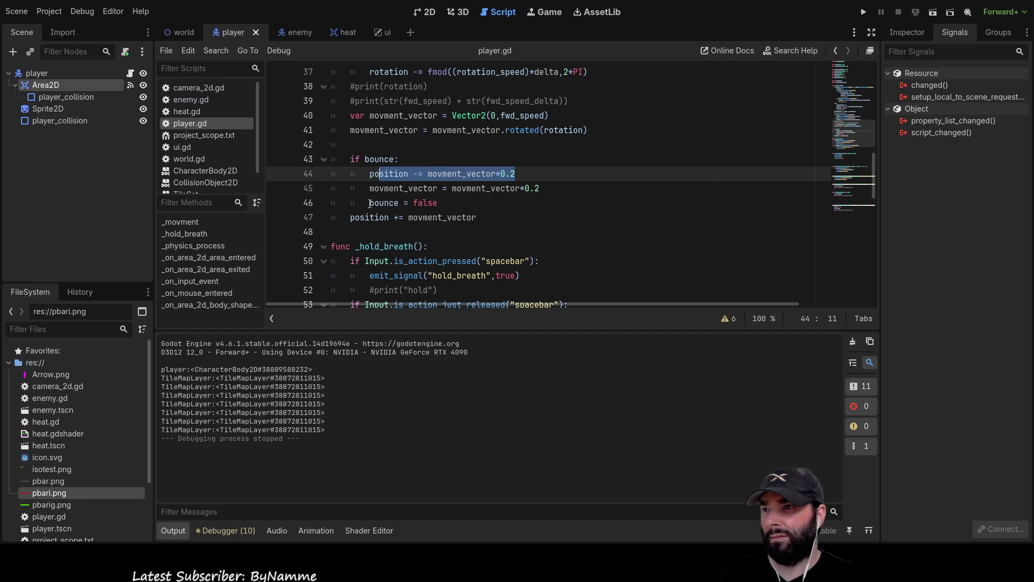
pyautogui.click(352, 218)
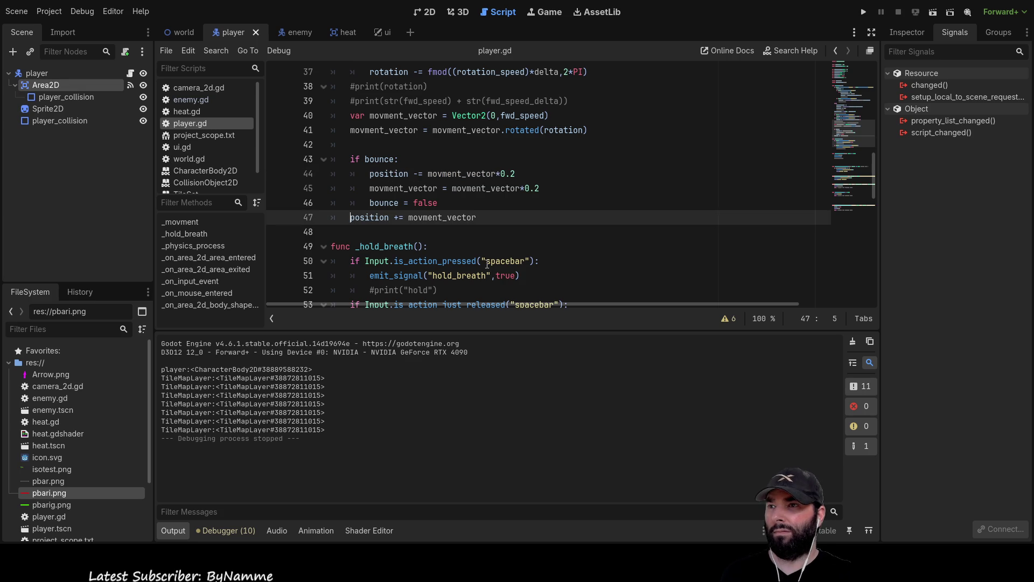
pyautogui.press('Return')
pyautogui.press('Up')
pyautogui.press('Tab')
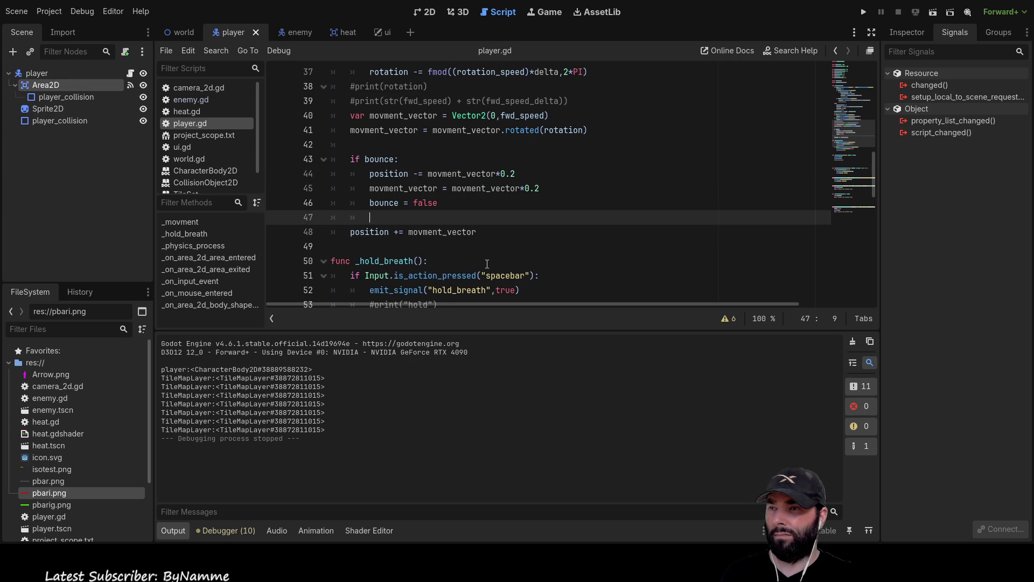
# Step: Add a print("bounce") statement inside the bounce block
pyautogui.press('Up')
pyautogui.press('Up')
pyautogui.press('Up')
pyautogui.press('Right')
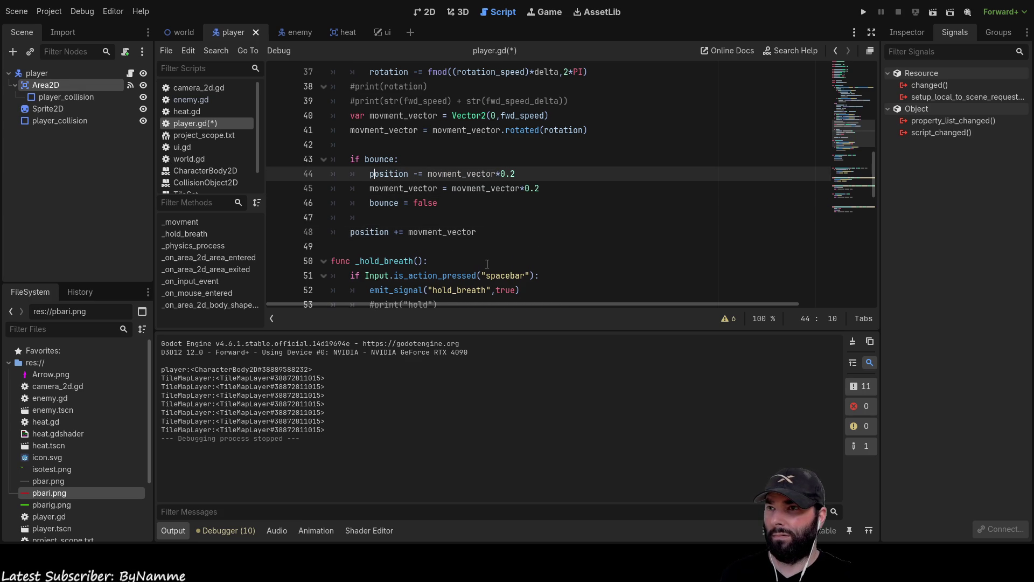
pyautogui.press('Down')
pyautogui.press('Down')
pyautogui.press('Up')
pyautogui.press('Up')
pyautogui.press('Home')
pyautogui.press('Home')
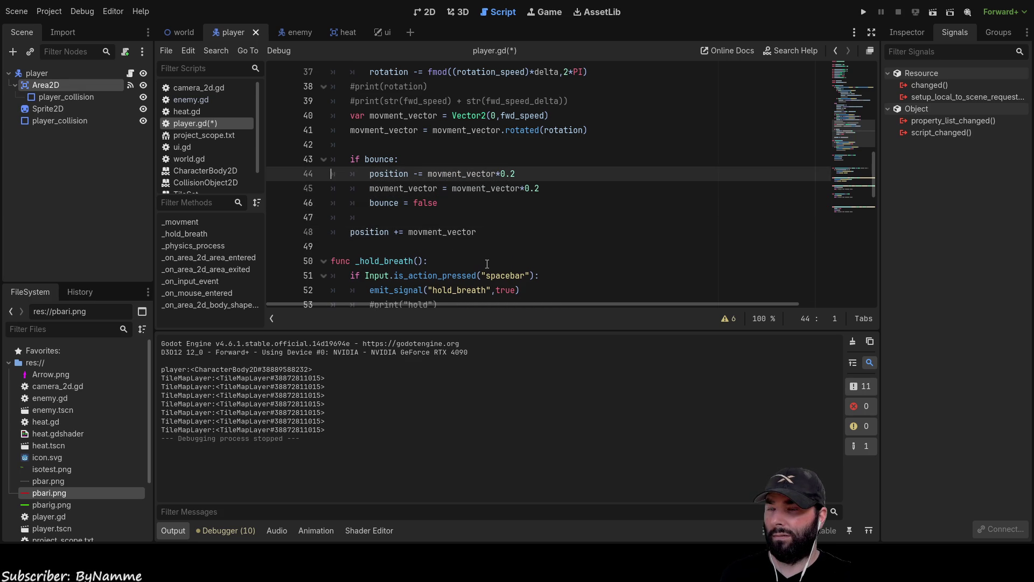
pyautogui.press('Down')
pyautogui.press('Down')
pyautogui.press('Down')
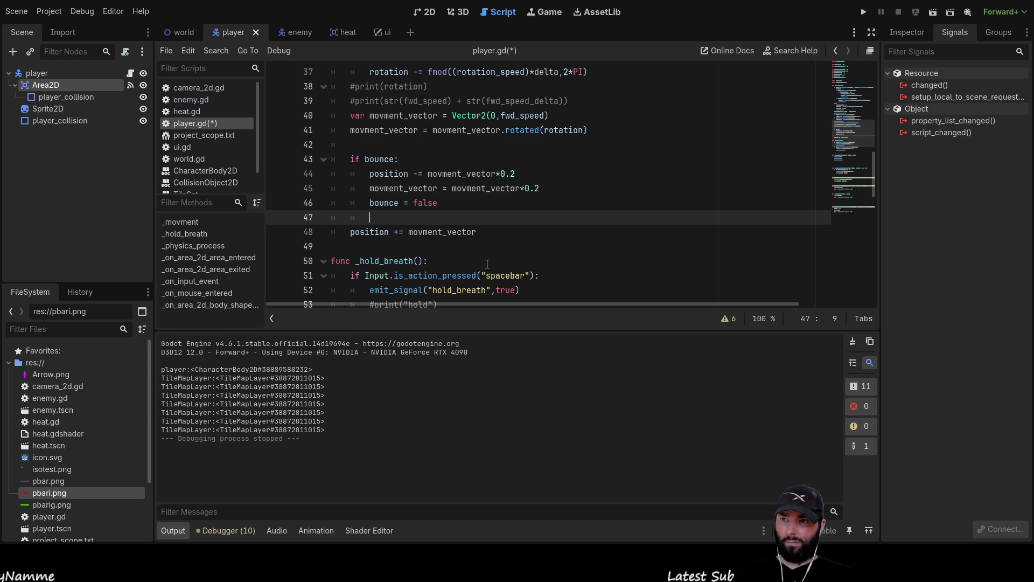
pyautogui.write('t()')
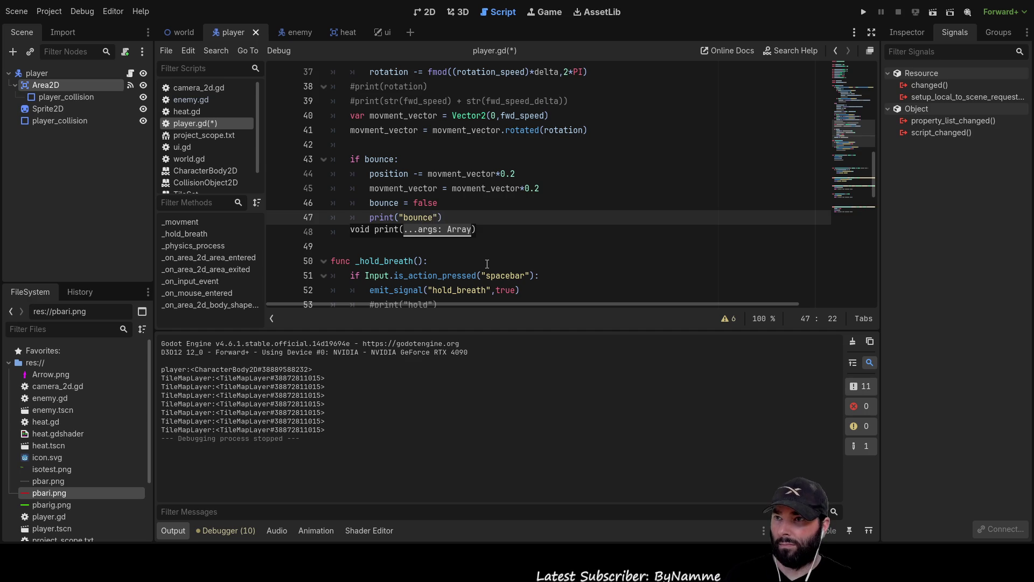
# Step: Change the movement scaling on line 45 from 0.2 to 0.1 and run the game
pyautogui.press('Up')
pyautogui.press('Up')
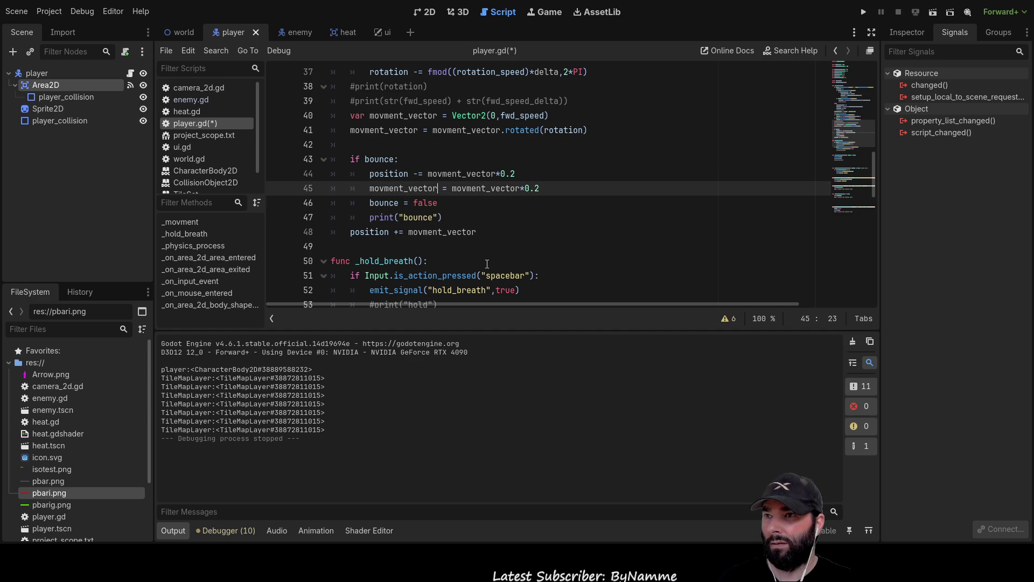
pyautogui.press('End')
pyautogui.press('BackSpace')
pyautogui.write('1')
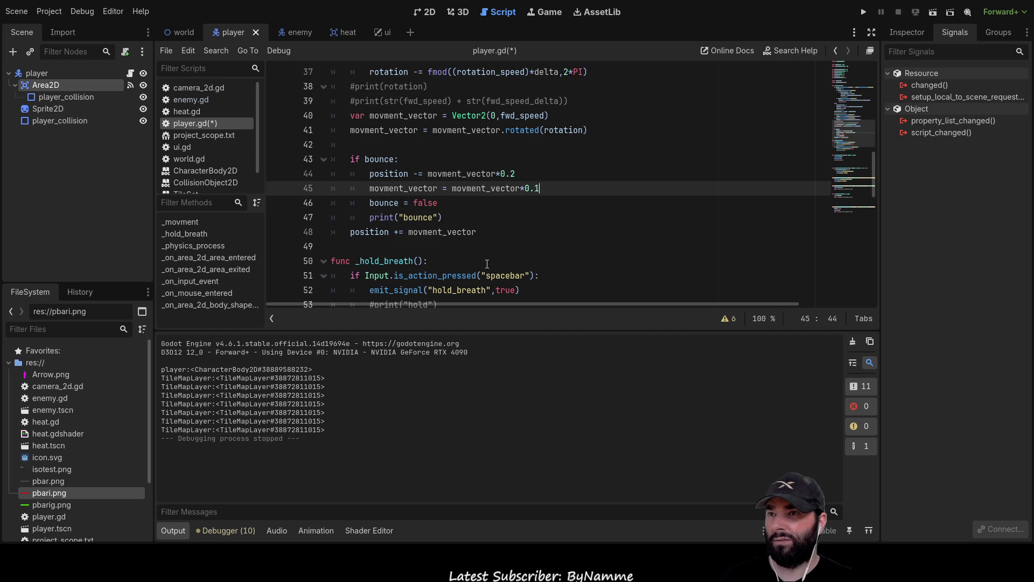
pyautogui.click(865, 10)
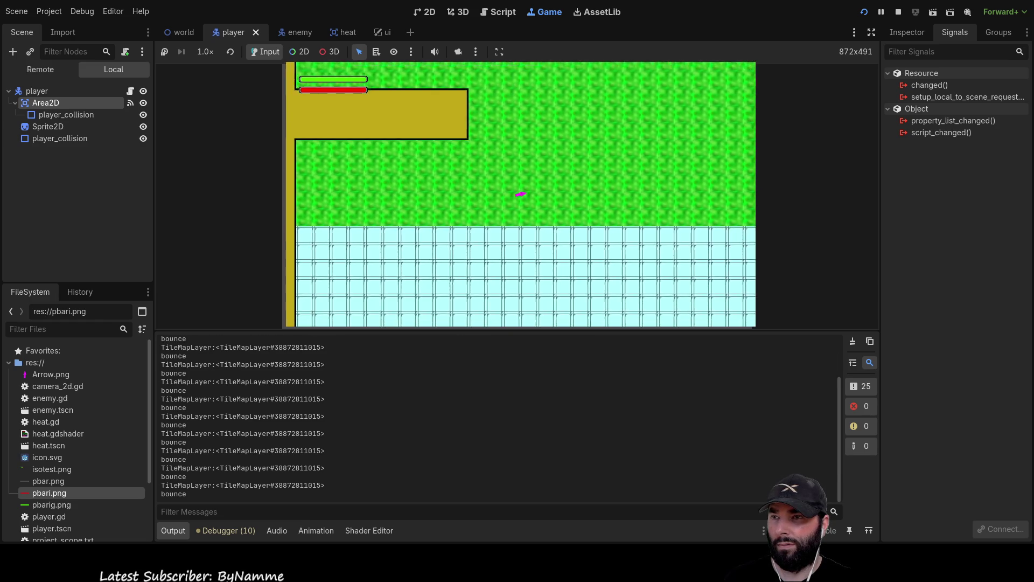
# Step: Stop the game after watching the "bounce" messages appear in the output log
pyautogui.click(898, 13)
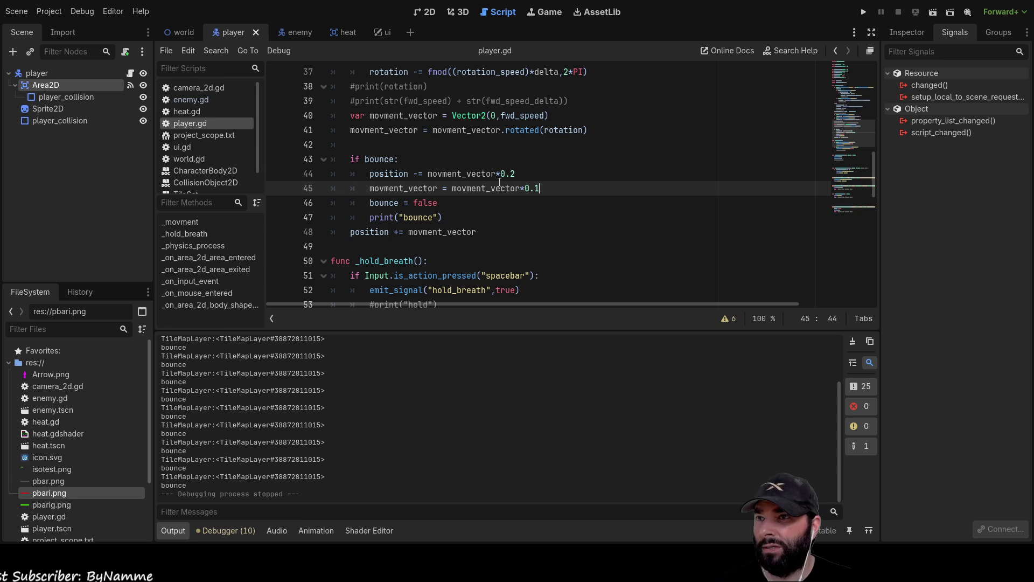
# Step: Inspect the position line and the fwd_speed and fwd_speed_delta declarations to check their uses
pyautogui.doubleClick(393, 174)
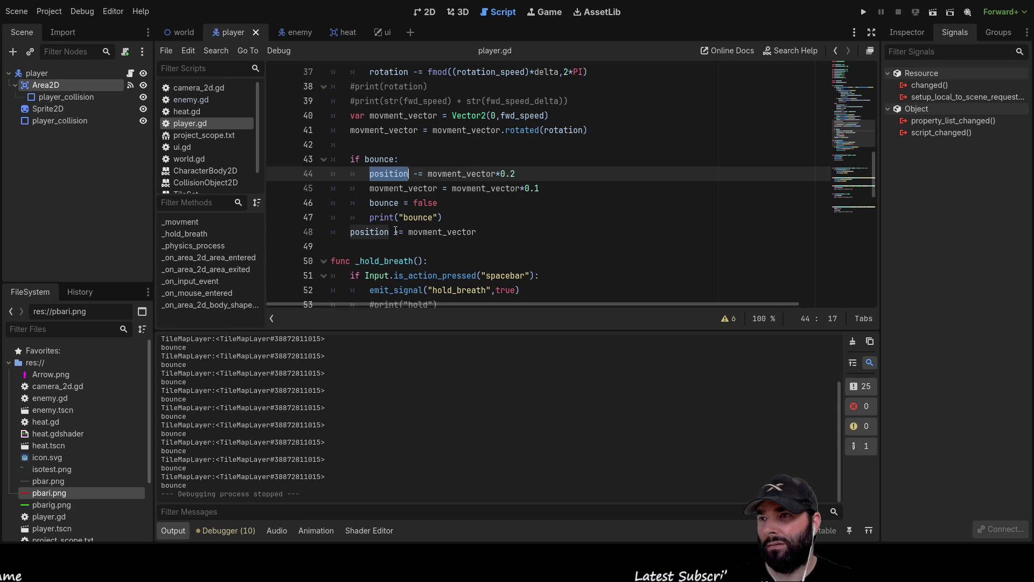
pyautogui.click(520, 173)
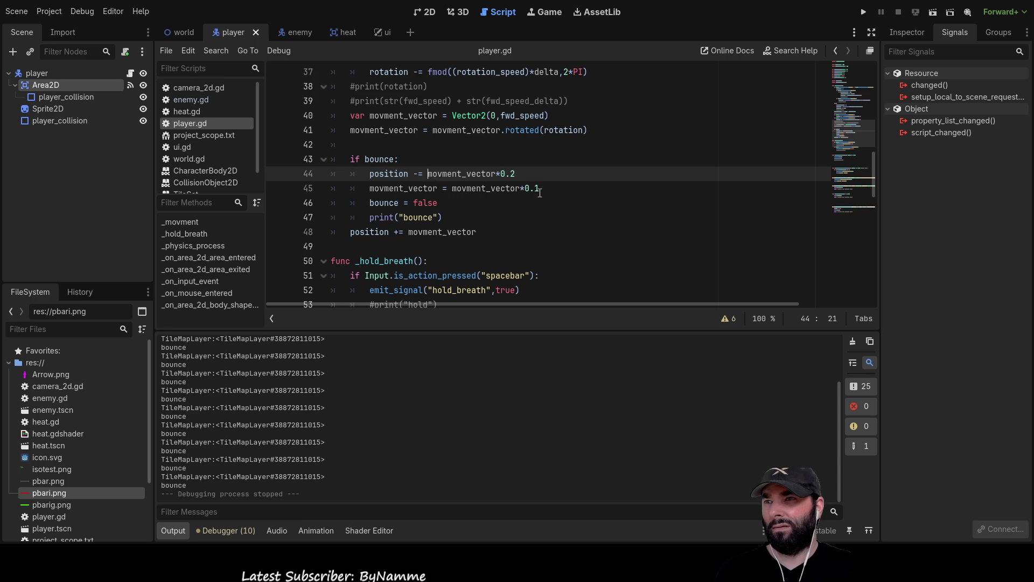
pyautogui.doubleClick(495, 188)
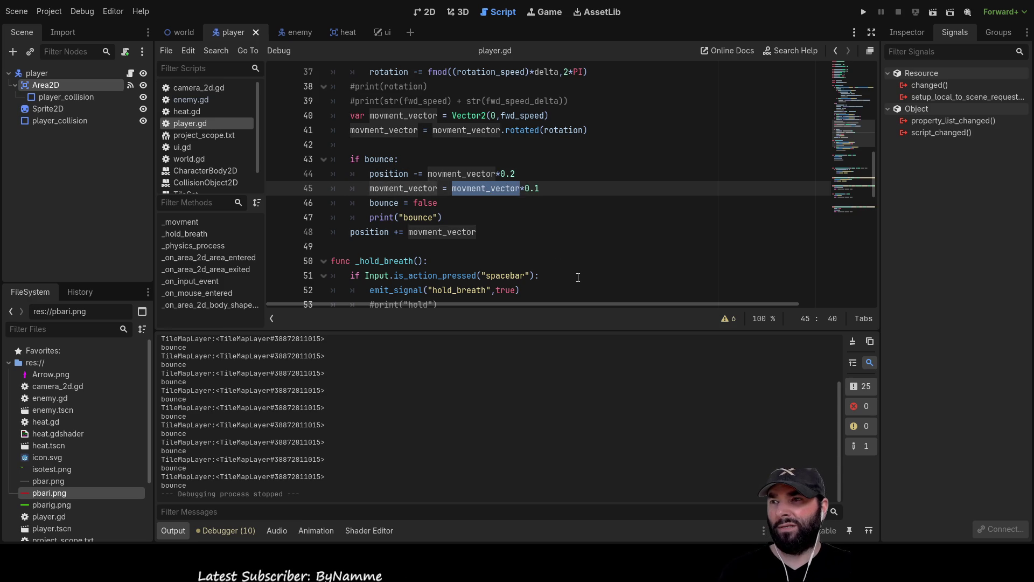
pyautogui.scroll(3, 553, 252)
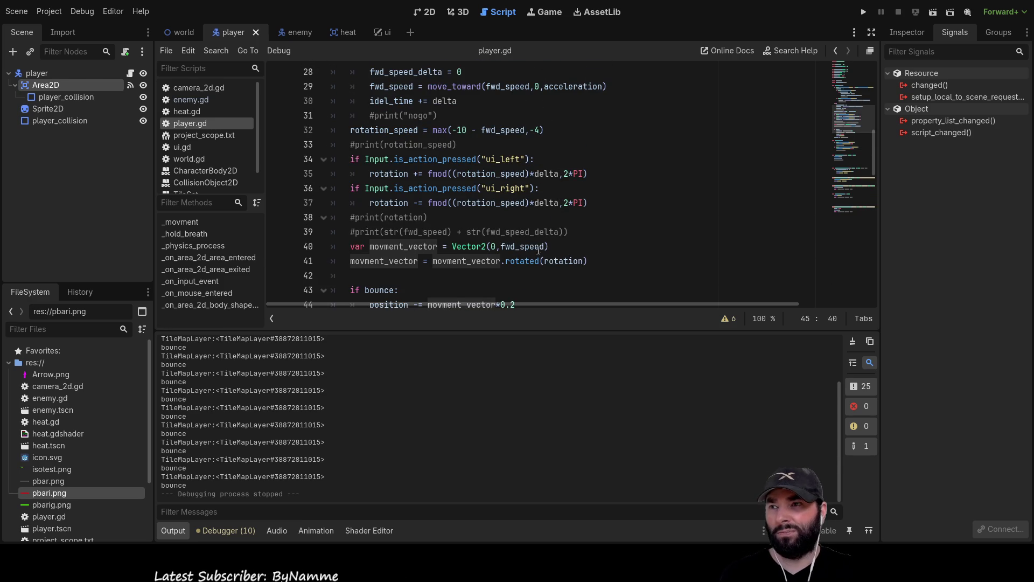
pyautogui.scroll(3, 484, 215)
pyautogui.scroll(-2, 409, 161)
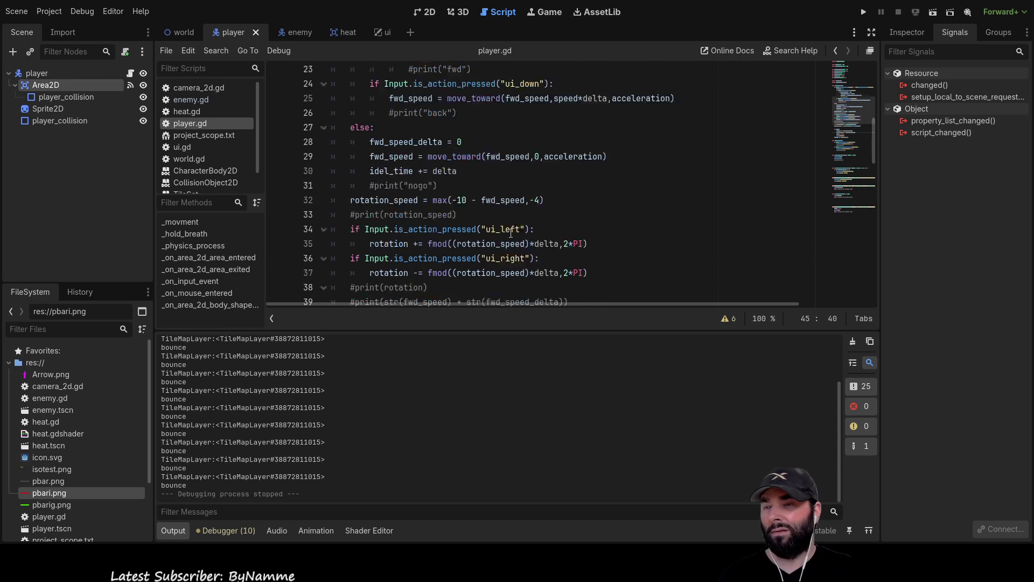
pyautogui.scroll(3, 390, 145)
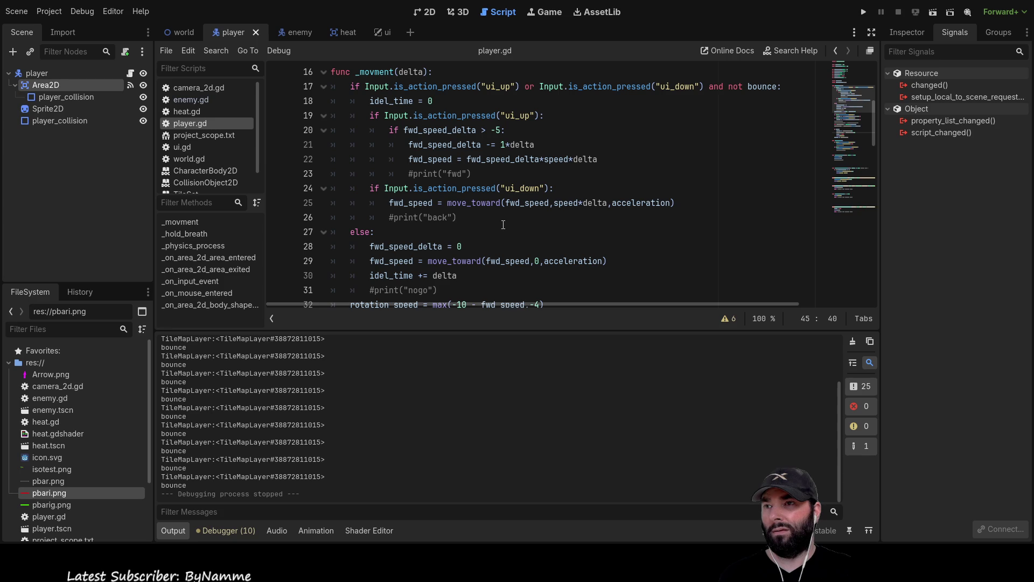
pyautogui.doubleClick(435, 131)
pyautogui.scroll(4, 436, 162)
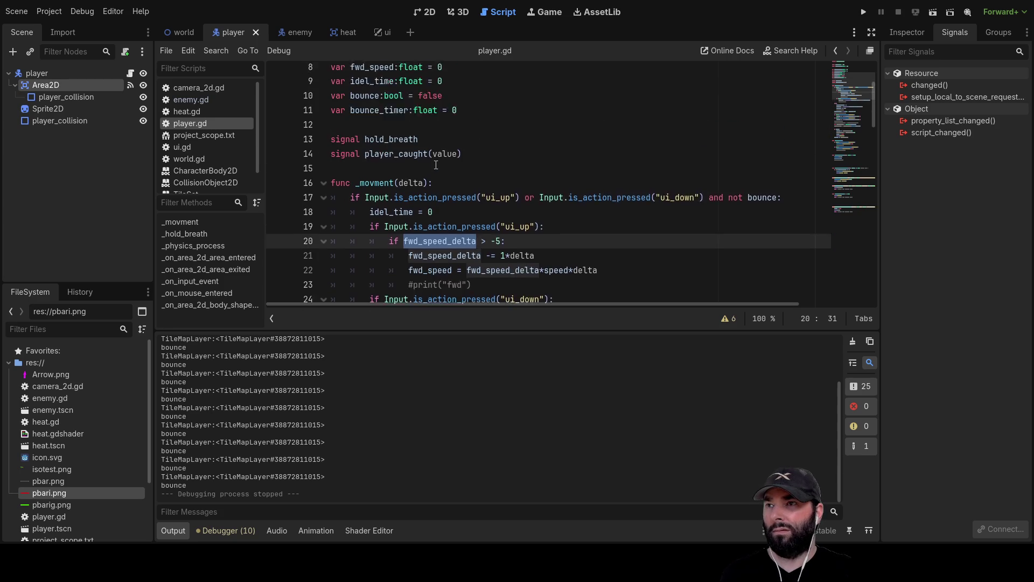
pyautogui.doubleClick(370, 130)
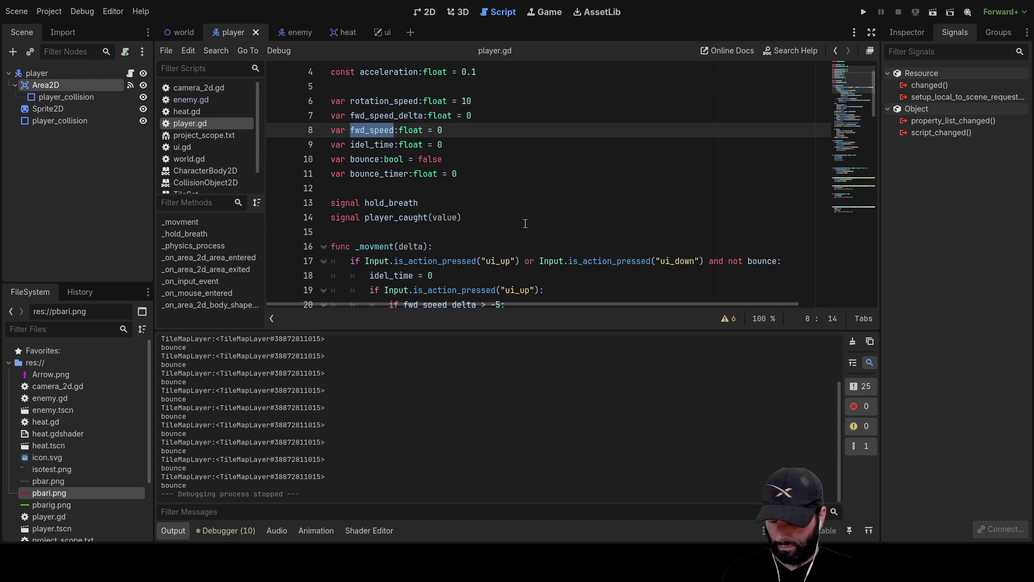
pyautogui.scroll(-7, 525, 223)
pyautogui.scroll(-4, 513, 224)
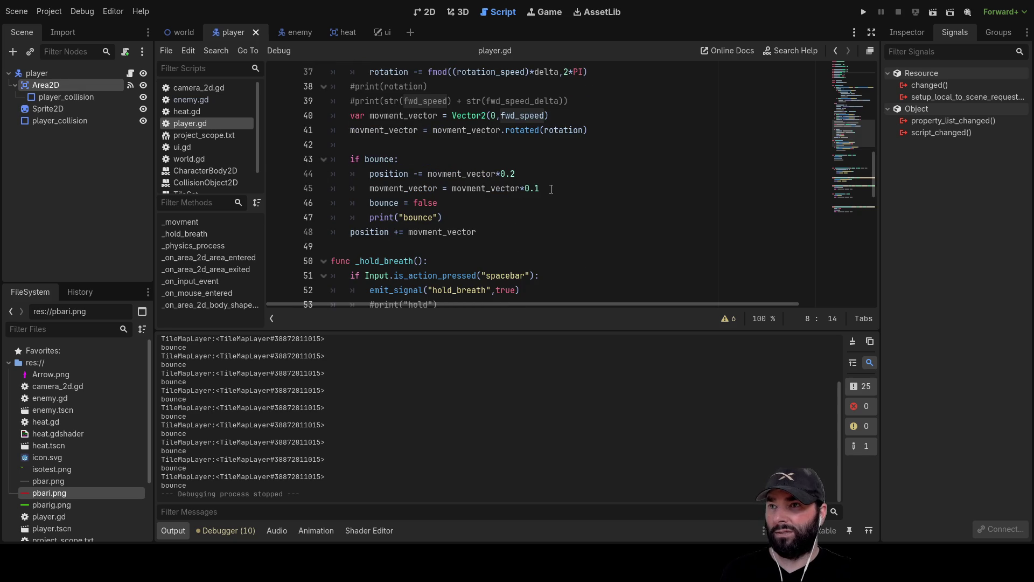
# Step: Rewrite line 45 as fwd_speed = fwd_speed*0.1 and run the game
pyautogui.moveTo(552, 191); pyautogui.dragTo(457, 188)
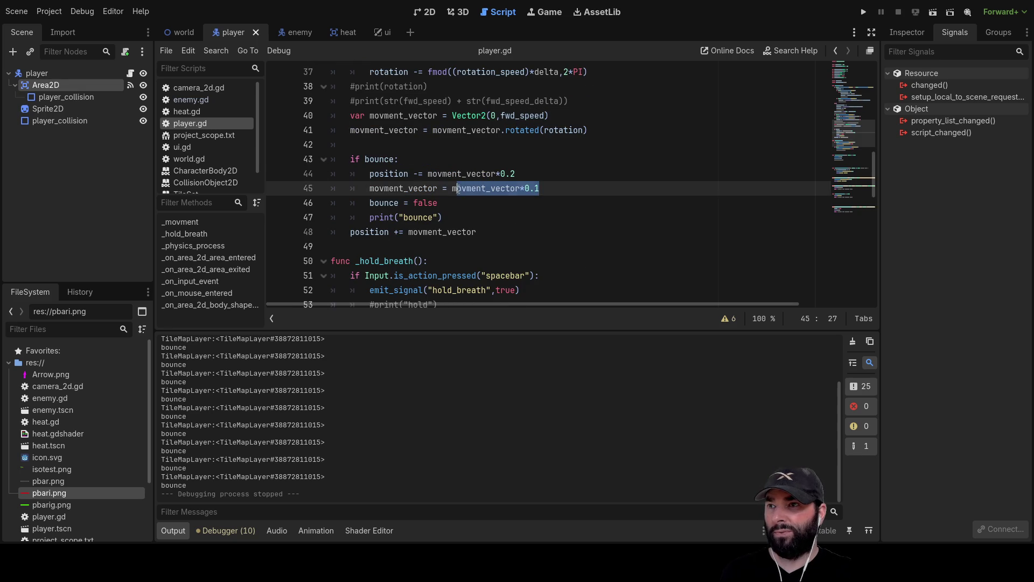
pyautogui.doubleClick(409, 188)
pyautogui.write('fwd_speed')
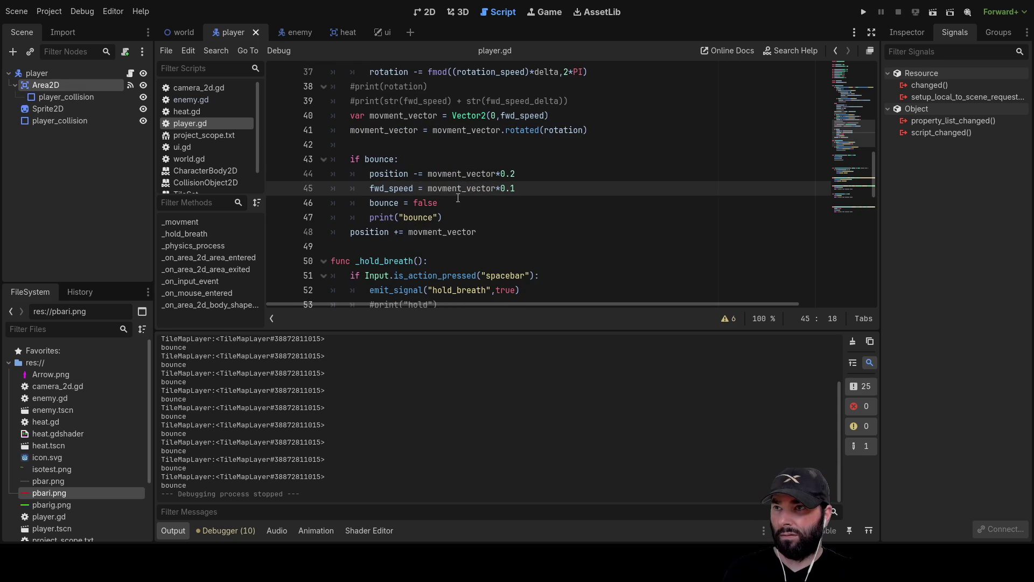
pyautogui.doubleClick(461, 188)
pyautogui.write('fwd_speed')
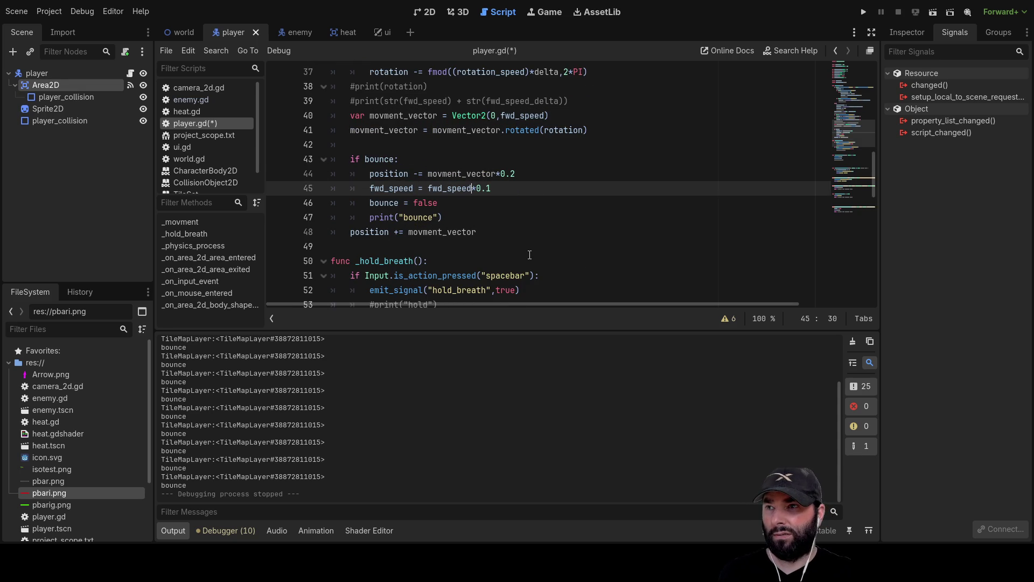
pyautogui.click(864, 12)
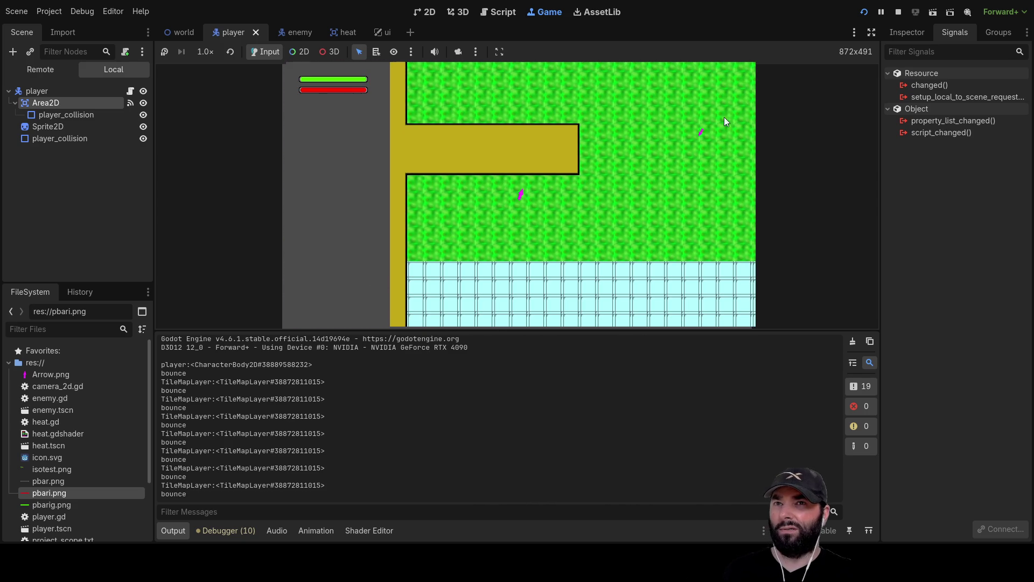
# Step: Stop the game after testing the 0.1-speed bounce against walls
pyautogui.click(898, 12)
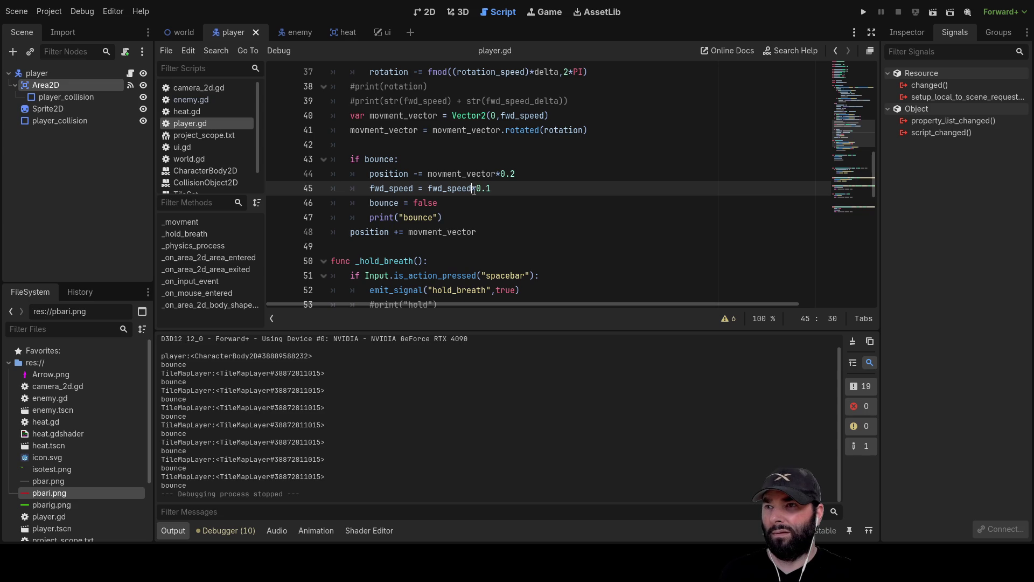
# Step: Change line 44 to position -= movment_vector, then run and stop the game to test it
pyautogui.click(516, 172)
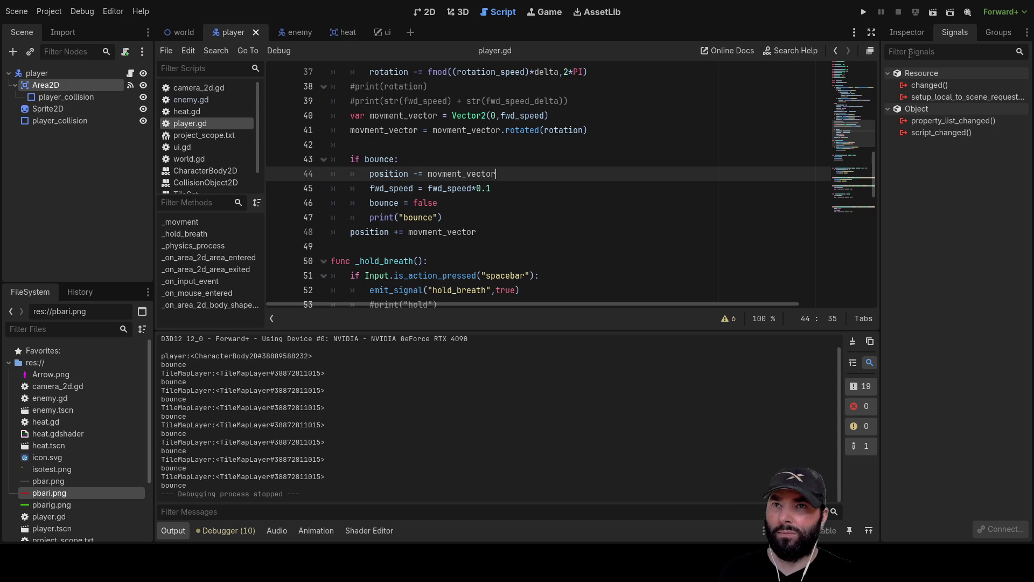
pyautogui.click(868, 12)
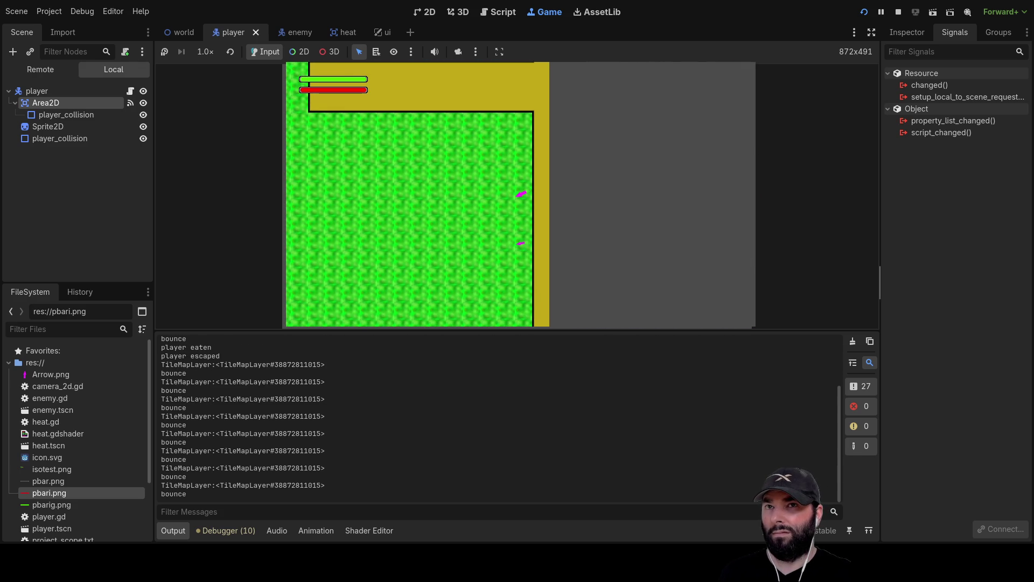
pyautogui.click(898, 11)
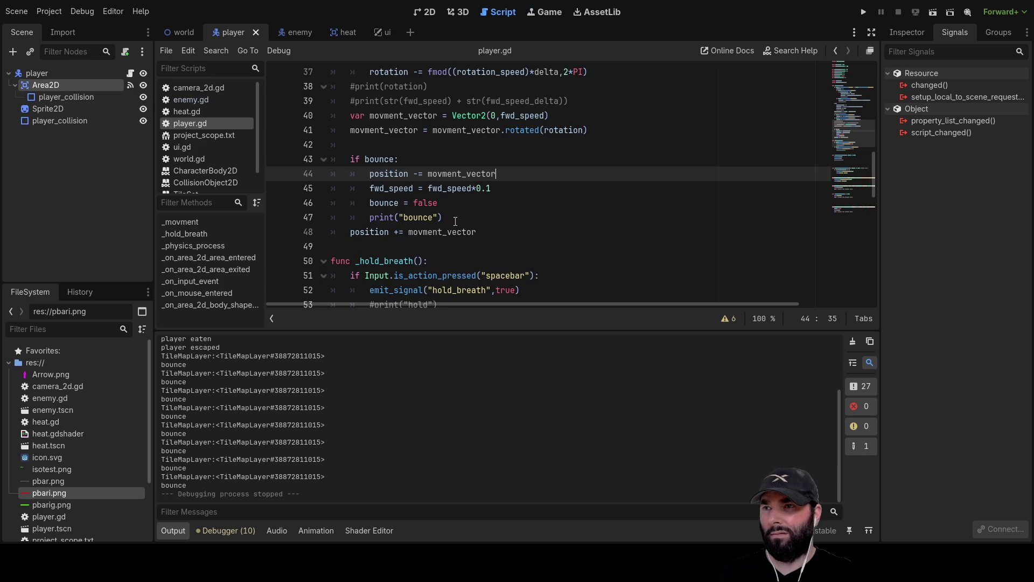
# Step: Insert an else: line after the bounce block, directly above position += movment_vector
pyautogui.doubleClick(463, 173)
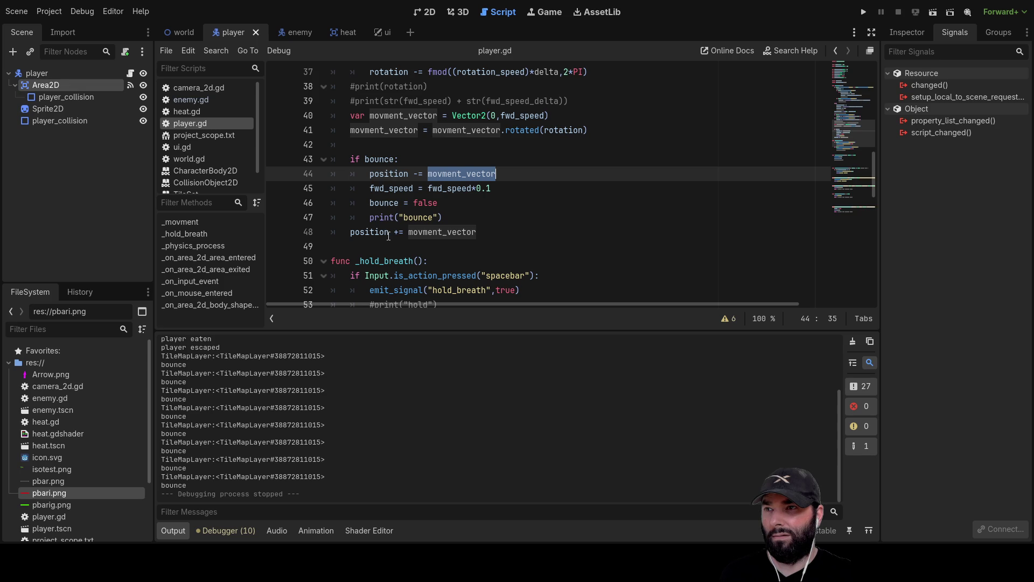
pyautogui.click(350, 232)
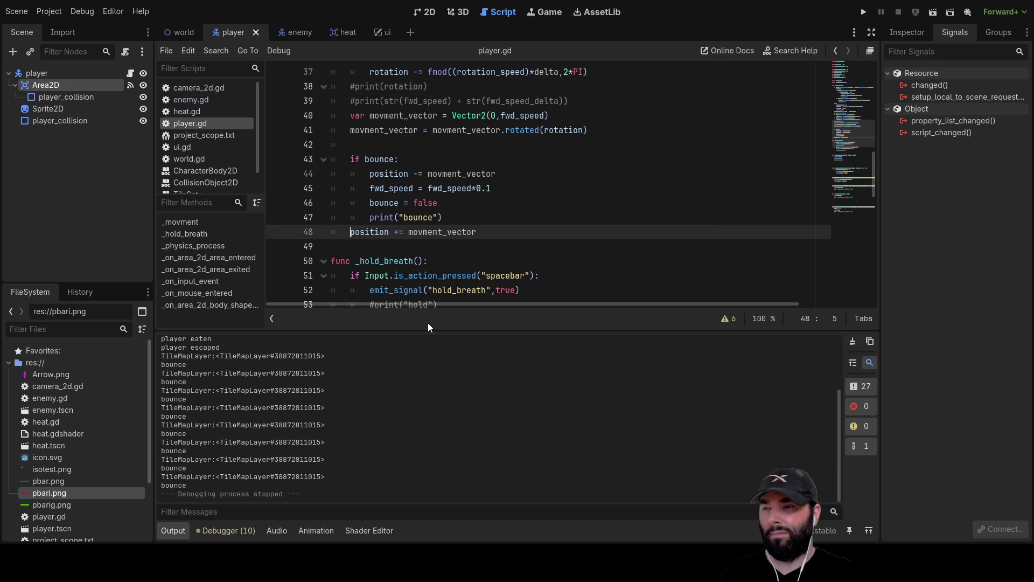
pyautogui.hotkey('ctrl', 'shift', 'Return')
pyautogui.write('e')
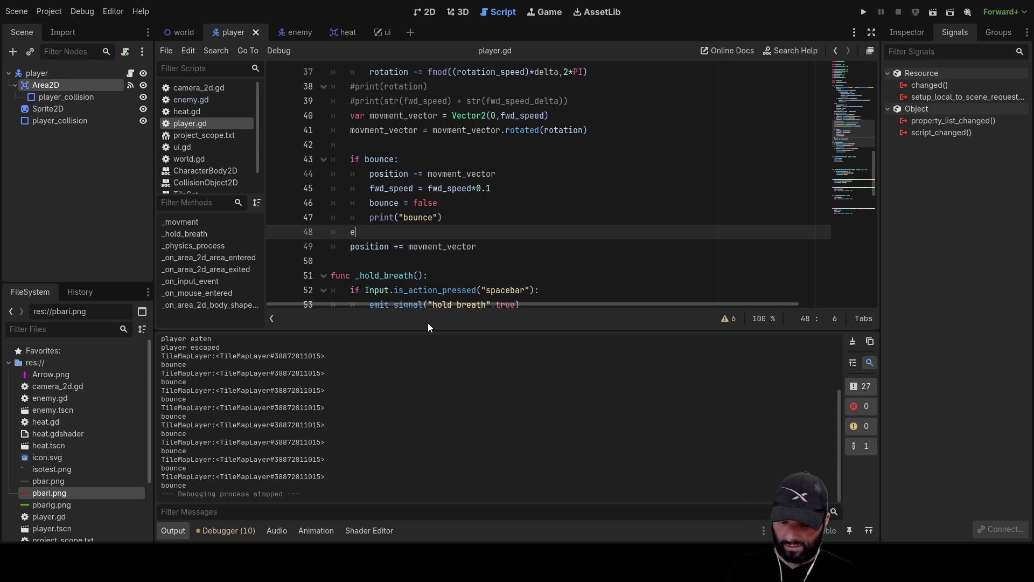
pyautogui.write('lse:')
pyautogui.press('Down')
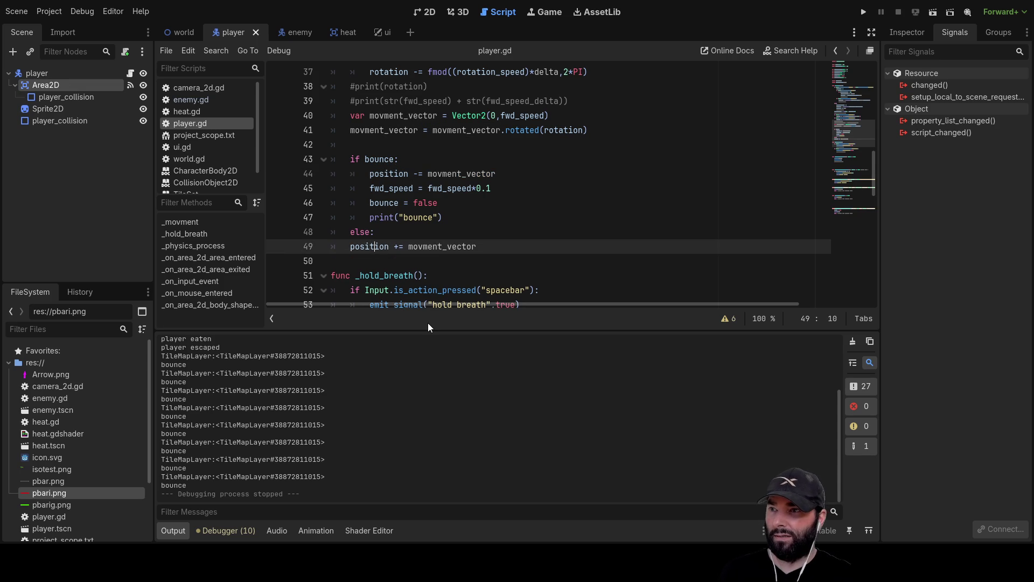
# Step: Indent position += movment_vector under the else branch, then run and stop the game
pyautogui.press('Home')
pyautogui.press('Tab')
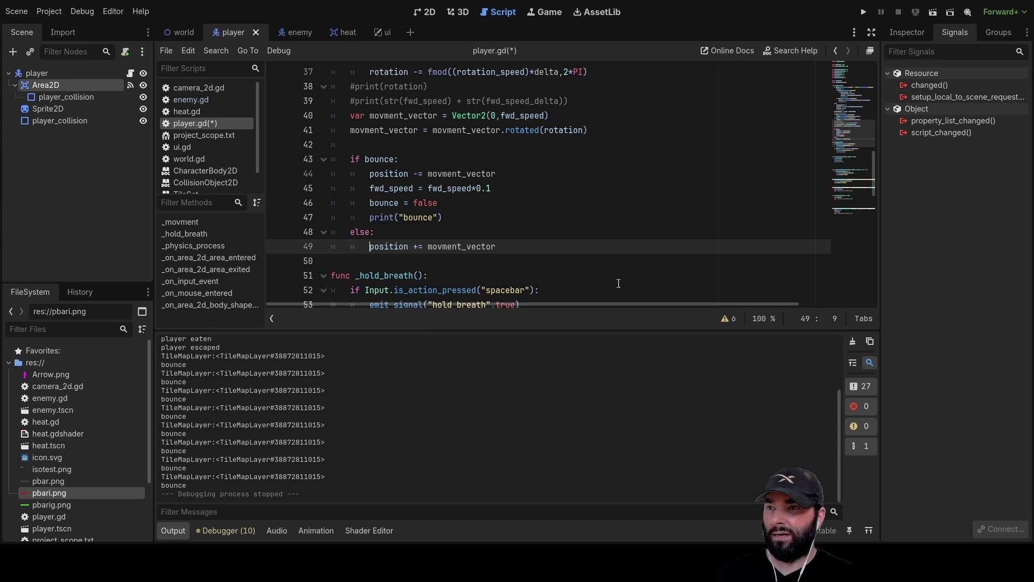
pyautogui.click(863, 12)
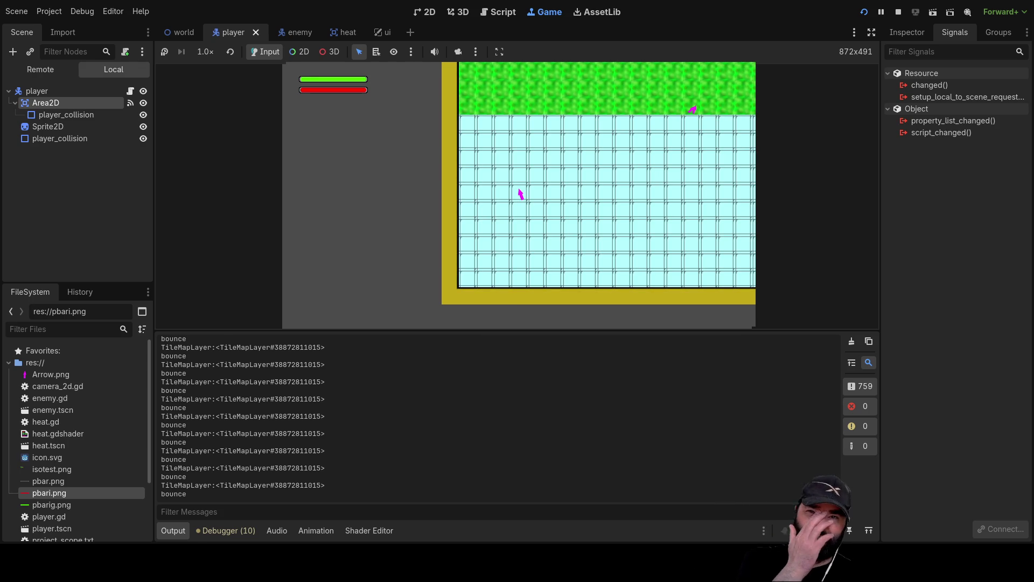
pyautogui.click(898, 12)
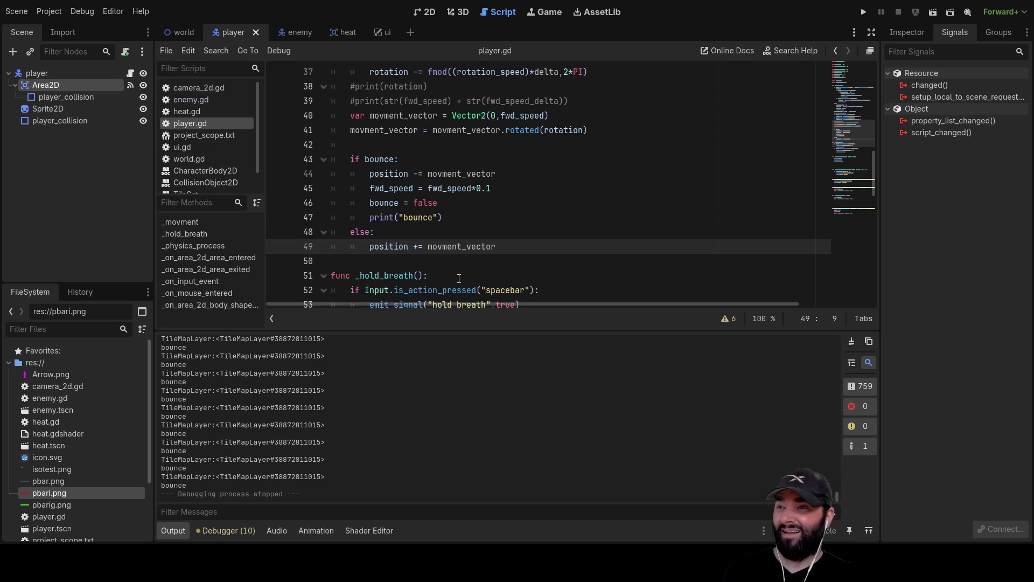
# Step: Set line 44 to position -= movment_vector*0.2, then play the game, steering the player into walls
pyautogui.click(498, 174)
pyautogui.write('*0.2')
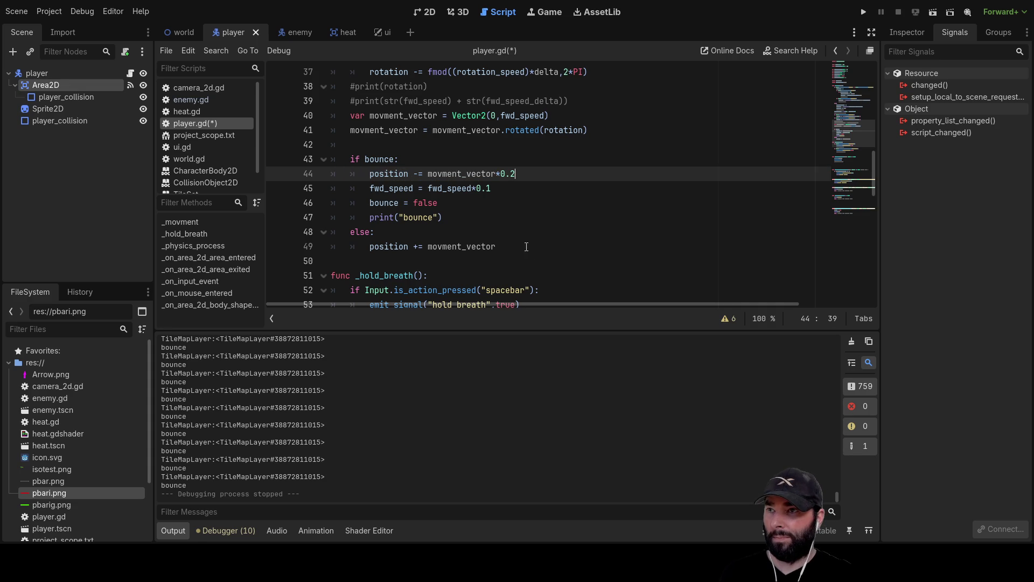
pyautogui.click(863, 12)
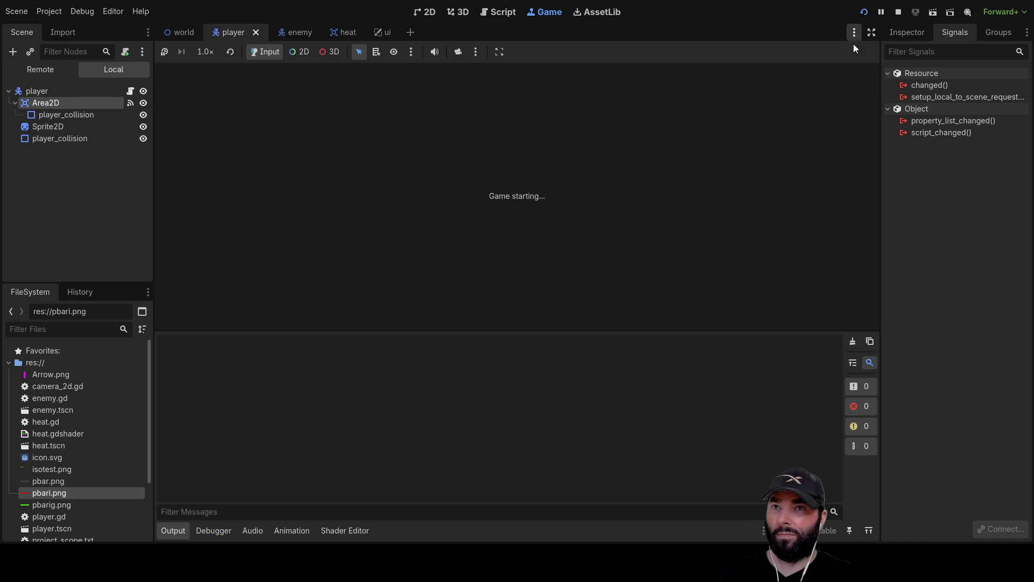
pyautogui.press('Up')
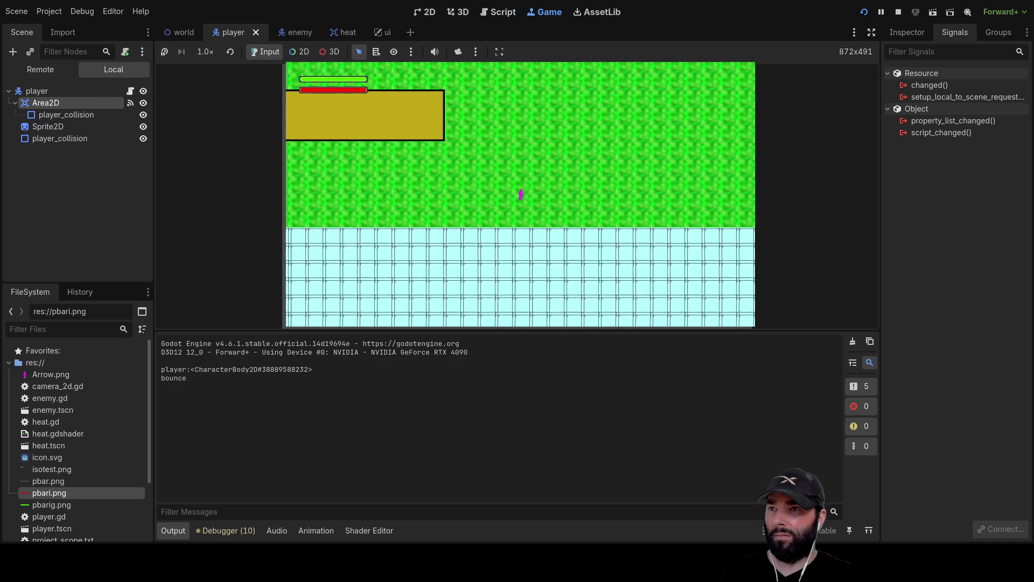
pyautogui.press('Up')
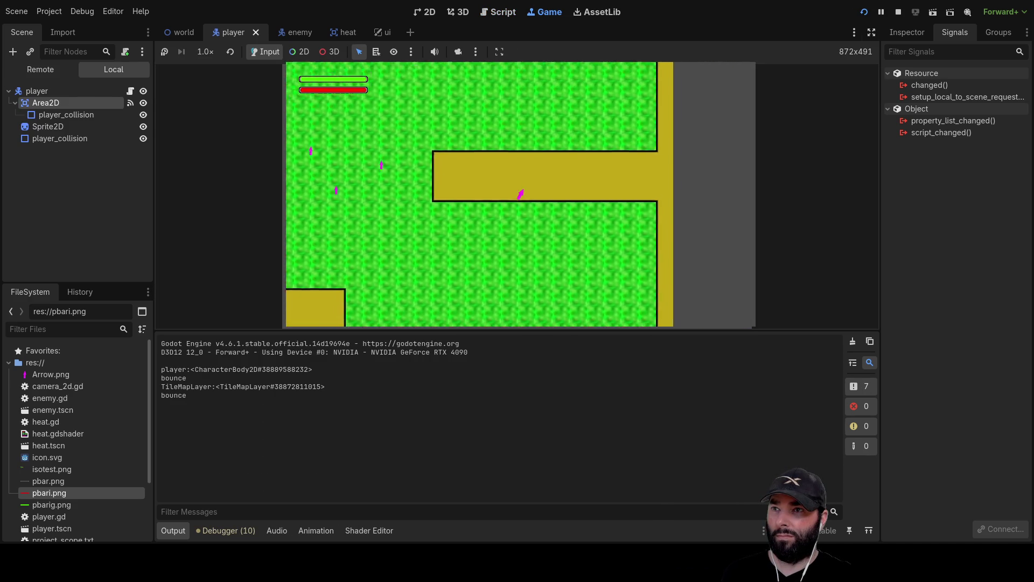
pyautogui.press('Left')
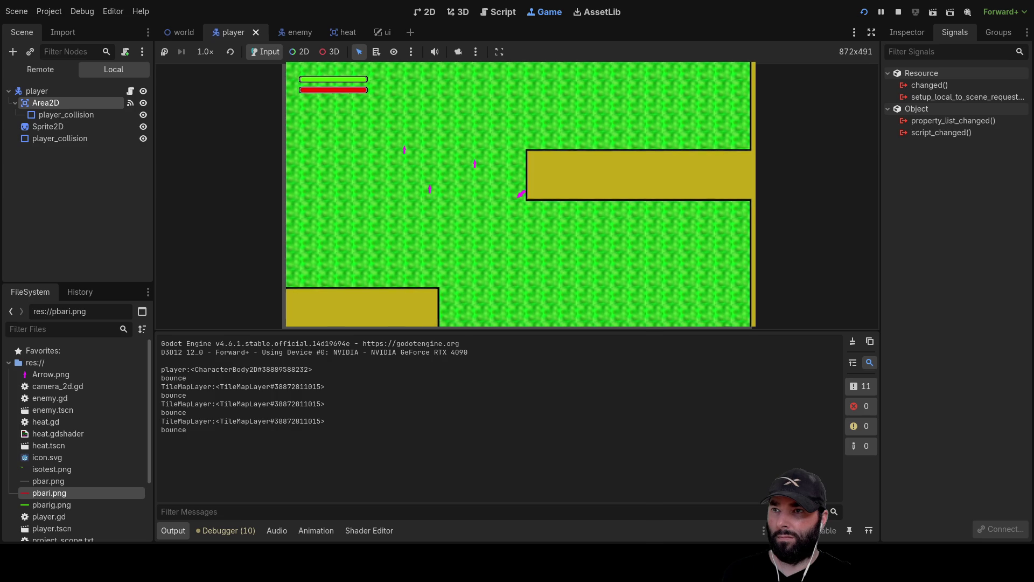
pyautogui.press('Down')
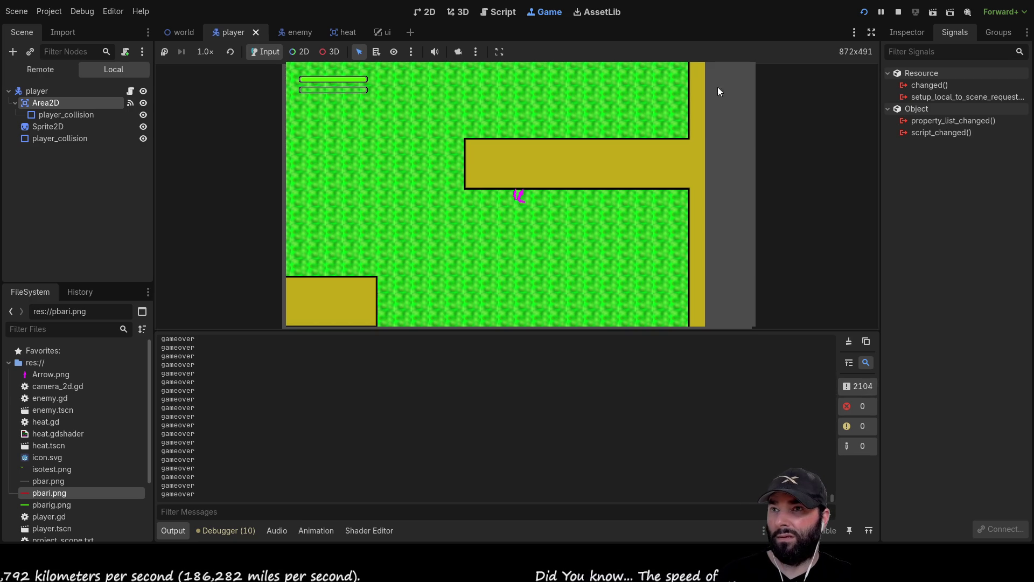
pyautogui.click(36, 91)
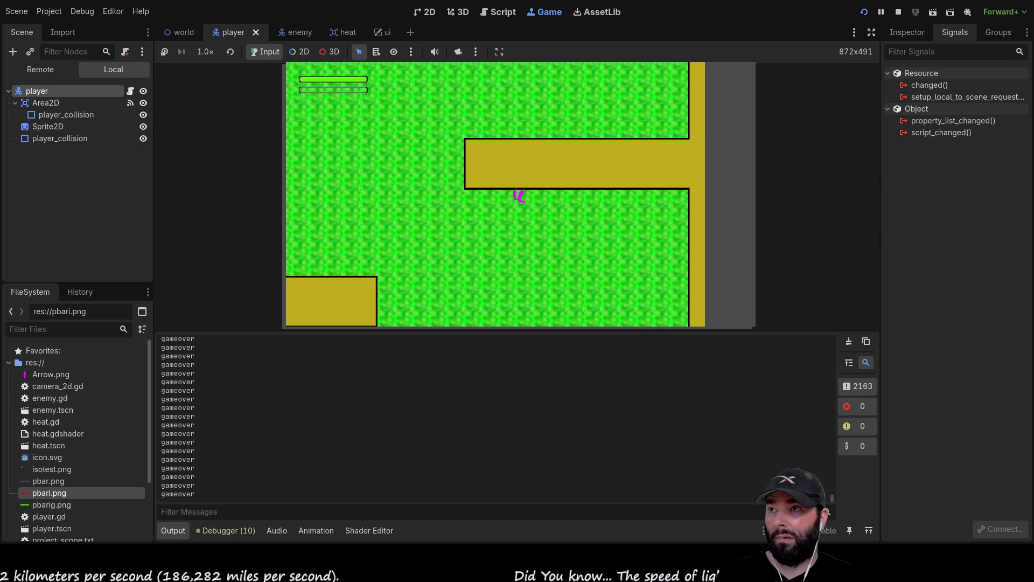
# Step: Add the player to collision layers 5–8 and remove it from layer 1
pyautogui.click(909, 31)
pyautogui.click(900, 319)
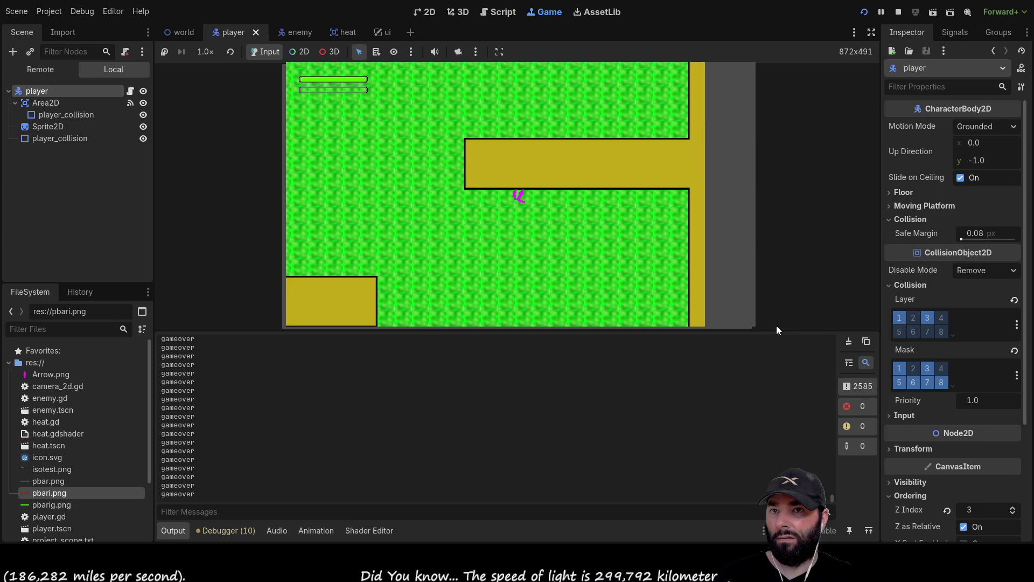
pyautogui.click(902, 316)
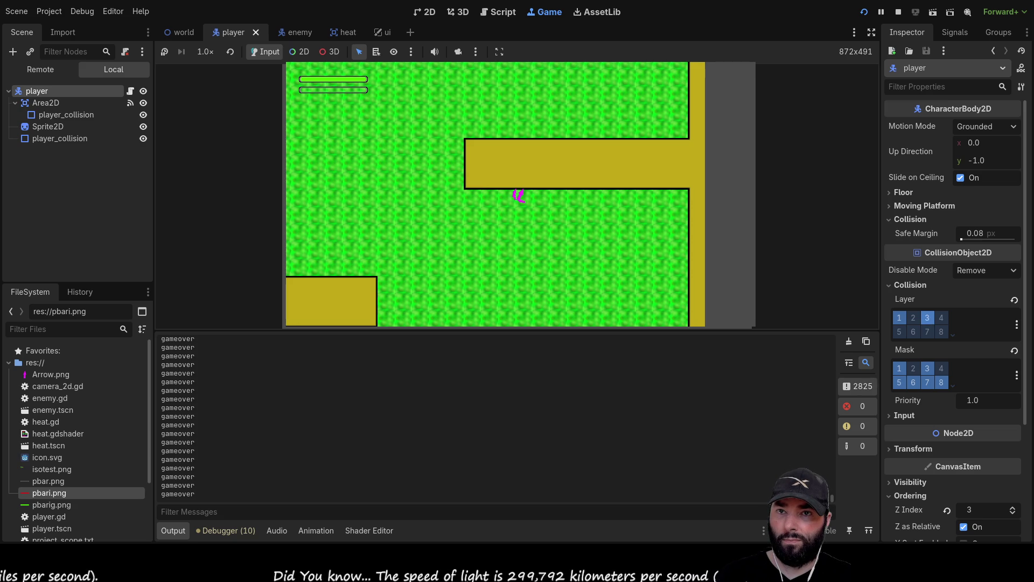
pyautogui.click(899, 331)
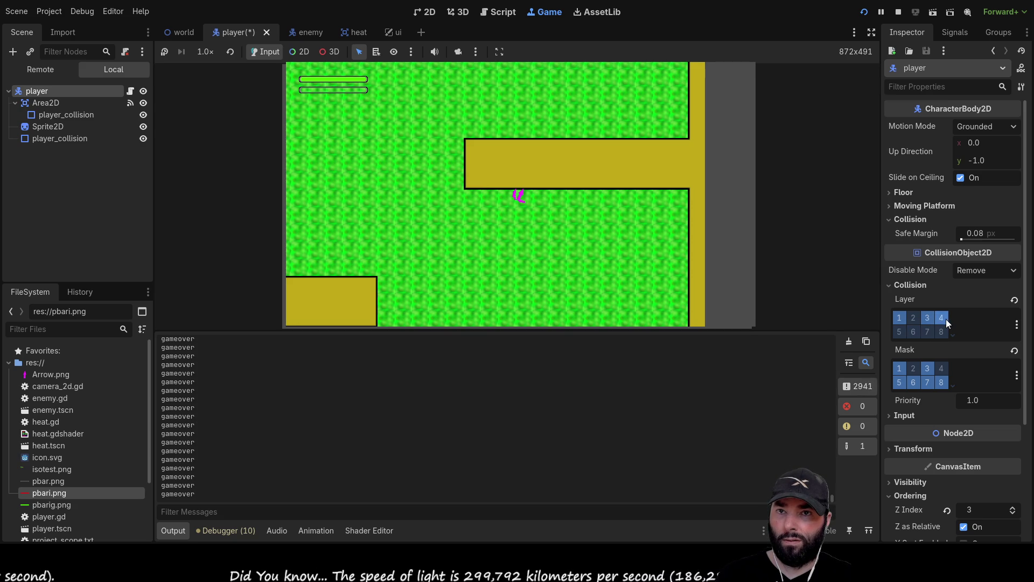
pyautogui.click(914, 332)
pyautogui.click(927, 332)
pyautogui.click(940, 331)
pyautogui.click(899, 317)
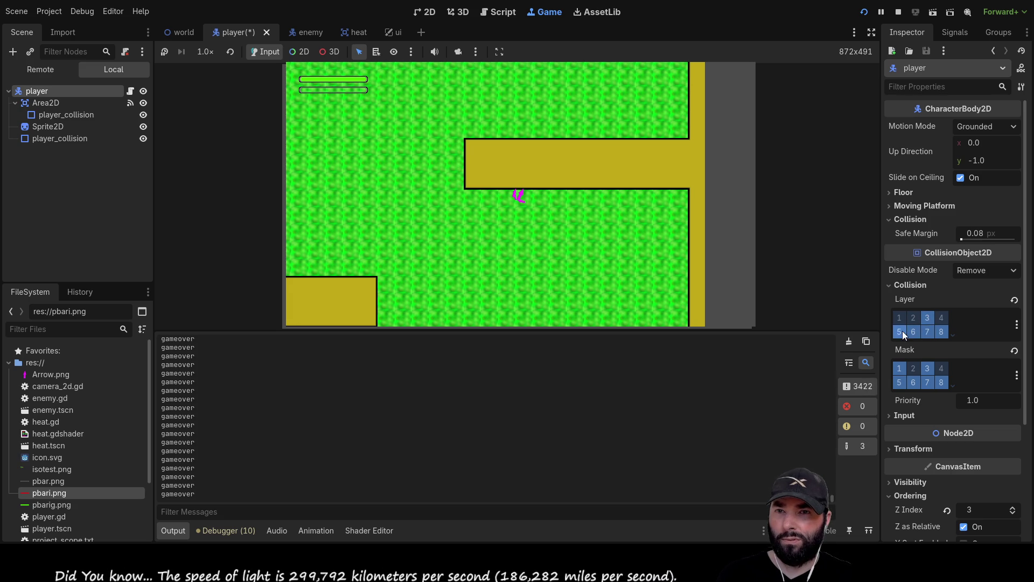
# Step: Clear the player's mask bit 1, add collision layer 9, and stop the game
pyautogui.click(901, 369)
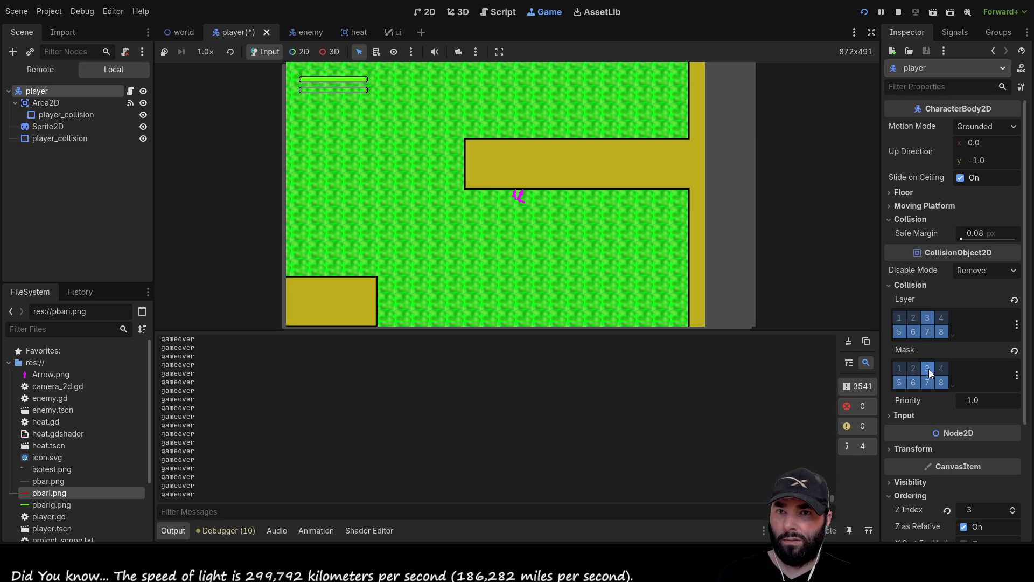
pyautogui.click(952, 335)
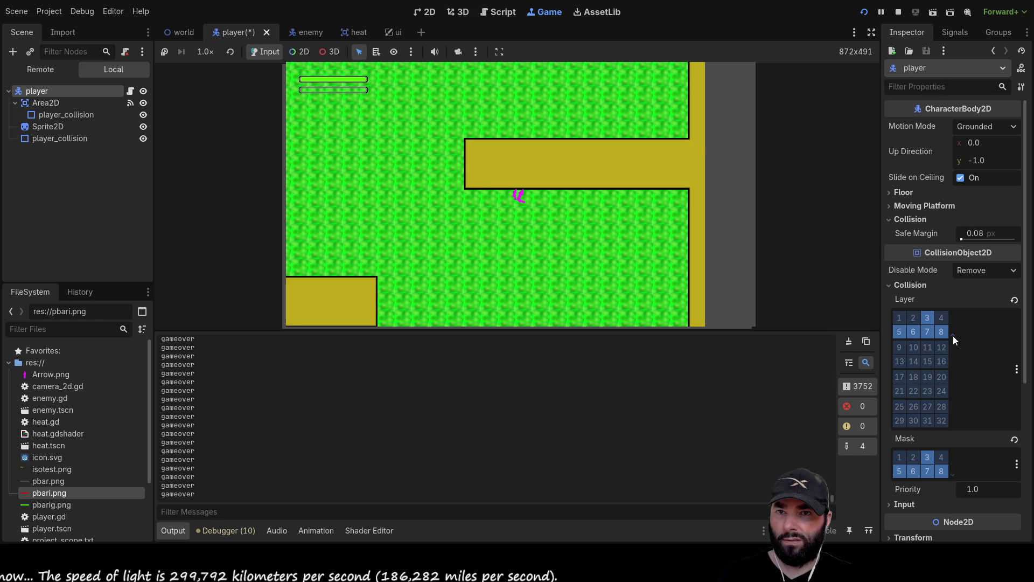
pyautogui.click(900, 347)
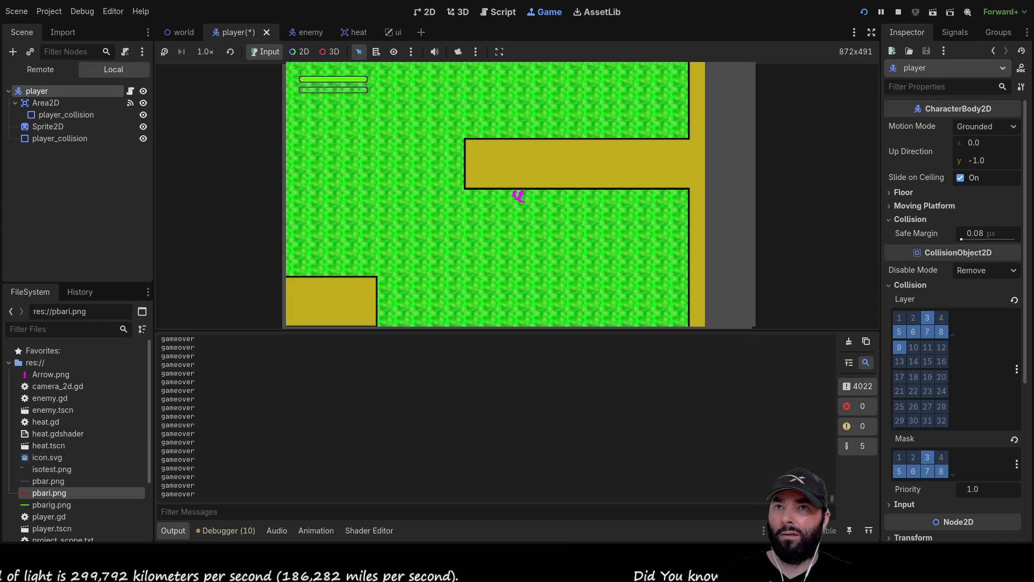
pyautogui.click(897, 11)
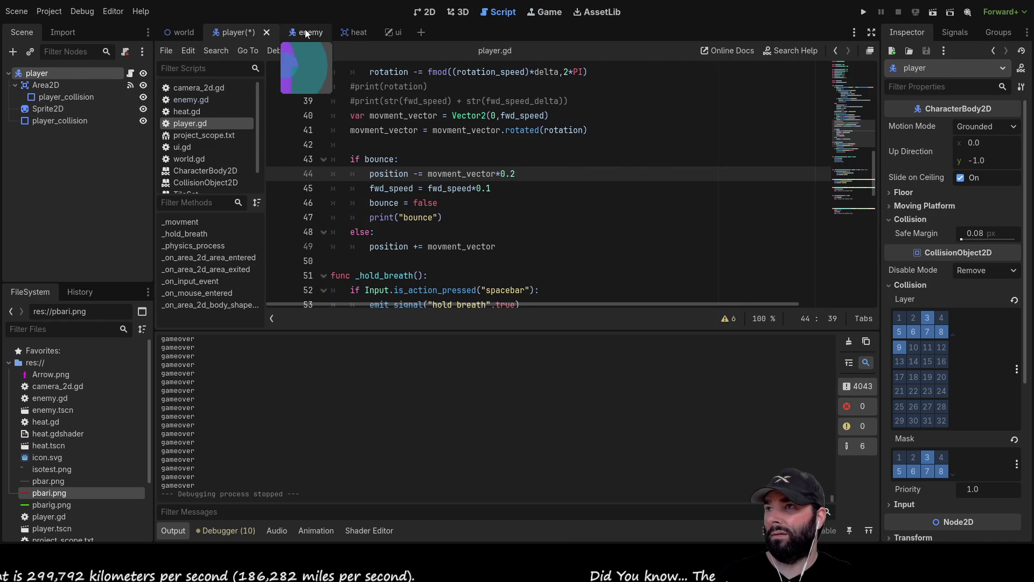
# Step: In the enemy scene, turn off collision layer 1, then briefly run and stop the game
pyautogui.click(306, 33)
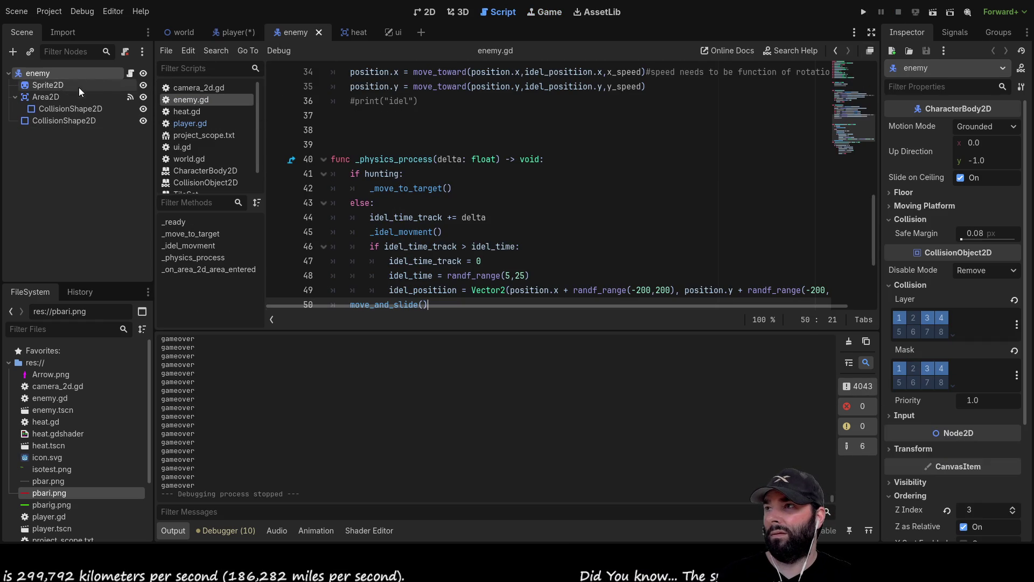
pyautogui.click(901, 318)
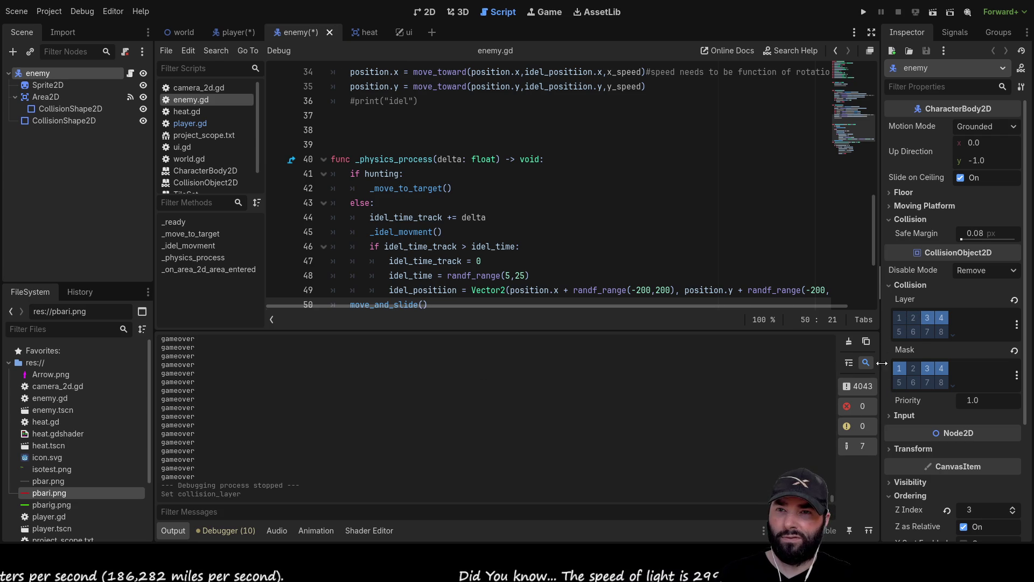
pyautogui.click(864, 12)
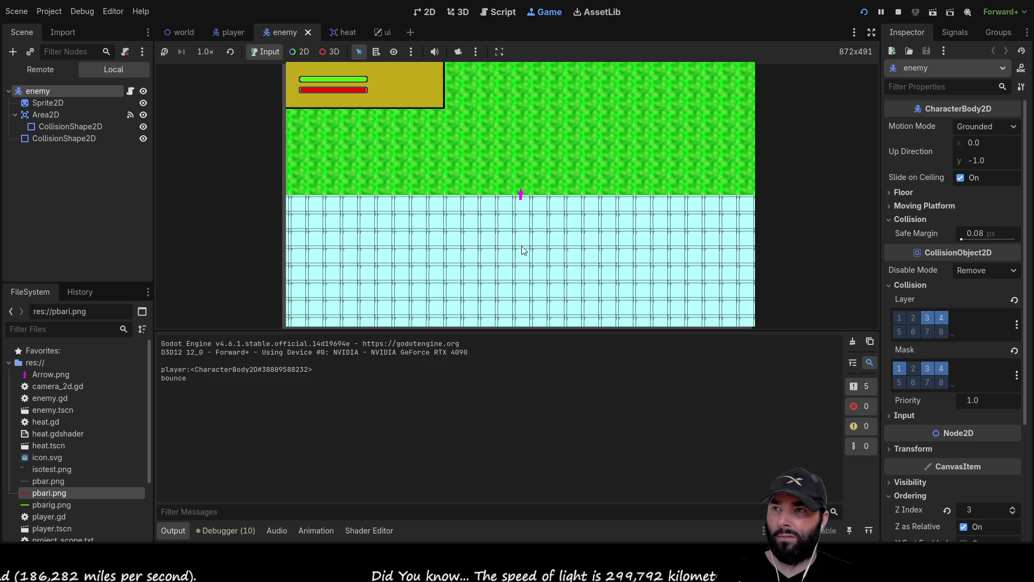
pyautogui.press('F8')
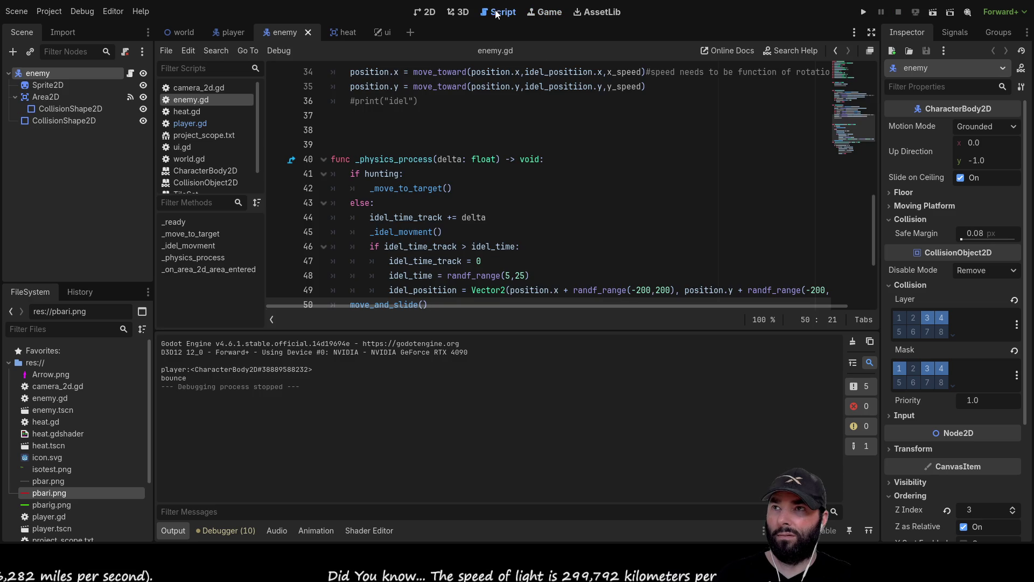
# Step: In player.gd, uncomment the move_and_slide call
pyautogui.scroll(-2, 464, 199)
pyautogui.scroll(6, 434, 216)
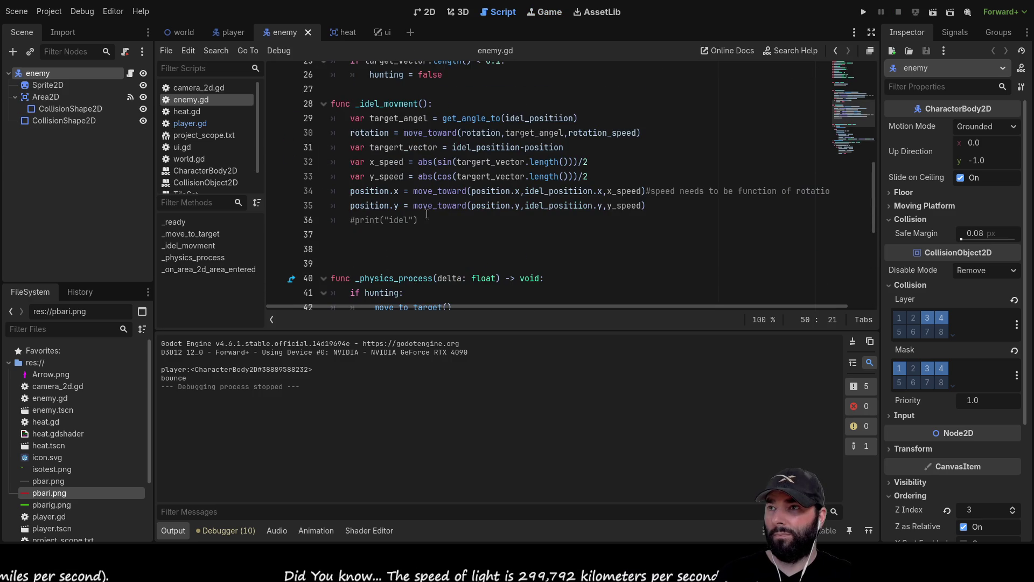
pyautogui.scroll(4, 362, 212)
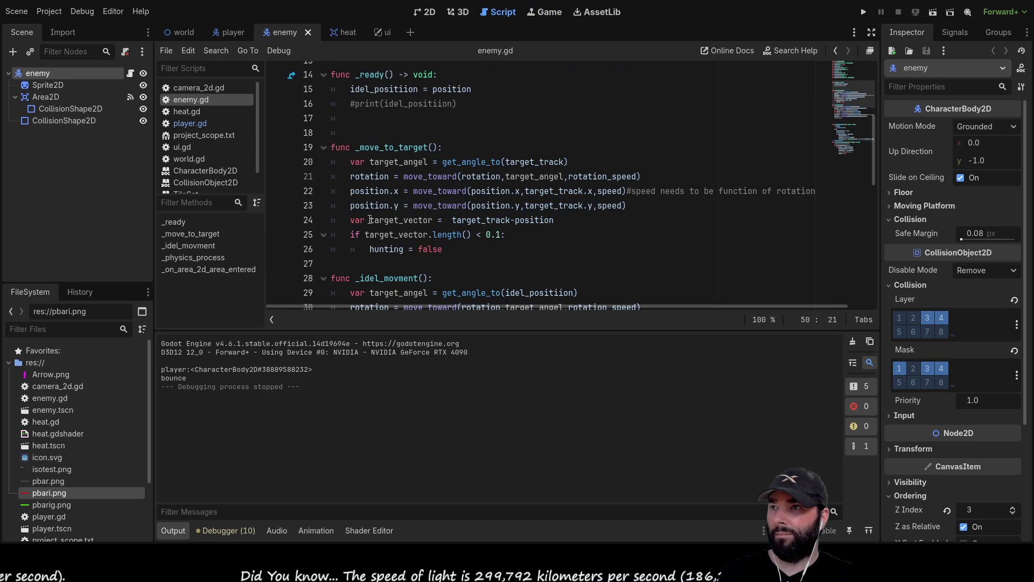
pyautogui.click(202, 124)
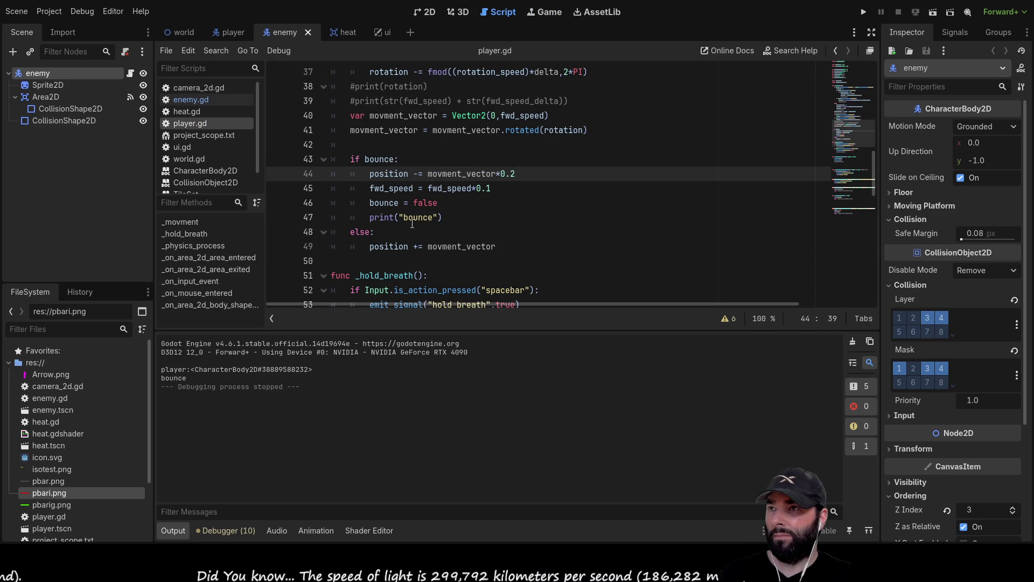
pyautogui.scroll(-3, 417, 238)
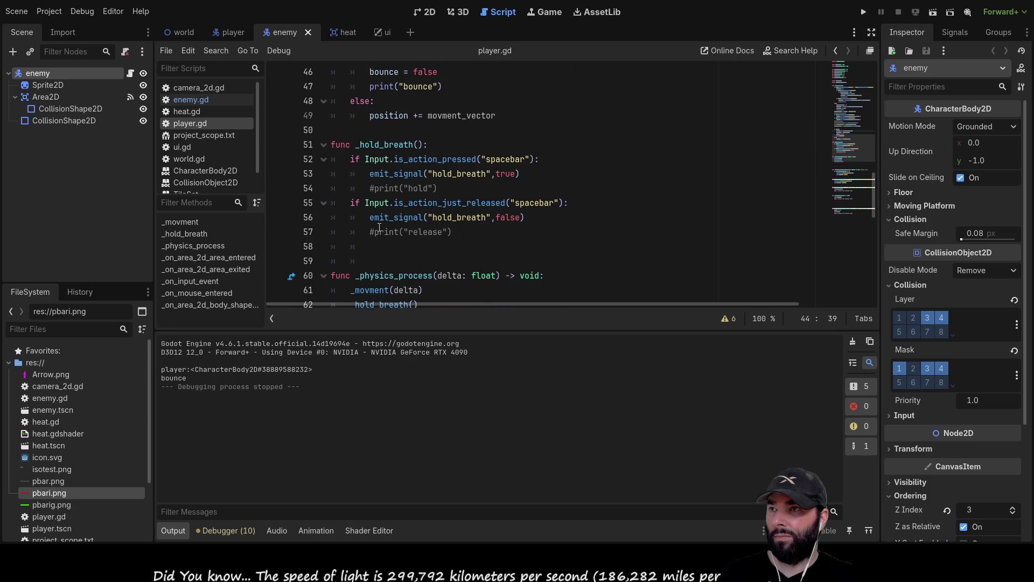
pyautogui.scroll(-4, 377, 221)
pyautogui.click(352, 145)
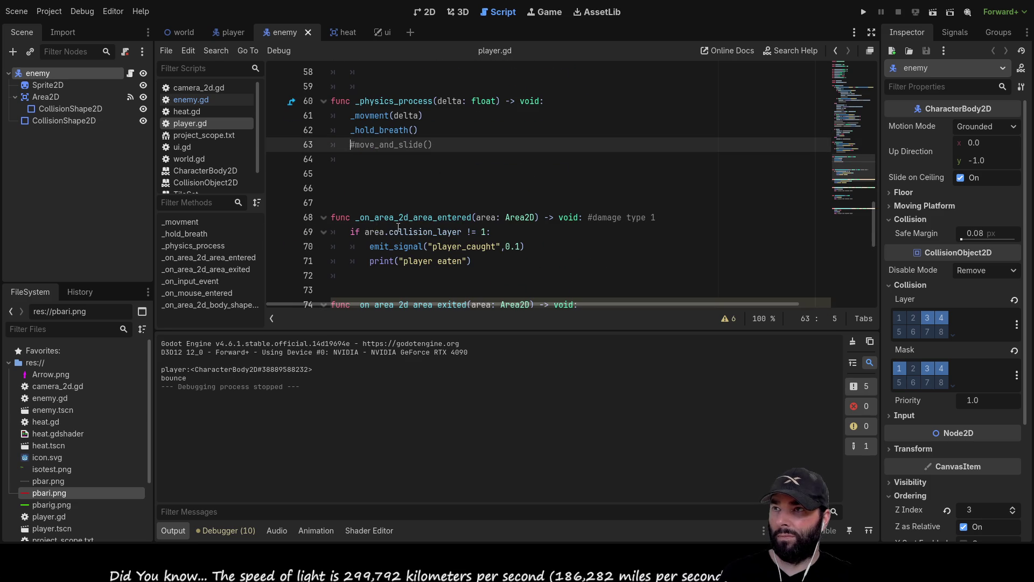
pyautogui.press('Delete')
# Step: Delete the old bounce and position-update block, then run and stop the game
pyautogui.scroll(8, 437, 257)
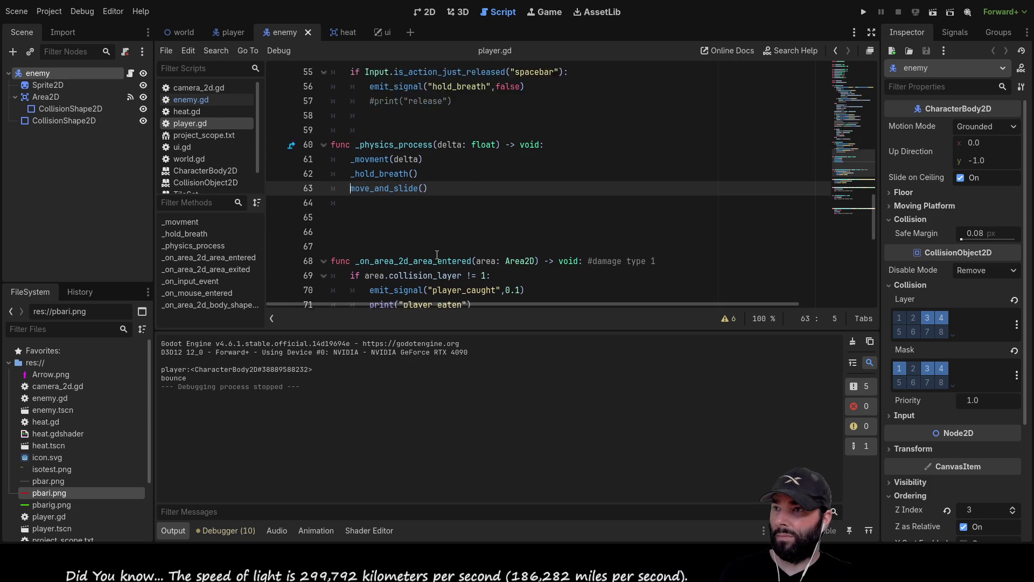
pyautogui.scroll(-1, 415, 232)
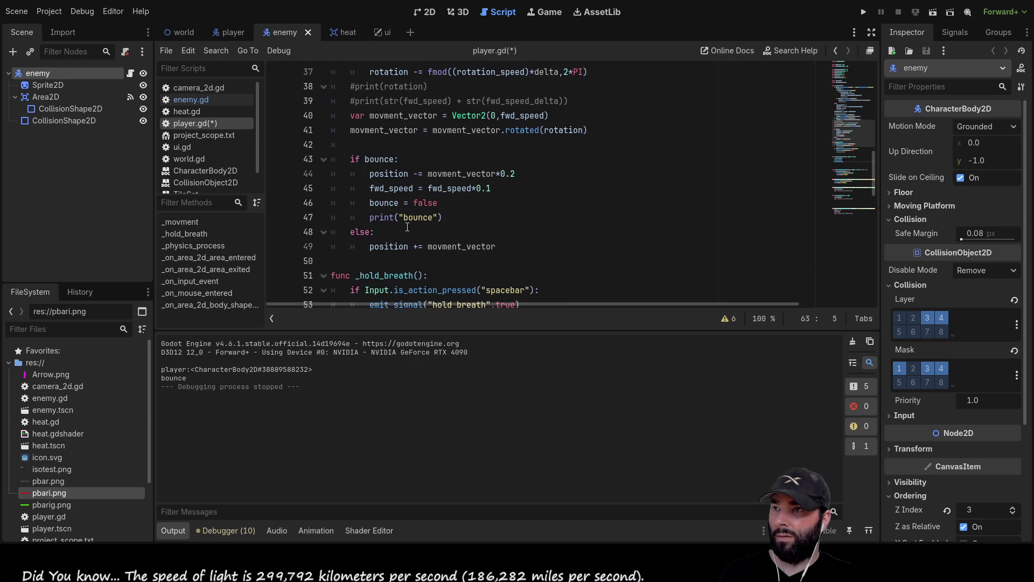
pyautogui.moveTo(351, 159); pyautogui.dragTo(511, 260)
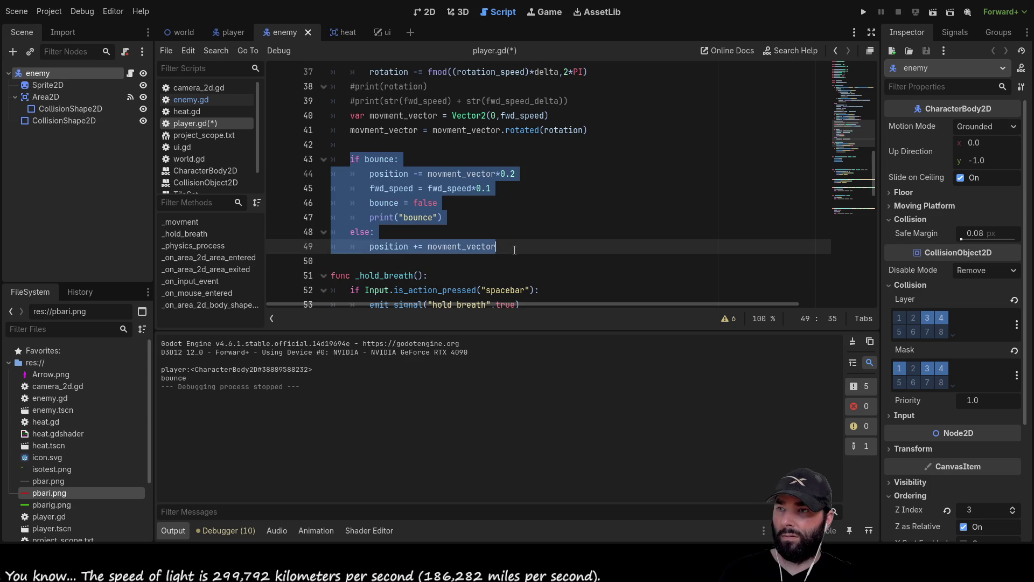
pyautogui.press('BackSpace')
pyautogui.scroll(1, 415, 202)
pyautogui.scroll(1, 416, 201)
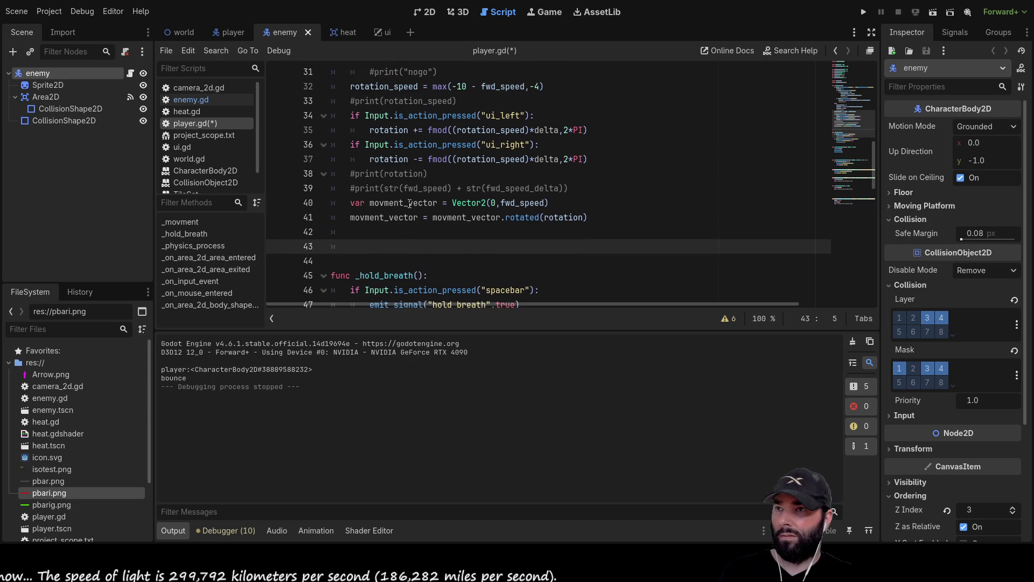
pyautogui.scroll(2, 618, 216)
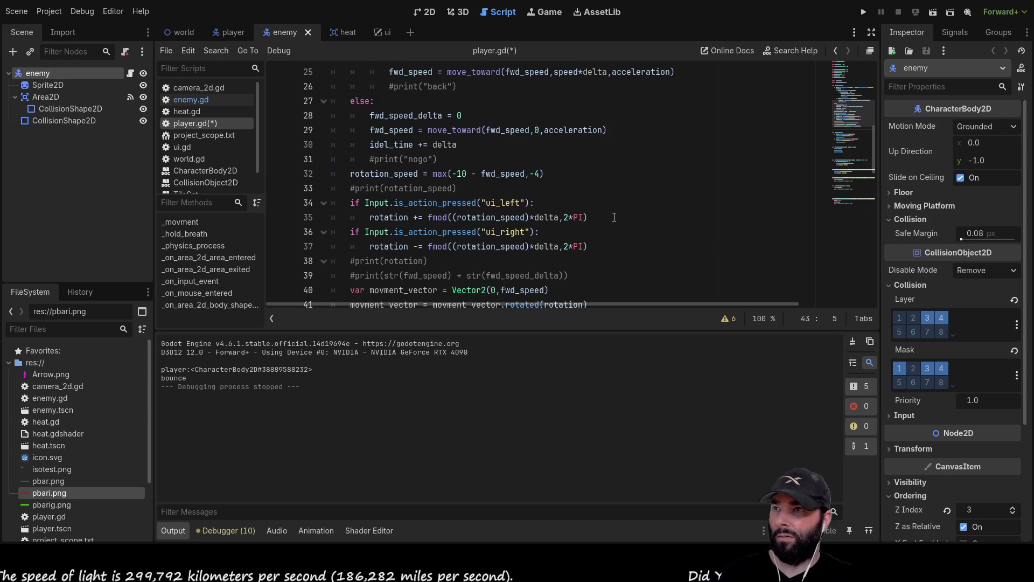
pyautogui.click(864, 13)
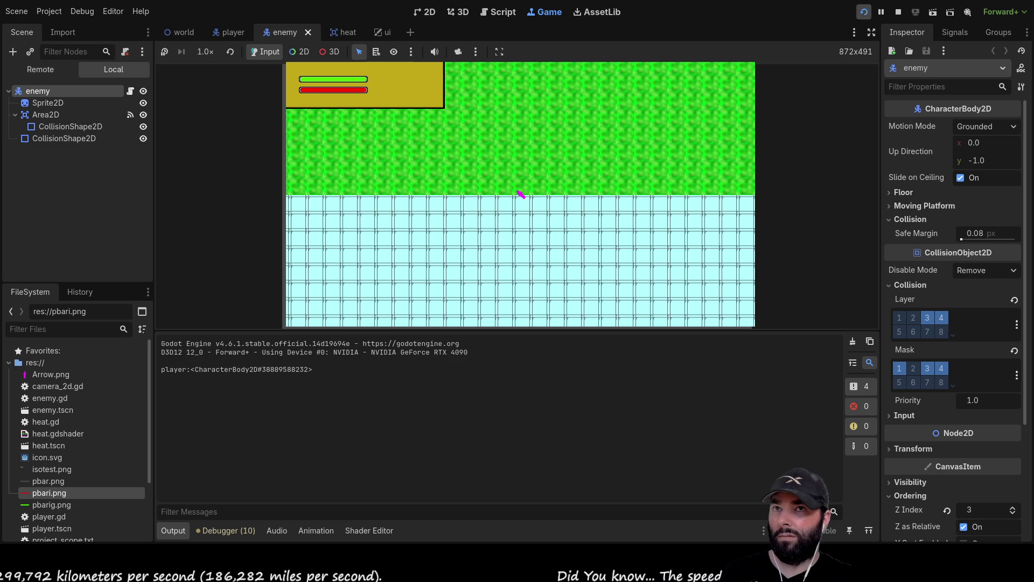
pyautogui.press('F8')
# Step: Delete the unused _on_area_2d_body_shape_entered handler at the end of player.gd
pyautogui.scroll(-10, 404, 257)
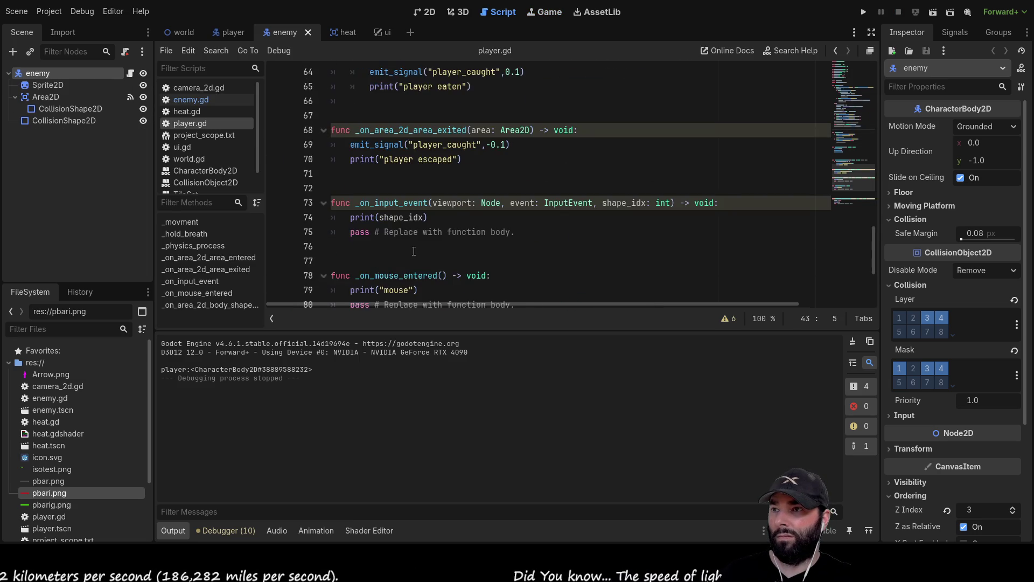
pyautogui.moveTo(513, 287); pyautogui.dragTo(275, 235)
pyautogui.press('BackSpace')
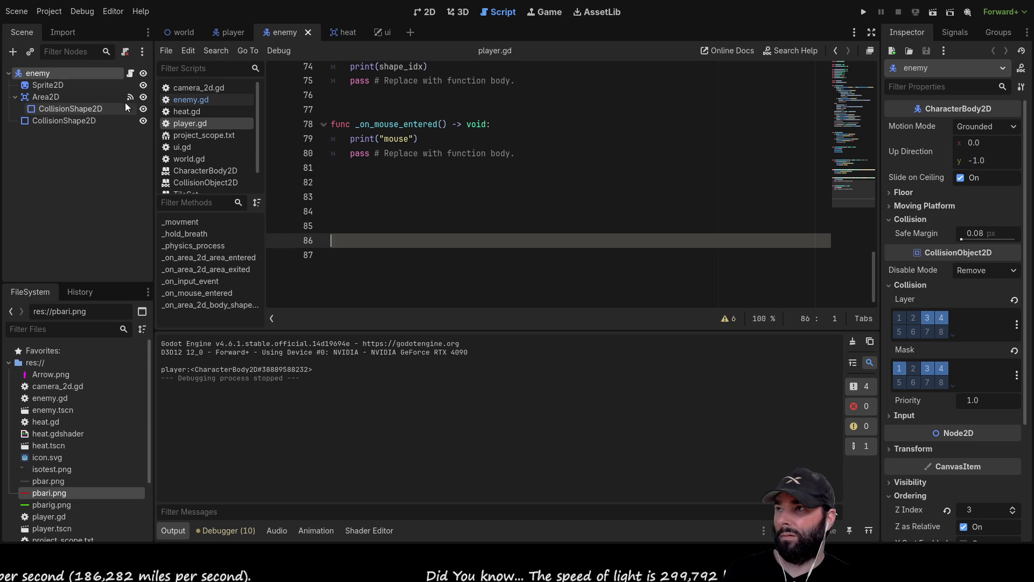
pyautogui.click(66, 96)
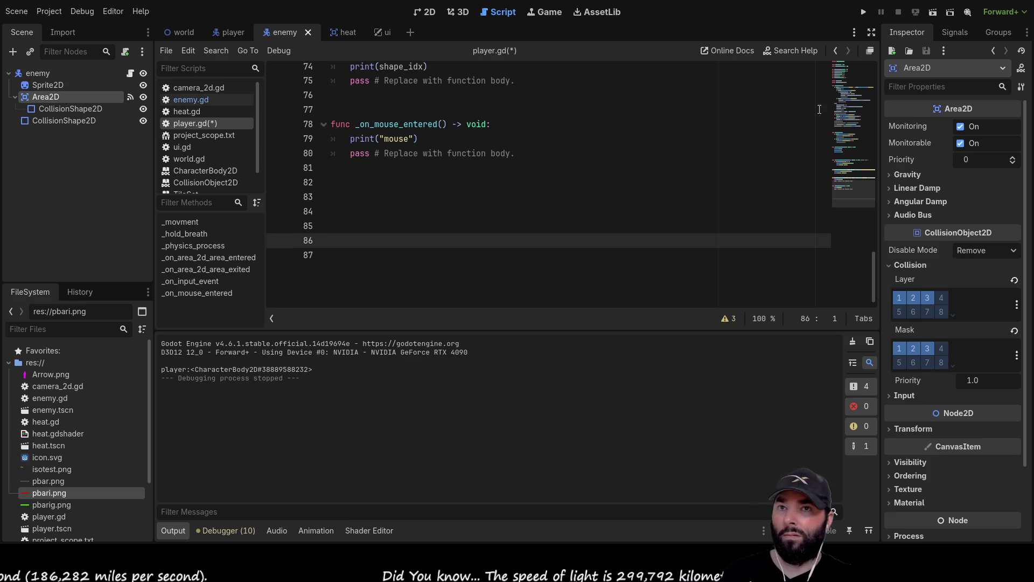
# Step: Disconnect Area2D's area_entered signal from _on_area_2d_area_entered, then run and stop the game
pyautogui.click(954, 31)
pyautogui.click(944, 99)
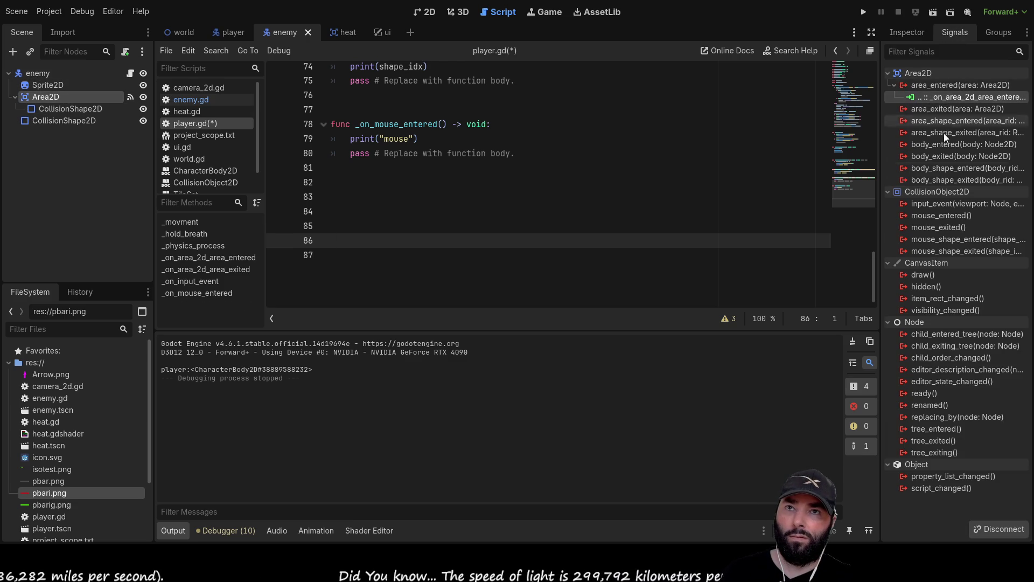
pyautogui.click(1000, 530)
pyautogui.click(895, 35)
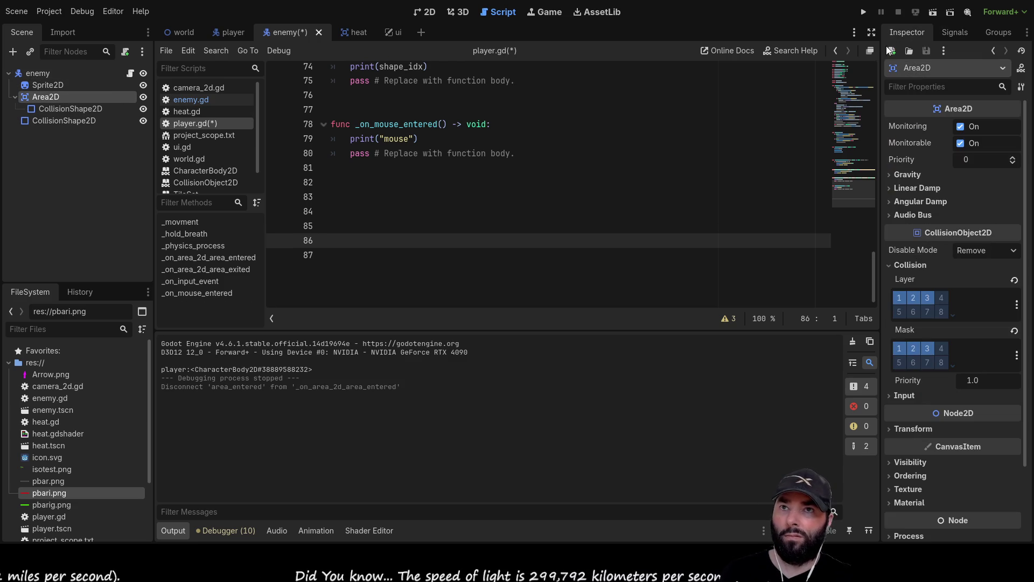
pyautogui.click(863, 12)
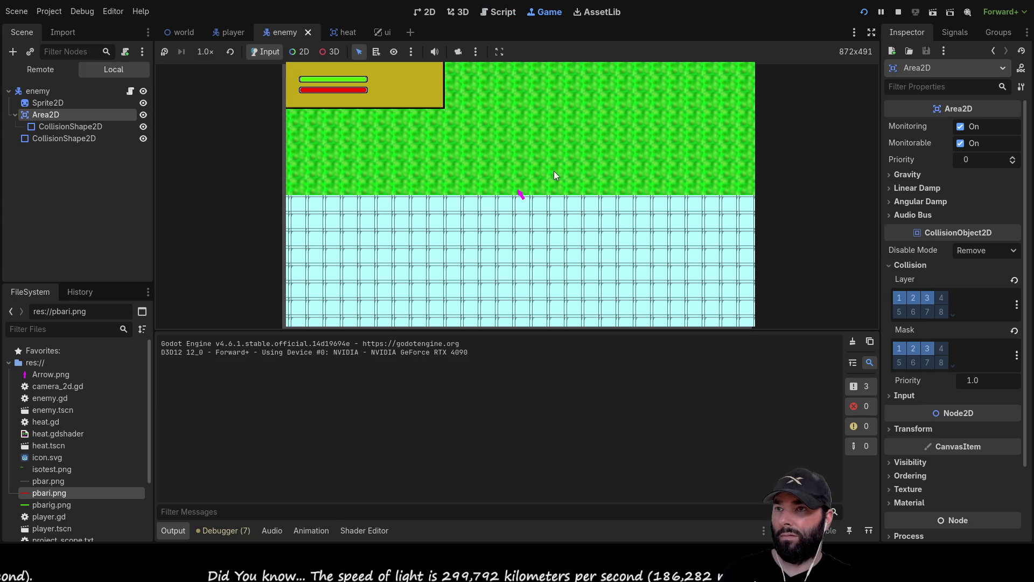
pyautogui.click(898, 12)
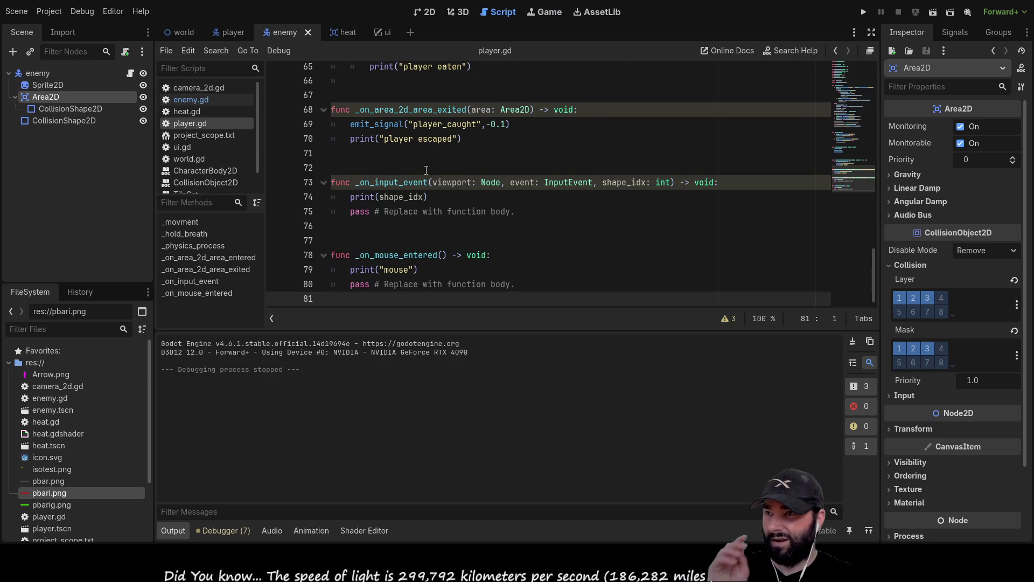
# Step: Delete the var bounce and var bounce_timer declarations from player.gd
pyautogui.scroll(15, 427, 197)
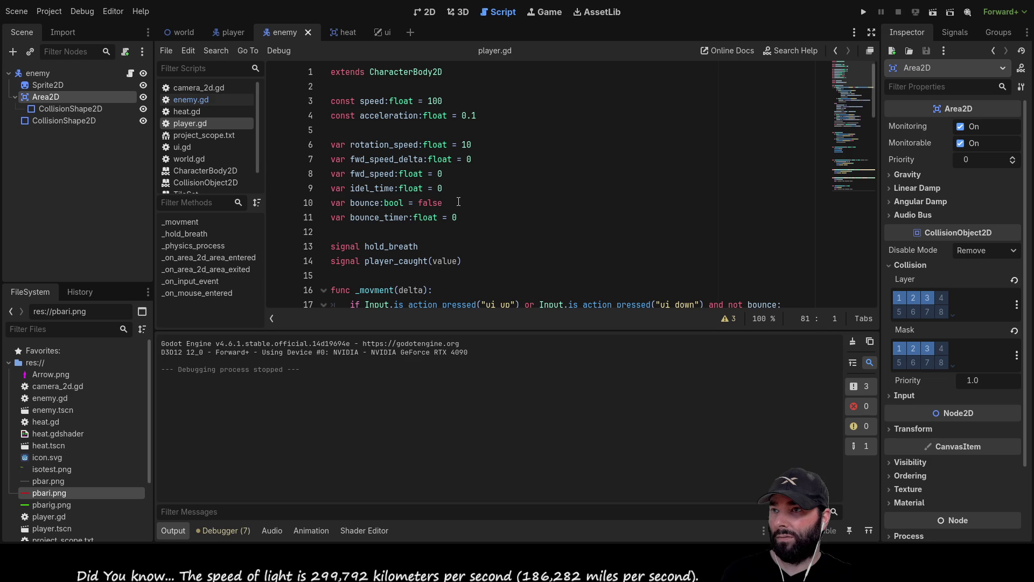
pyautogui.moveTo(458, 202); pyautogui.dragTo(276, 201)
pyautogui.press('Delete')
pyautogui.press('Delete')
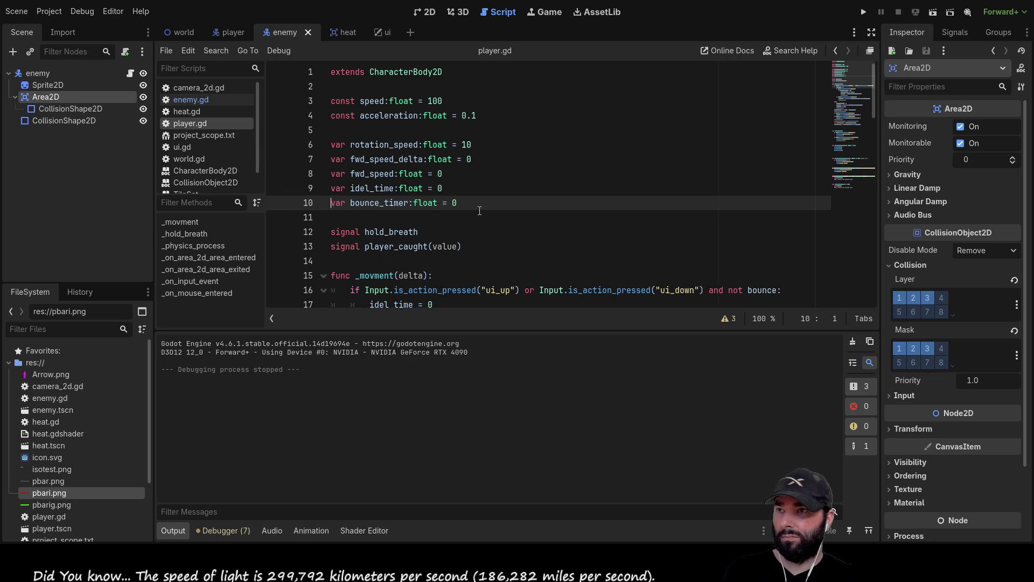
pyautogui.click(291, 210)
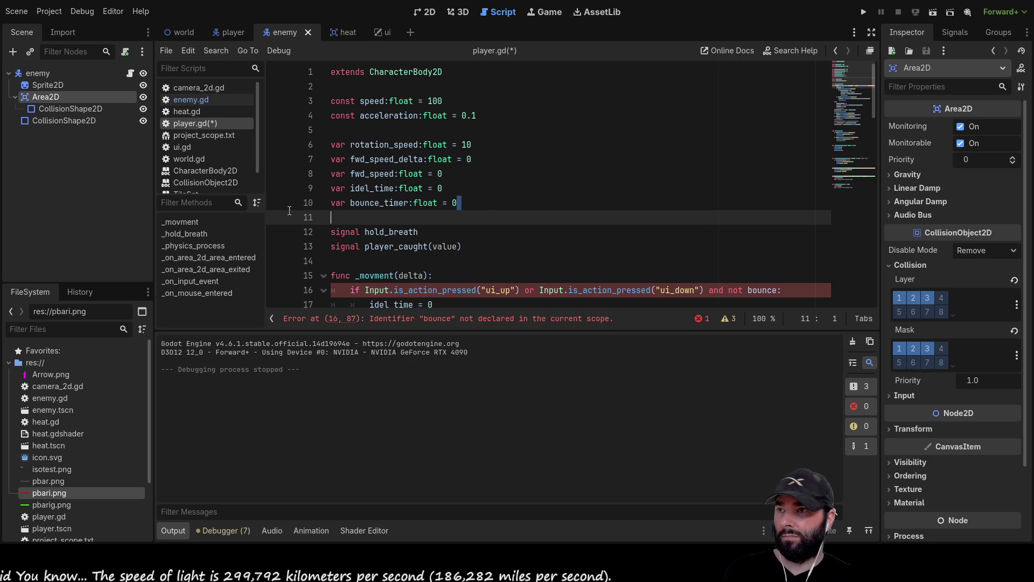
pyautogui.click(458, 202)
pyautogui.moveTo(457, 203); pyautogui.dragTo(331, 202)
pyautogui.press('Delete')
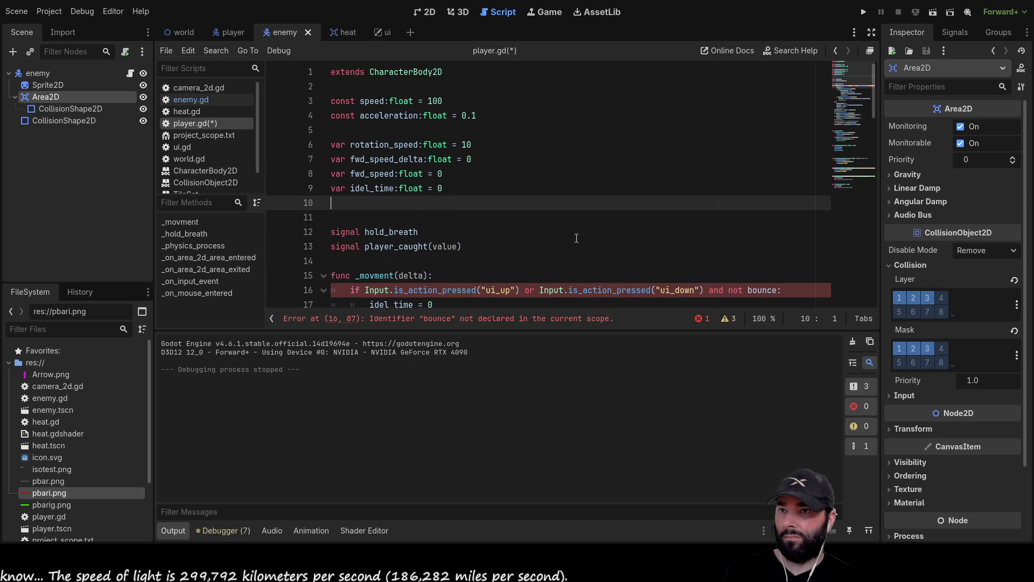
# Step: Remove 'and not bounce' from line 16, keeping the colon, then run and stop the game
pyautogui.moveTo(783, 290); pyautogui.dragTo(704, 290)
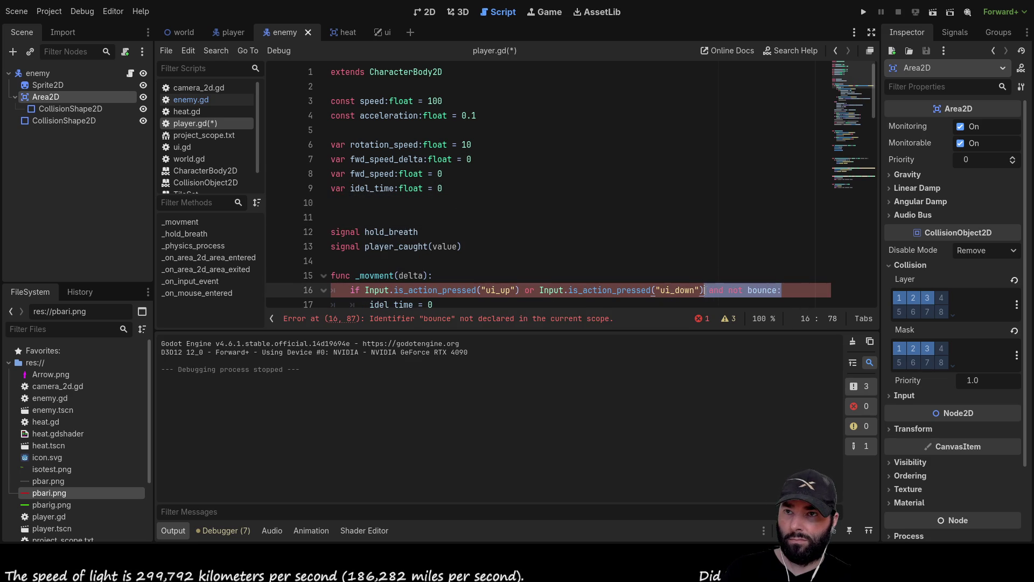
pyautogui.press('Delete')
pyautogui.write(':')
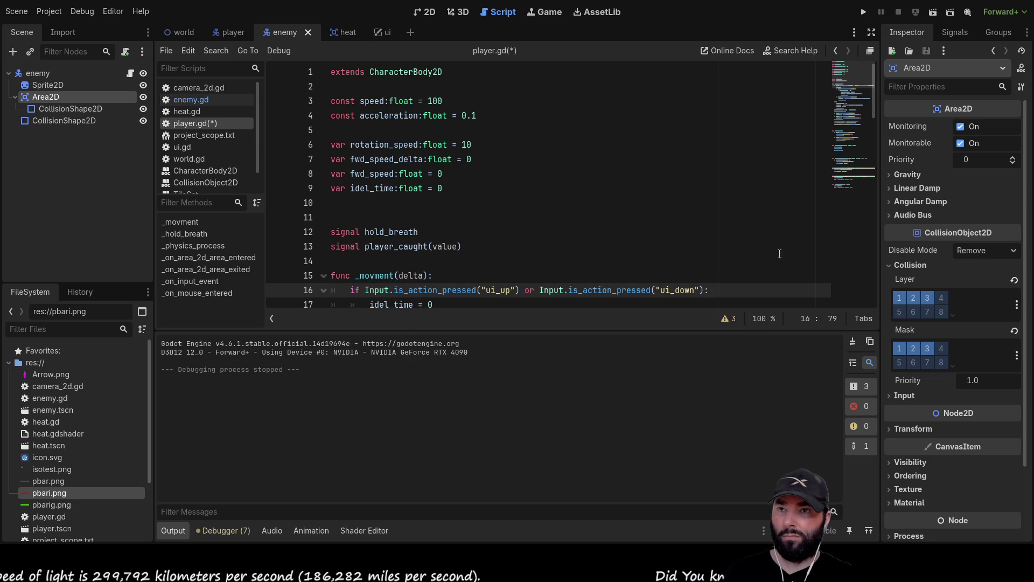
pyautogui.click(863, 12)
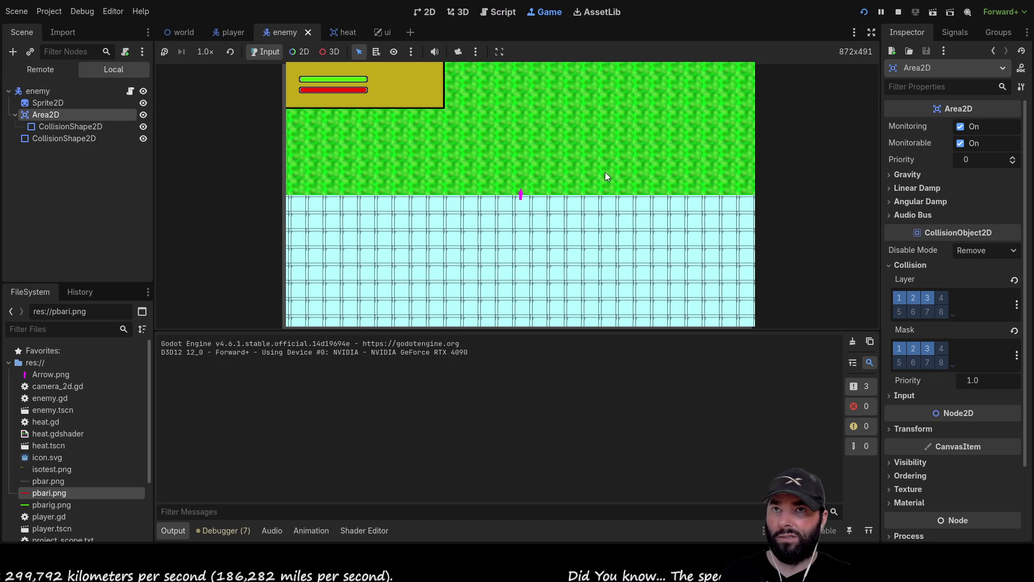
pyautogui.click(899, 12)
pyautogui.scroll(-5, 521, 243)
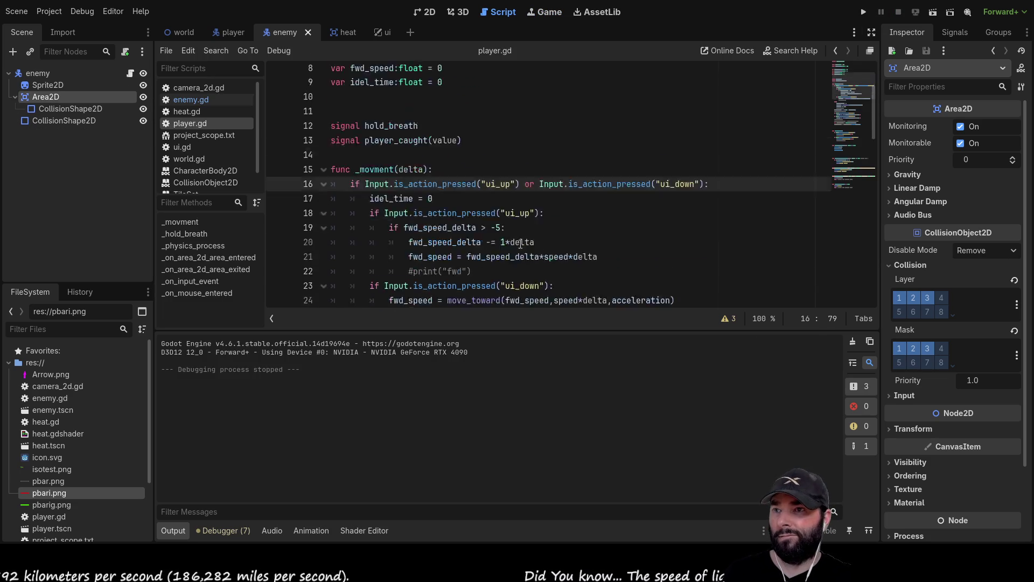
# Step: Delete the unused _on_input_event and _on_mouse_entered functions from player.gd
pyautogui.scroll(-4, 521, 242)
pyautogui.scroll(-5, 508, 215)
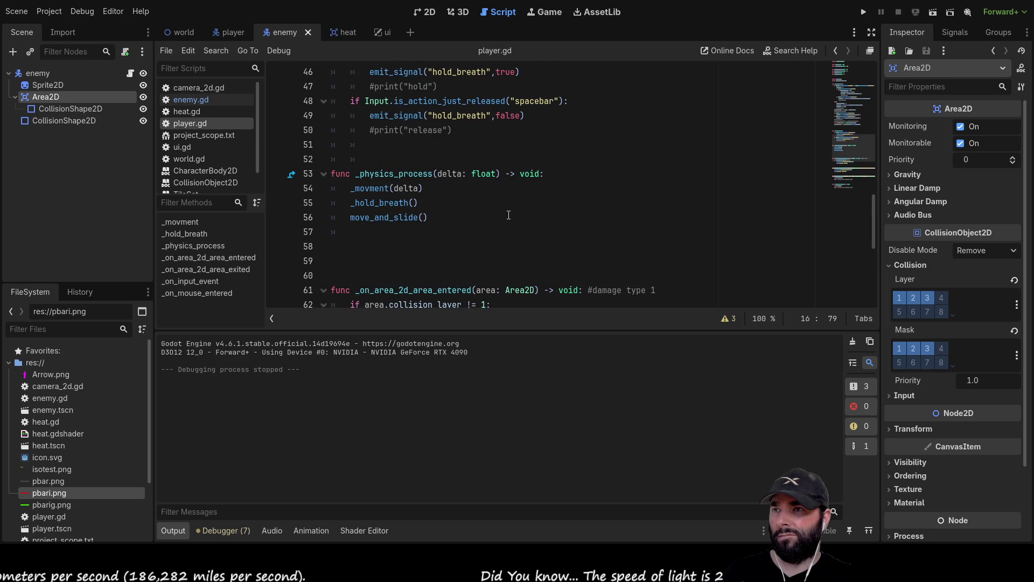
pyautogui.click(509, 232)
pyautogui.scroll(-6, 528, 210)
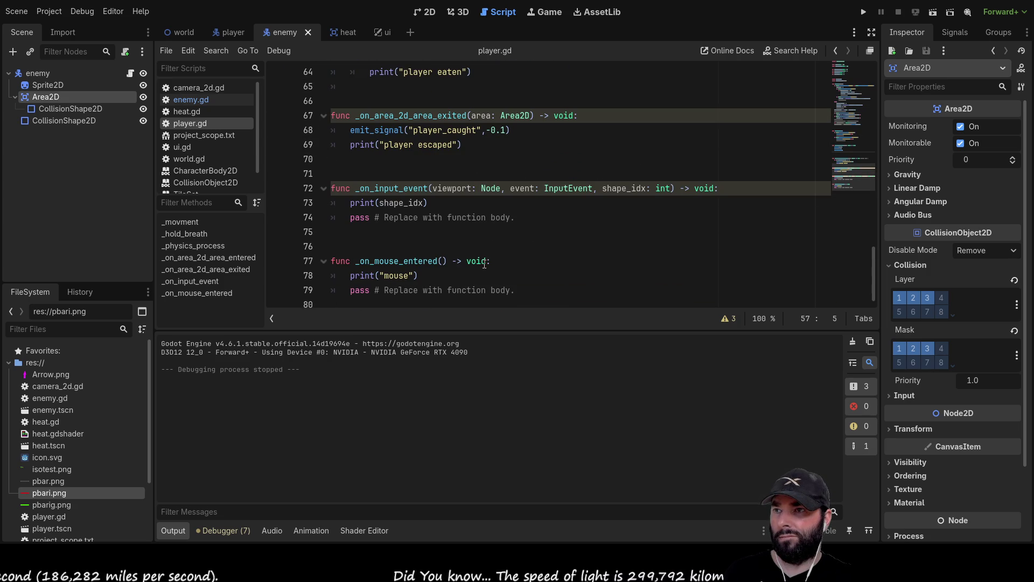
pyautogui.moveTo(520, 217)
pyautogui.mouseDown()
pyautogui.moveTo(409, 216)
pyautogui.moveTo(247, 187)
pyautogui.mouseUp()
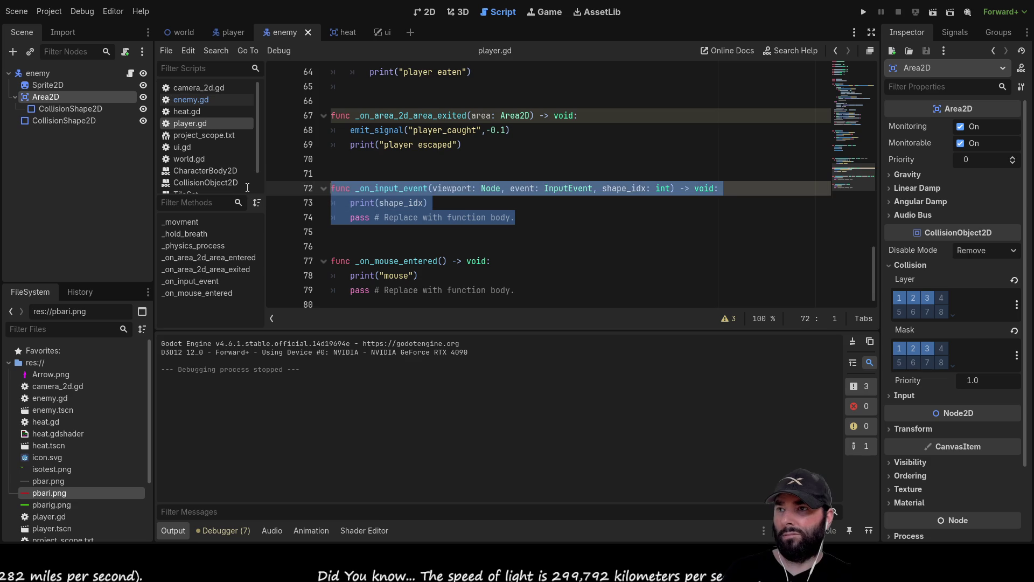
pyautogui.press('BackSpace')
pyautogui.click(516, 255)
pyautogui.hotkey('shift', 'Up')
pyautogui.hotkey('shift', 'Up')
pyautogui.hotkey('shift', 'Up')
pyautogui.press('BackSpace')
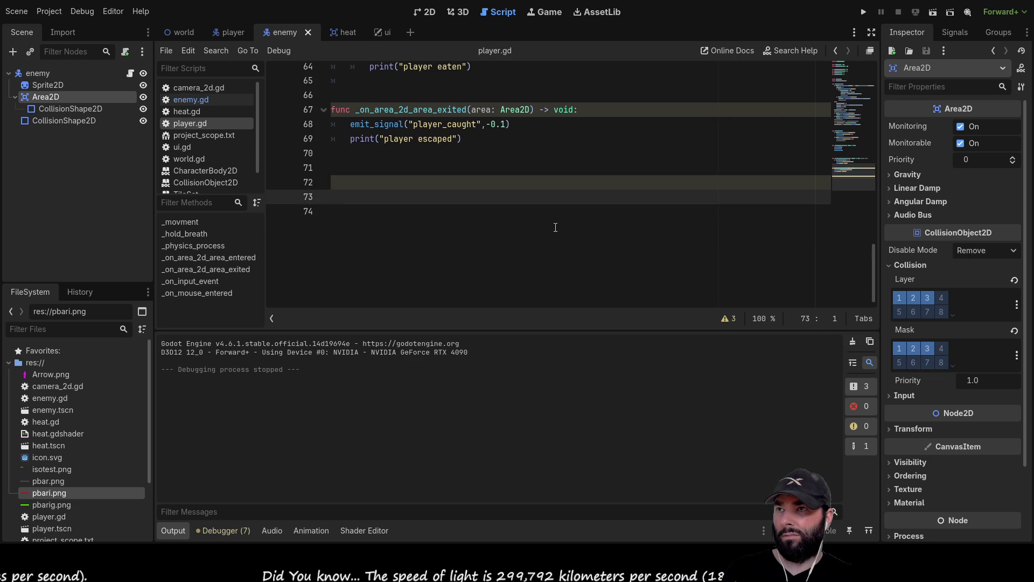
# Step: Remove the extra blank lines before _on_area_2d_area_entered
pyautogui.scroll(5, 342, 170)
pyautogui.scroll(-3, 342, 170)
pyautogui.click(342, 171)
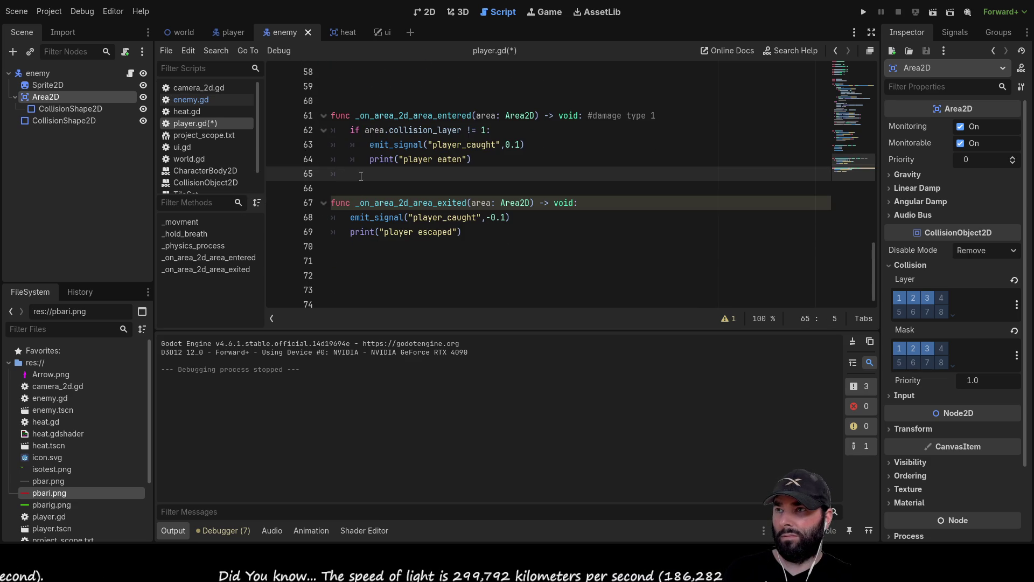
pyautogui.scroll(4, 476, 228)
pyautogui.click(479, 261)
pyautogui.press('BackSpace')
pyautogui.press('BackSpace')
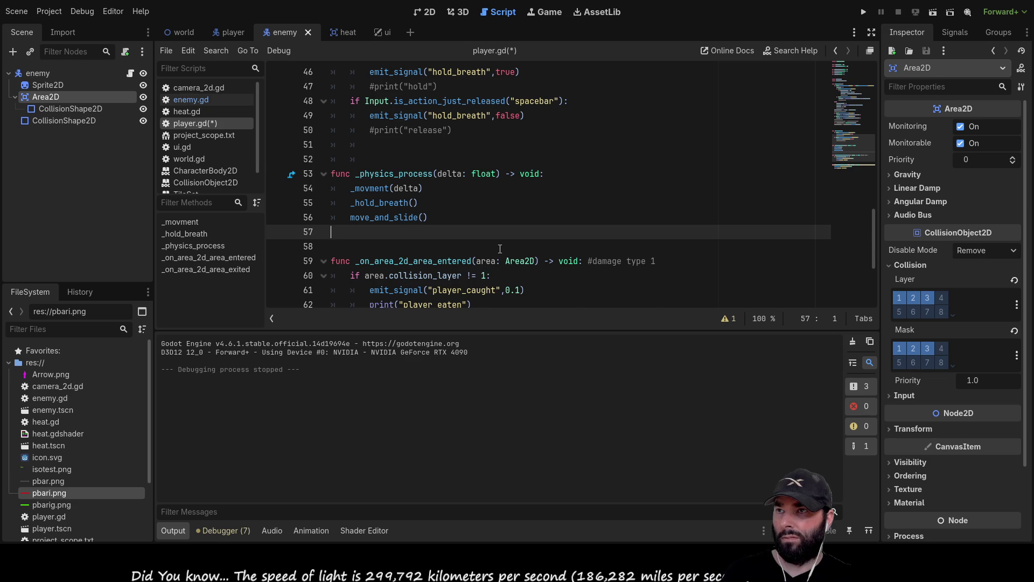
# Step: Test-run the game with the cleaned script, then stop it with F8
pyautogui.scroll(1, 500, 248)
pyautogui.scroll(4, 472, 205)
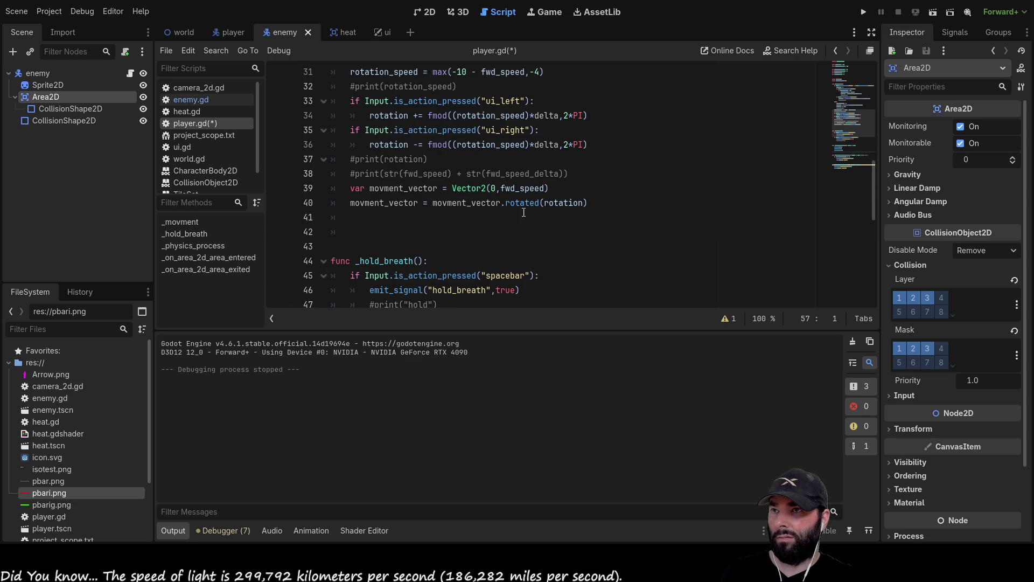
pyautogui.scroll(8, 523, 212)
pyautogui.scroll(2, 523, 213)
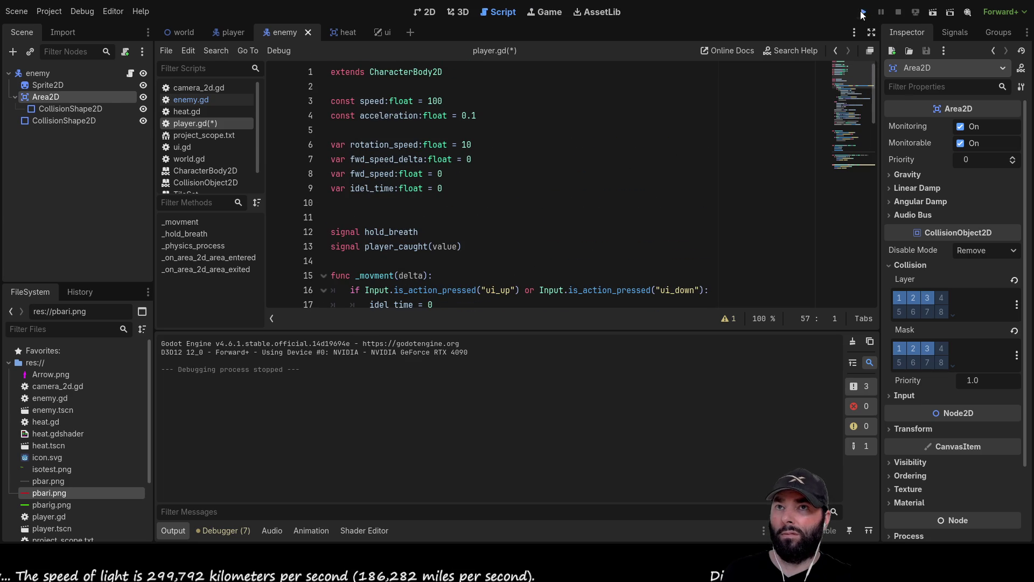
pyautogui.click(862, 13)
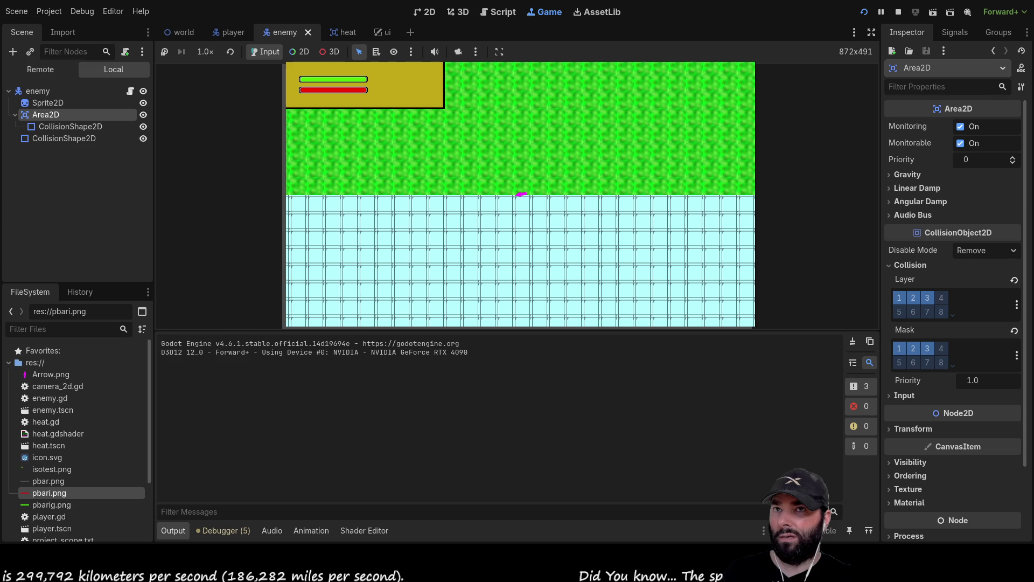
pyautogui.press('F8')
pyautogui.scroll(-12, 485, 255)
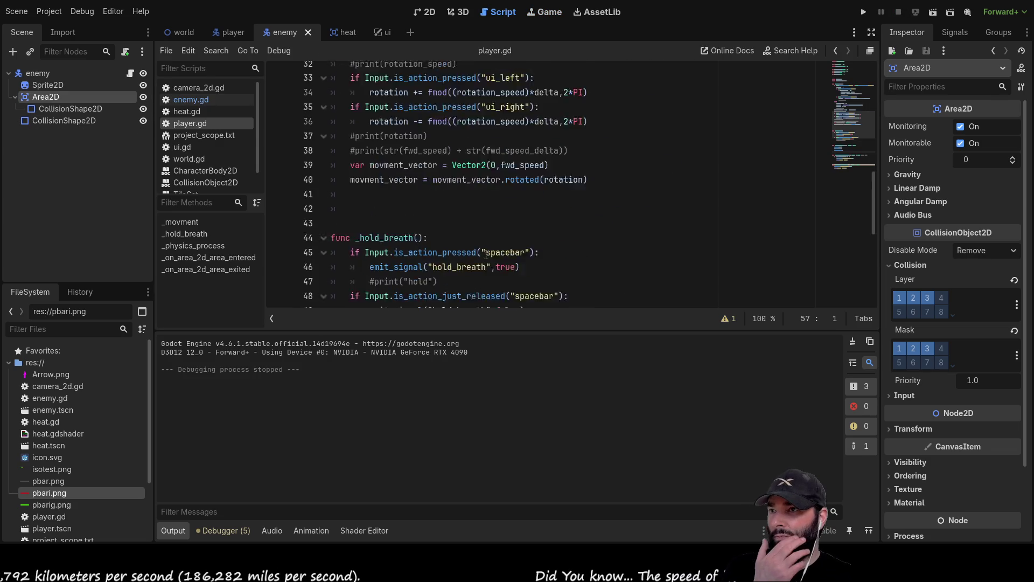
pyautogui.scroll(-4, 484, 253)
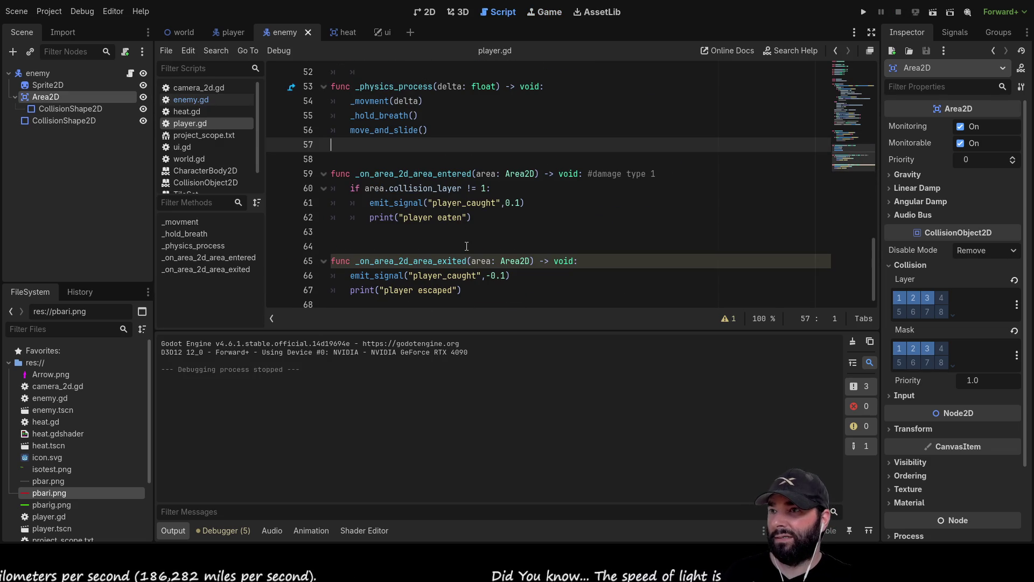
pyautogui.scroll(4, 458, 229)
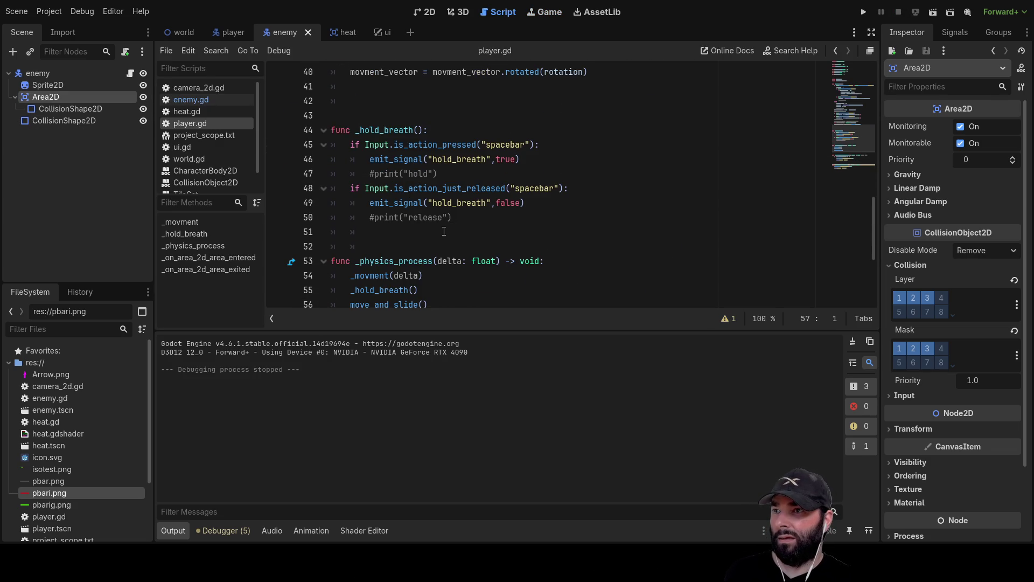
pyautogui.scroll(3, 431, 231)
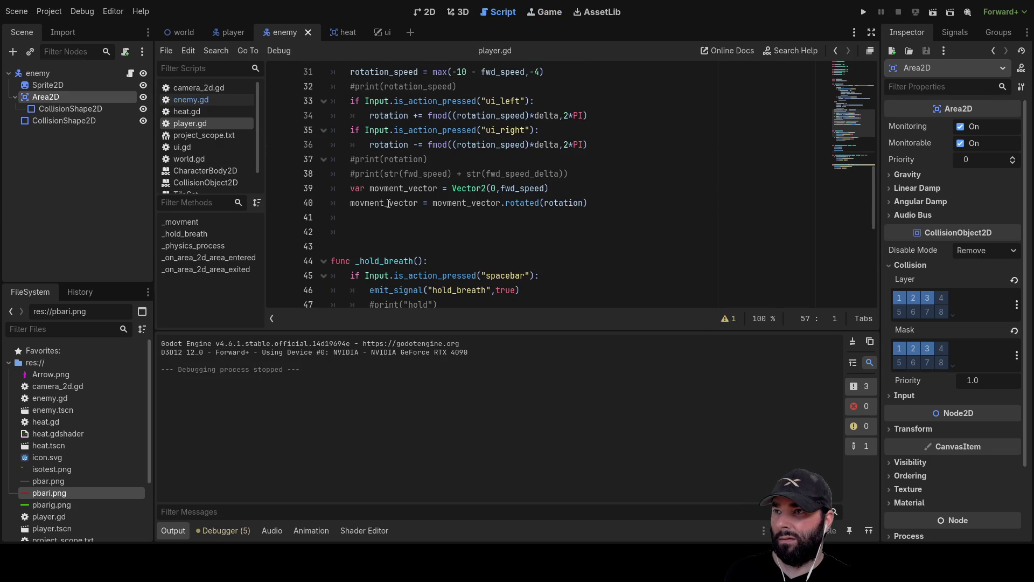
# Step: Write a new line 41 reading 'postion += movment_vector' after the vector rotation
pyautogui.click(375, 216)
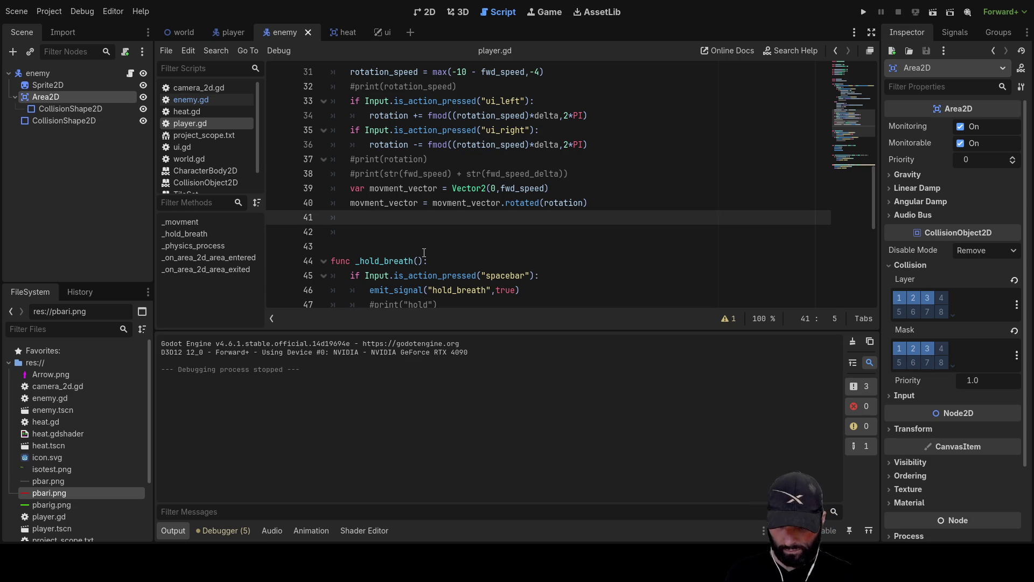
pyautogui.write('postion ')
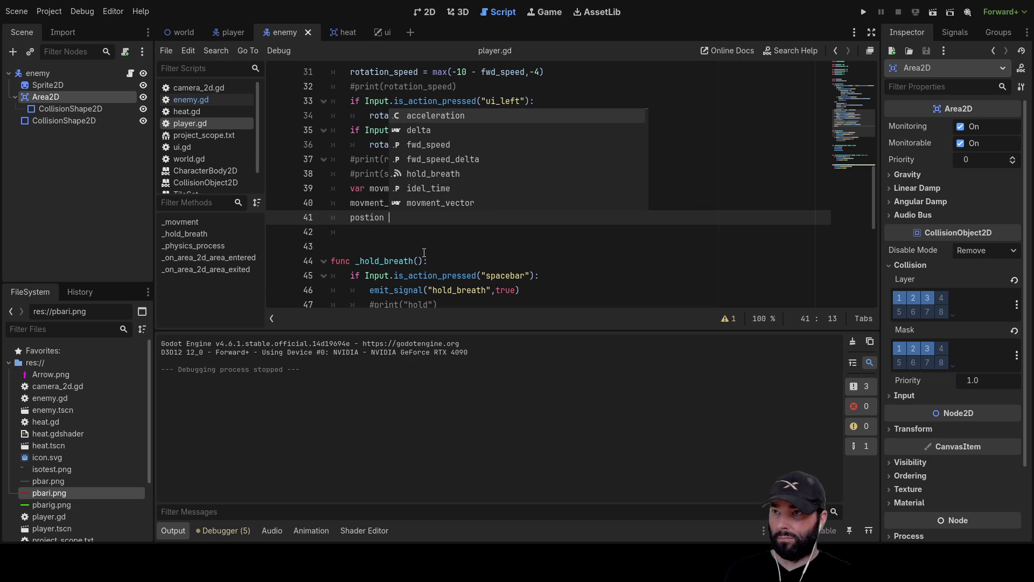
pyautogui.write('==')
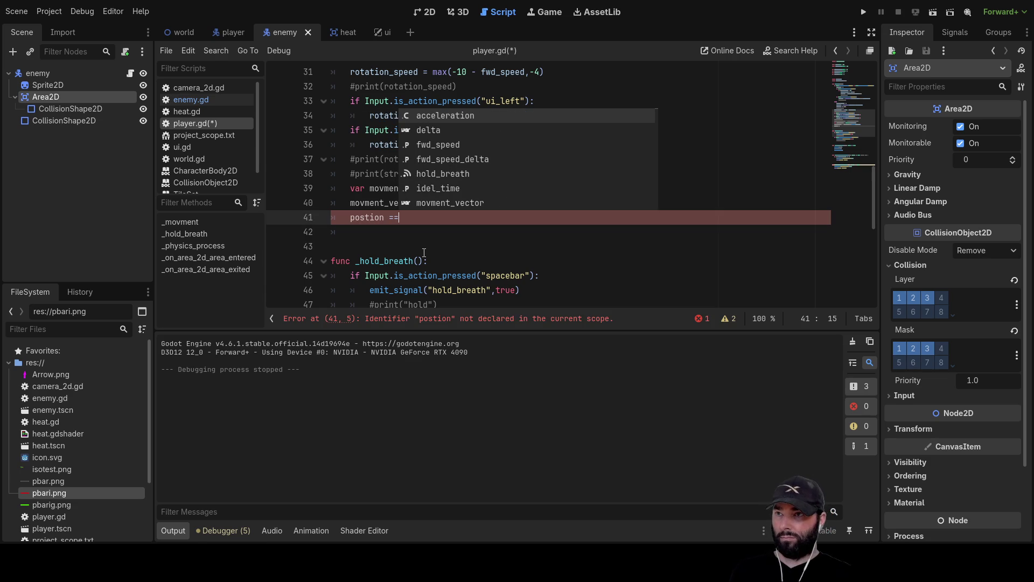
pyautogui.press('BackSpace')
pyautogui.press('BackSpace')
pyautogui.write('+=')
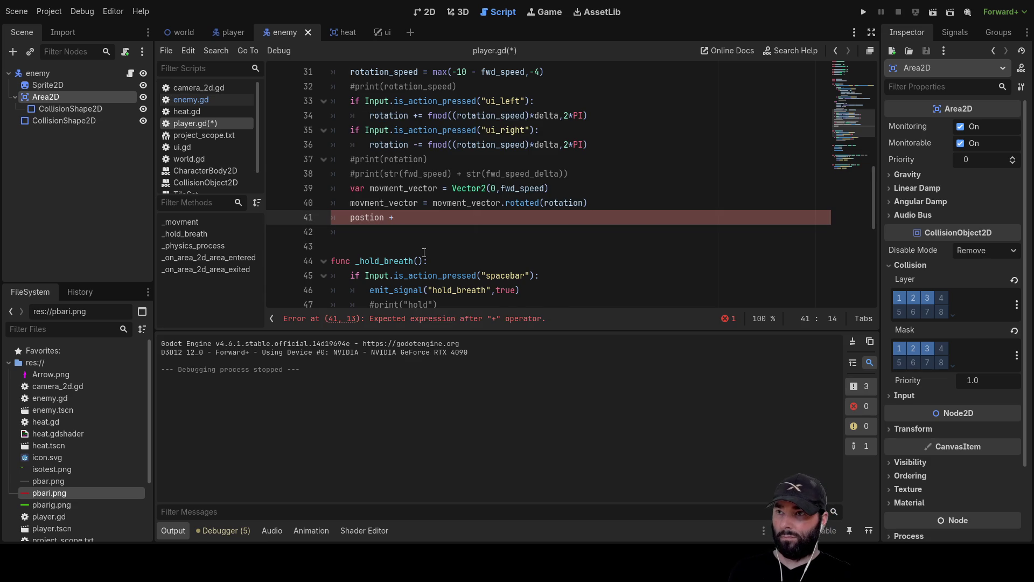
pyautogui.doubleClick(384, 203)
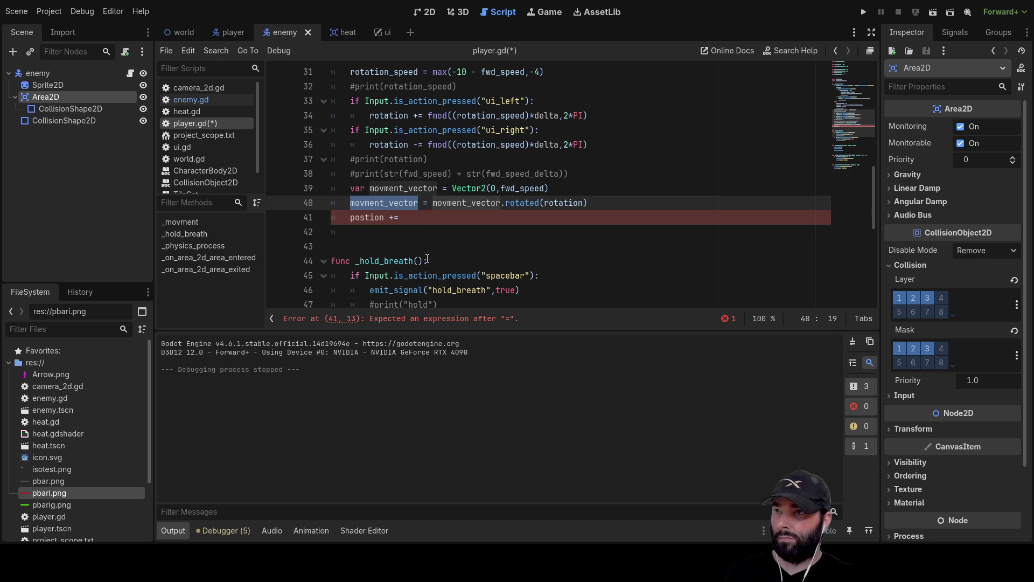
pyautogui.press('Down')
pyautogui.write('movment_vector')
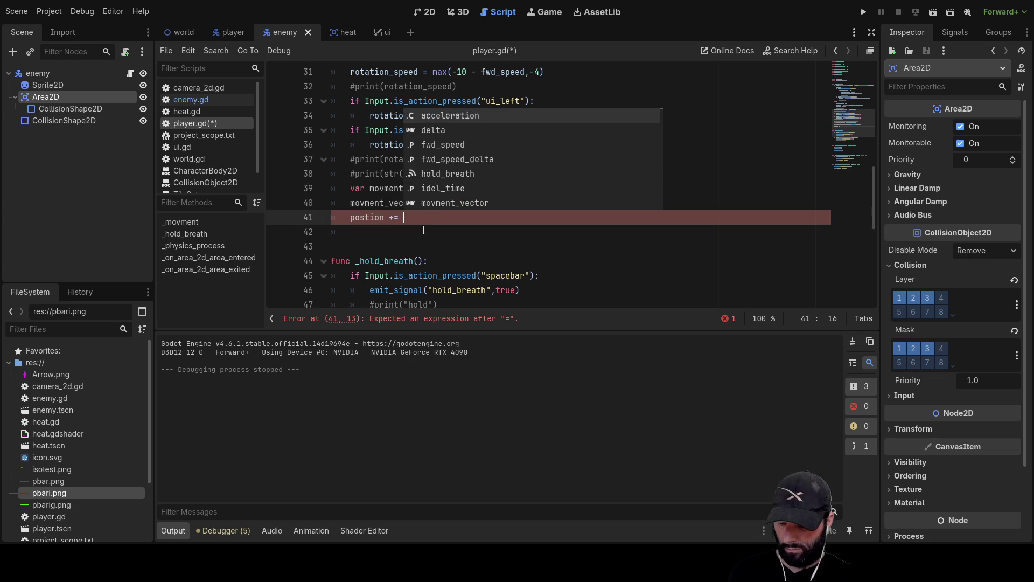
# Step: Correct 'postion' to 'position' on line 41 and run the game
pyautogui.doubleClick(364, 218)
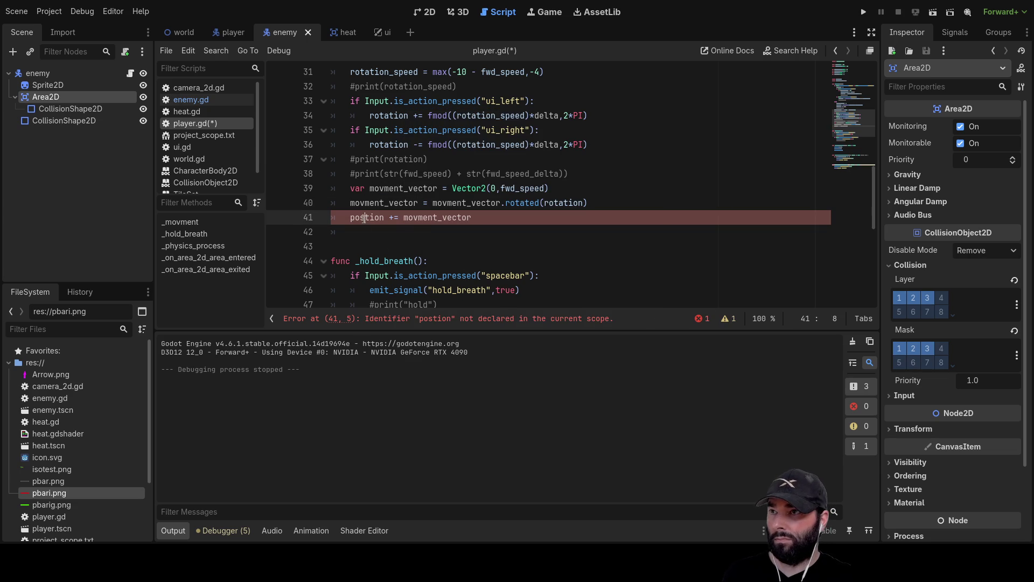
pyautogui.press('Home')
pyautogui.press('Home')
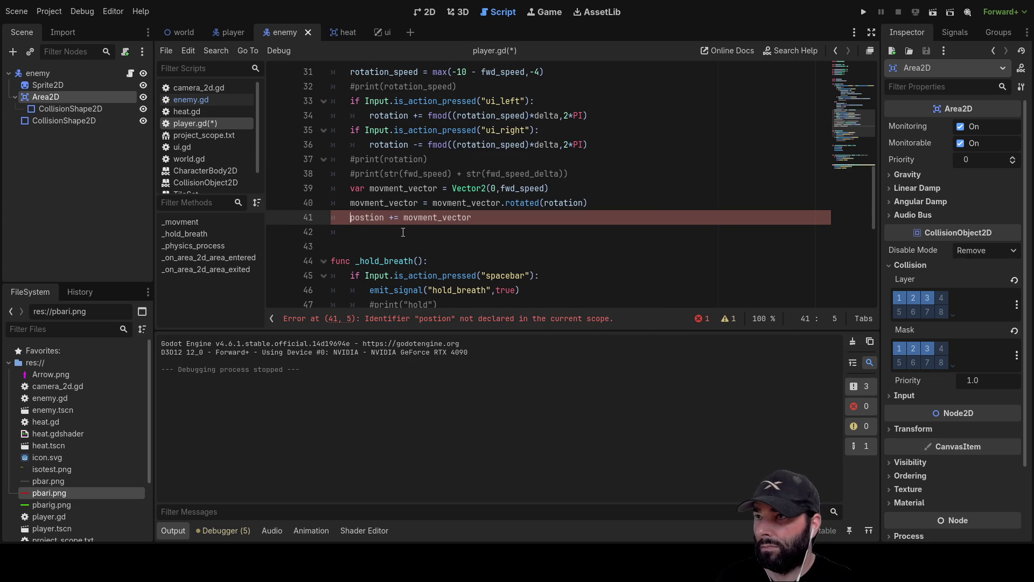
pyautogui.write('i')
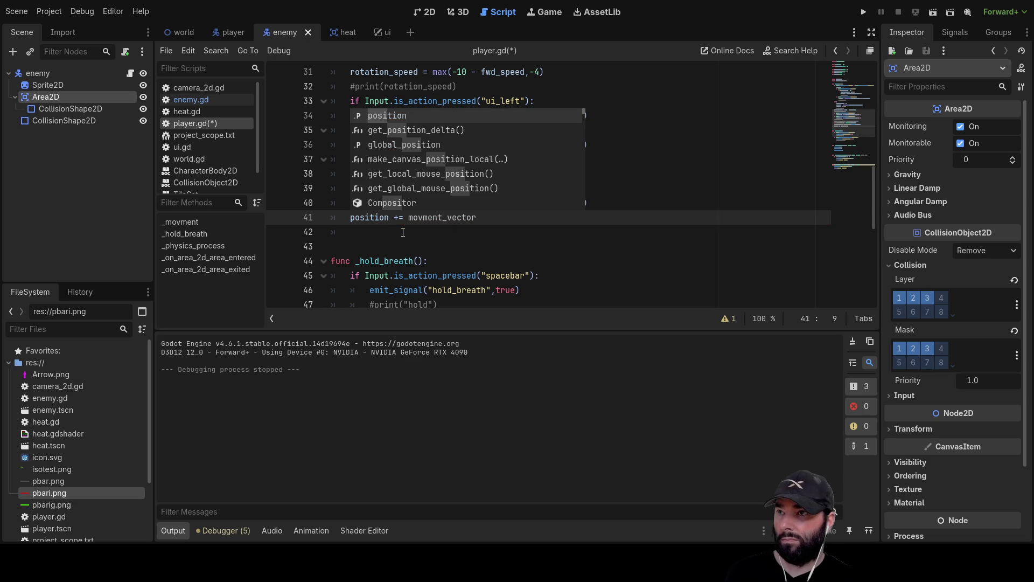
pyautogui.click(404, 232)
pyautogui.click(863, 12)
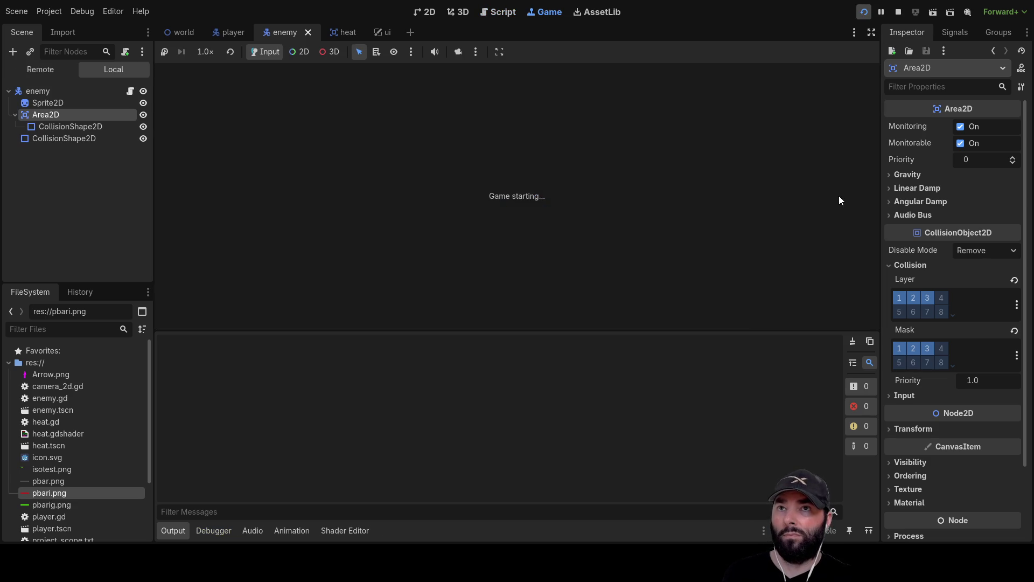
# Step: Drive the player up, left and down until 'player eaten' and 'player escaped' log, then stop
pyautogui.press('Up')
pyautogui.press('Left')
pyautogui.press('Down')
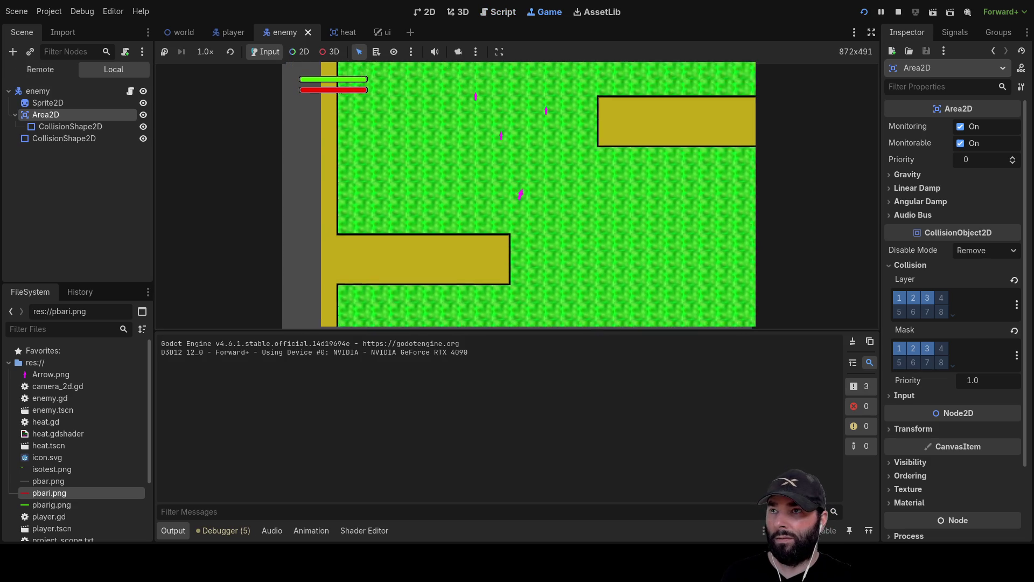
pyautogui.press('Up')
pyautogui.press('Up')
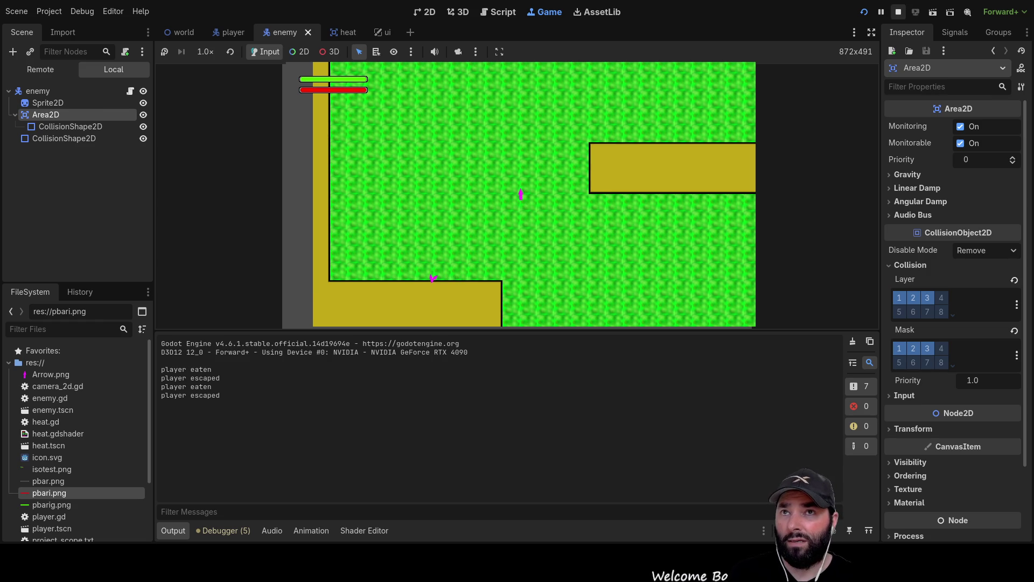
pyautogui.press('F8')
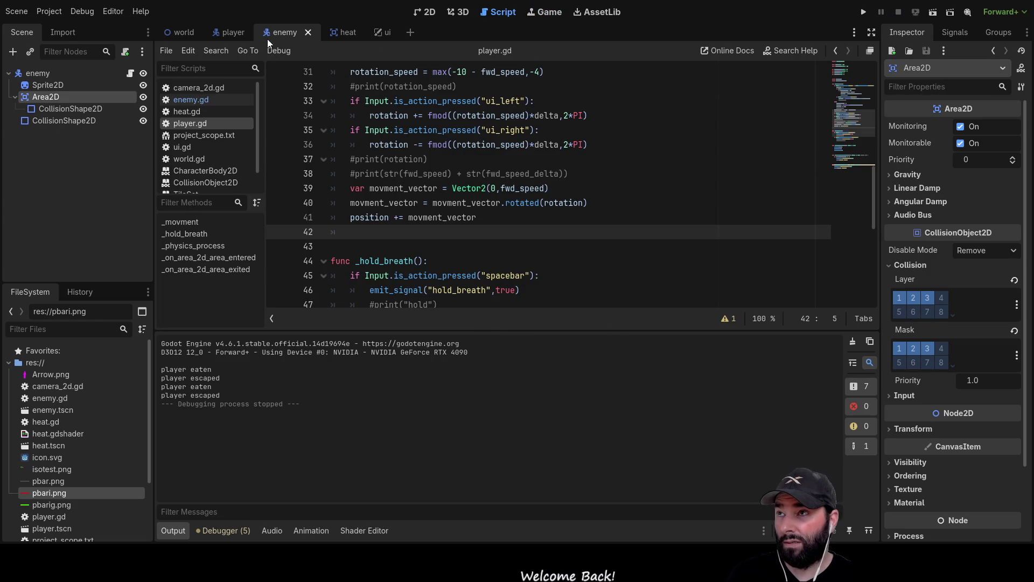
# Step: Open enemy.gd and scroll to its area-entered handler
pyautogui.scroll(10, 471, 223)
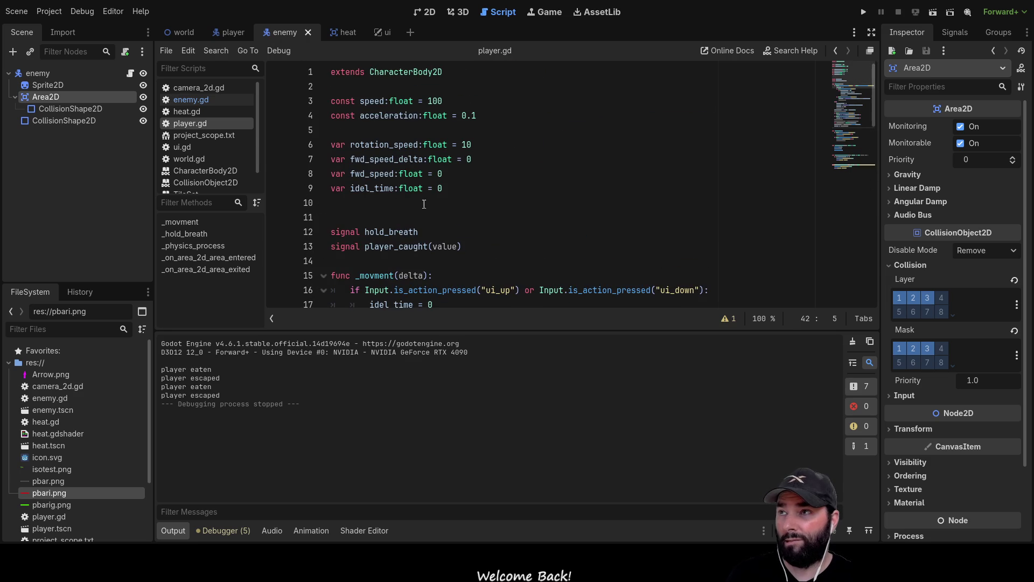
pyautogui.click(199, 101)
pyautogui.scroll(-2, 556, 221)
pyautogui.scroll(-4, 556, 221)
pyautogui.scroll(7, 501, 229)
pyautogui.scroll(-3, 449, 237)
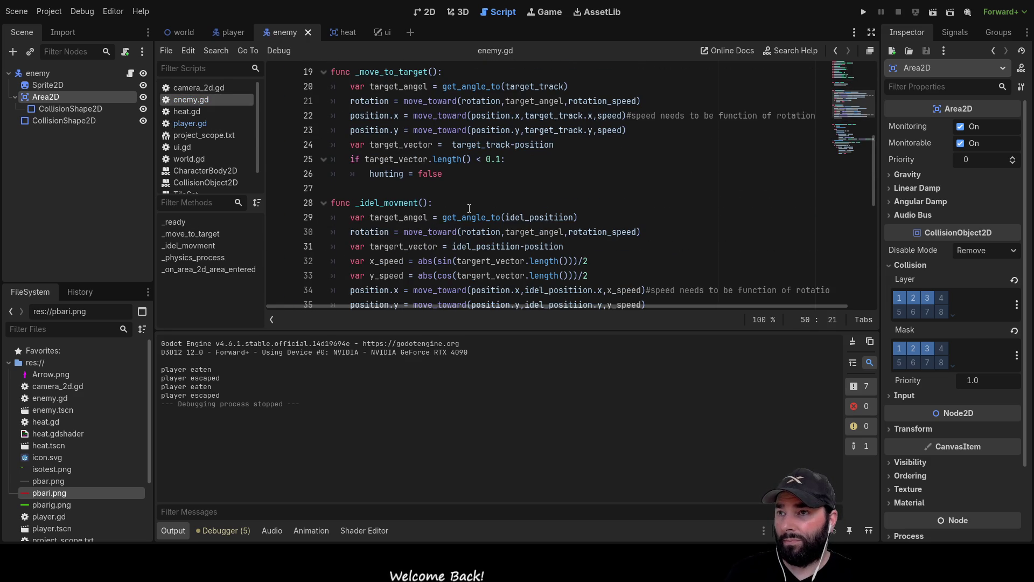
pyautogui.scroll(-8, 469, 208)
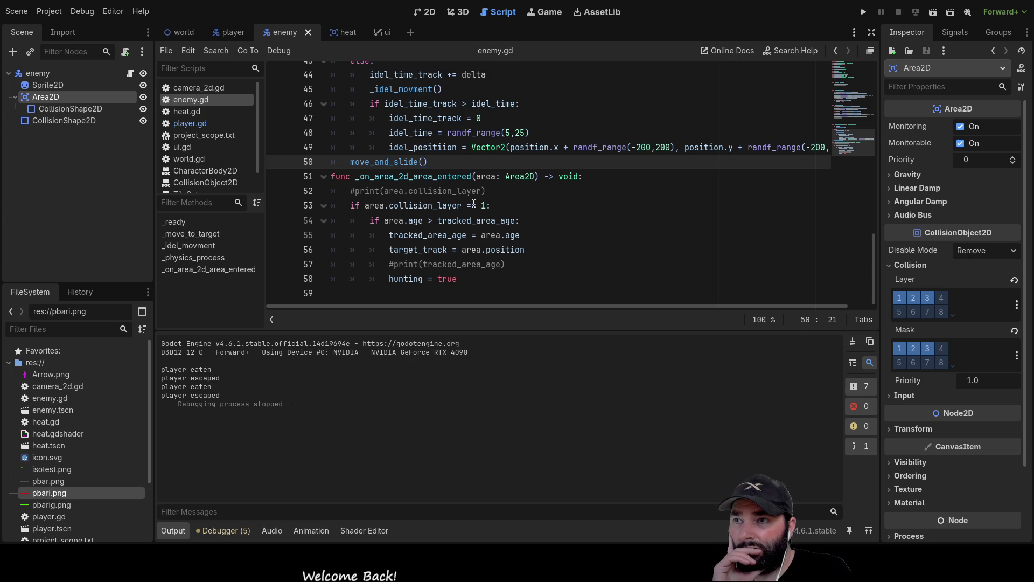
# Step: Uncomment print(area.collision_layer) on line 52, run the game, then pause it
pyautogui.click(343, 190)
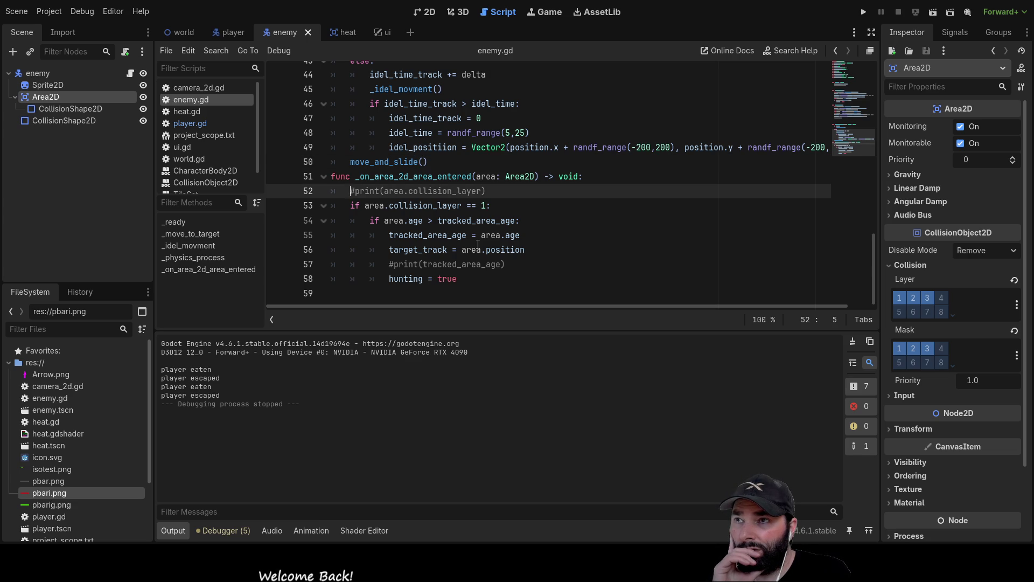
pyautogui.press('Delete')
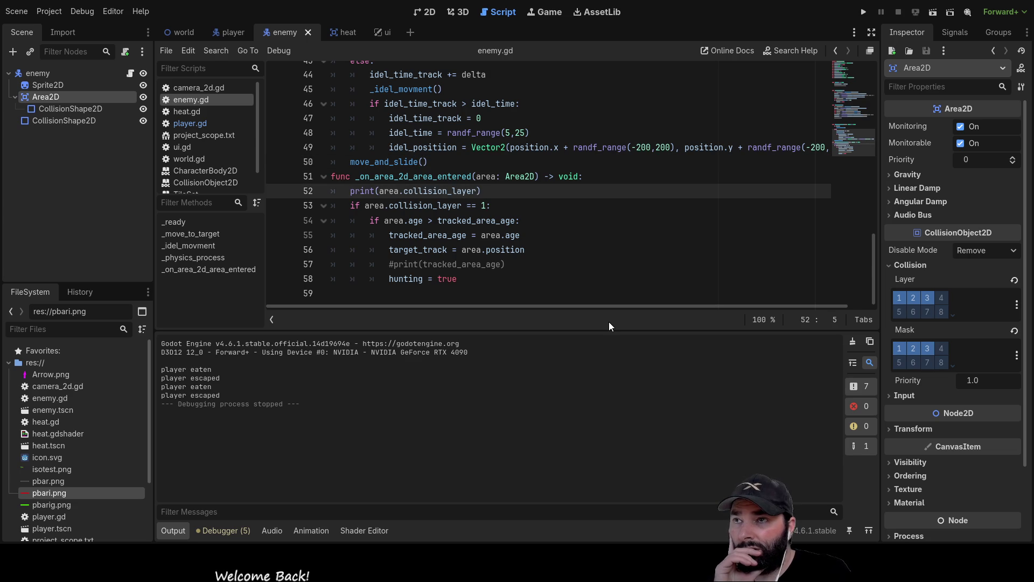
pyautogui.click(865, 12)
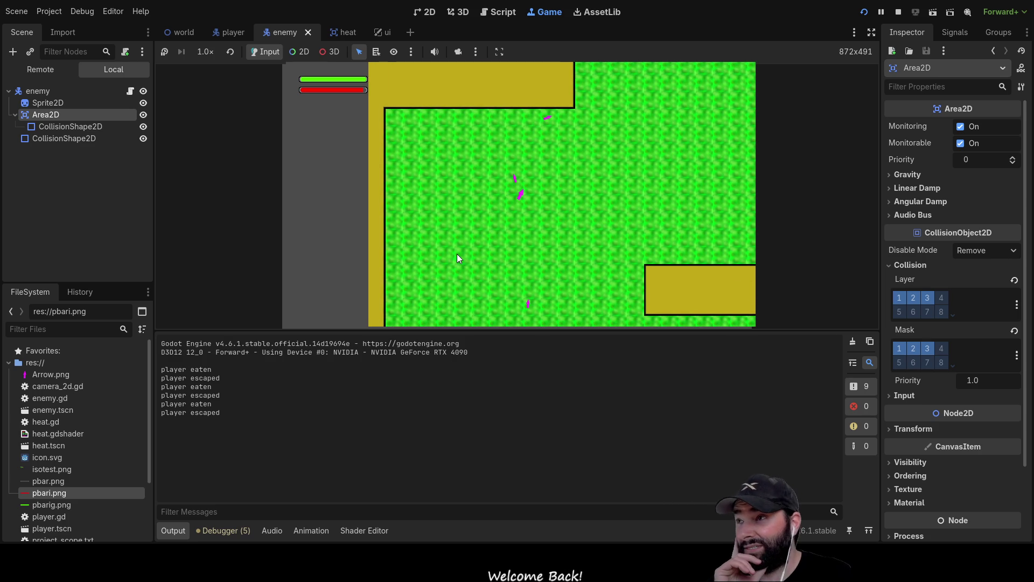
pyautogui.press('F7')
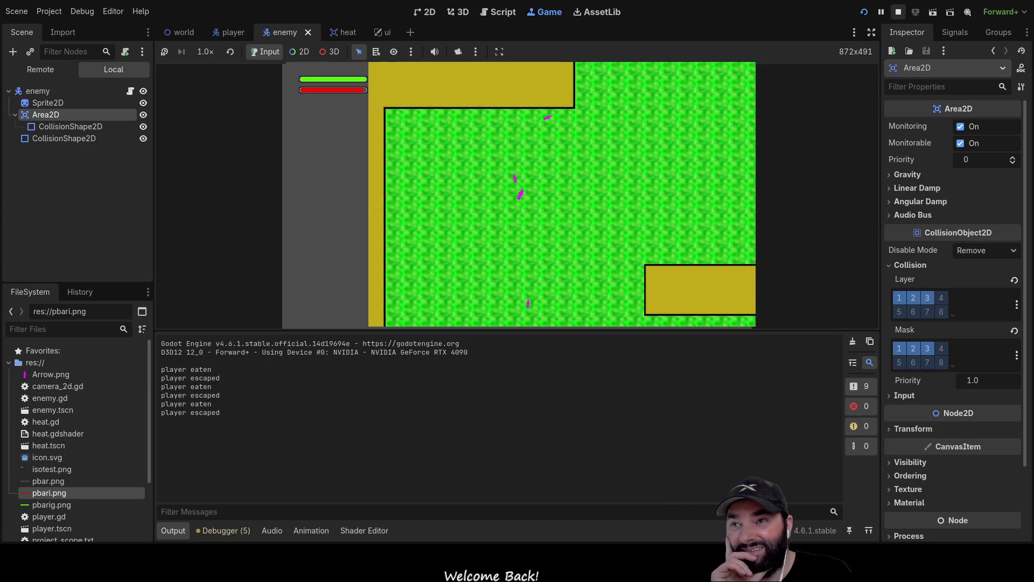
# Step: Stop the game and turn off collision layer and mask bits 1 and 2 on the enemy's Area2D
pyautogui.click(898, 11)
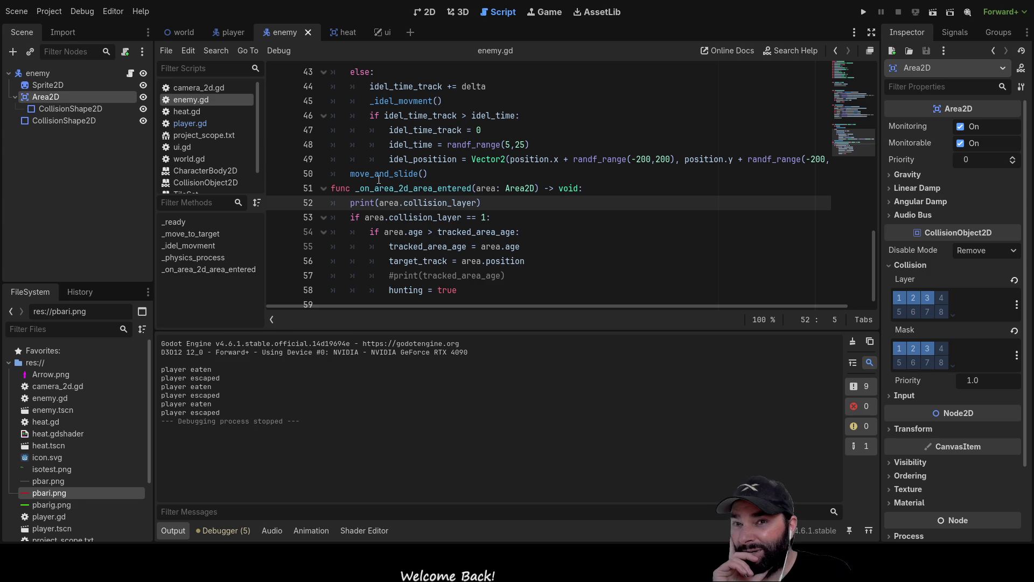
pyautogui.click(44, 70)
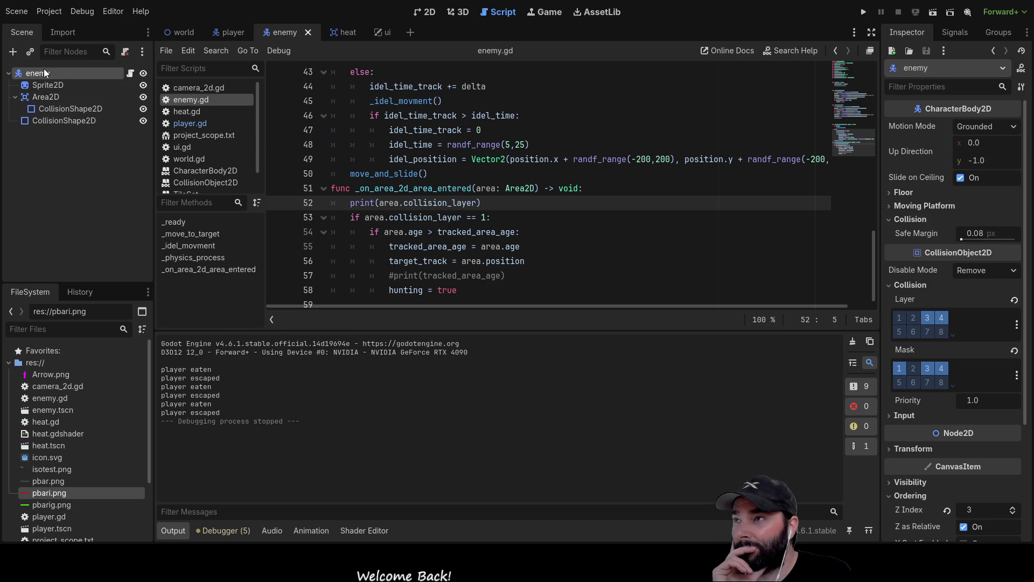
pyautogui.click(52, 97)
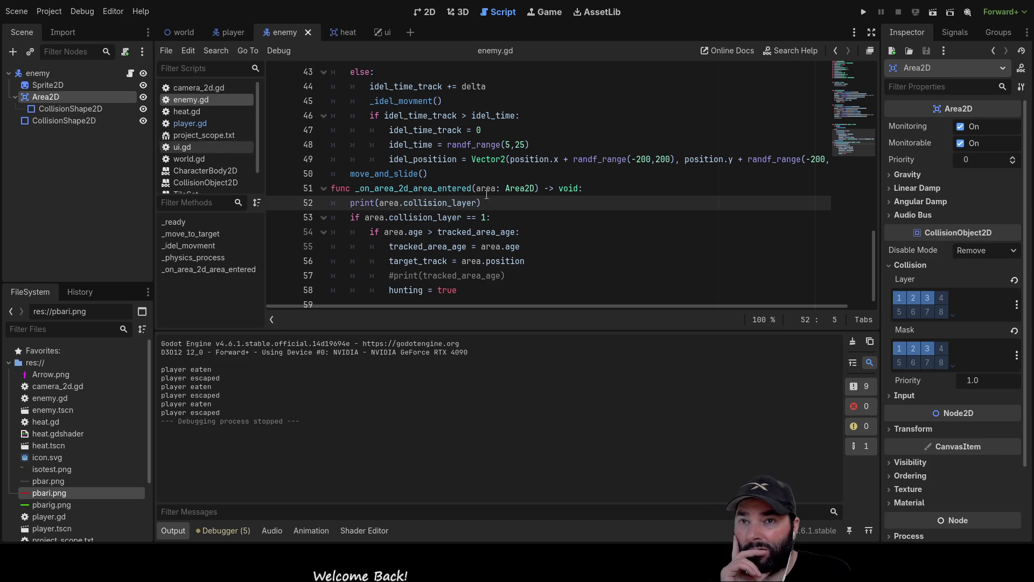
pyautogui.click(900, 298)
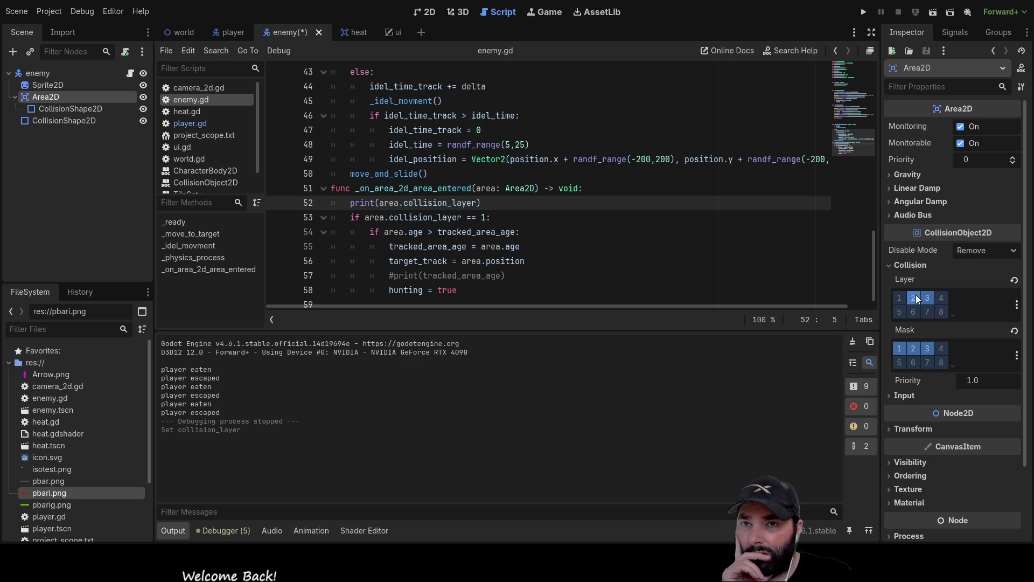
pyautogui.click(914, 299)
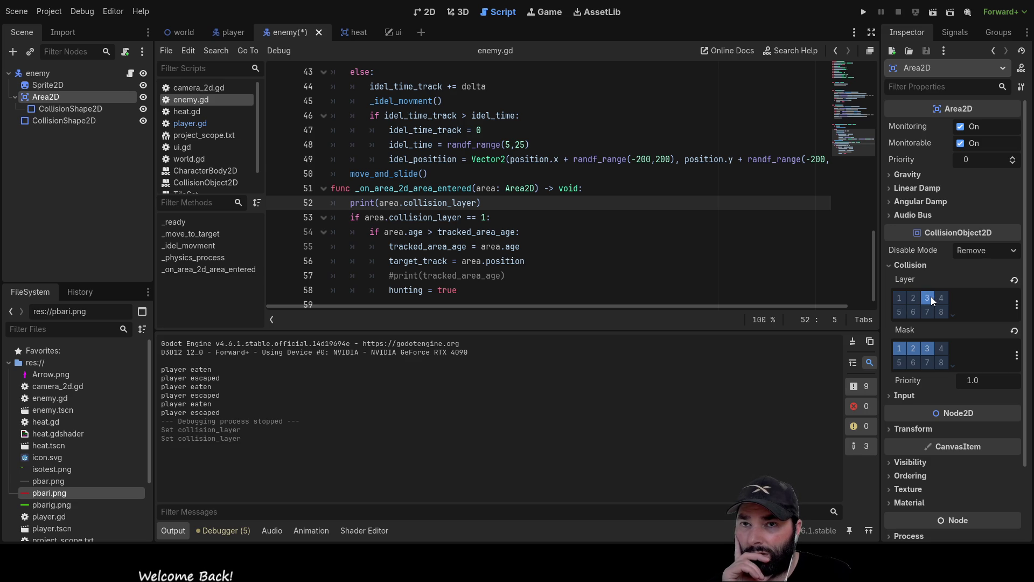
pyautogui.click(900, 350)
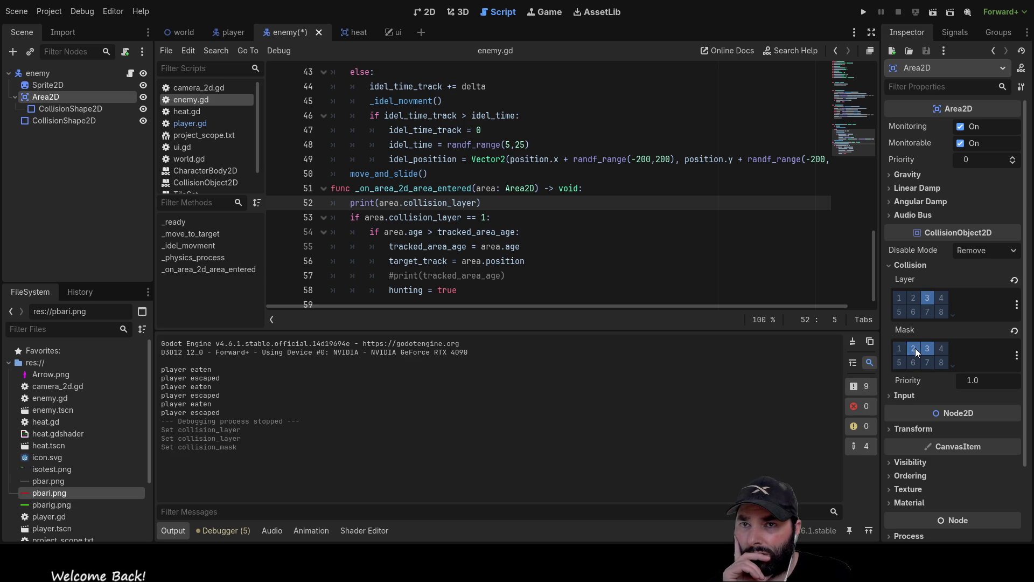
pyautogui.click(914, 349)
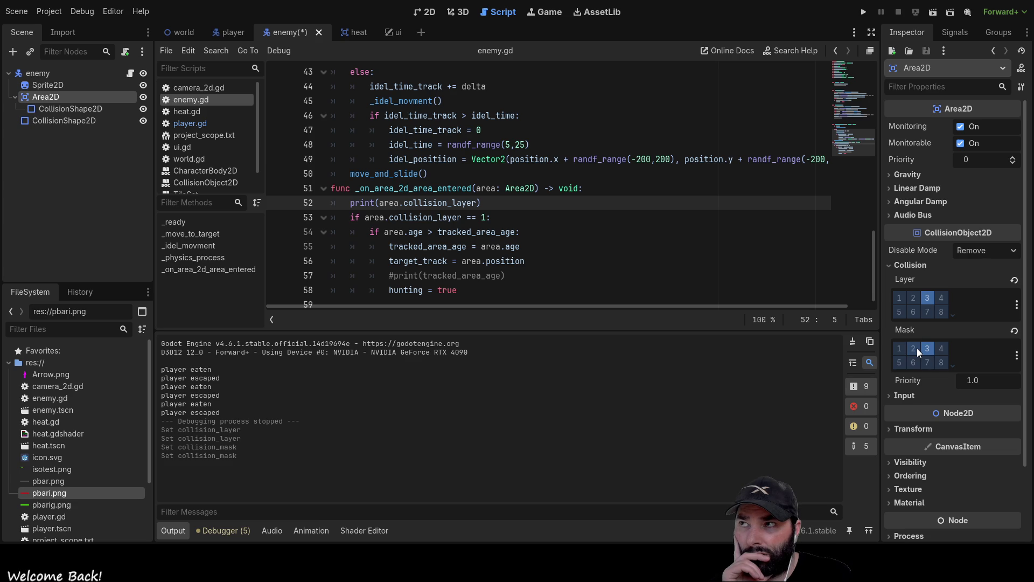
# Step: Inspect the enemy's CollisionShape2D and root body settings, then switch to the player scene
pyautogui.click(44, 121)
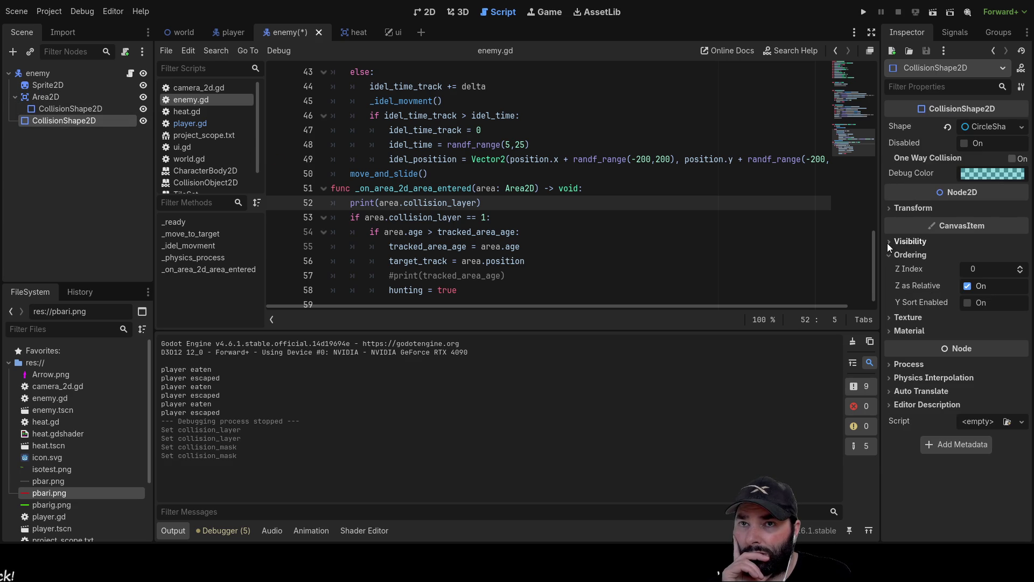
pyautogui.click(38, 73)
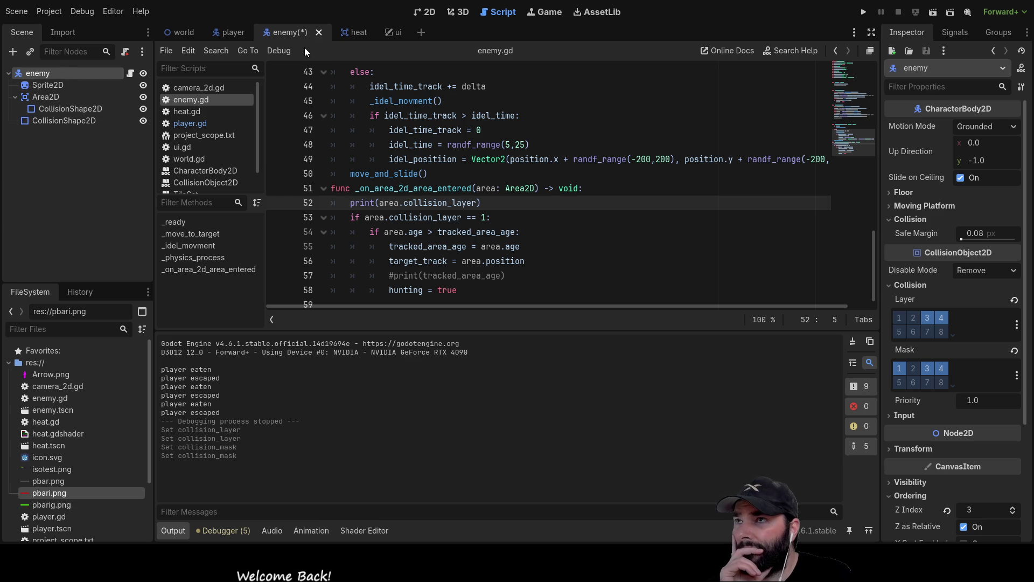
pyautogui.click(228, 33)
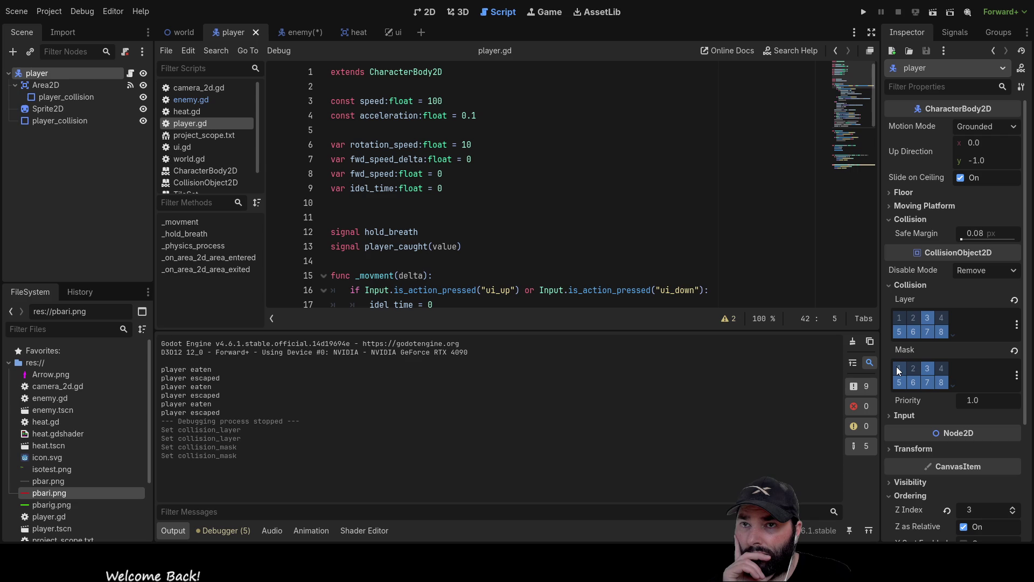
# Step: Enable collision mask 2 on the player, run the game and drive the player down-right
pyautogui.click(914, 367)
pyautogui.click(863, 12)
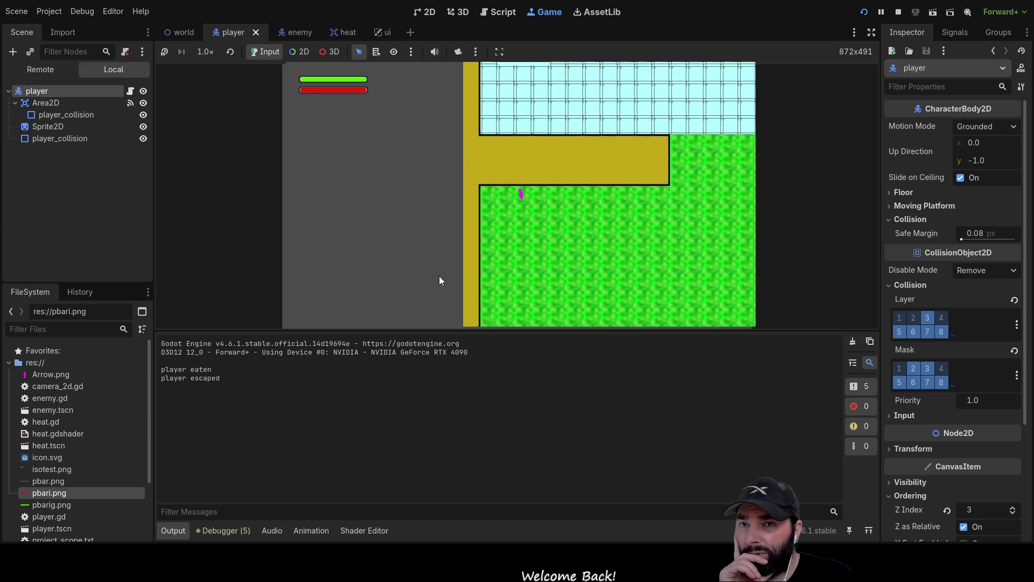
pyautogui.press('Down')
pyautogui.press('Right')
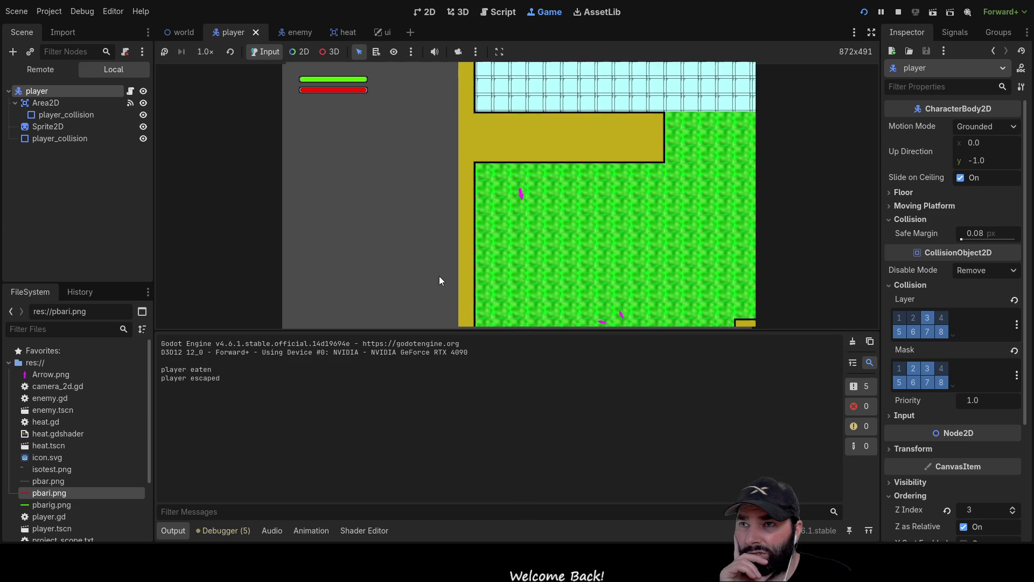
pyautogui.press('Down')
pyautogui.press('Right')
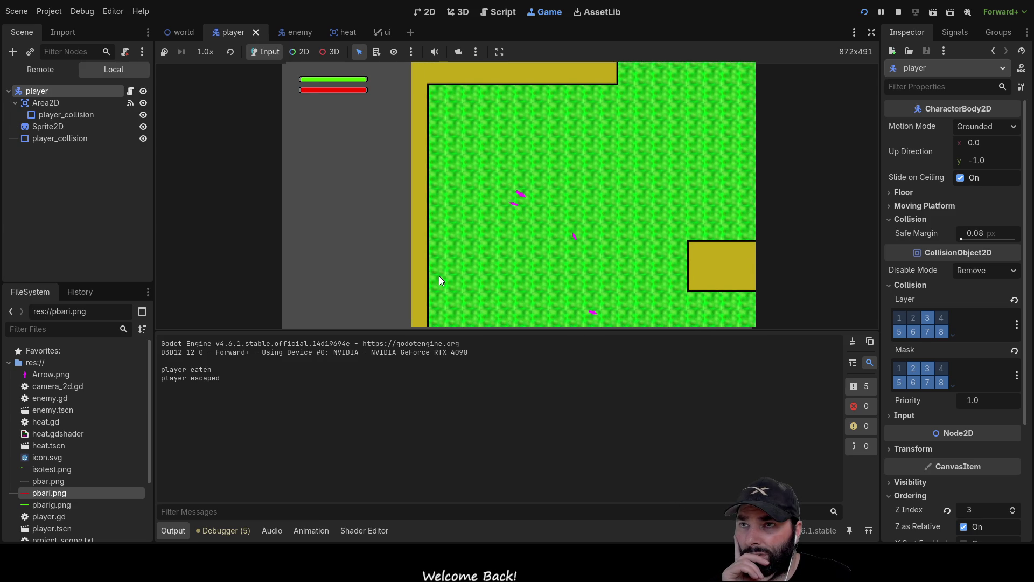
pyautogui.press('Down')
pyautogui.press('Right')
# Step: Keep steering the player down-right, then up toward the top wall, and stop the game
pyautogui.press('Down')
pyautogui.press('Right')
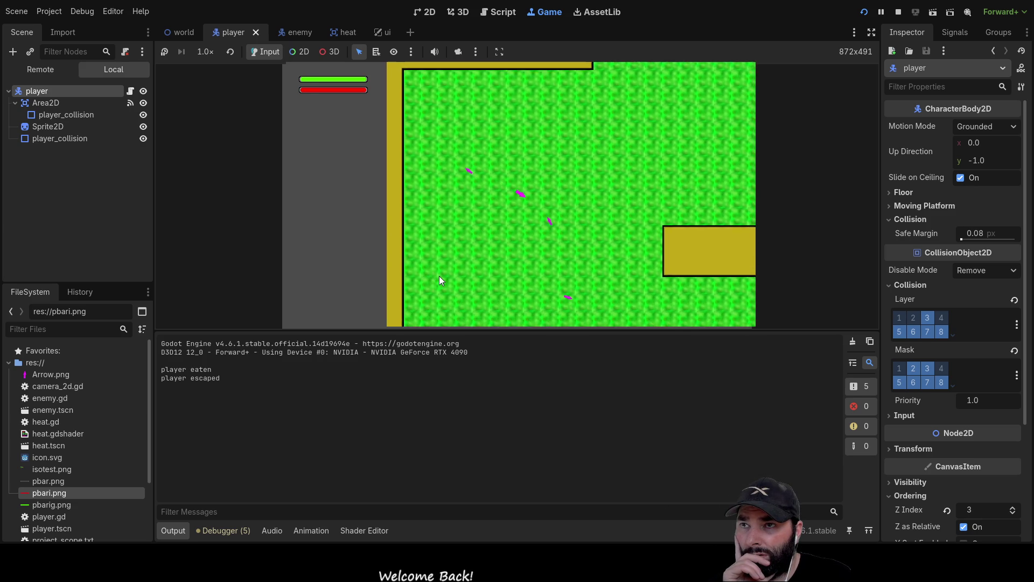
pyautogui.press('Down')
pyautogui.press('Right')
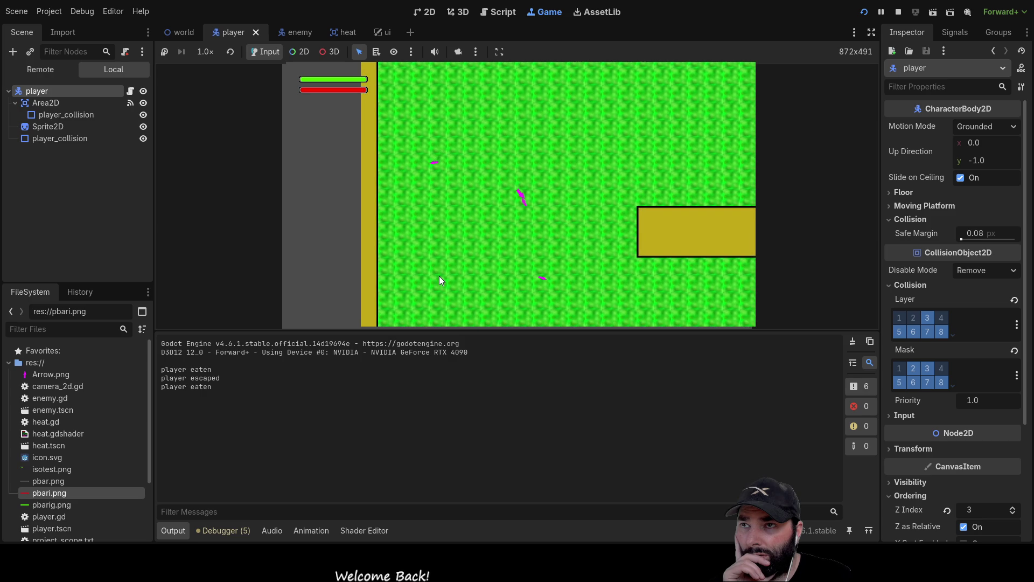
pyautogui.press('Up')
pyautogui.press('Right')
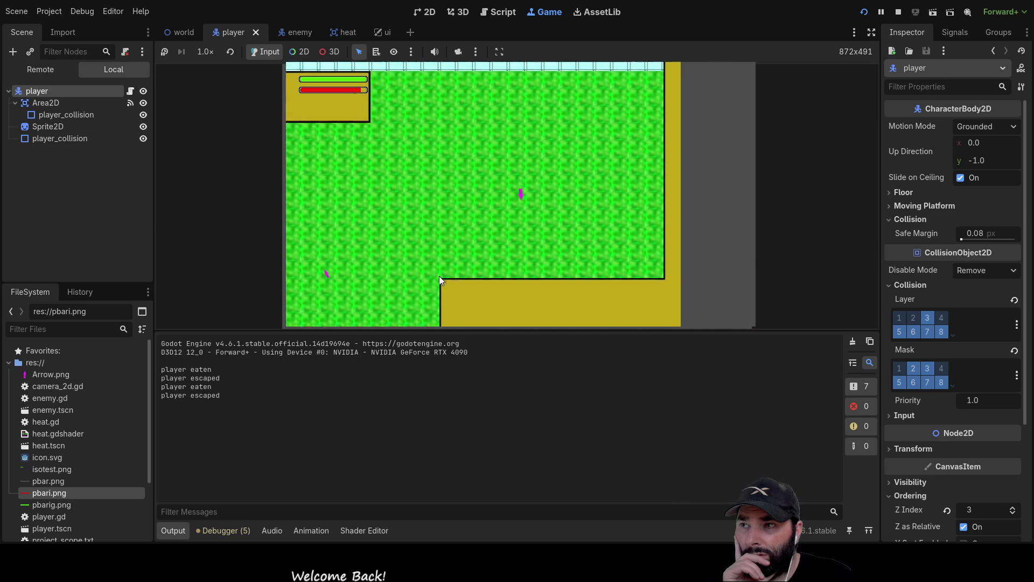
pyautogui.press('Up')
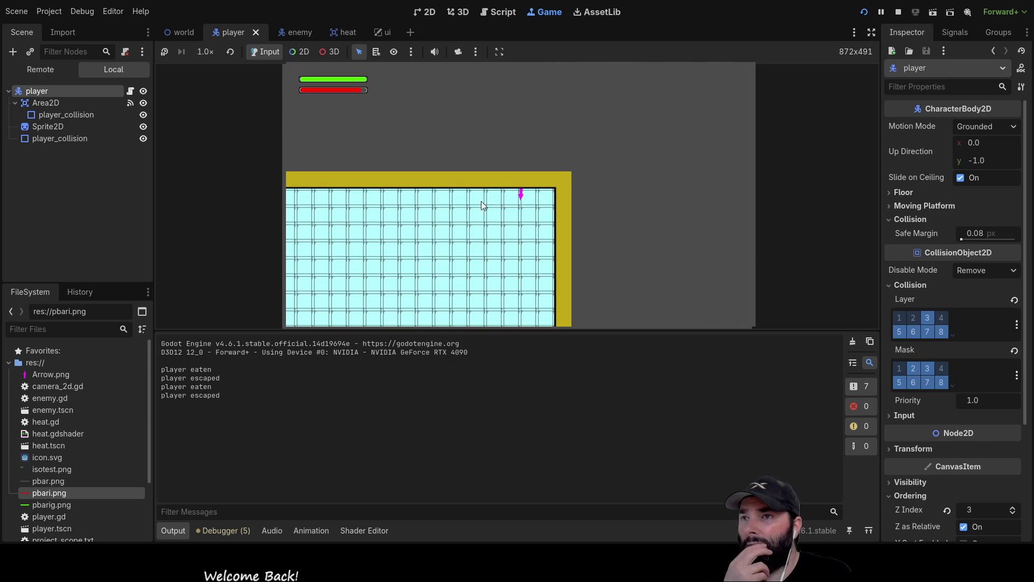
pyautogui.click(897, 11)
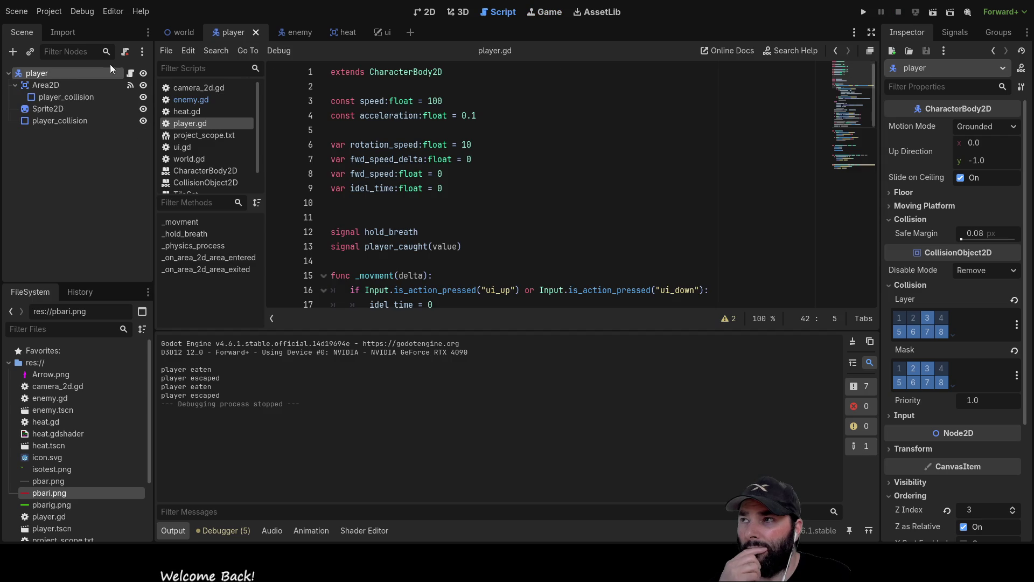
# Step: Turn off collision layer 3 on the player's Area2D and light mask layer 1 on its collision shape
pyautogui.click(41, 85)
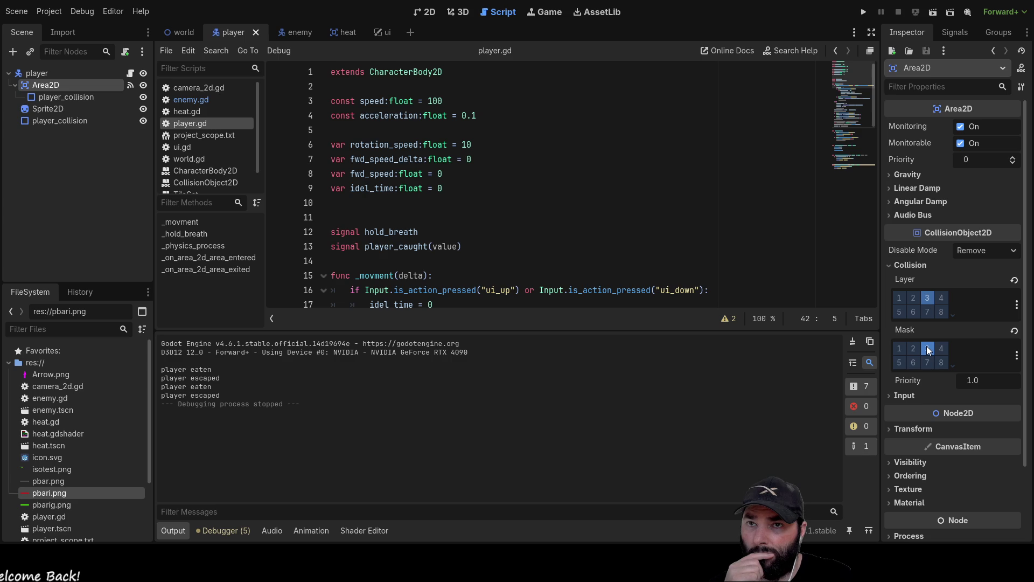
pyautogui.click(928, 298)
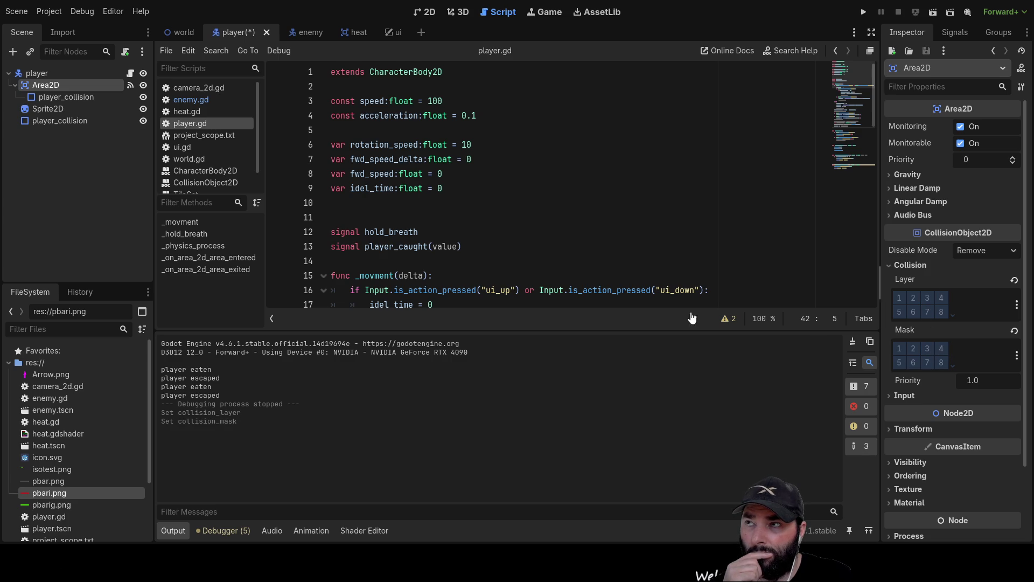
pyautogui.click(49, 99)
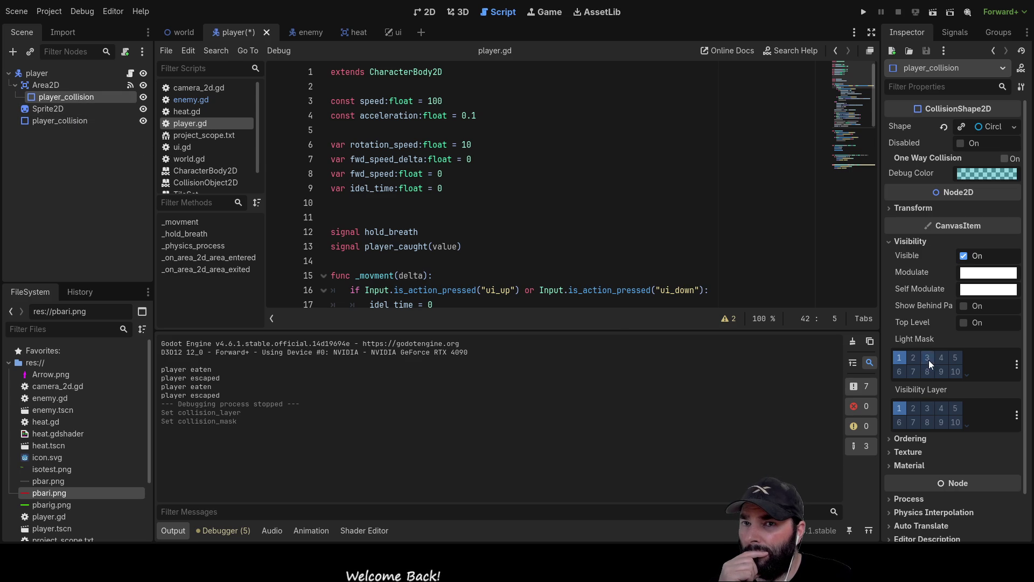
pyautogui.click(899, 357)
# Step: Restore layer 1 for the light mask and visibility layer on the Area2D's player_collision
pyautogui.click(900, 407)
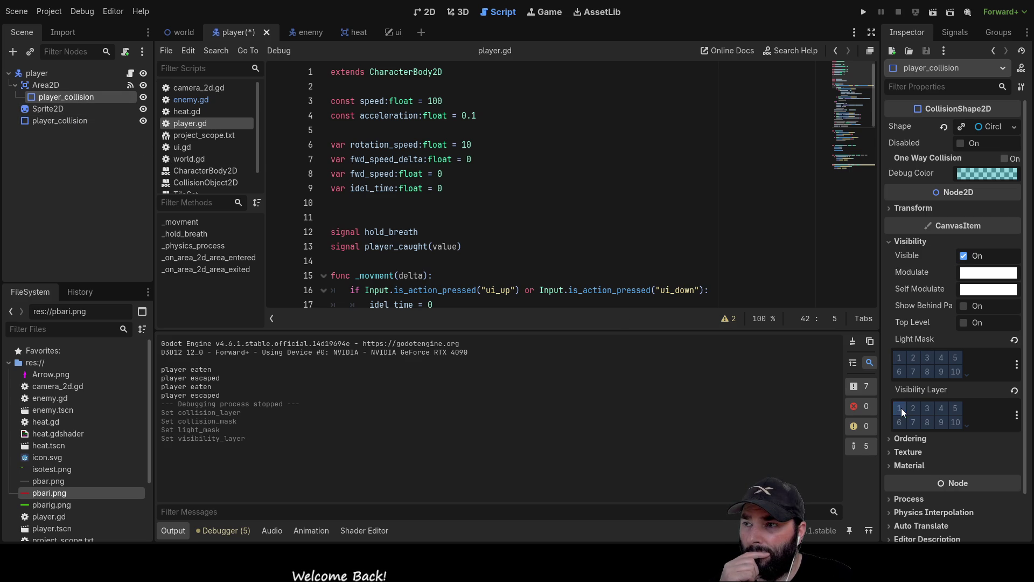
pyautogui.click(39, 85)
pyautogui.click(56, 97)
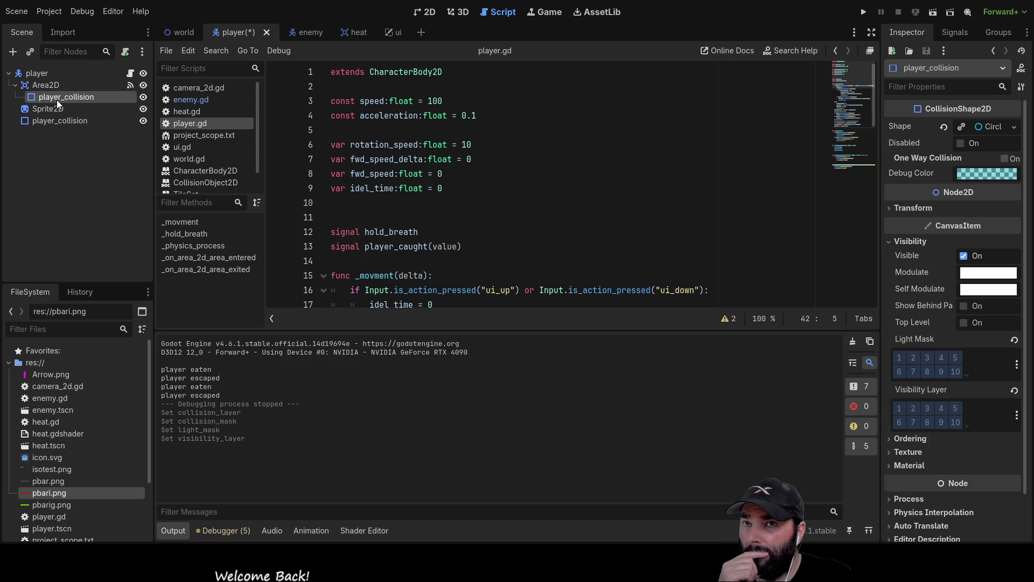
pyautogui.click(53, 122)
pyautogui.click(51, 98)
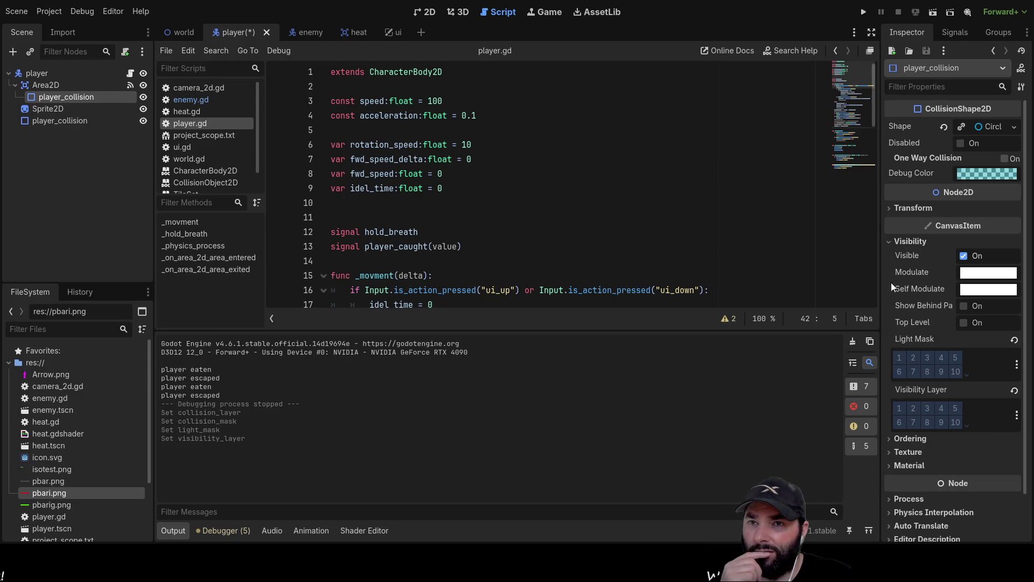
pyautogui.click(894, 244)
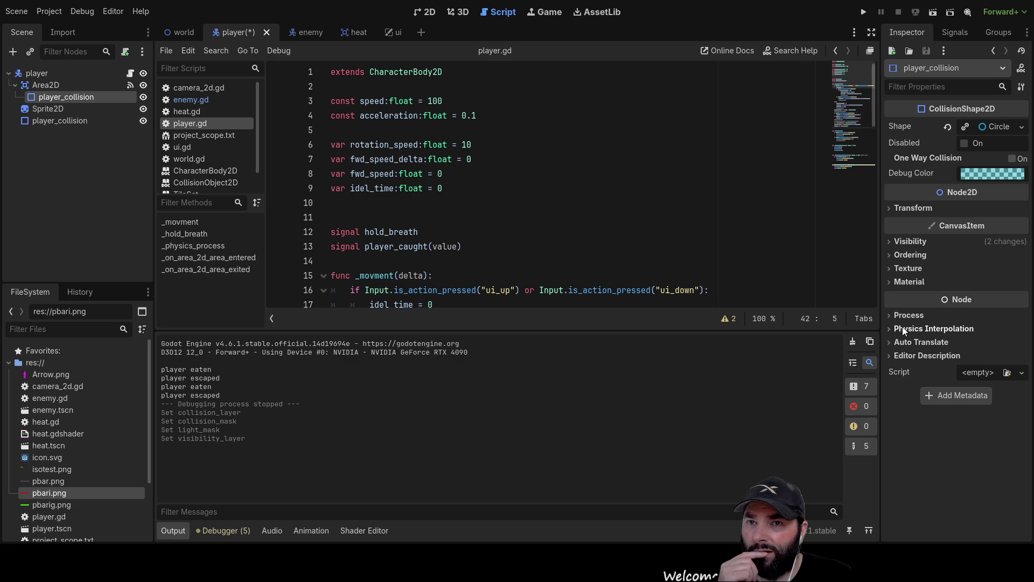
pyautogui.click(897, 244)
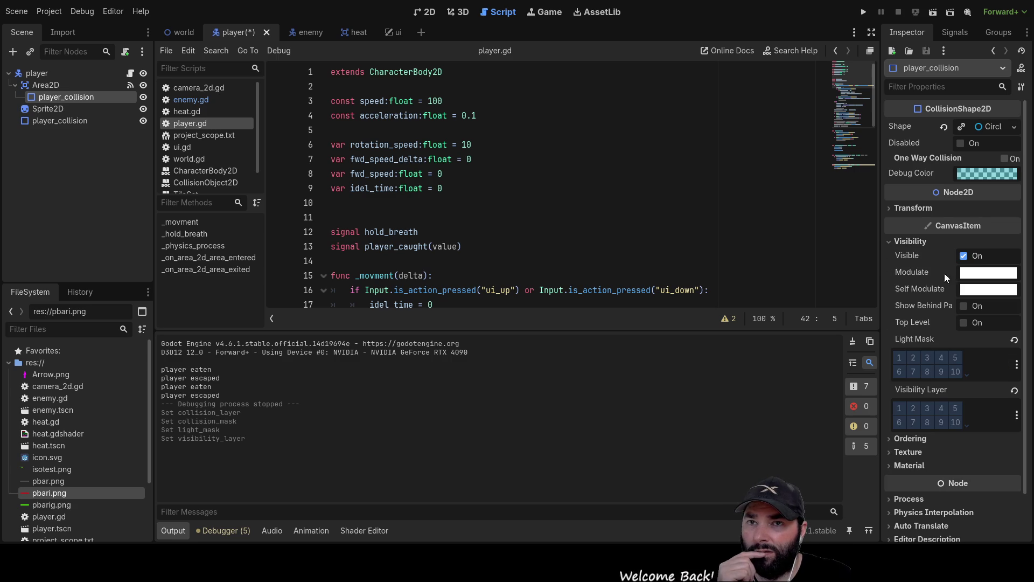
pyautogui.click(1014, 390)
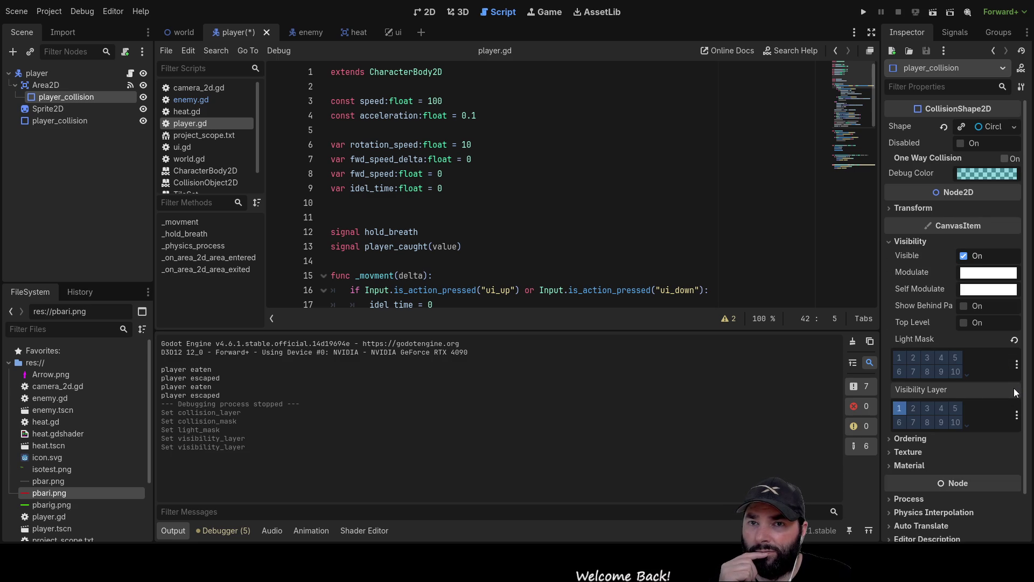
pyautogui.click(1014, 339)
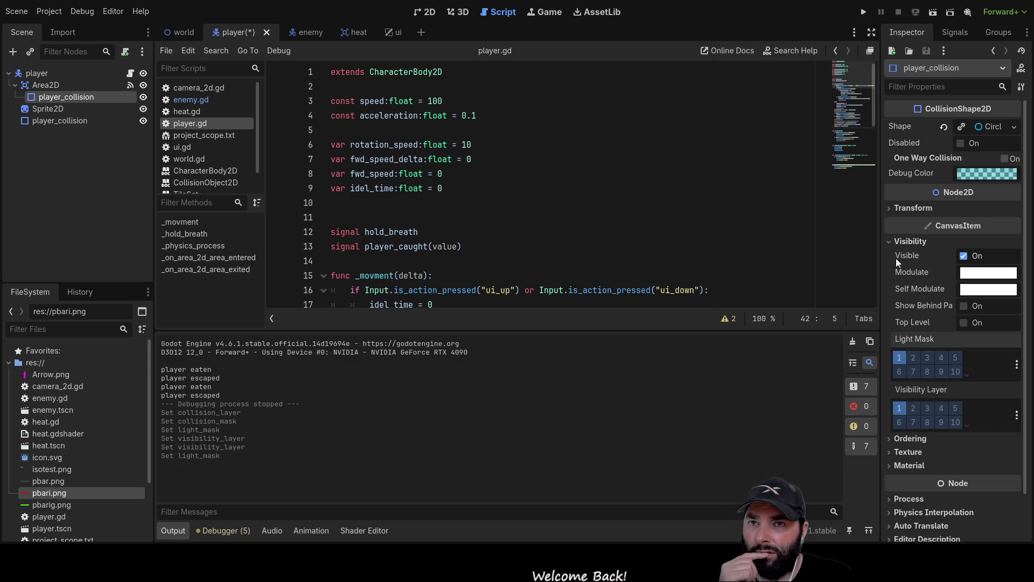
pyautogui.click(889, 240)
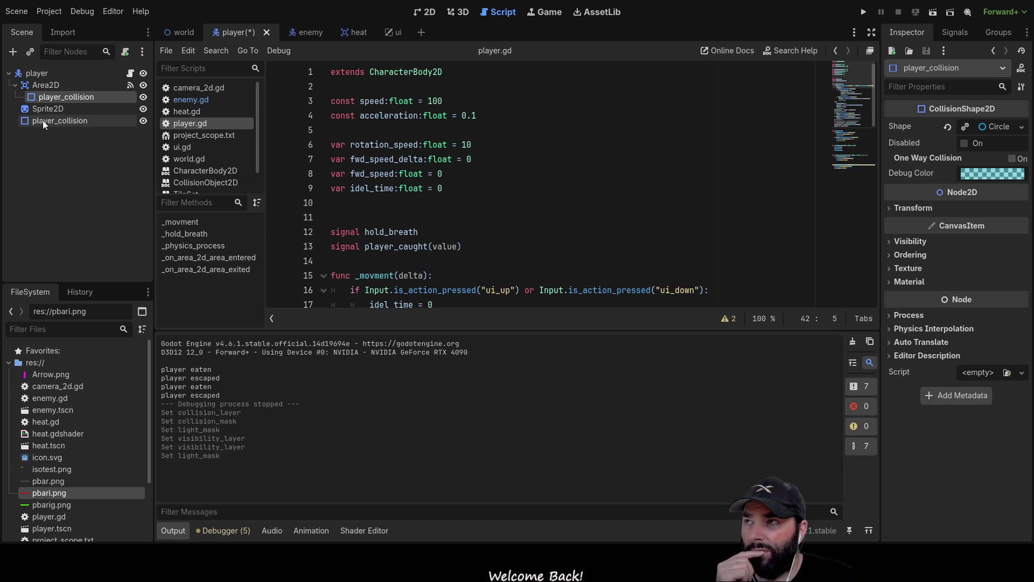
# Step: Reset the body's player_collision light mask and visibility layer to layer 1, then view 2D
pyautogui.click(43, 121)
pyautogui.click(889, 244)
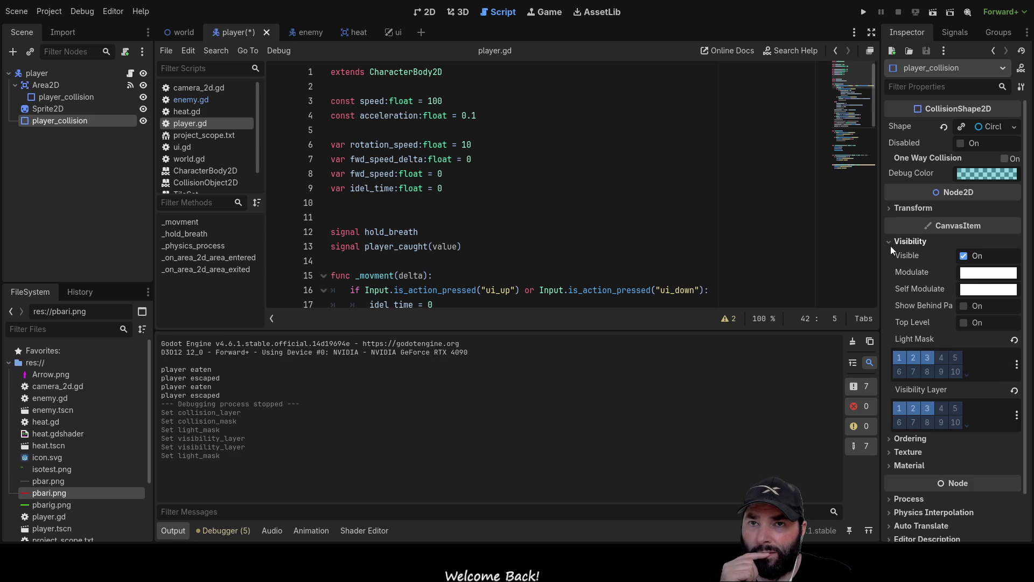
pyautogui.click(1015, 340)
pyautogui.click(1014, 390)
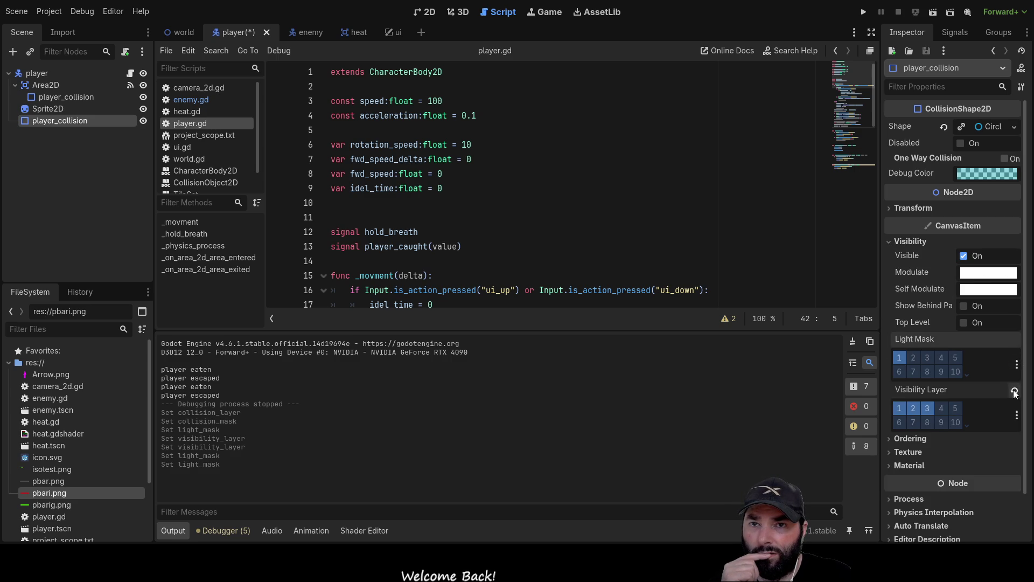
pyautogui.click(894, 241)
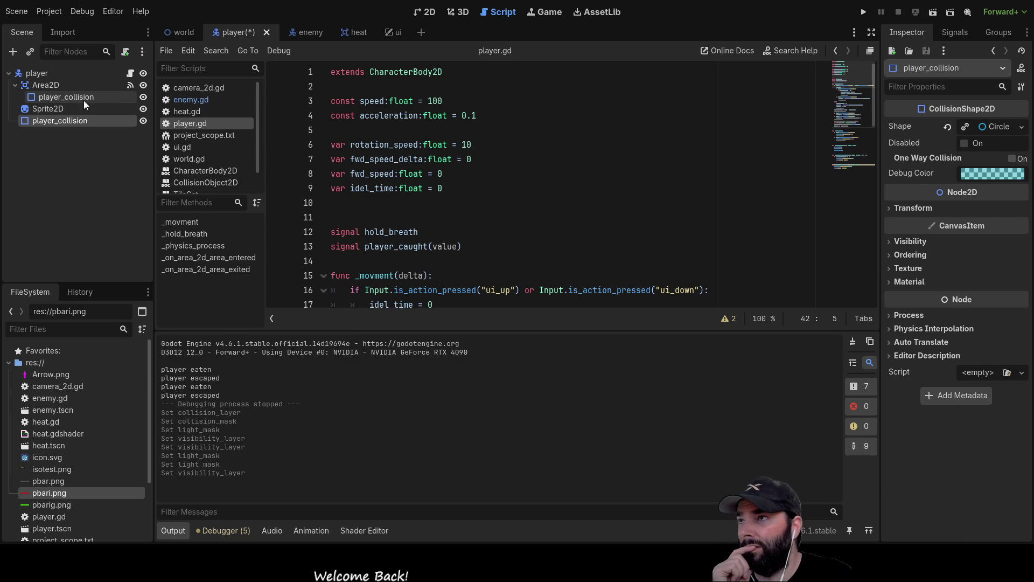
pyautogui.click(49, 84)
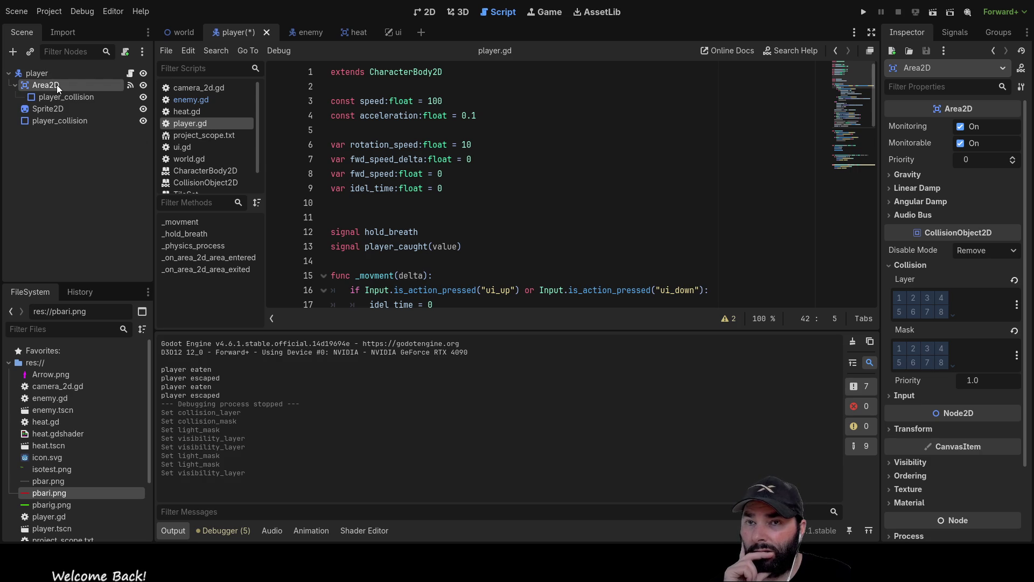
pyautogui.click(39, 74)
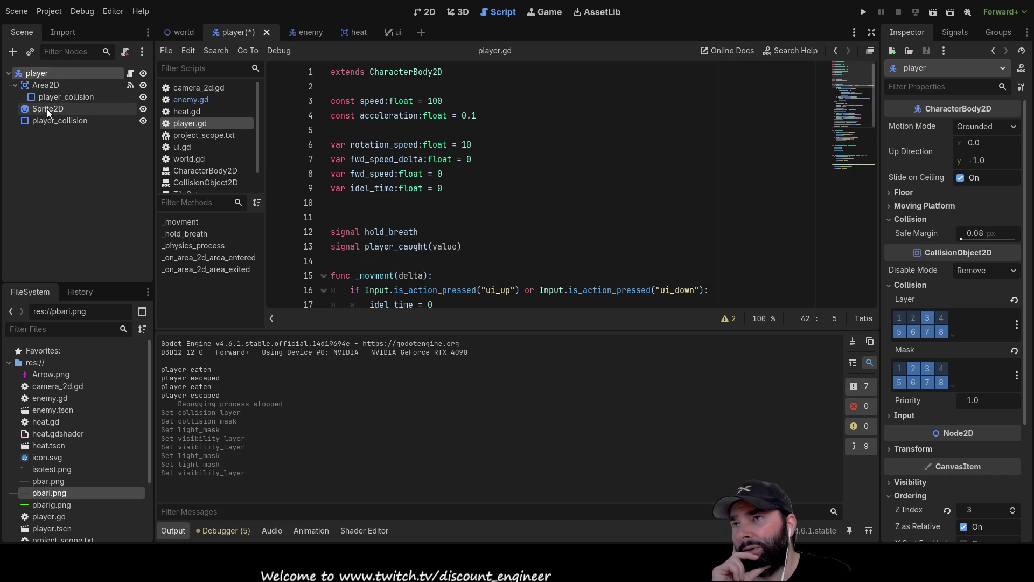
pyautogui.click(423, 13)
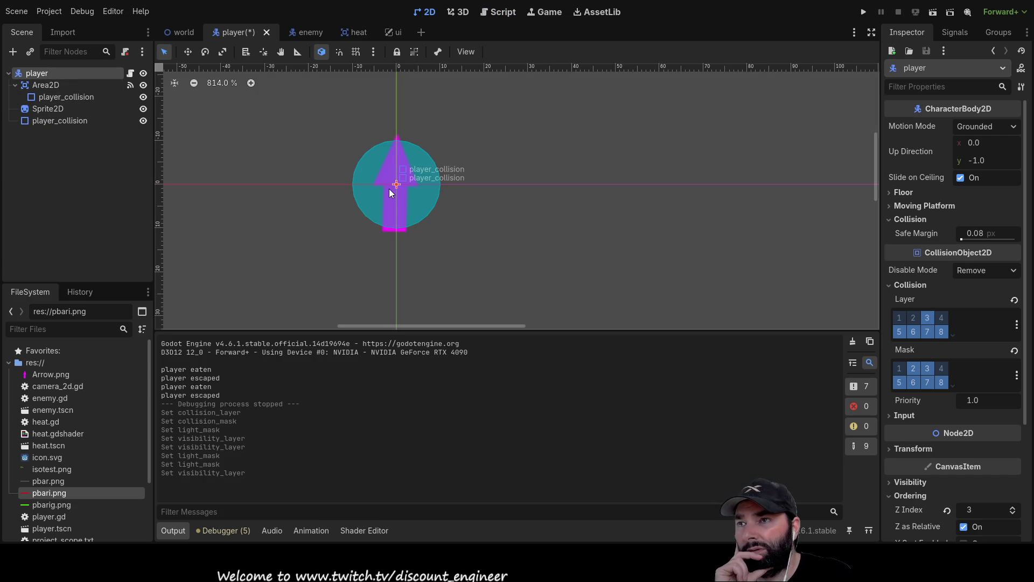
# Step: Shrink the Area2D's collision circle and adjust the body's collision circle radius
pyautogui.click(54, 85)
pyautogui.click(56, 95)
pyautogui.click(53, 121)
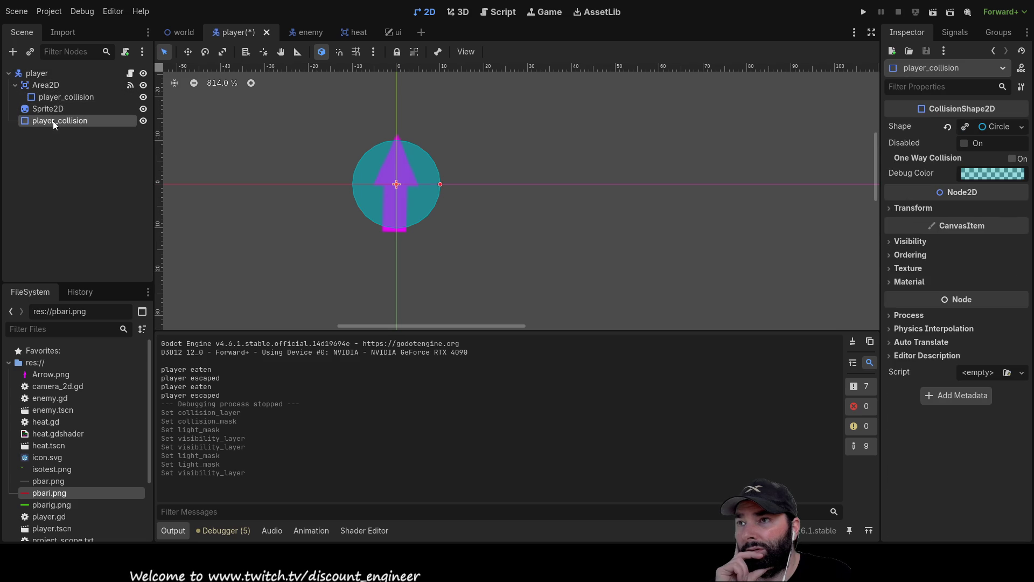
pyautogui.click(59, 96)
pyautogui.click(60, 122)
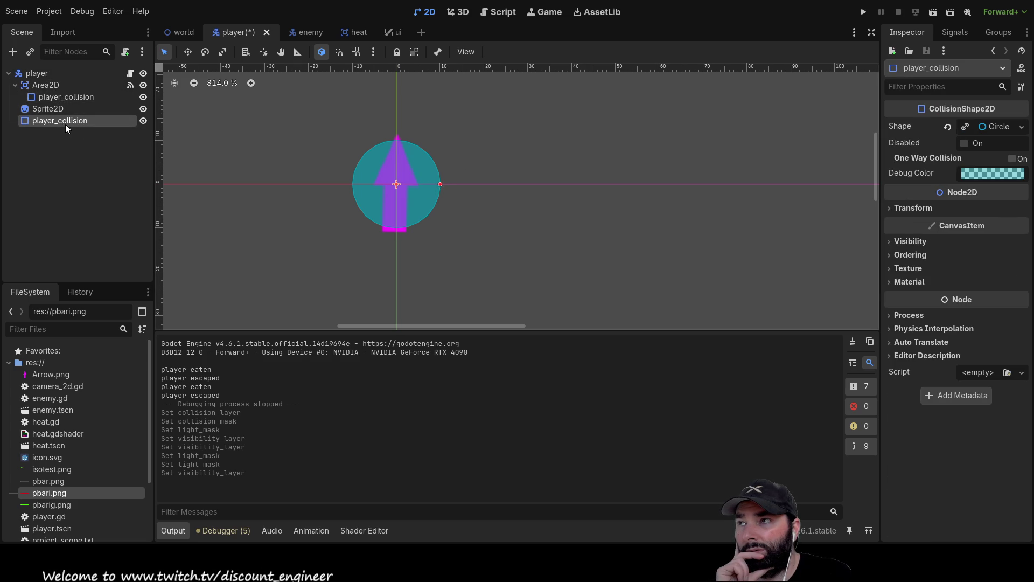
pyautogui.click(64, 96)
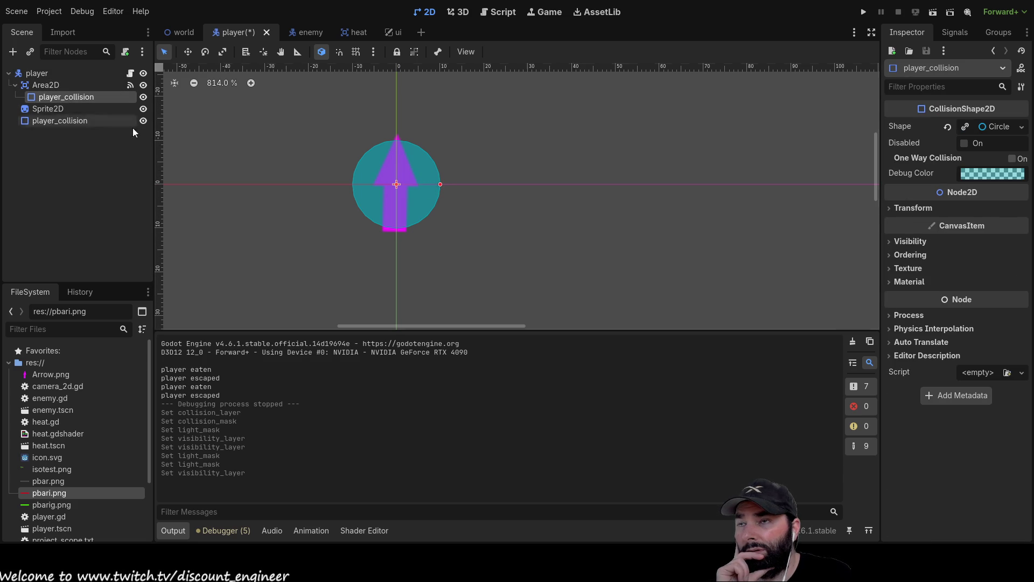
pyautogui.moveTo(439, 184); pyautogui.dragTo(424, 183)
pyautogui.click(56, 123)
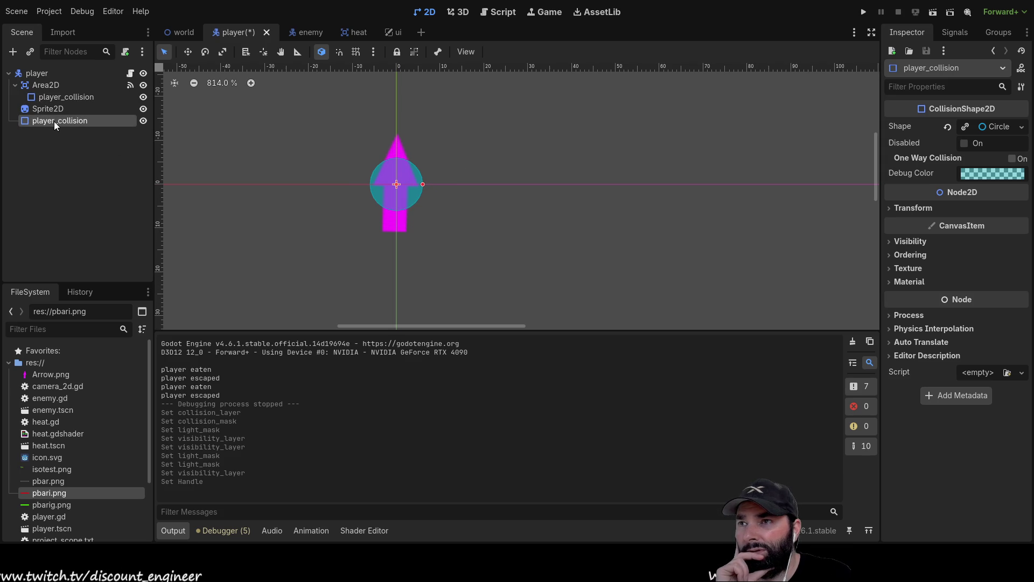
pyautogui.moveTo(422, 185); pyautogui.dragTo(423, 184)
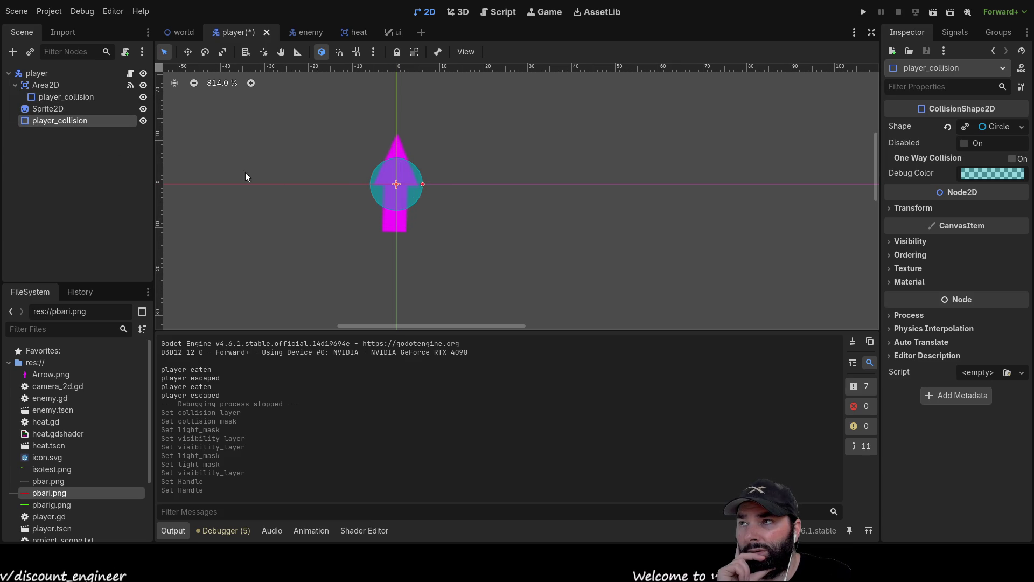
# Step: Enlarge the Area2D's circle to cover the arrow and delete the body's player_collision node
pyautogui.click(61, 97)
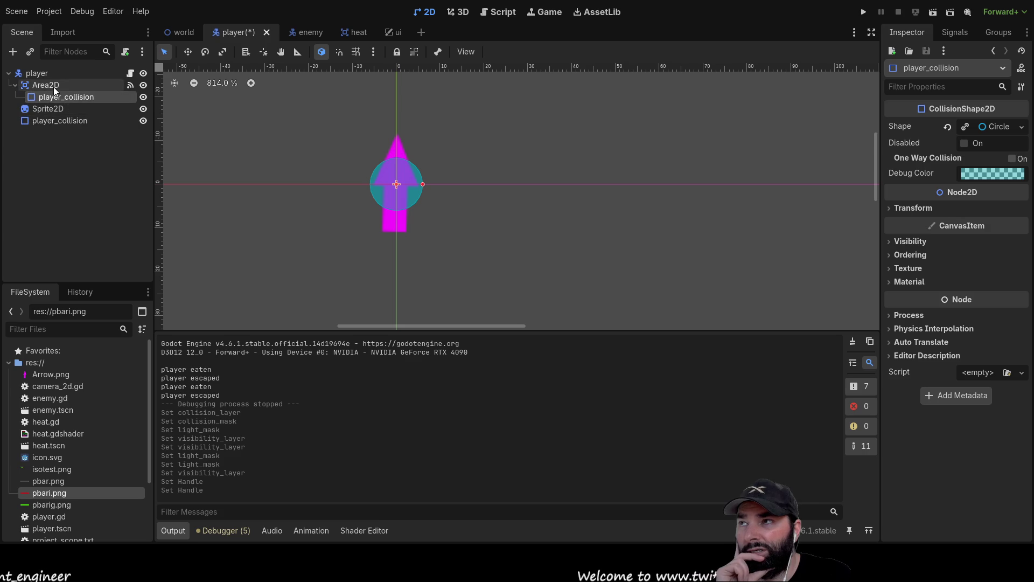
pyautogui.click(54, 87)
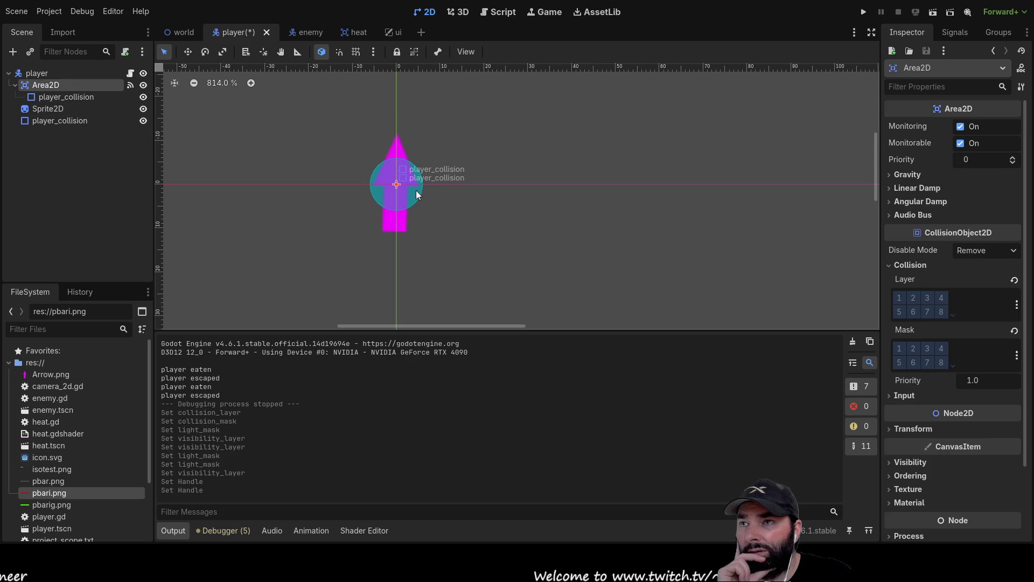
pyautogui.click(78, 97)
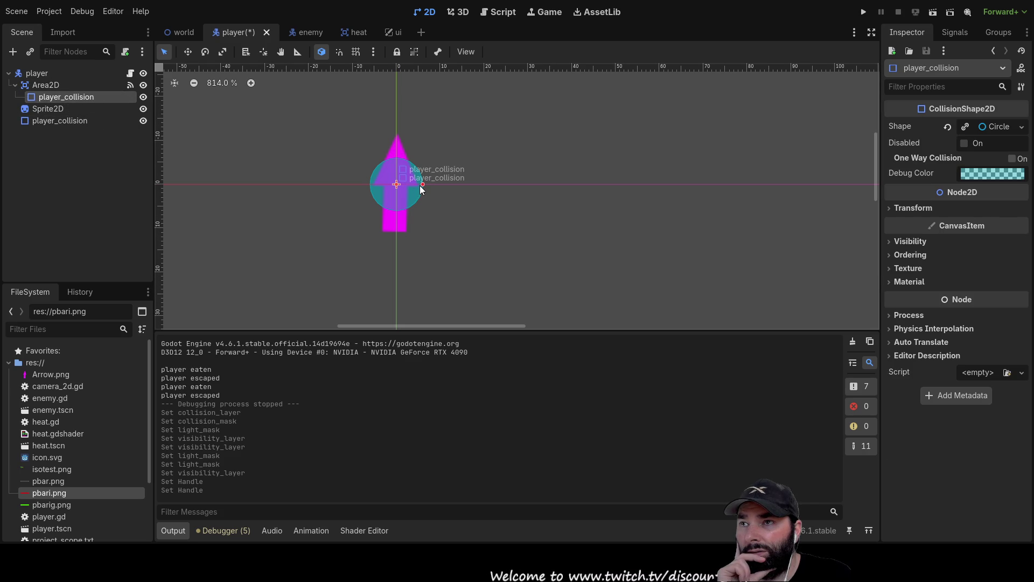
pyautogui.moveTo(424, 187); pyautogui.dragTo(436, 184)
pyautogui.click(103, 120)
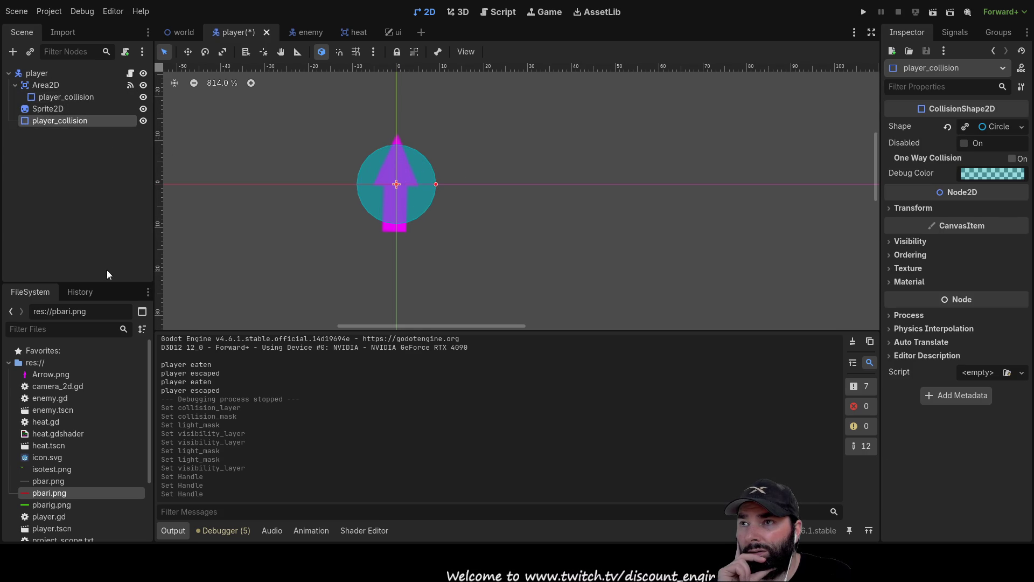
pyautogui.click(54, 97)
pyautogui.click(56, 121)
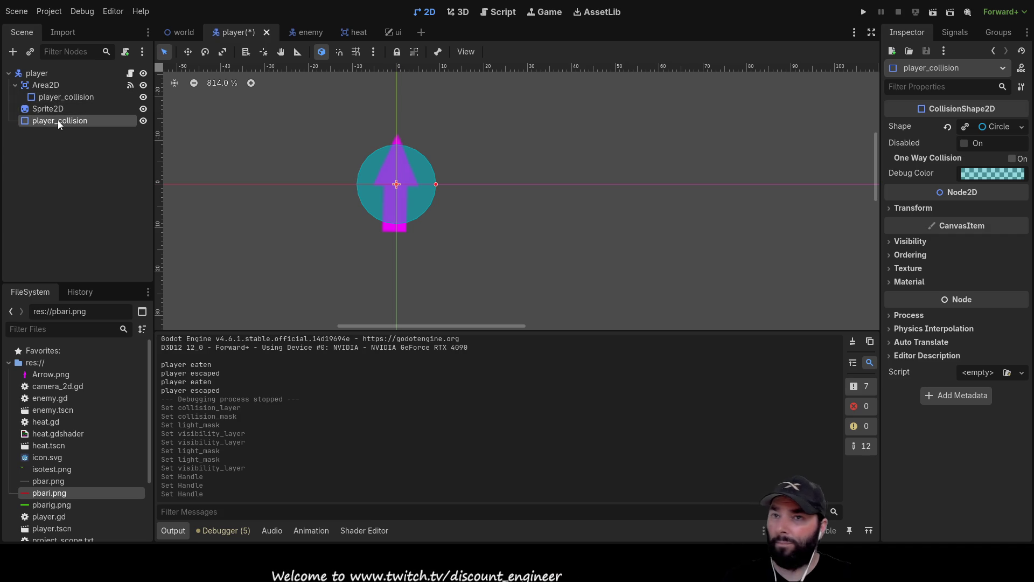
pyautogui.press('Delete')
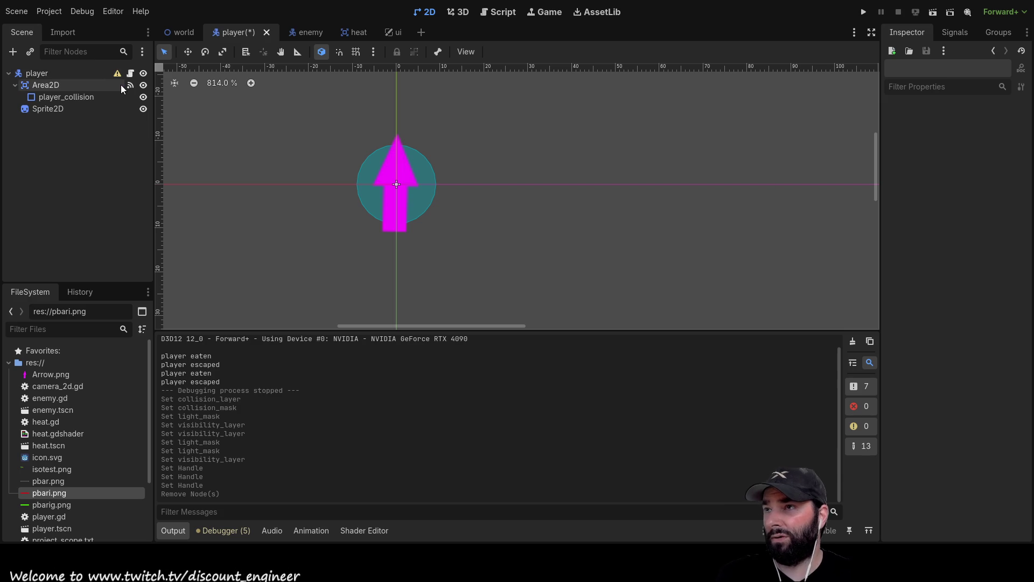
# Step: Copy the Area2D's player_collision and paste it directly under the player root
pyautogui.click(53, 98)
pyautogui.hotkey('ctrl', 'c')
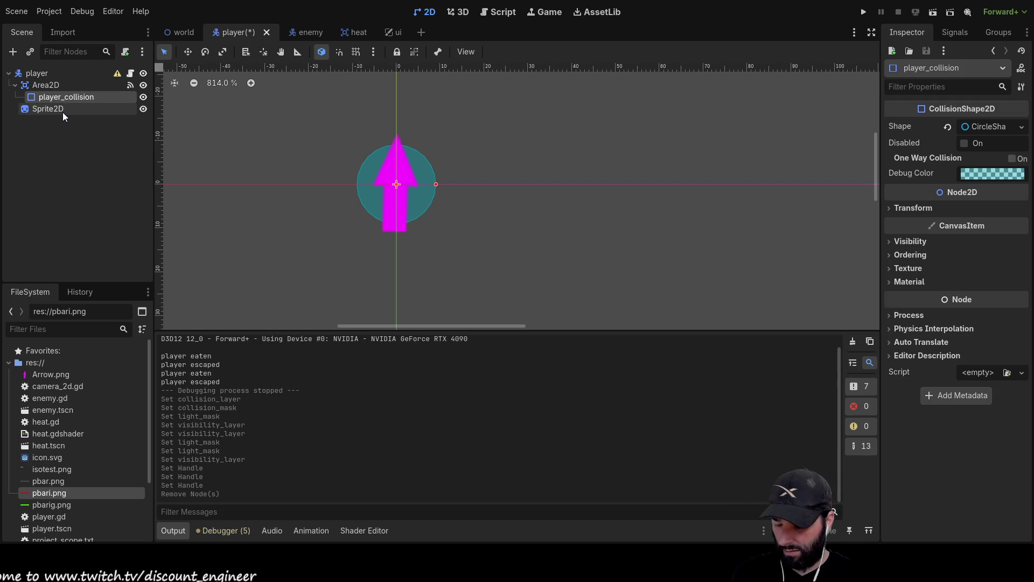
pyautogui.click(39, 78)
pyautogui.hotkey('ctrl', 'v')
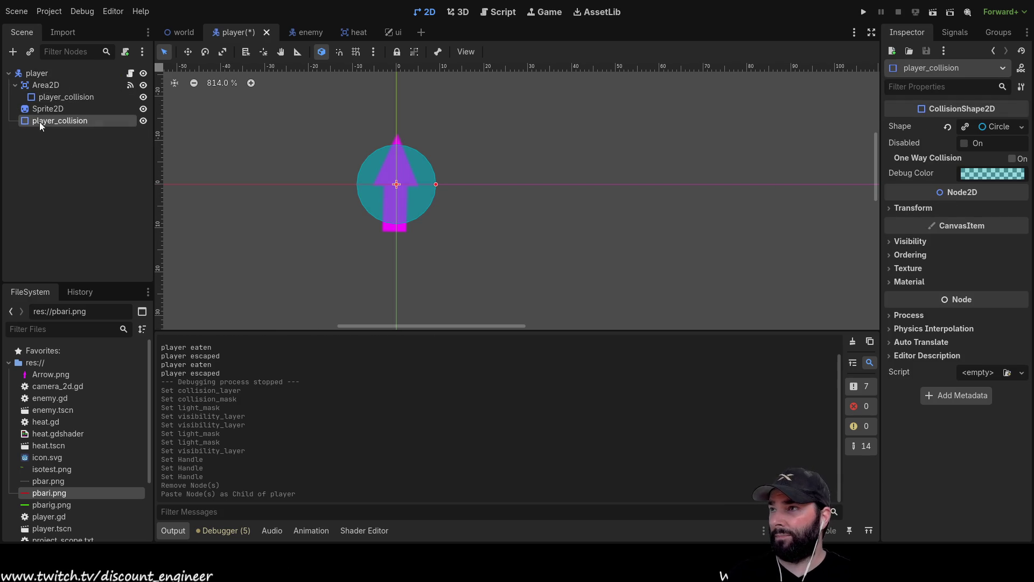
# Step: Change the new player-level player_collision to a CapsuleShape2D and shorten it to the arrow
pyautogui.click(44, 86)
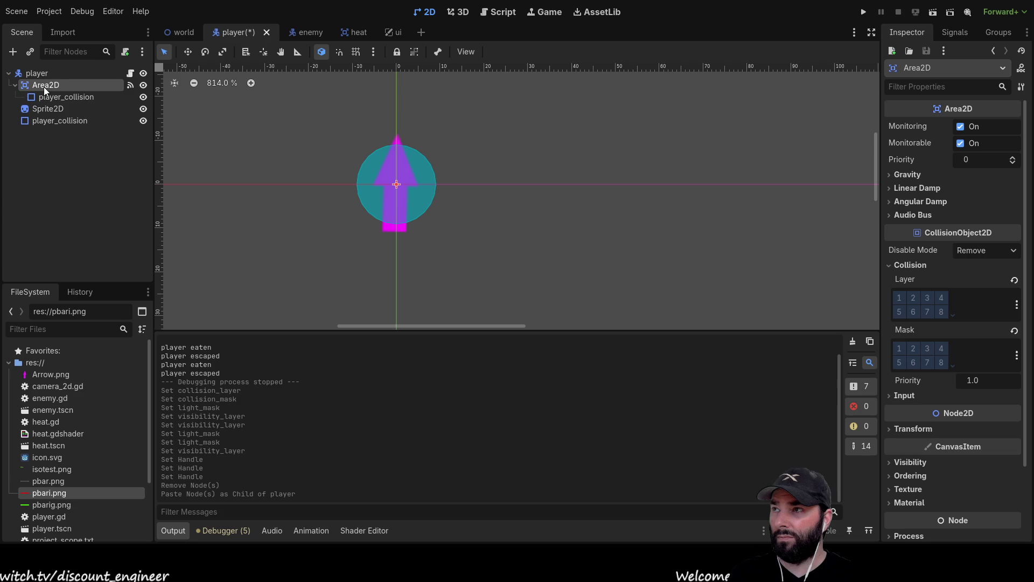
pyautogui.click(60, 96)
pyautogui.click(46, 85)
pyautogui.click(59, 95)
pyautogui.click(54, 120)
pyautogui.moveTo(437, 185)
pyautogui.mouseDown()
pyautogui.moveTo(454, 181)
pyautogui.moveTo(439, 182)
pyautogui.mouseUp()
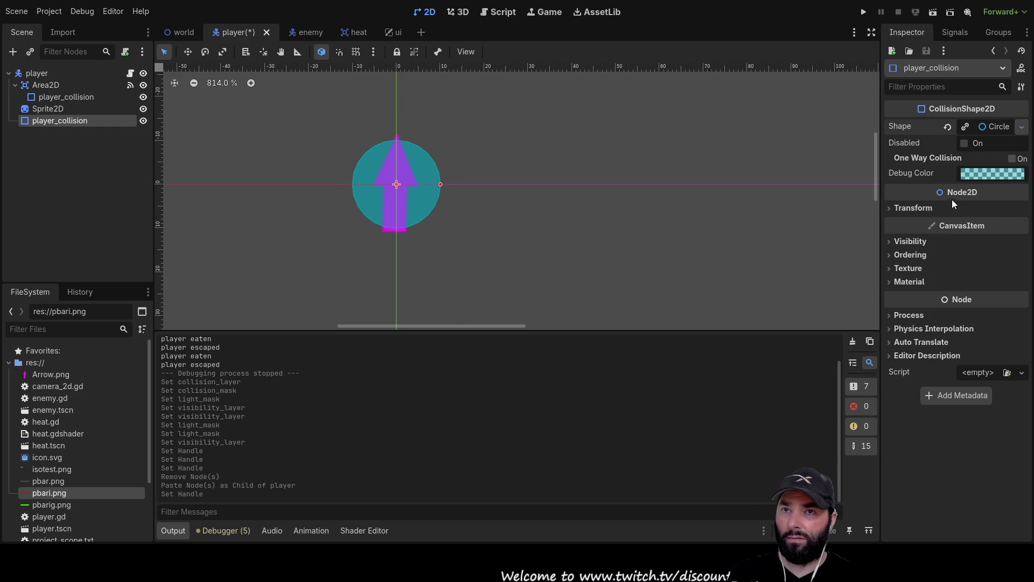
pyautogui.click(939, 218)
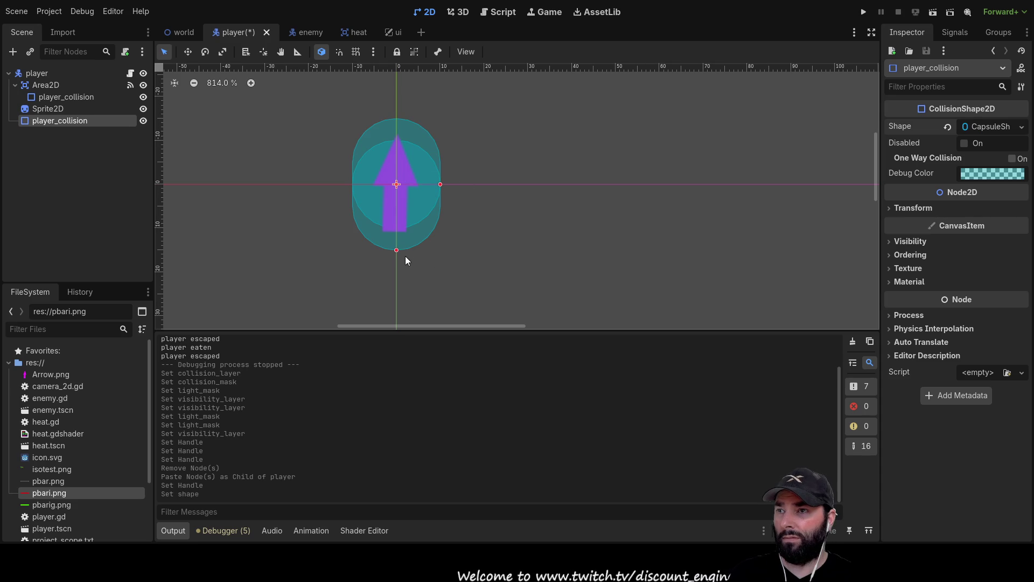
pyautogui.click(401, 237)
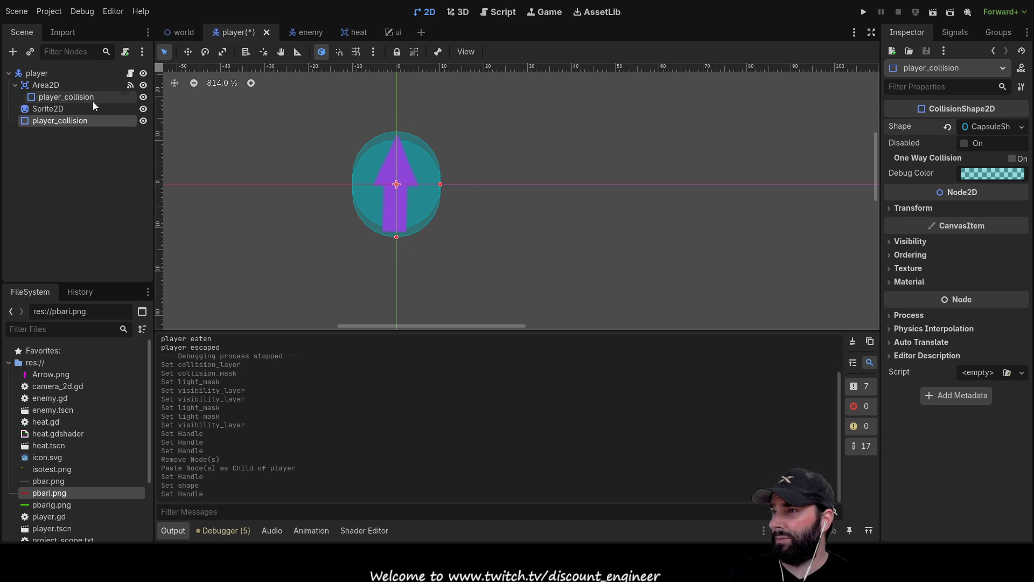
# Step: Widen the Area2D's circle shape and narrow the capsule to hug the arrow, then review the nodes
pyautogui.click(78, 99)
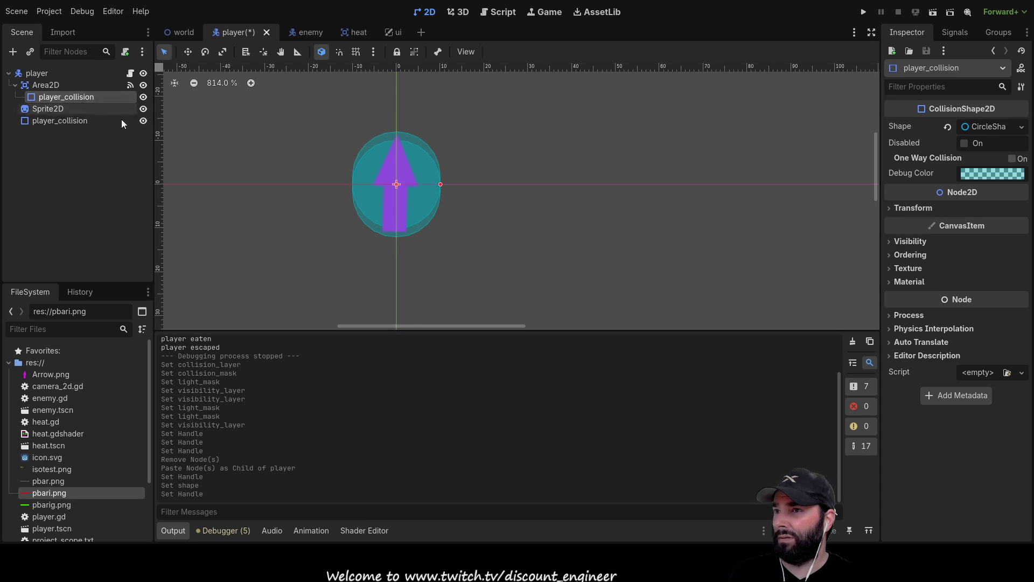
pyautogui.moveTo(441, 185)
pyautogui.mouseDown()
pyautogui.moveTo(488, 185)
pyautogui.moveTo(453, 185)
pyautogui.mouseUp()
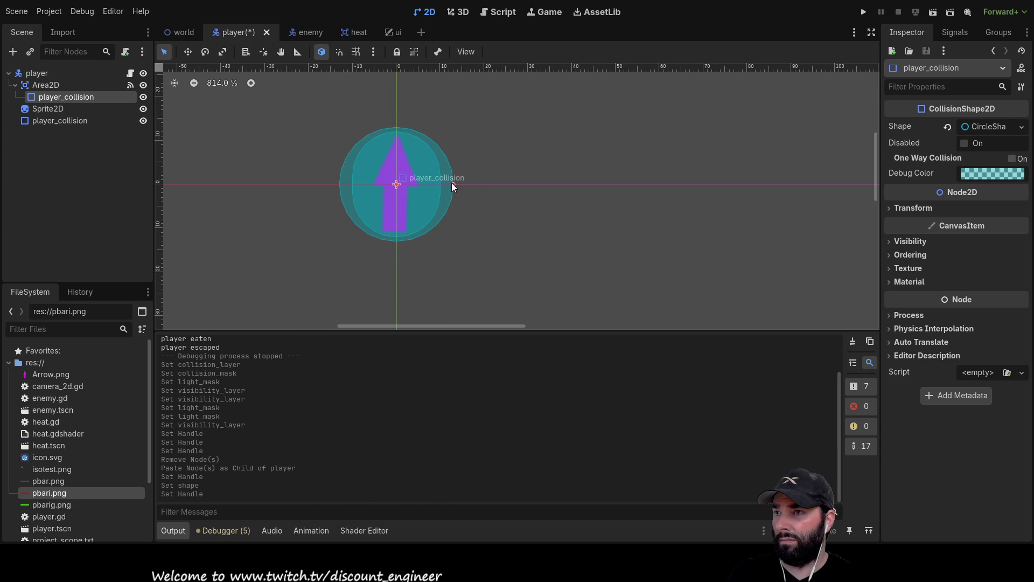
pyautogui.click(61, 120)
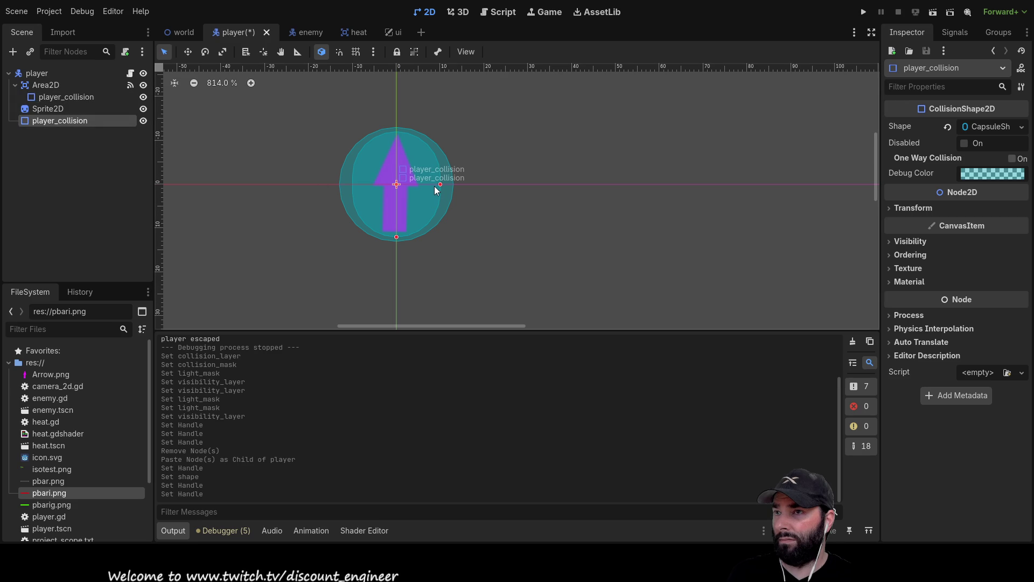
pyautogui.moveTo(440, 185); pyautogui.dragTo(418, 182)
pyautogui.click(509, 265)
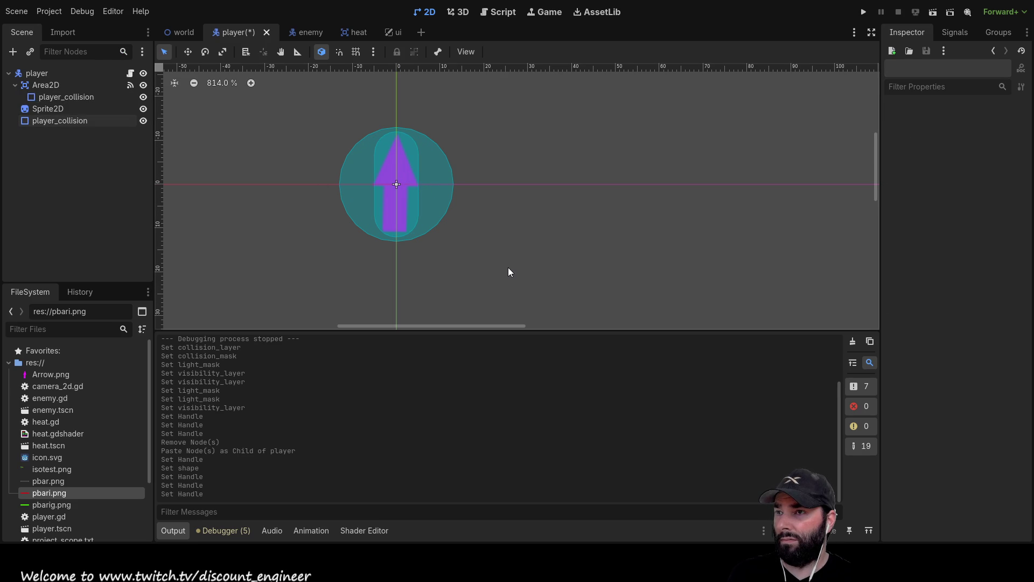
pyautogui.click(57, 98)
pyautogui.click(56, 85)
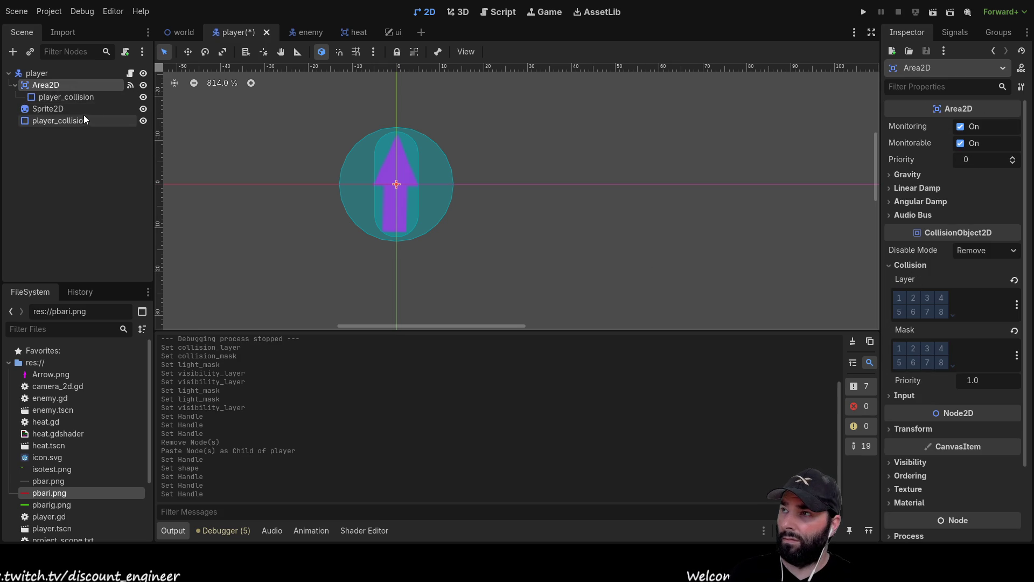
pyautogui.click(41, 72)
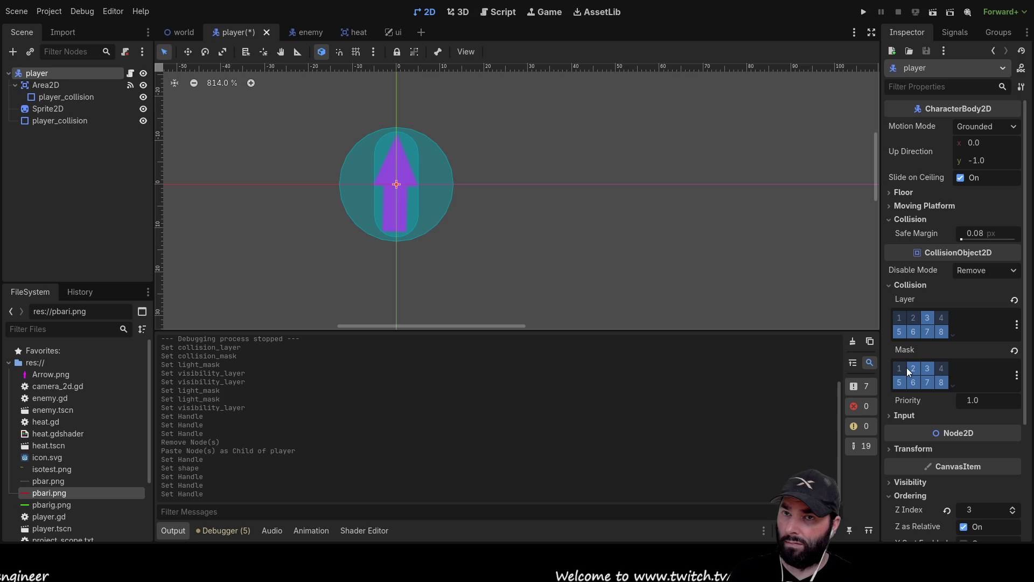
# Step: Test-run the game with the new capsule player collision, stop it, and switch to the heat scene
pyautogui.click(863, 12)
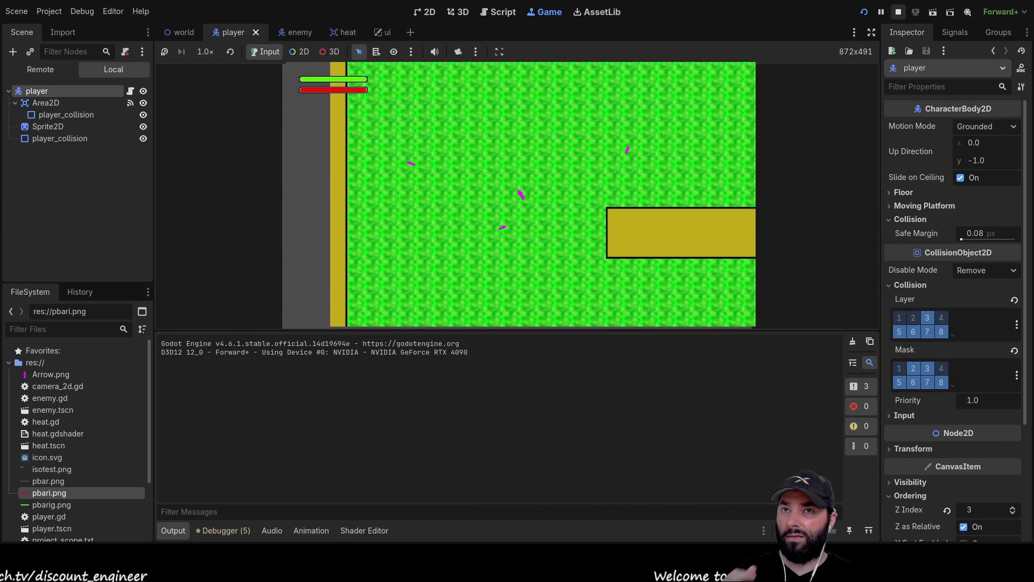
pyautogui.press('F8')
pyautogui.click(348, 32)
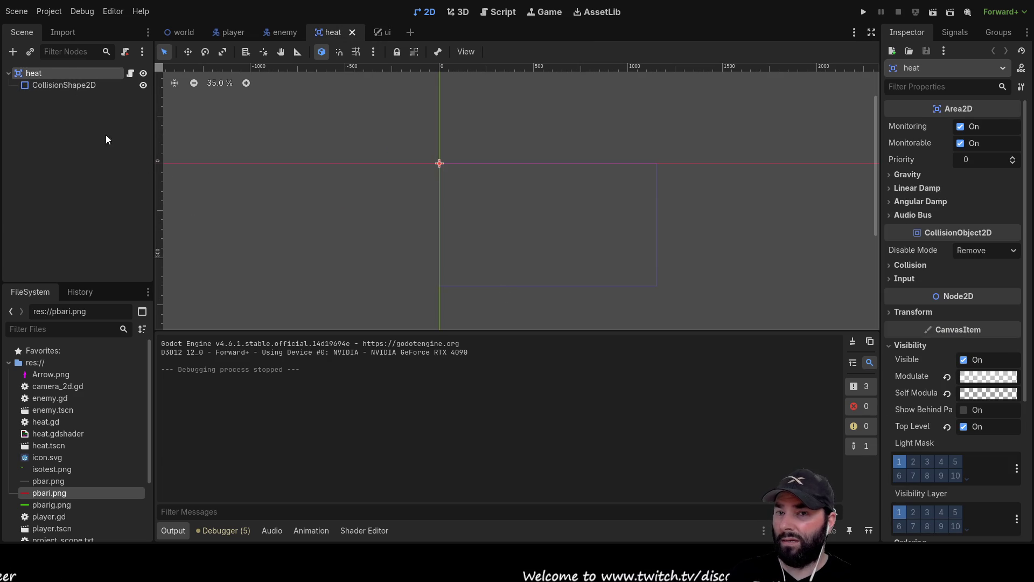
pyautogui.click(54, 85)
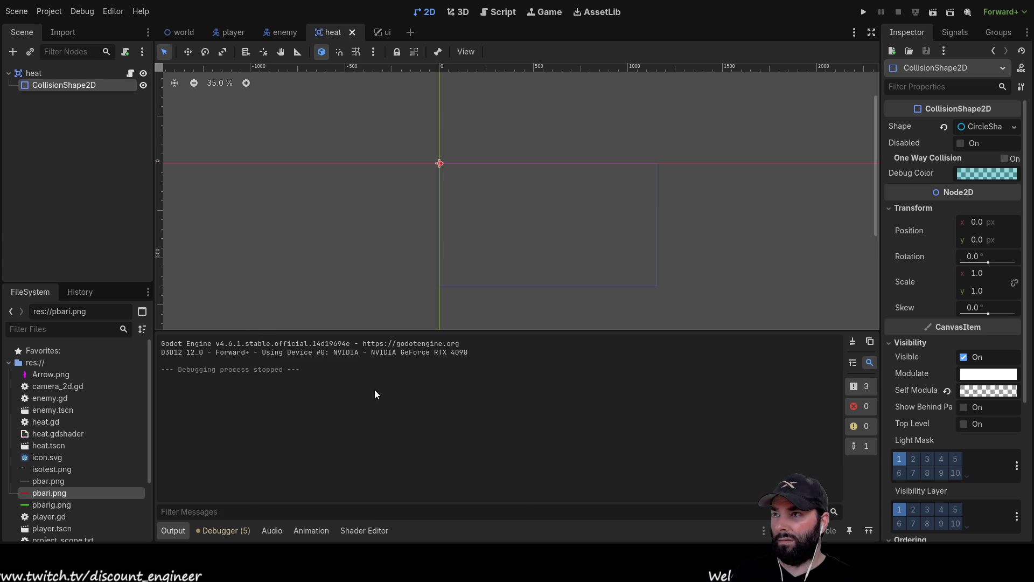
pyautogui.click(30, 72)
pyautogui.click(42, 83)
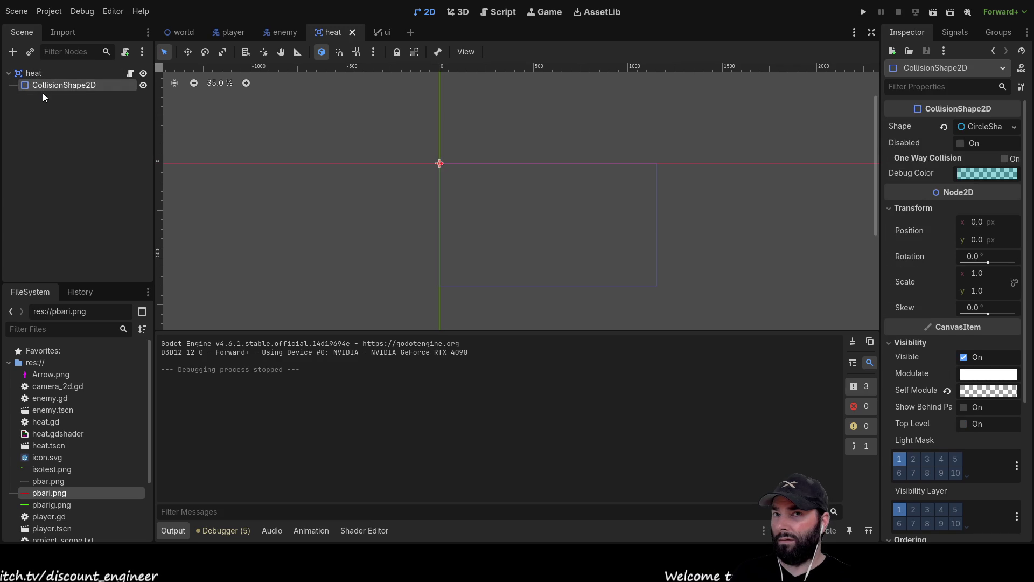
pyautogui.click(34, 74)
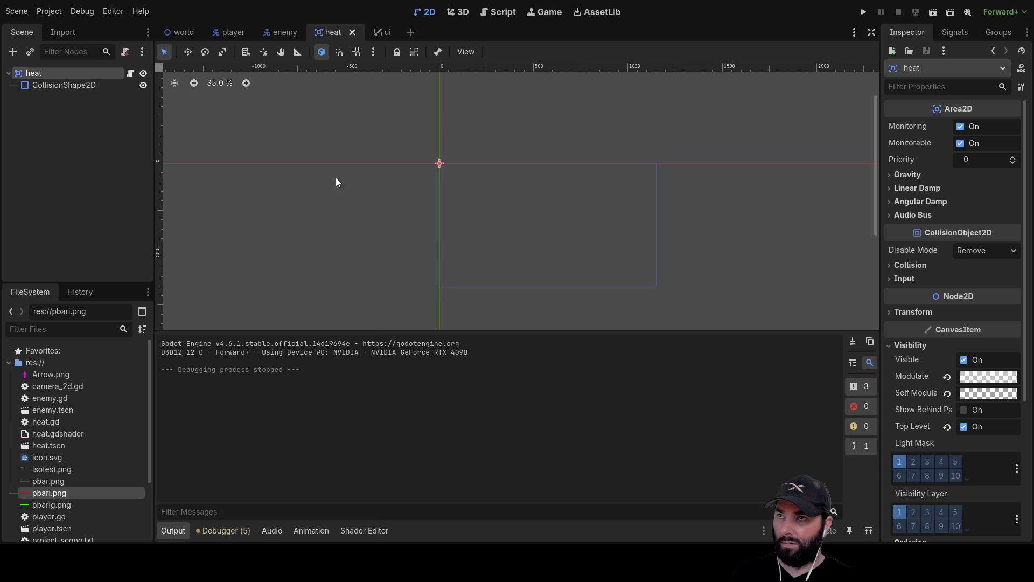
pyautogui.click(71, 86)
pyautogui.click(34, 73)
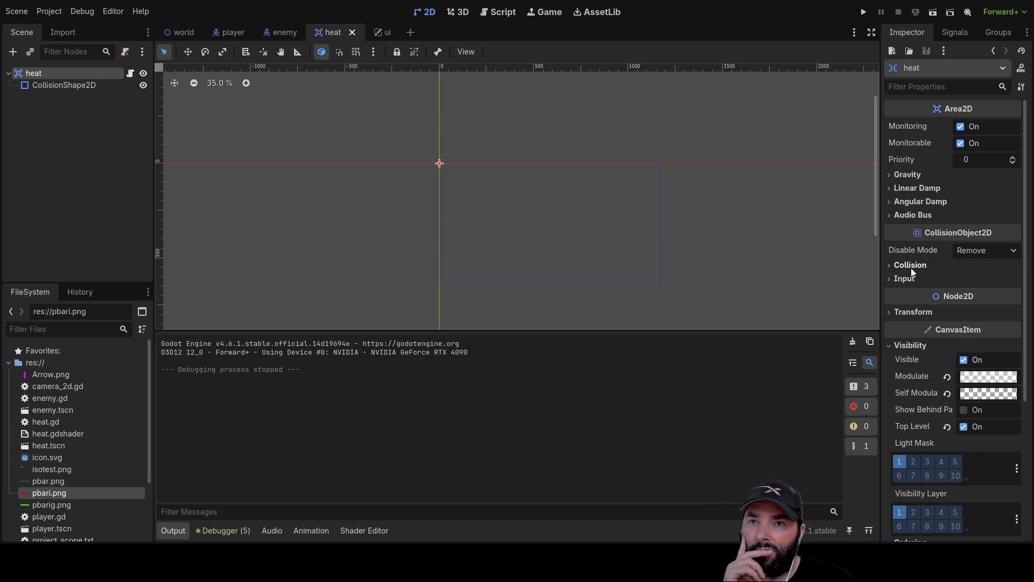
pyautogui.click(888, 265)
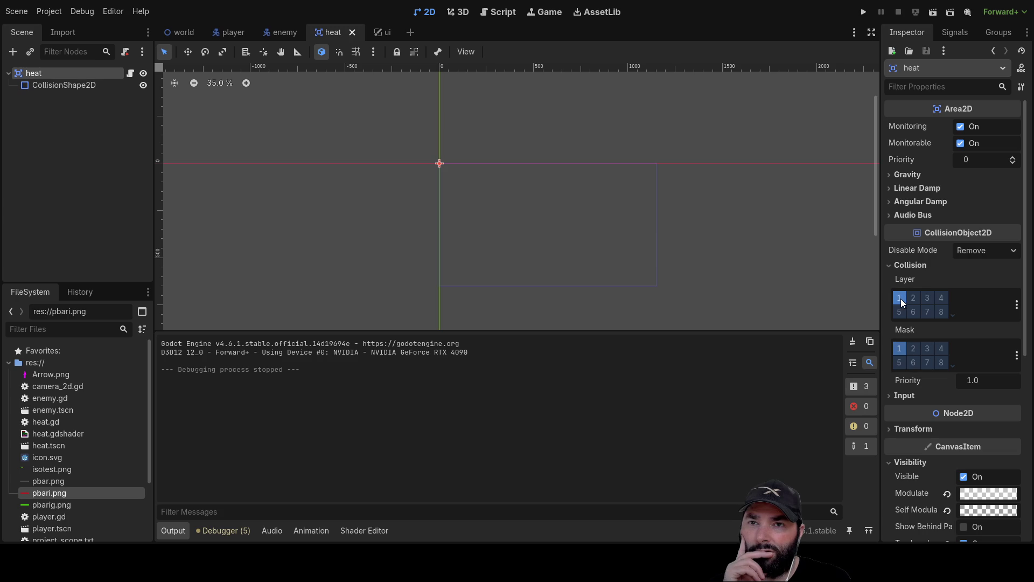
# Step: Clear all heat collision layer bits, keep only mask bit 2, then save and briefly test-run the game
pyautogui.click(900, 298)
pyautogui.click(898, 348)
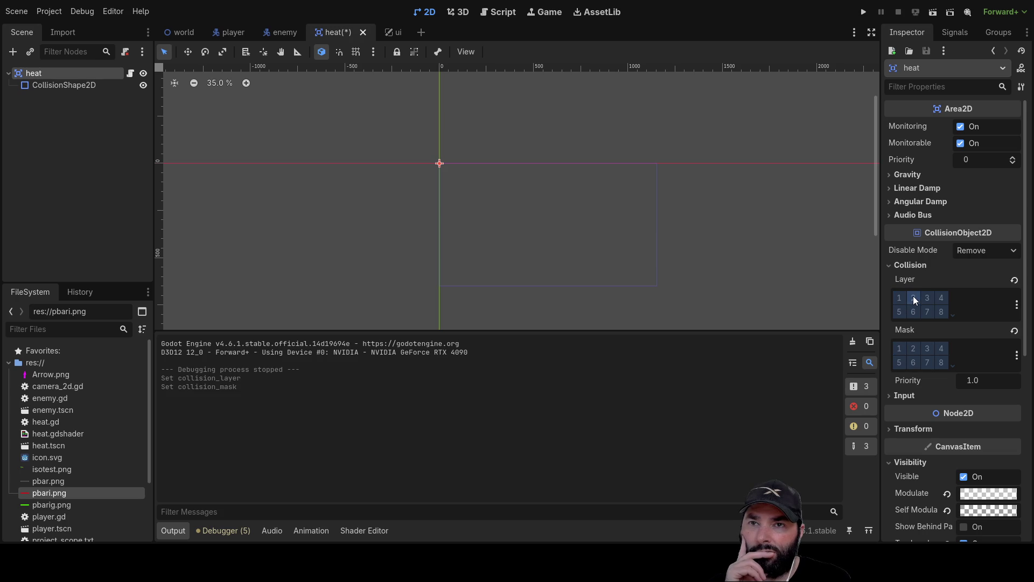
pyautogui.click(914, 300)
pyautogui.click(914, 348)
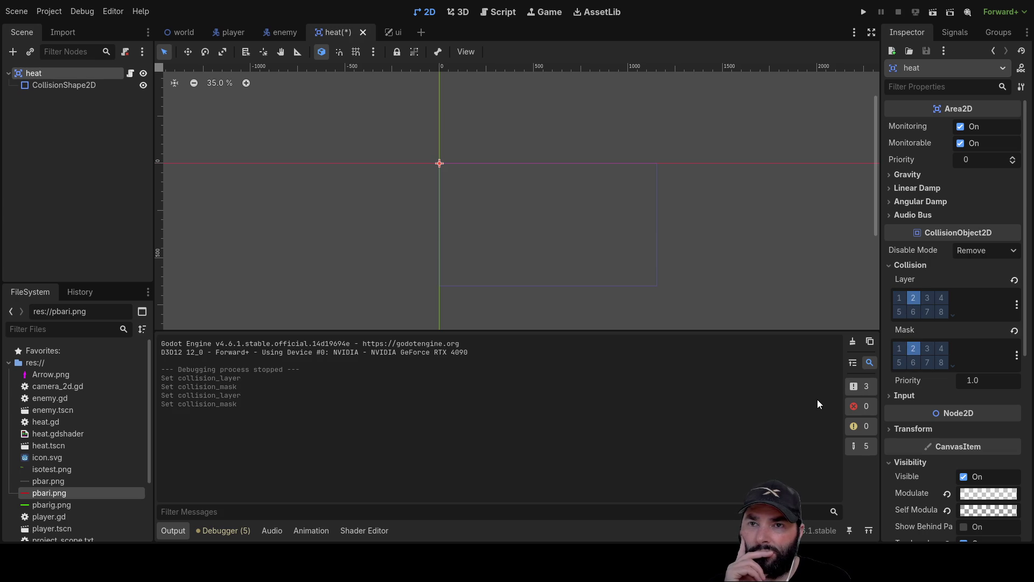
pyautogui.click(914, 297)
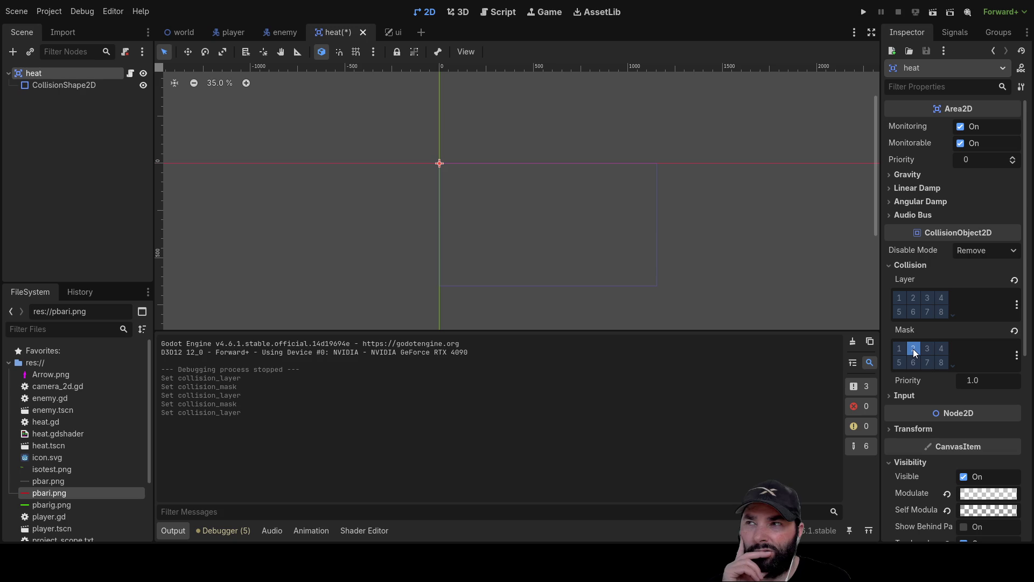
pyautogui.press('F6')
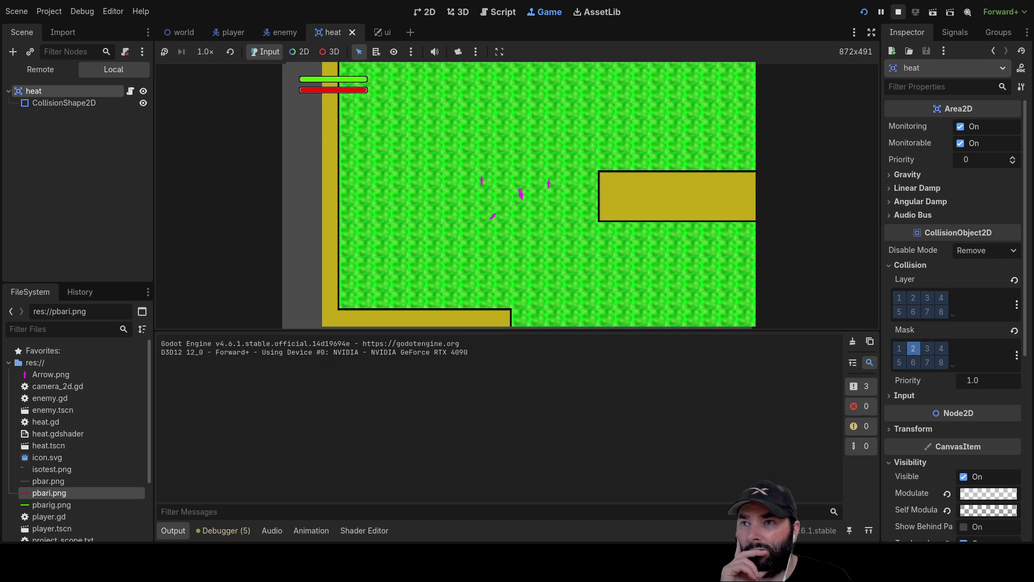
pyautogui.click(898, 11)
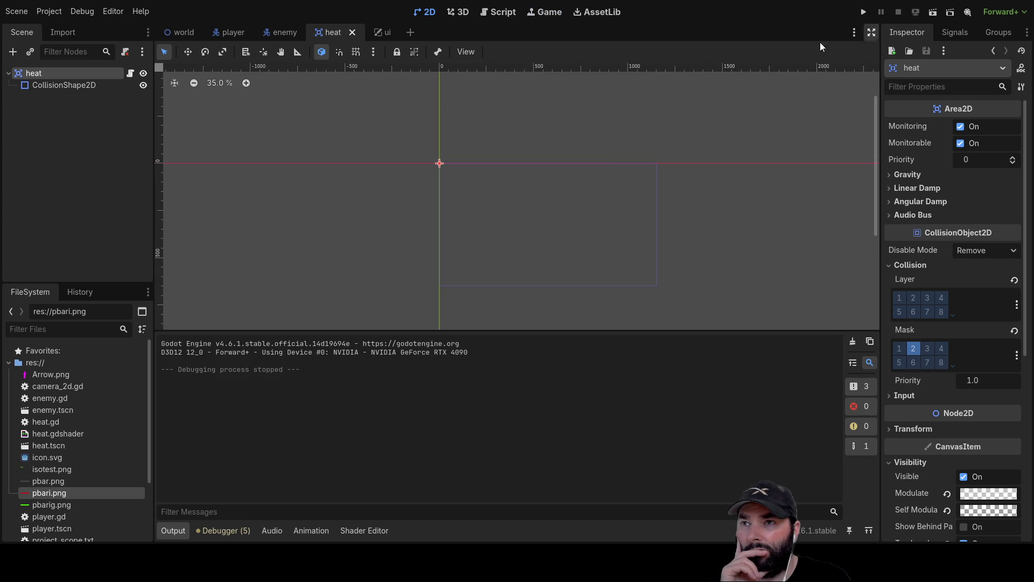
# Step: Select the heat Area2D, set only collision layer 1 and mask 1, and run the game
pyautogui.click(48, 85)
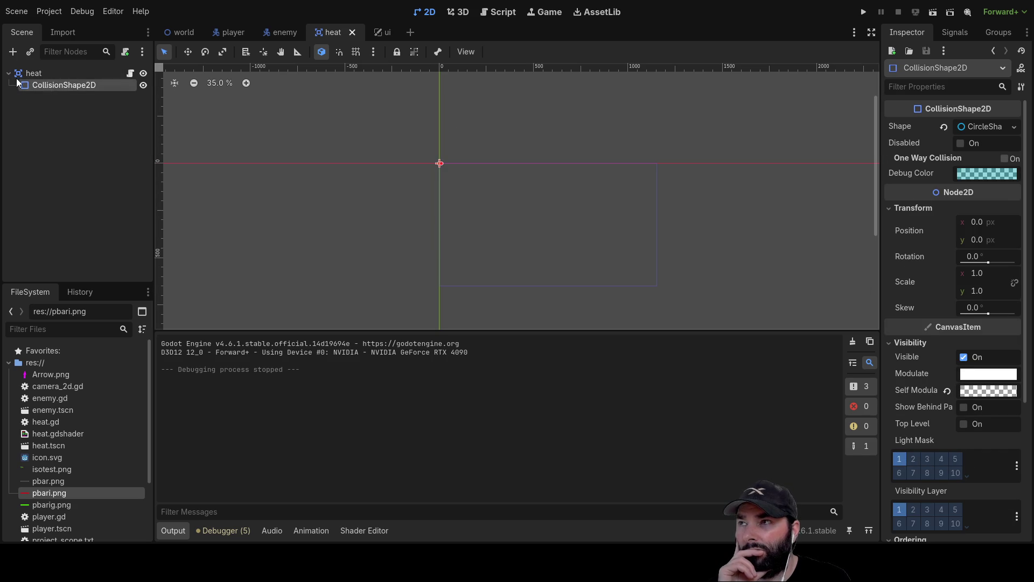
pyautogui.click(34, 73)
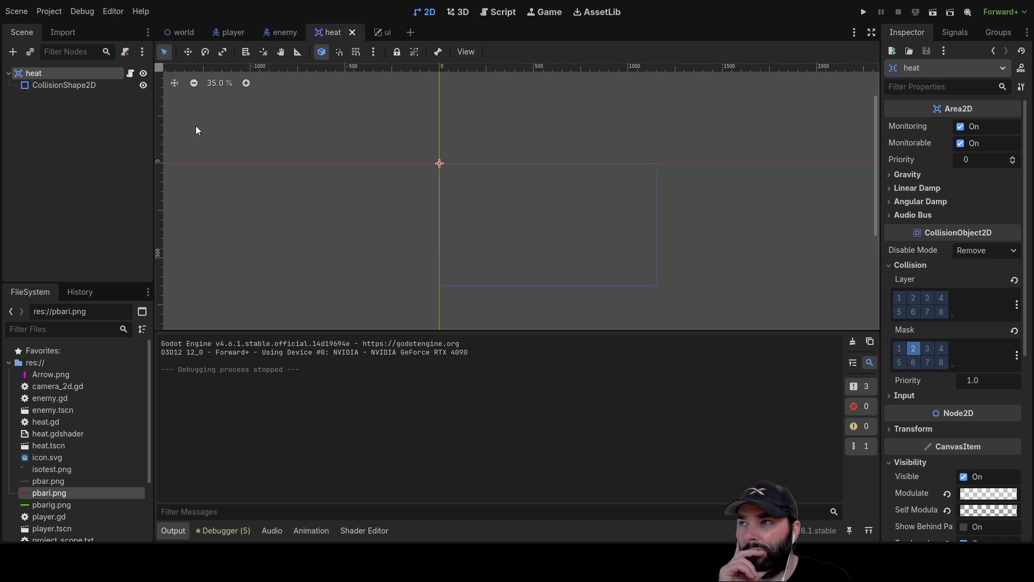
pyautogui.click(913, 298)
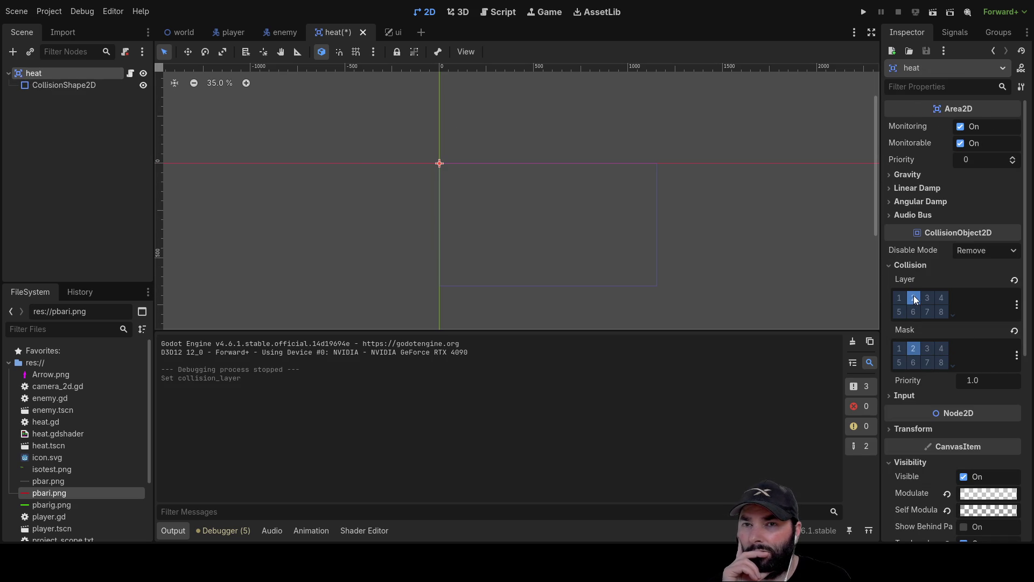
pyautogui.click(916, 298)
pyautogui.click(913, 348)
pyautogui.click(898, 297)
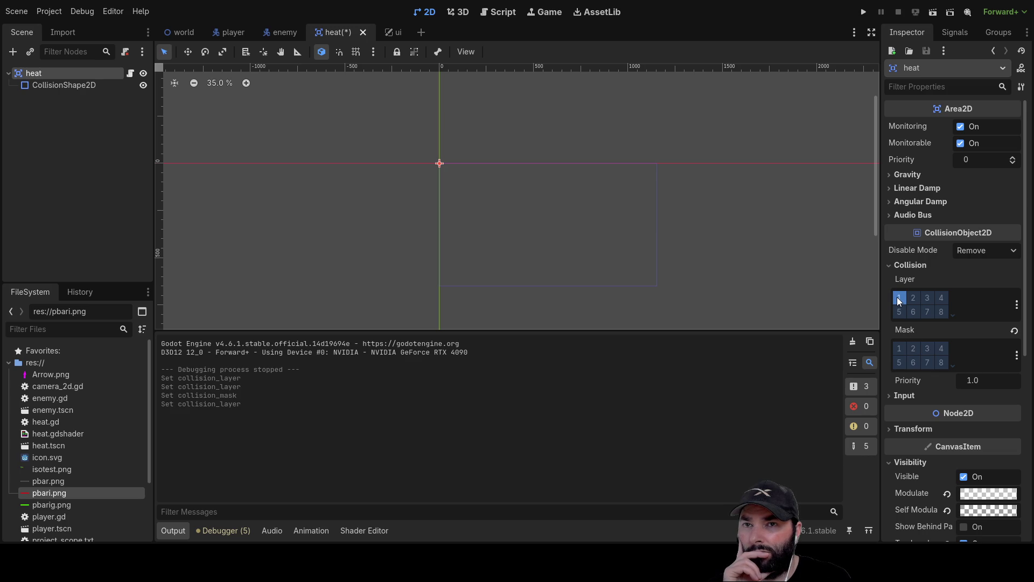
pyautogui.click(900, 347)
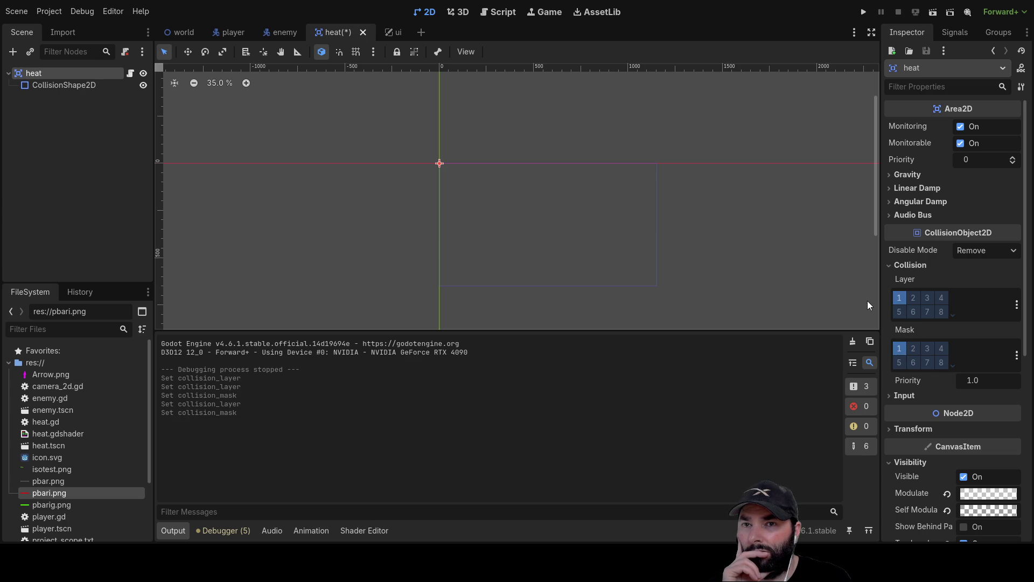
pyautogui.click(862, 12)
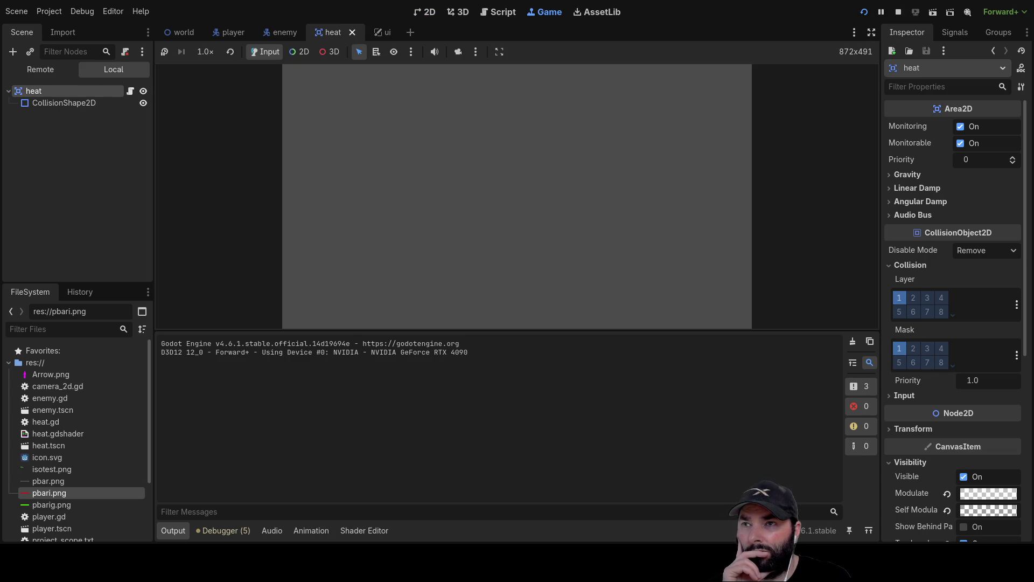
# Step: Drive the player arrow up, left and right around the level, then stop and open the enemy scene
pyautogui.press('Up')
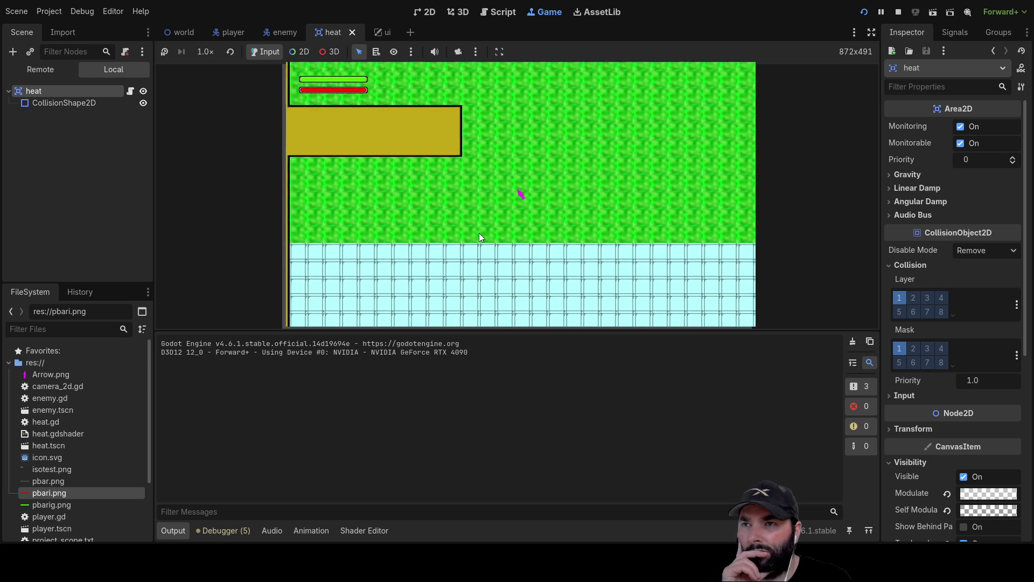
pyautogui.press('Left')
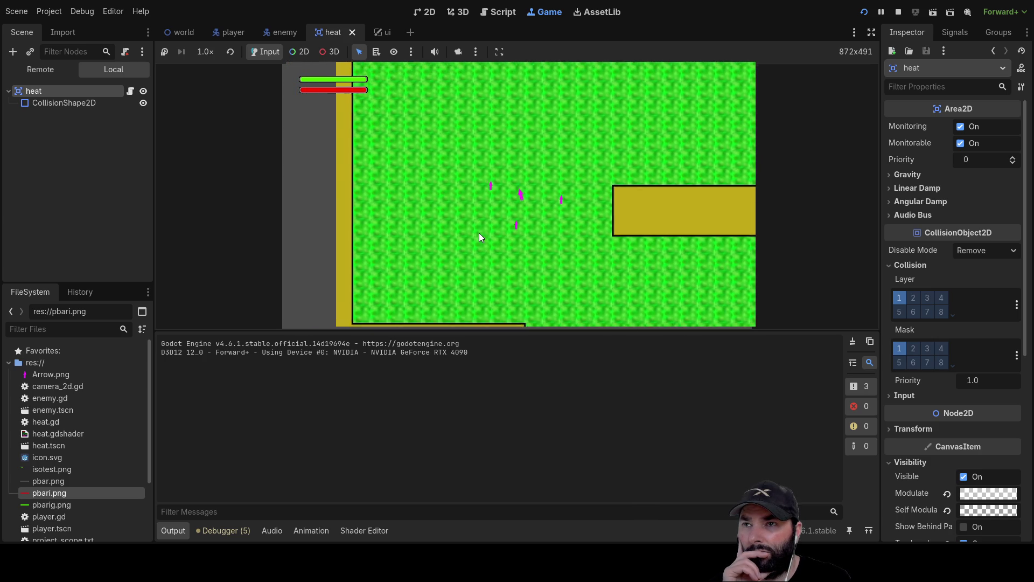
pyautogui.press('Left')
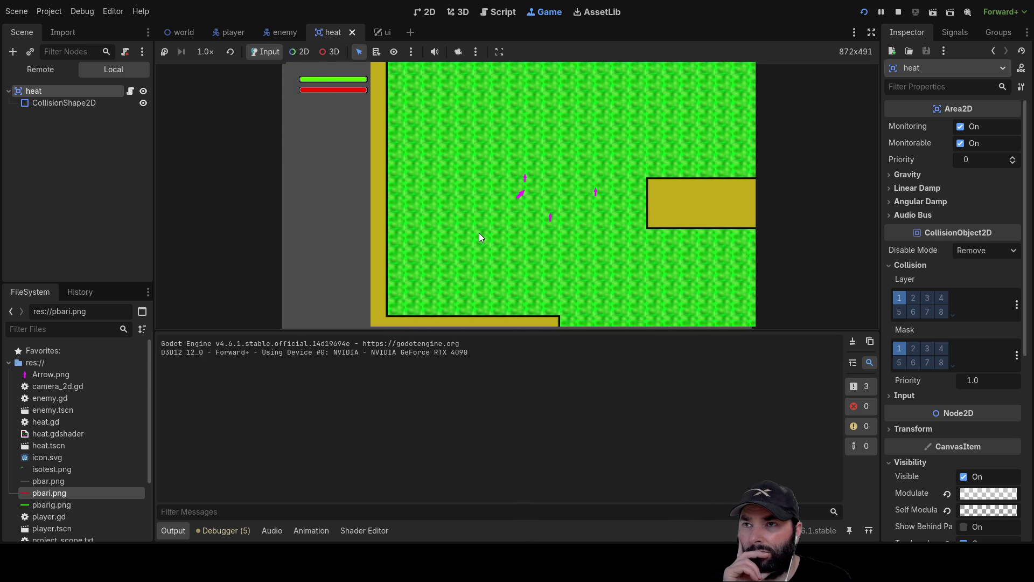
pyautogui.press('Right')
pyautogui.press('Up')
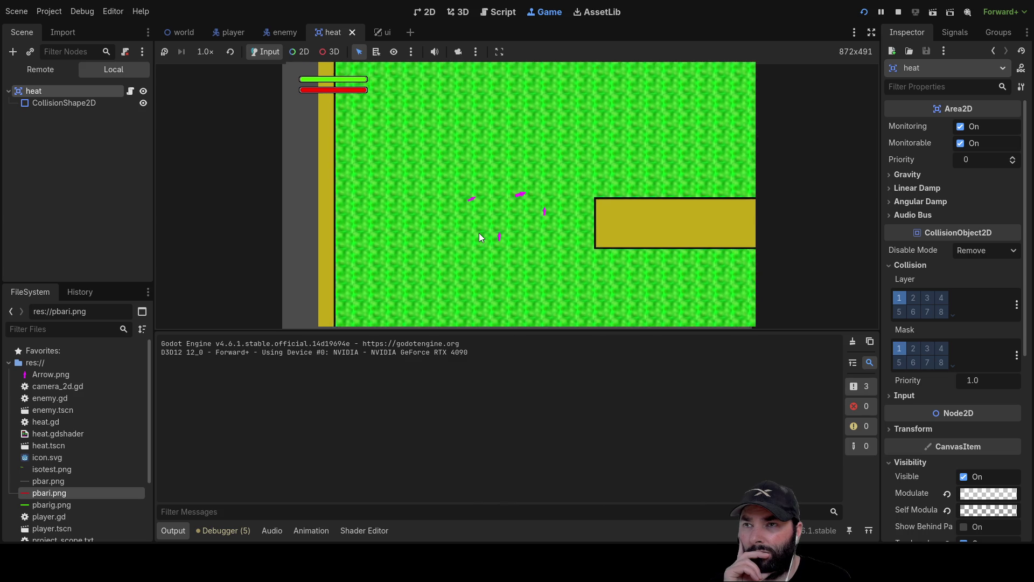
pyautogui.press('Left')
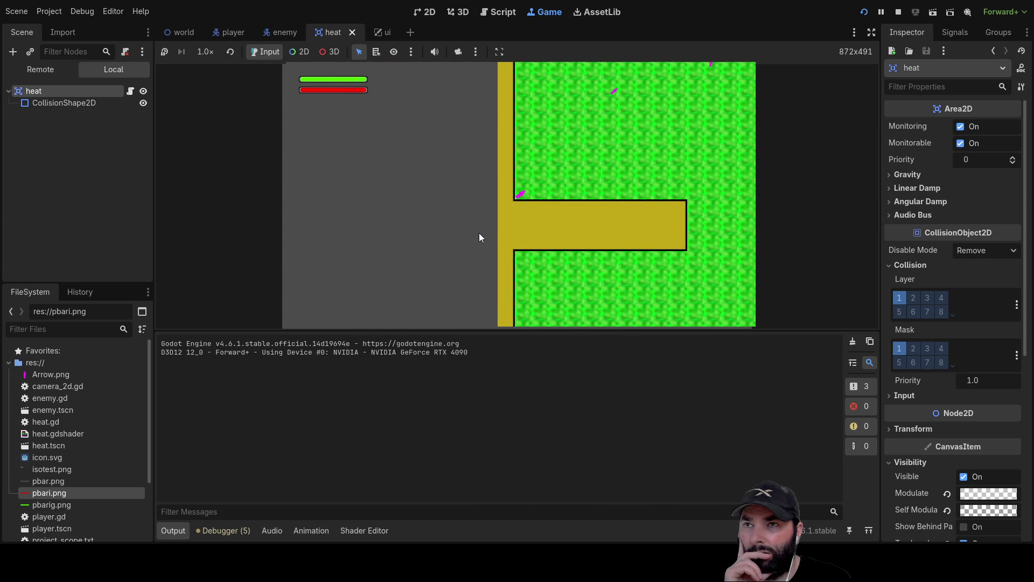
pyautogui.press('Up')
pyautogui.press('Right')
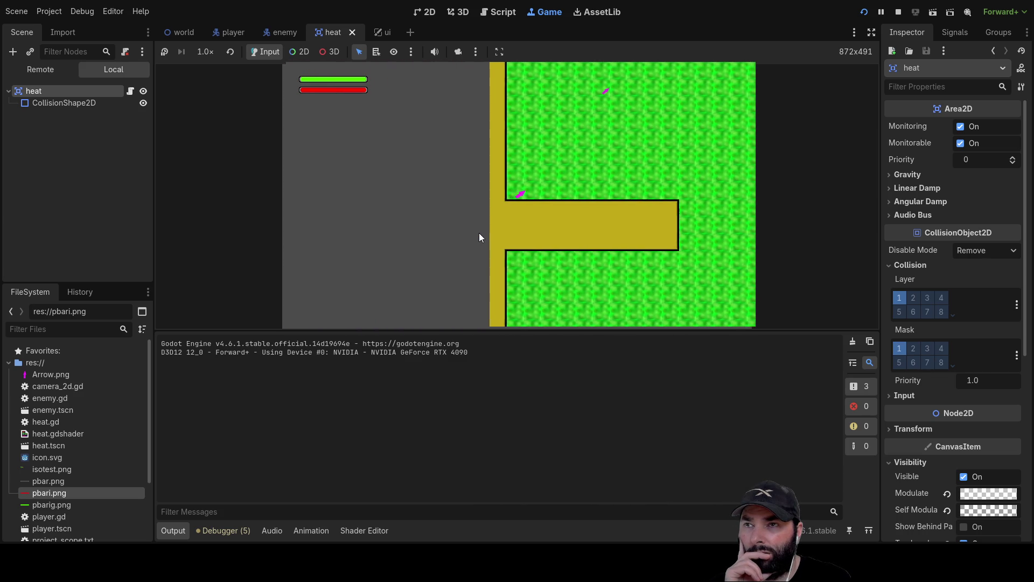
pyautogui.press('Up')
pyautogui.press('Right')
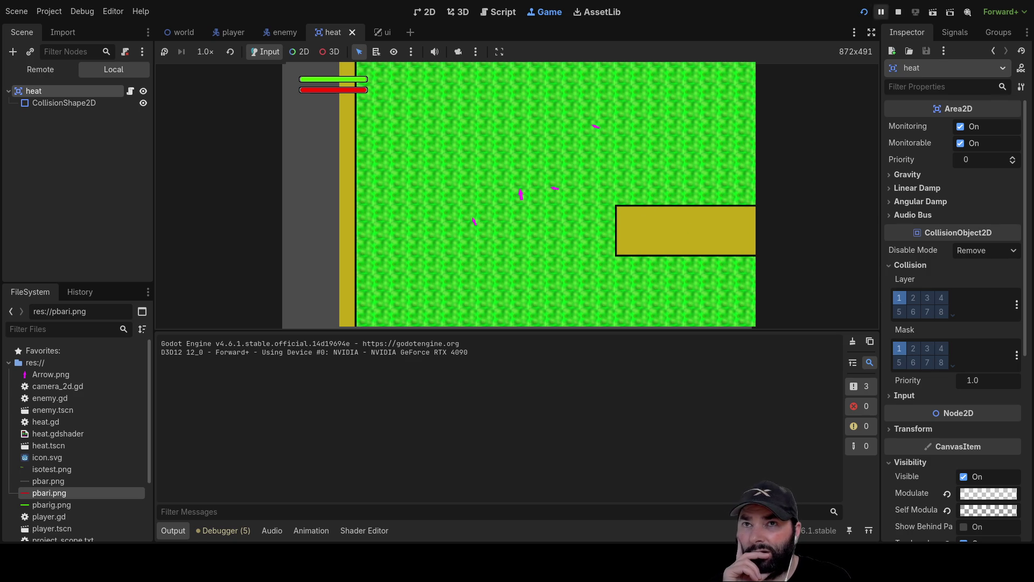
pyautogui.press('F8')
pyautogui.click(281, 33)
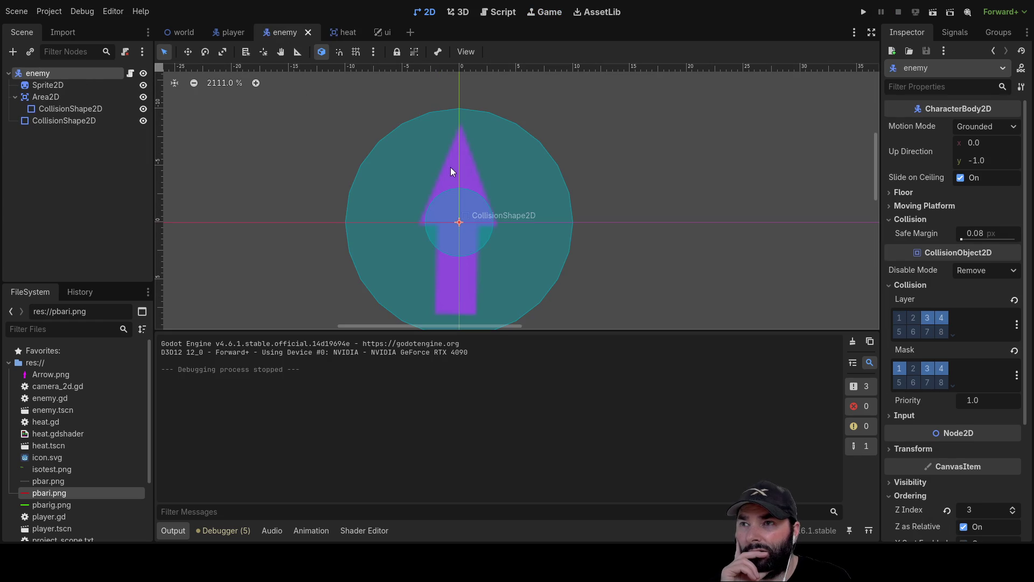
# Step: Highlight the area-entered print statement on line 52 of enemy.gd, then run the game again
pyautogui.click(496, 13)
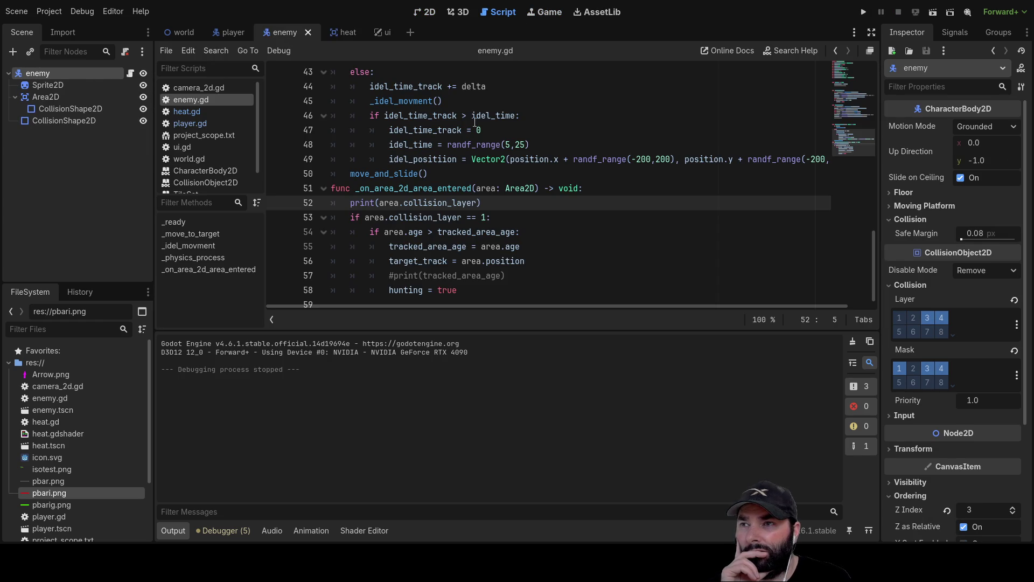
pyautogui.moveTo(482, 203); pyautogui.dragTo(350, 202)
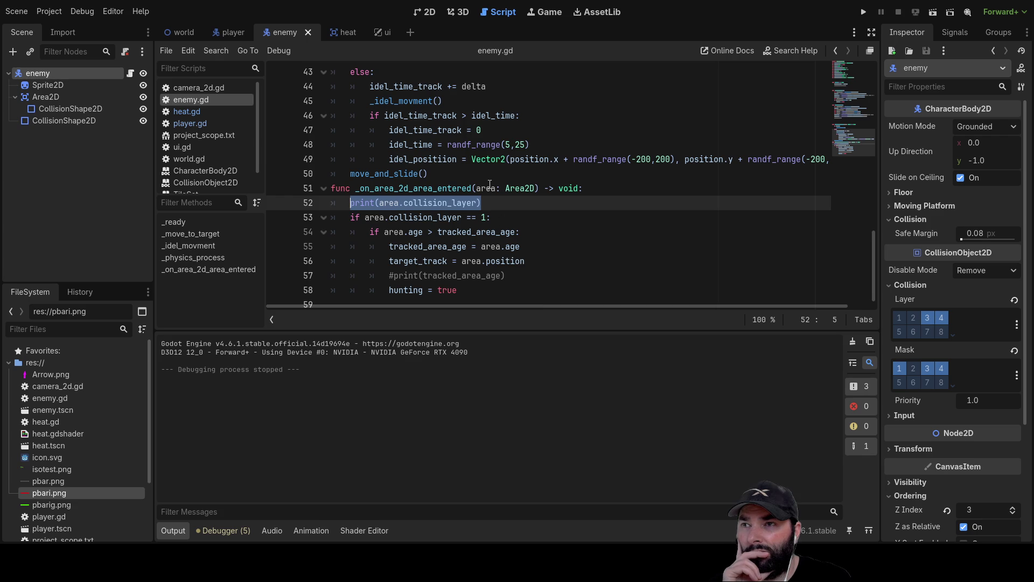
pyautogui.click(488, 203)
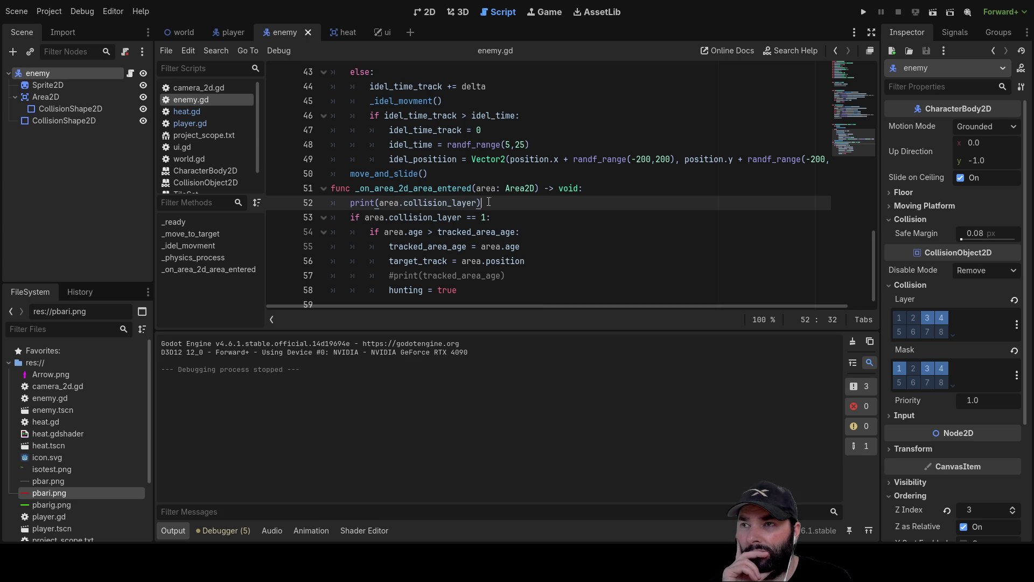
pyautogui.moveTo(489, 202); pyautogui.dragTo(350, 202)
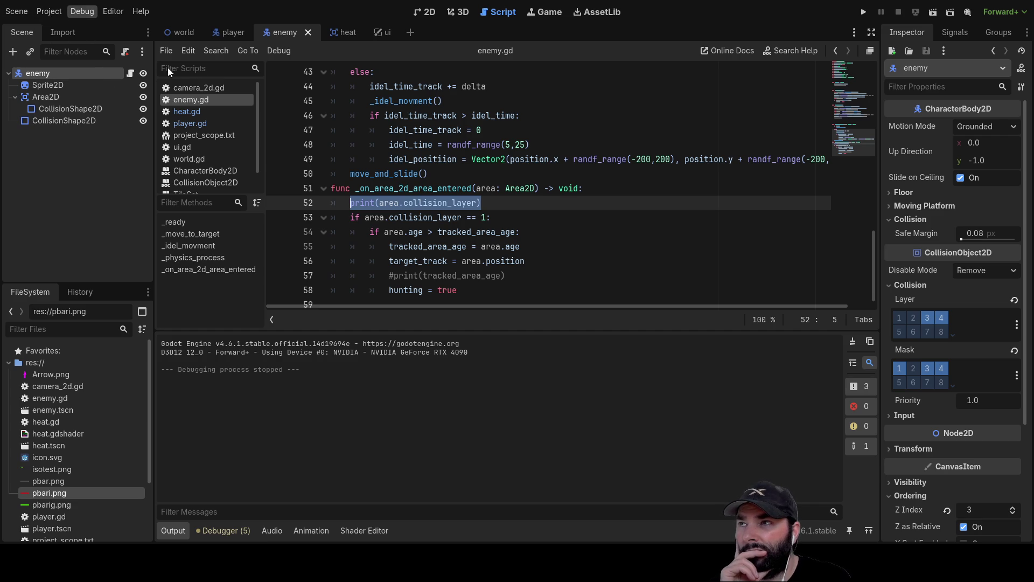
pyautogui.click(863, 11)
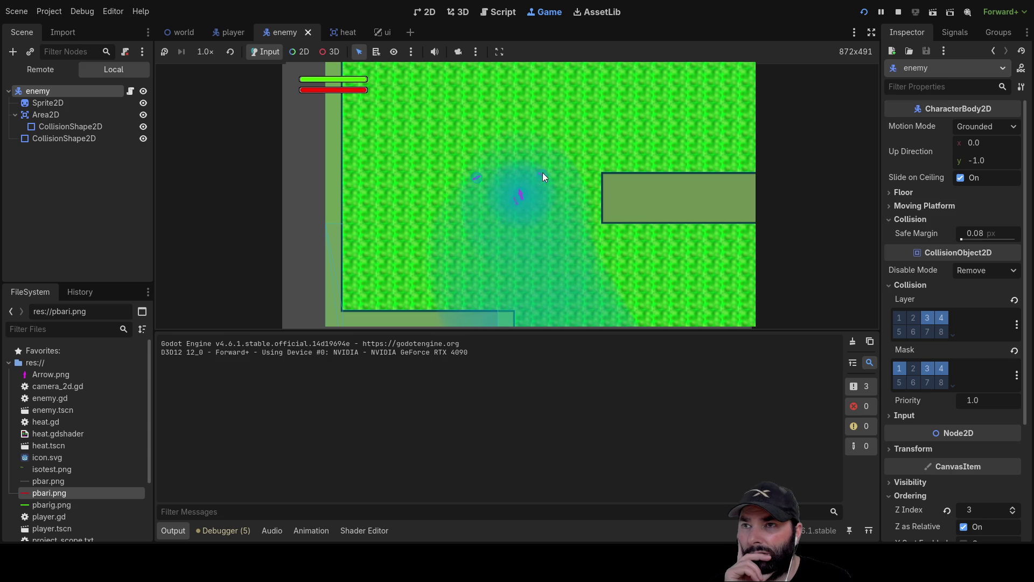
# Step: Stop the game, give the heat area collision layer 2 in addition to layer 1, and relaunch
pyautogui.press('Up')
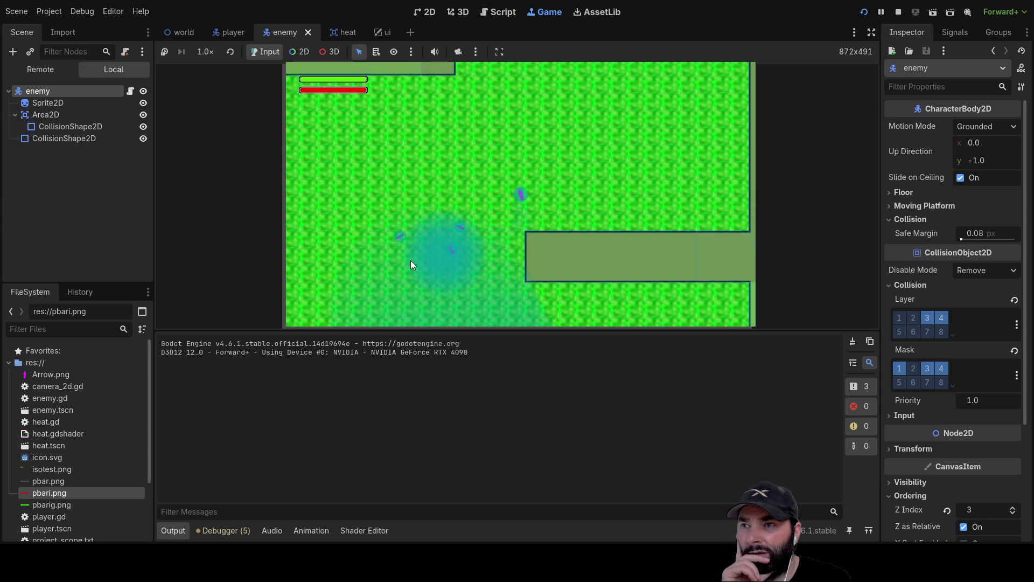
pyautogui.press('Up')
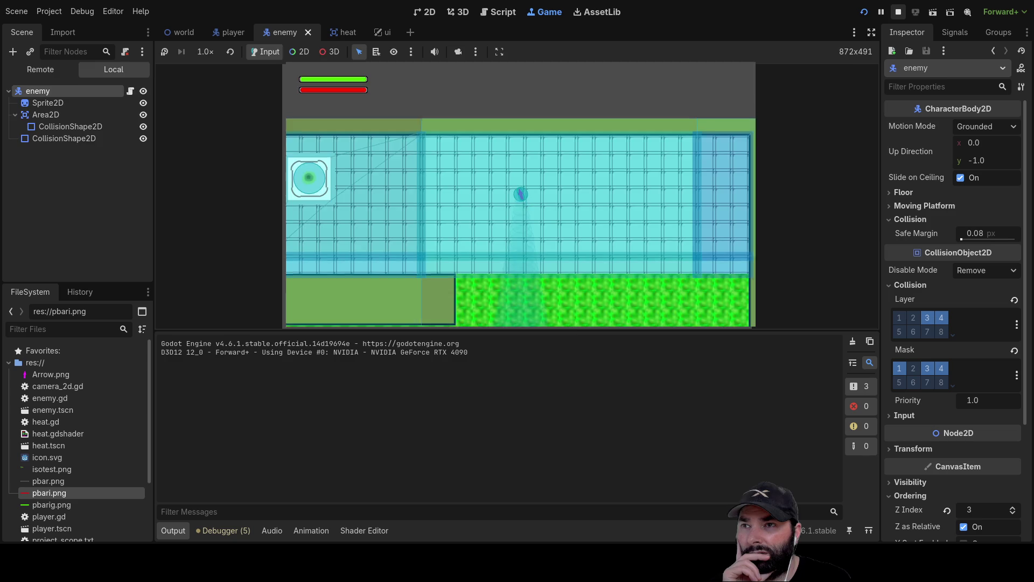
pyautogui.press('F8')
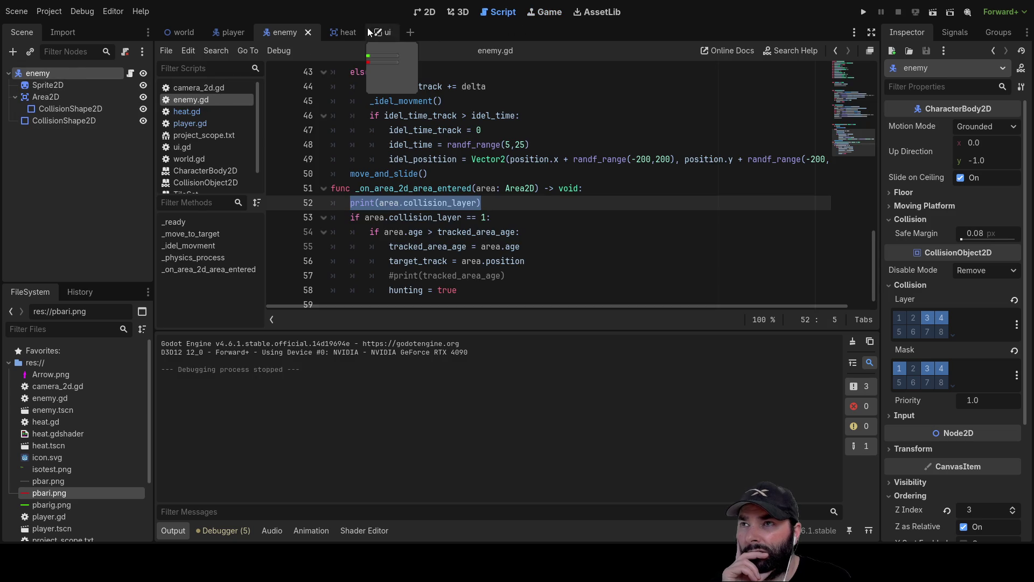
pyautogui.click(355, 33)
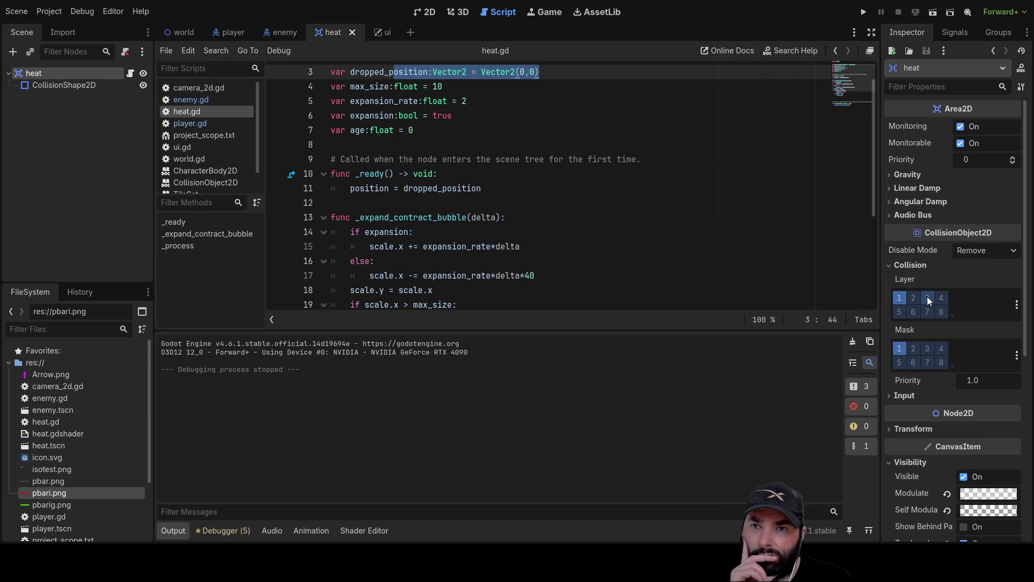
pyautogui.click(914, 299)
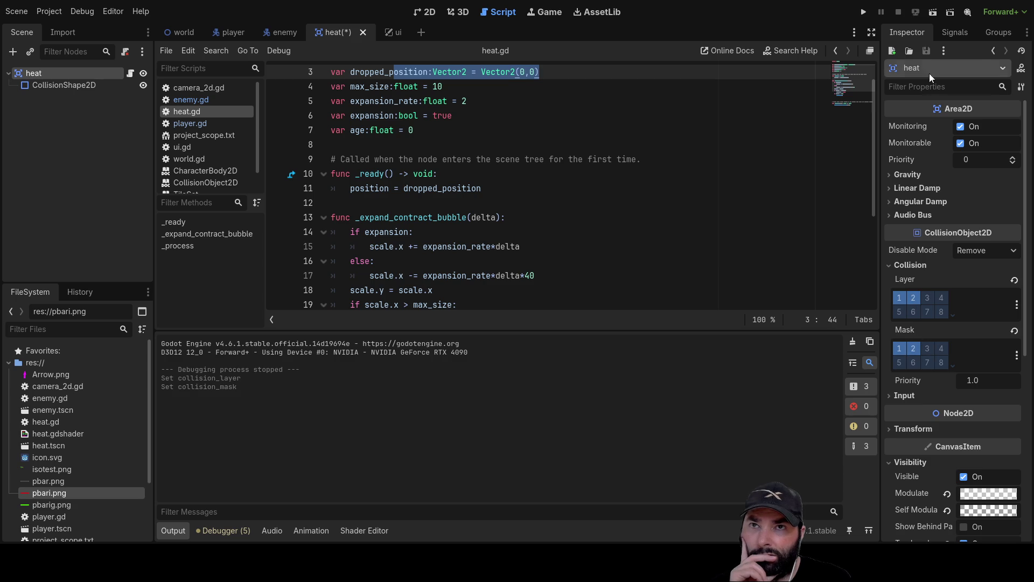
pyautogui.click(863, 12)
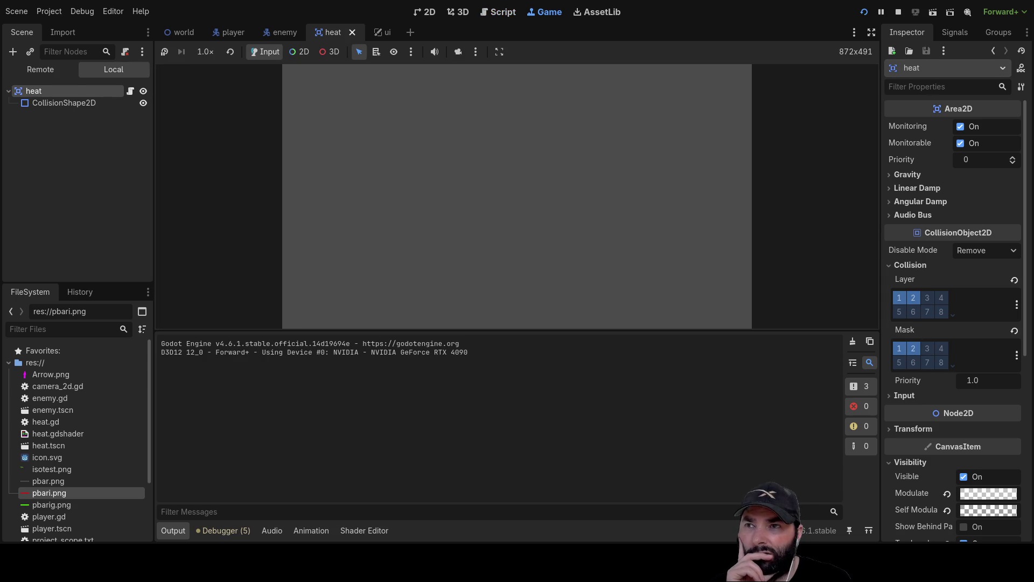
# Step: Steer the player up, left and right to check the heat trail, then stop the game
pyautogui.press('Up')
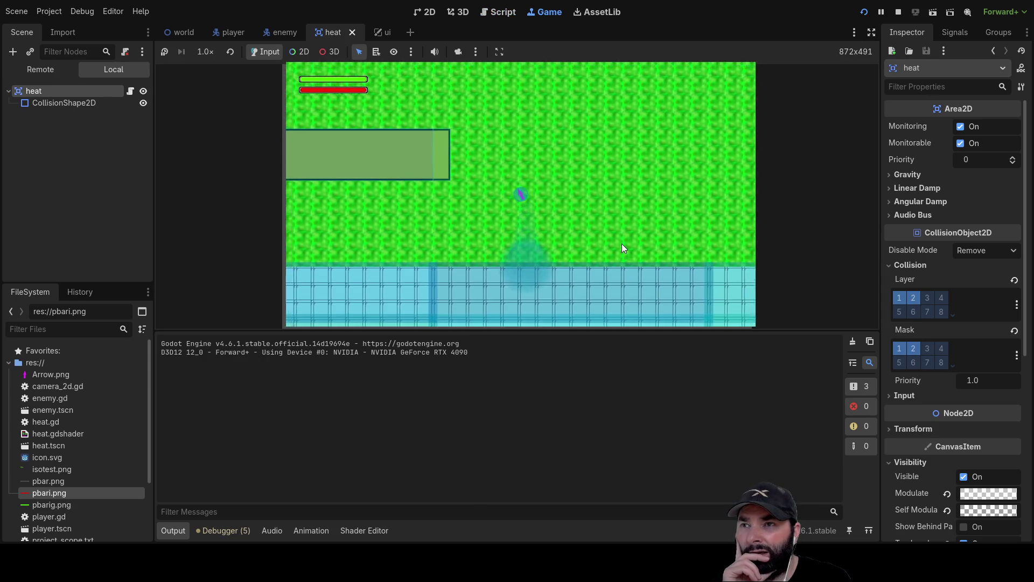
pyautogui.press('Left')
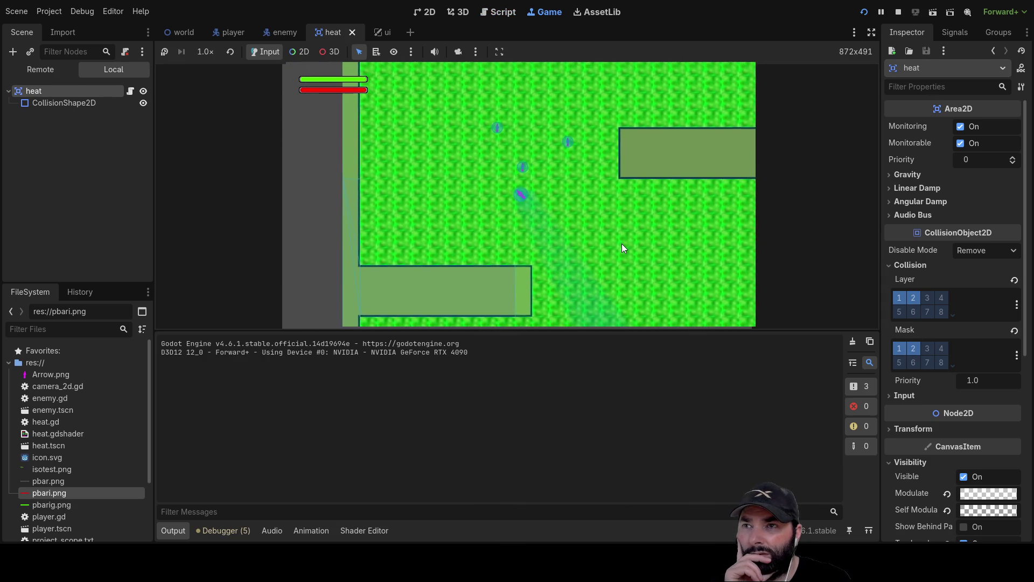
pyautogui.press('Right')
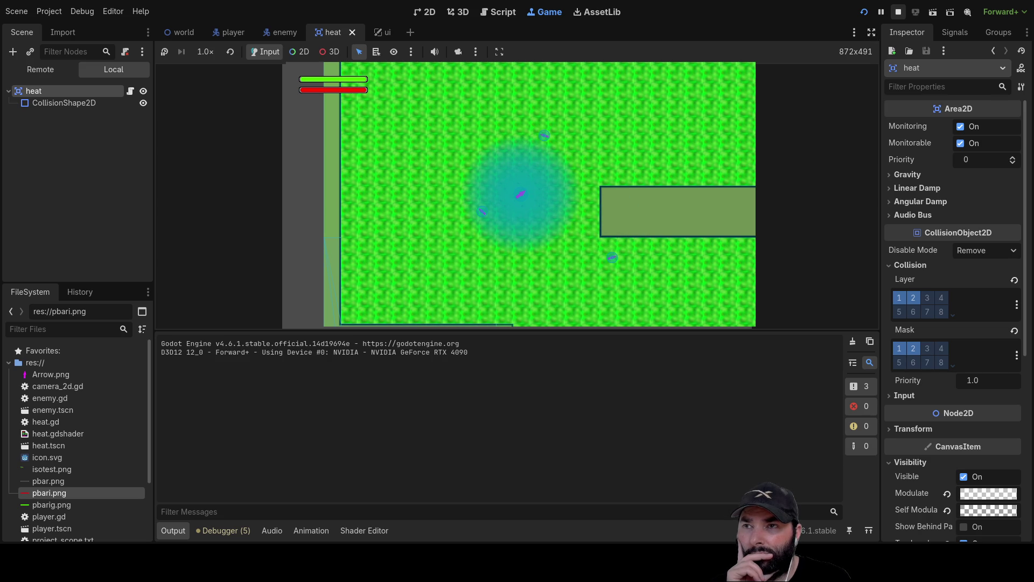
pyautogui.click(897, 11)
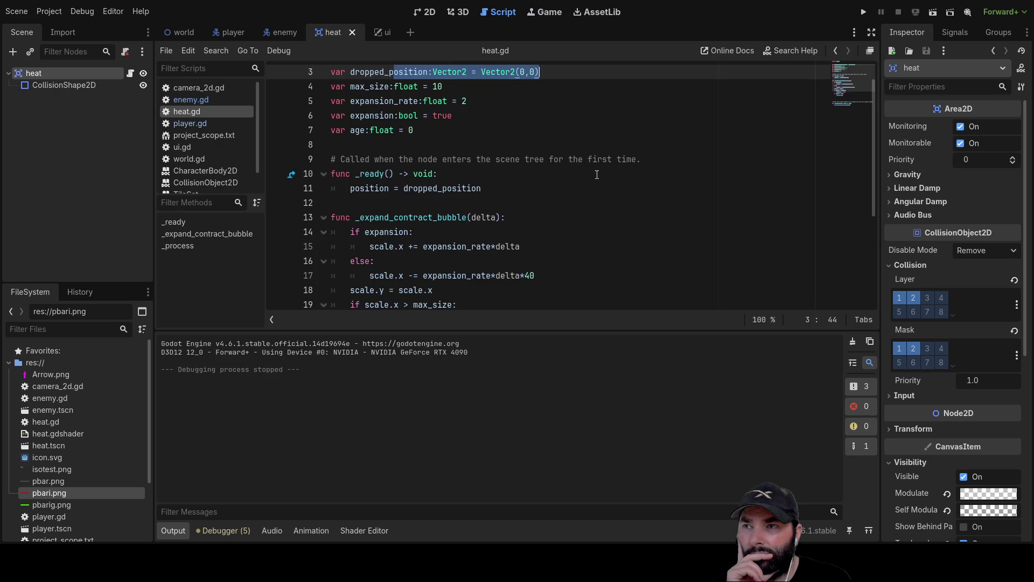
# Step: Review lines 51–52 of enemy.gd, then untick mask bit 1 on the enemy body
pyautogui.scroll(-4, 430, 254)
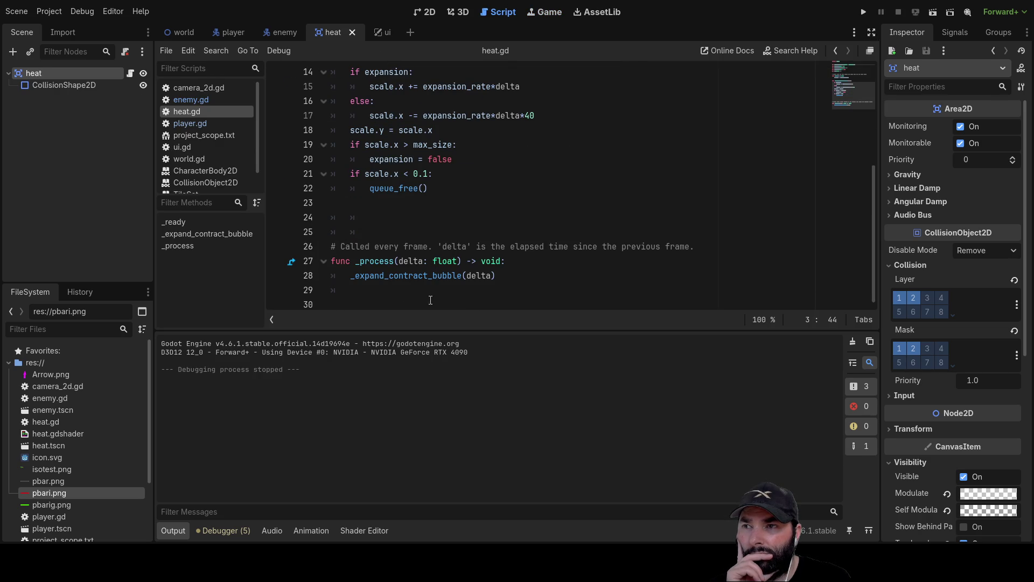
pyautogui.scroll(2, 426, 265)
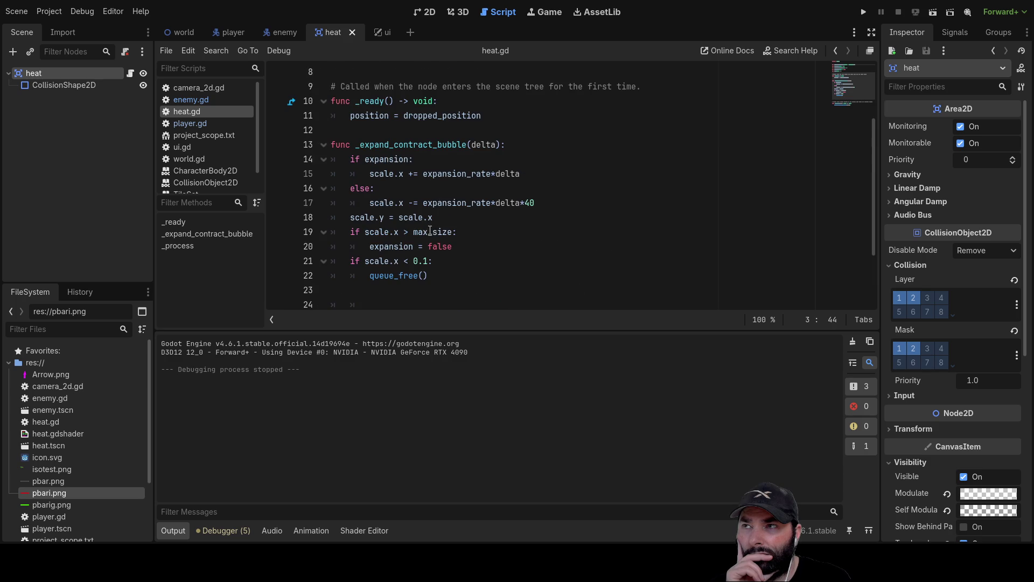
pyautogui.click(219, 99)
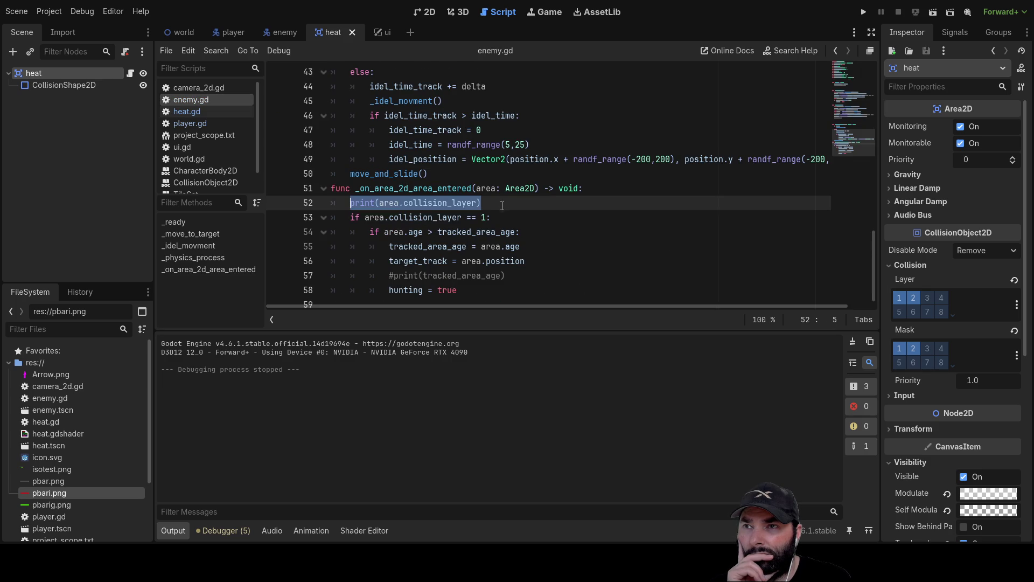
pyautogui.moveTo(507, 201); pyautogui.dragTo(386, 194)
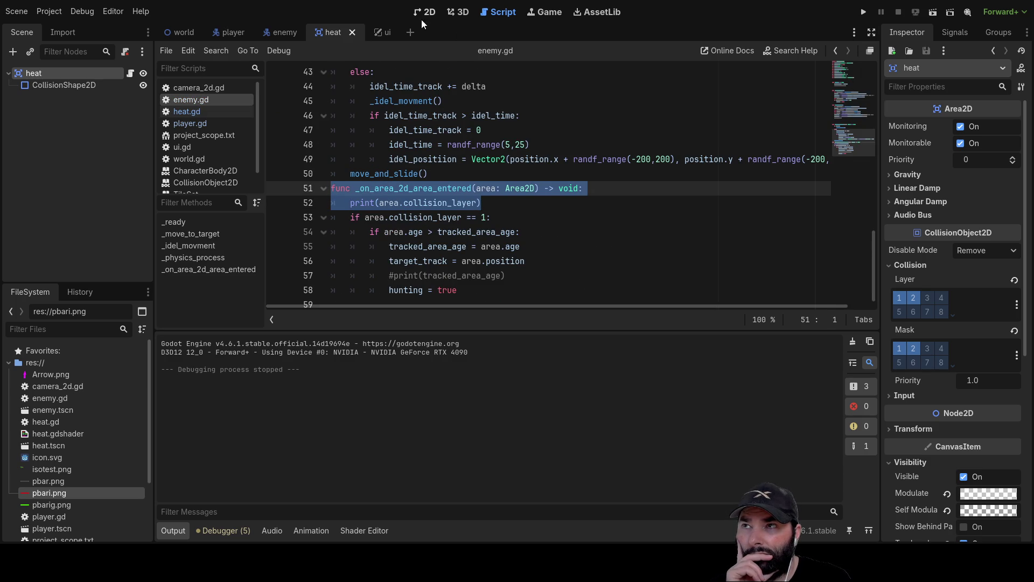
pyautogui.click(278, 34)
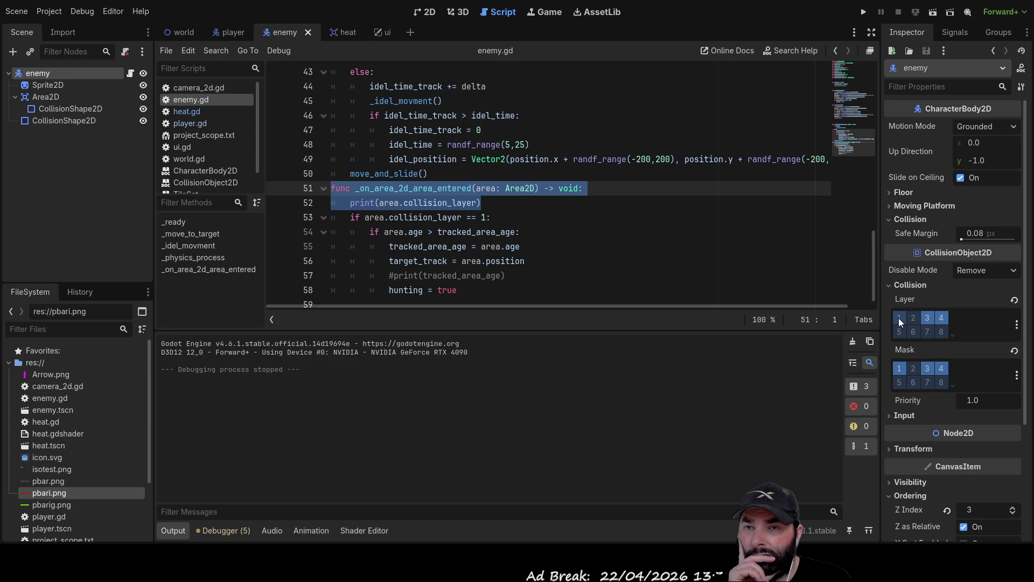
pyautogui.click(900, 368)
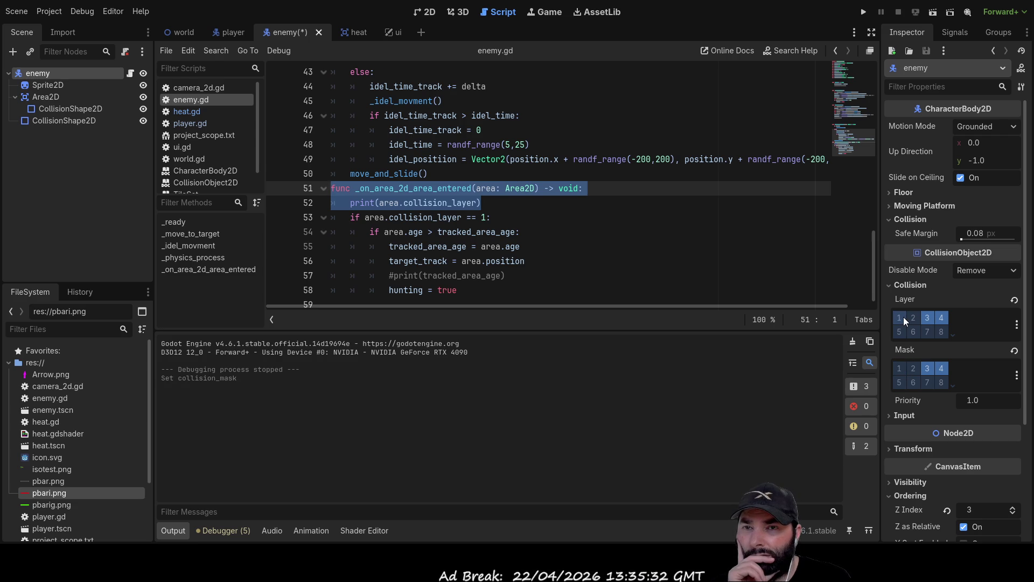
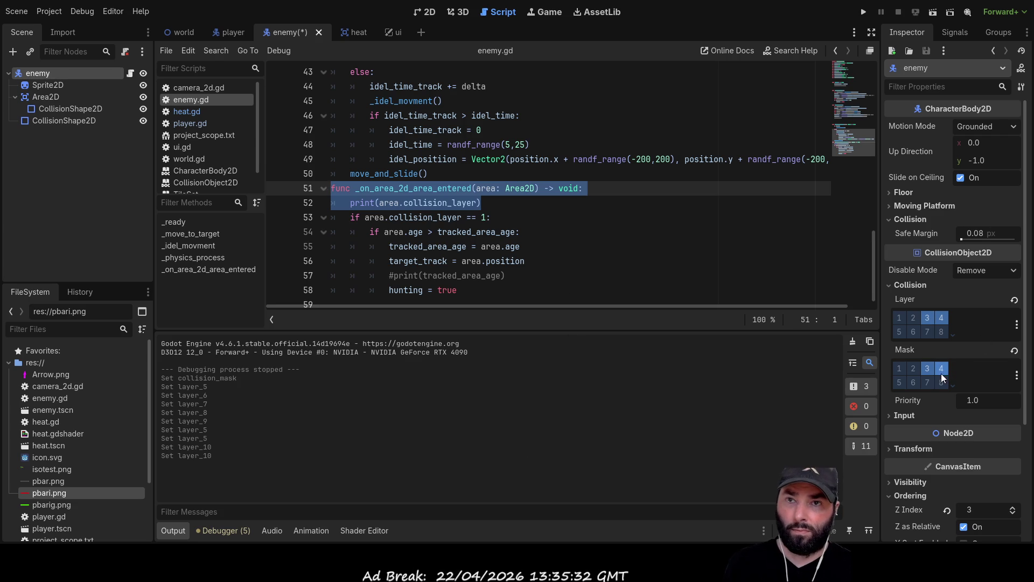
# Step: Tick collision mask and layer bit 5 on the enemy
pyautogui.click(899, 383)
pyautogui.click(899, 331)
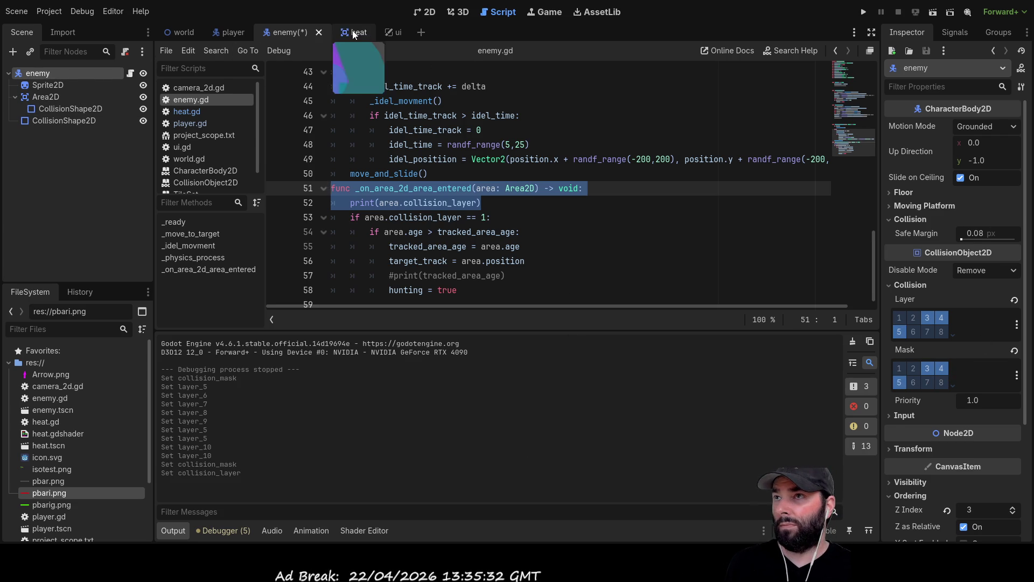
pyautogui.click(352, 31)
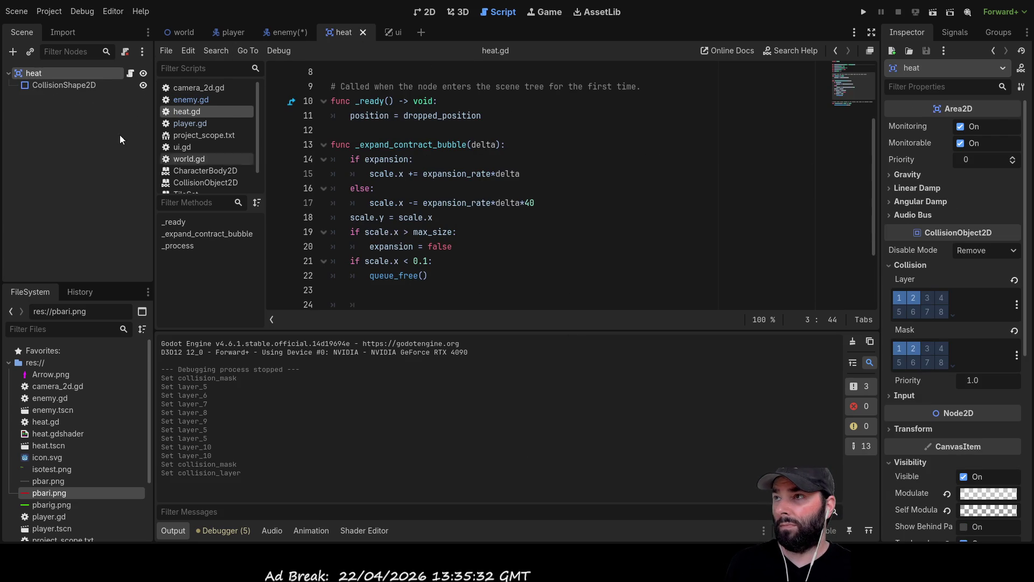
# Step: Limit the heat area to collision layer and mask 5 only, clearing mask bits 1 and 2, then run the game
pyautogui.click(899, 363)
pyautogui.click(898, 311)
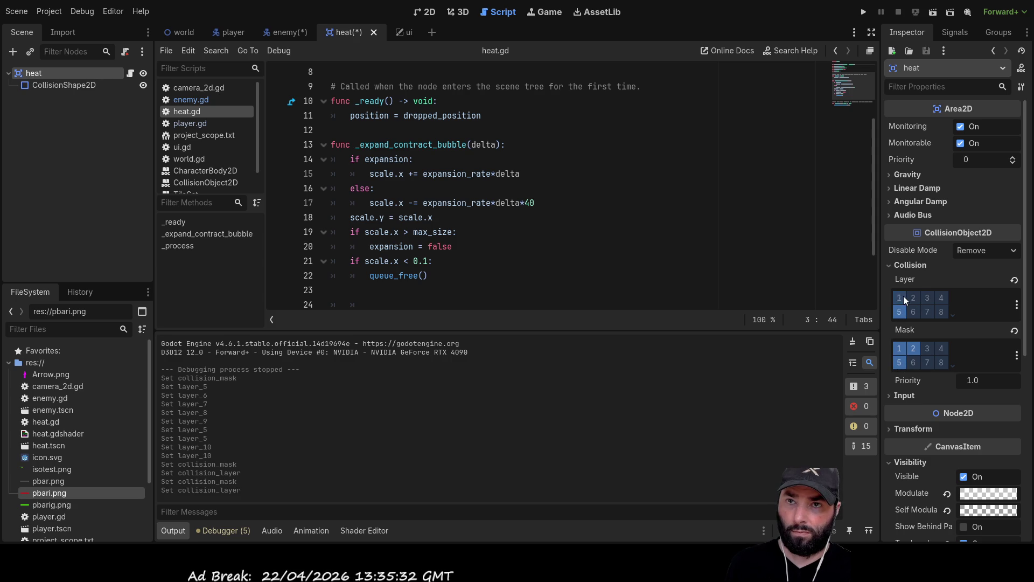
pyautogui.click(910, 349)
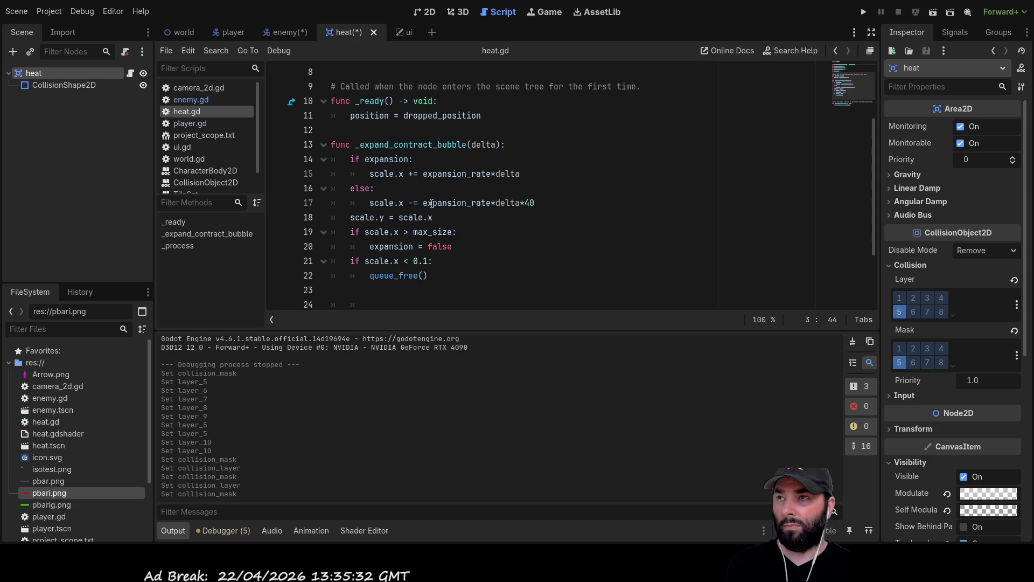
pyautogui.click(864, 11)
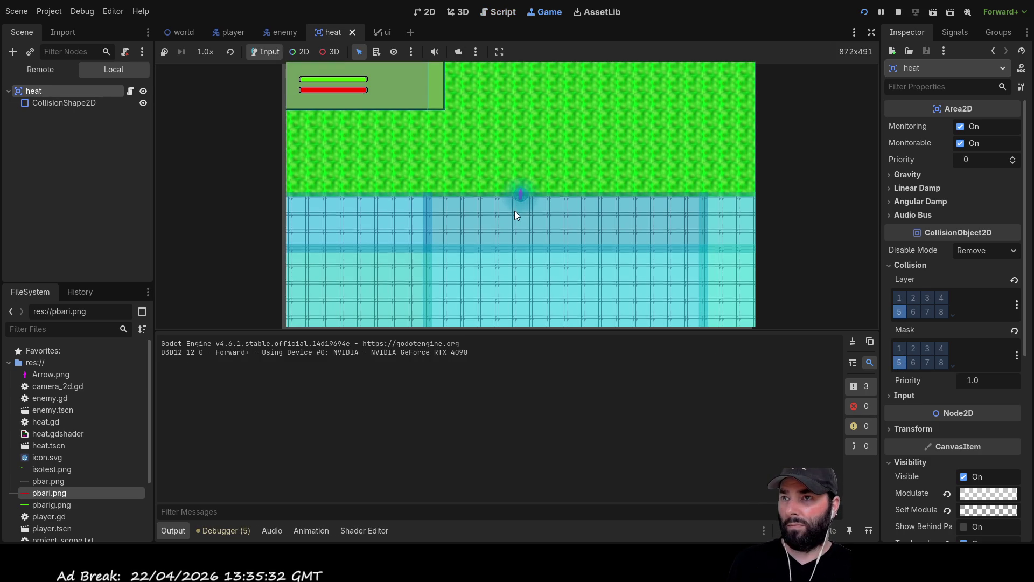
# Step: Walk the player up and to the left to leave a heat trail, then stop the game with F8
pyautogui.press('w')
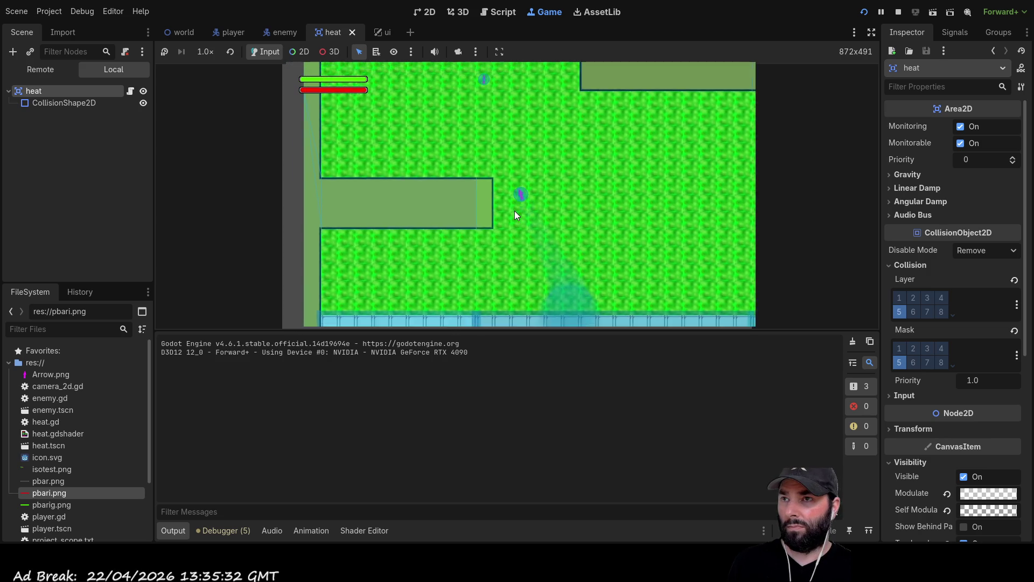
pyautogui.press('a')
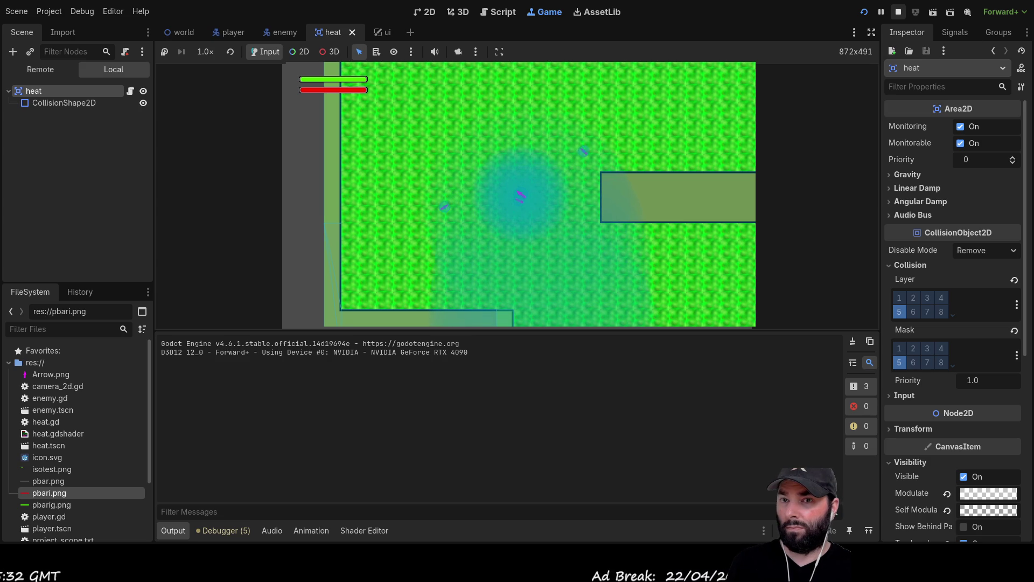
pyautogui.press('F8')
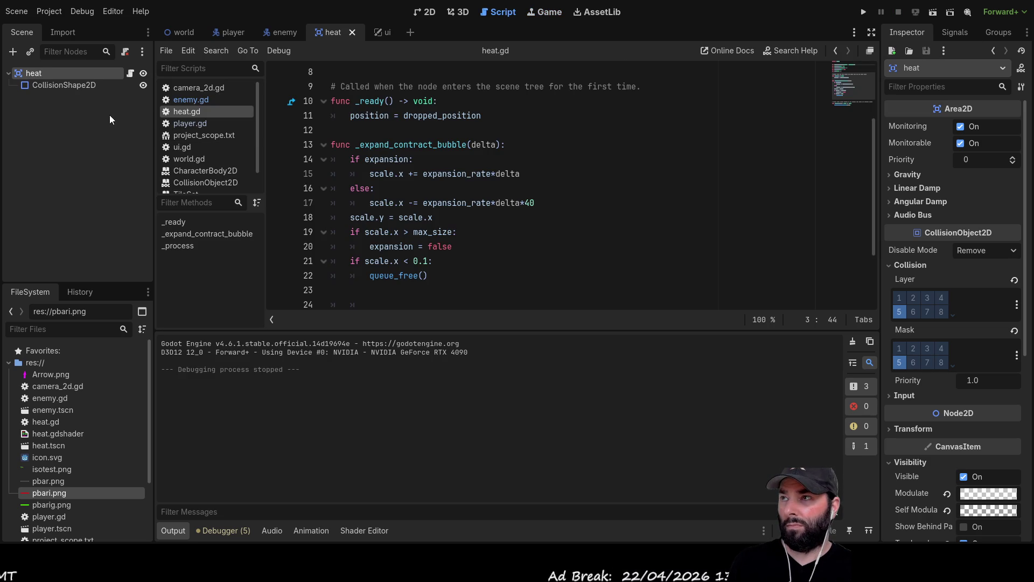
# Step: Inspect the heat area's collision shape and layers, turning layer 2 on and back off
pyautogui.click(199, 122)
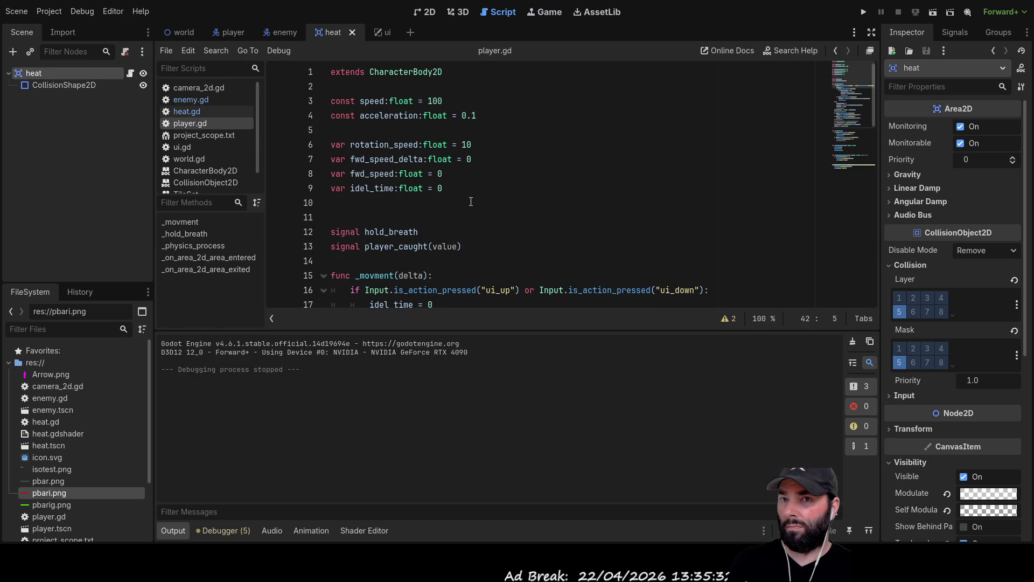
pyautogui.click(50, 84)
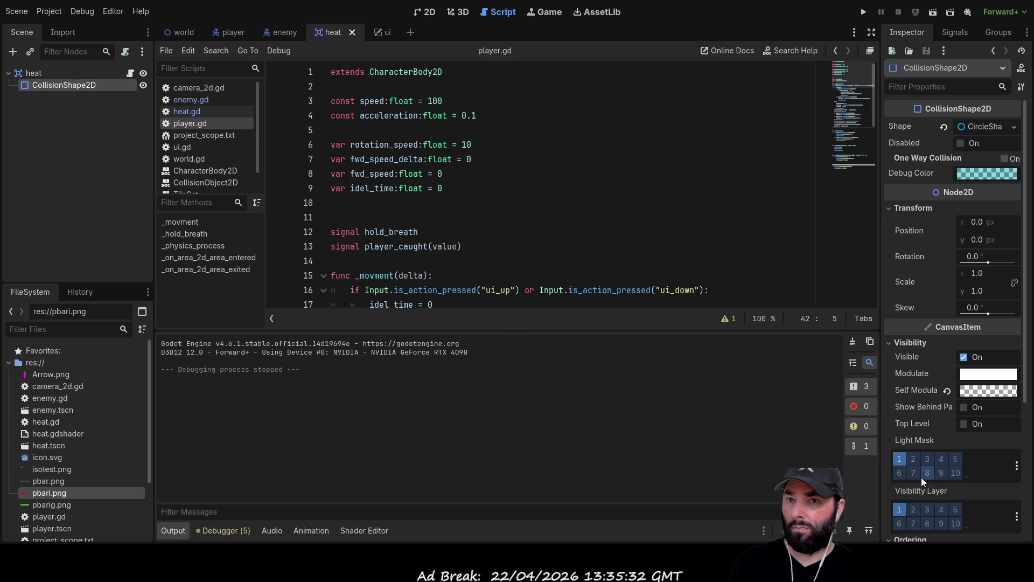
pyautogui.click(51, 73)
pyautogui.click(913, 297)
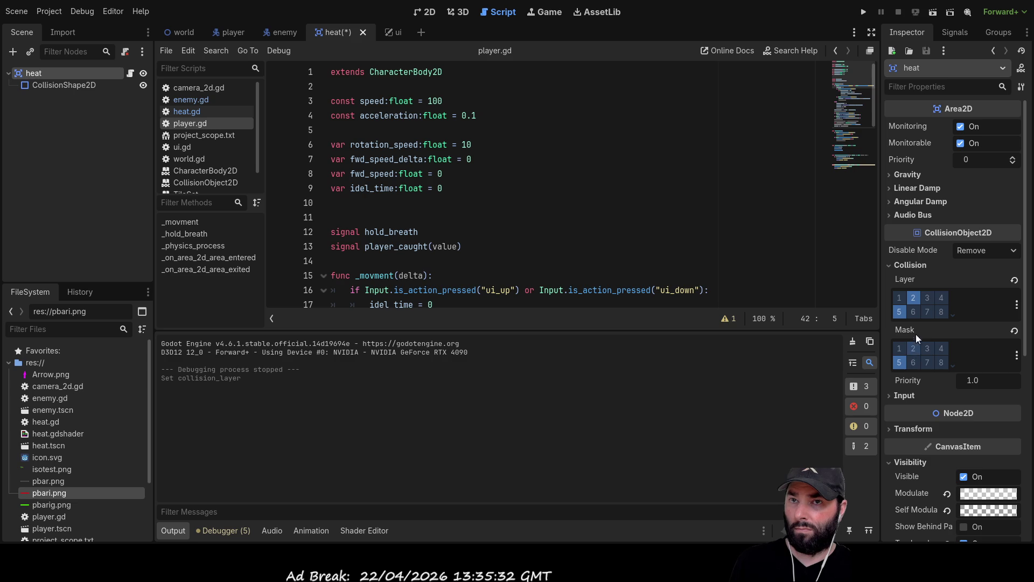
pyautogui.click(913, 298)
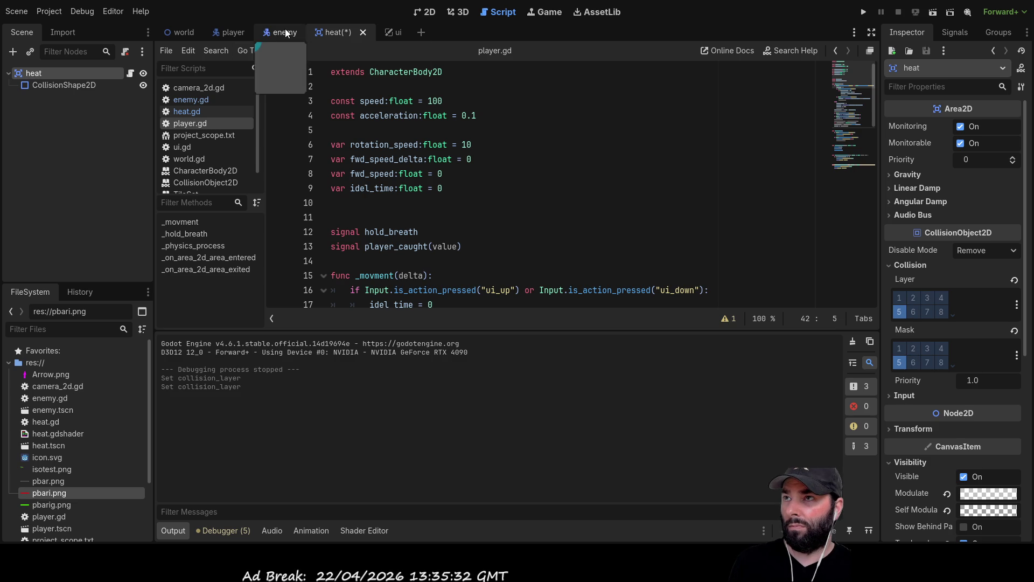
# Step: Add collision layer 5 alongside 3 on the enemy's Area2D, then run the game again
pyautogui.click(286, 31)
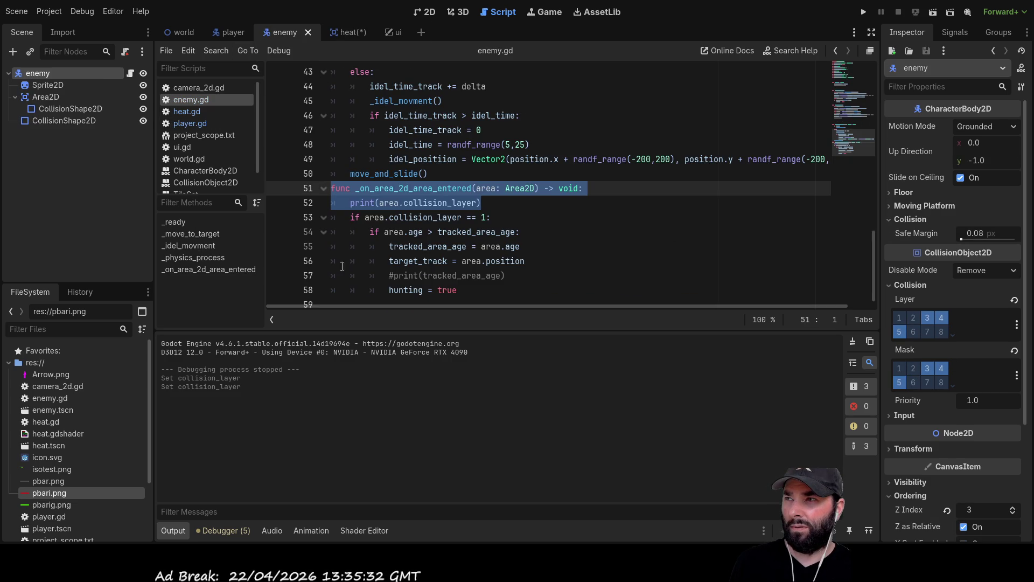
pyautogui.click(41, 121)
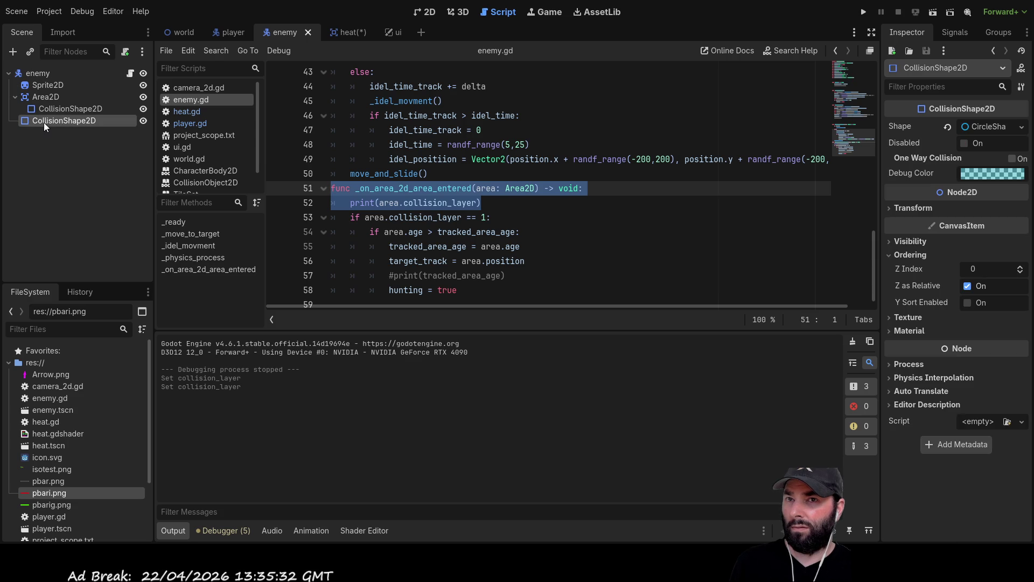
pyautogui.click(47, 108)
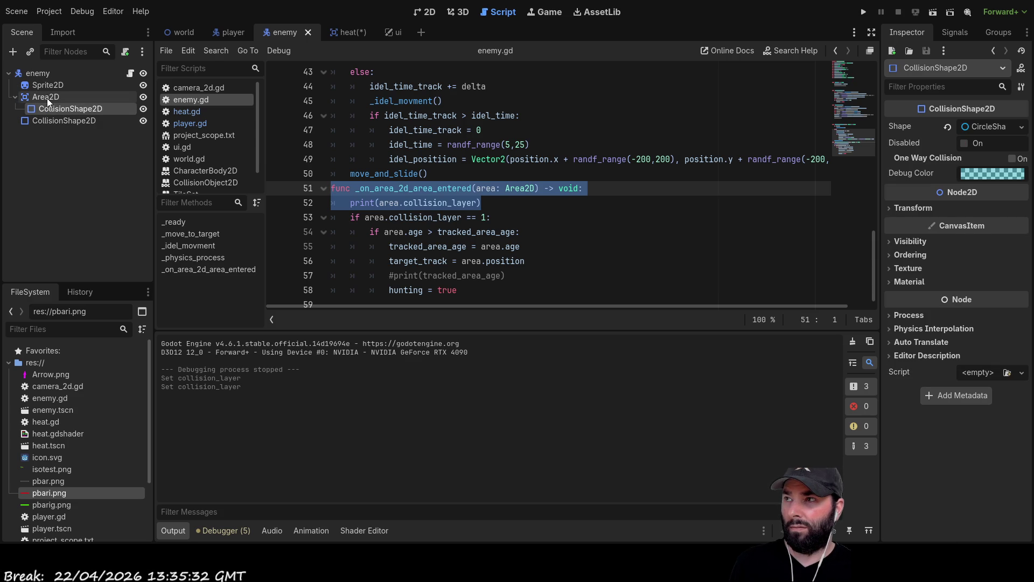
pyautogui.click(47, 96)
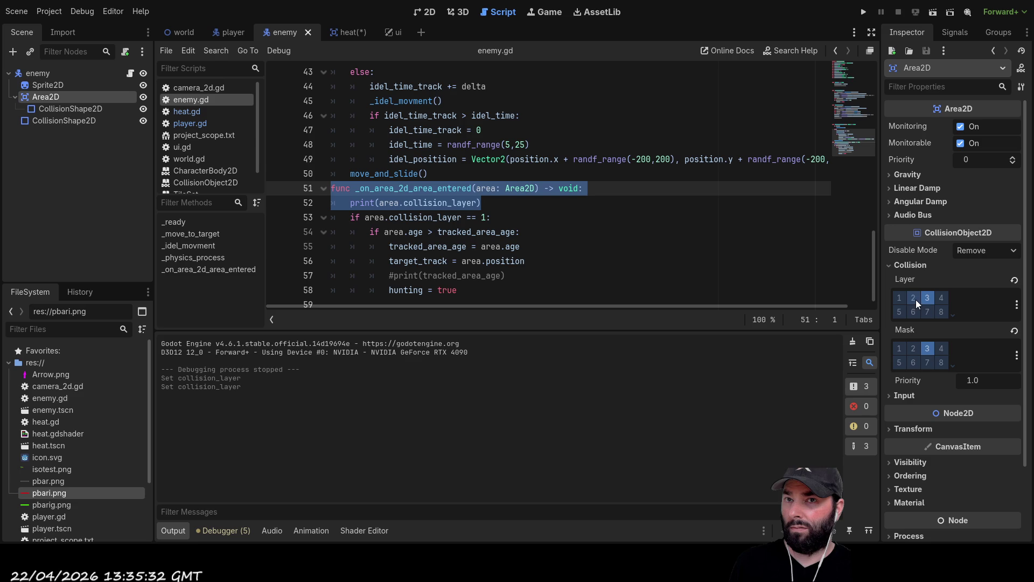
pyautogui.click(899, 312)
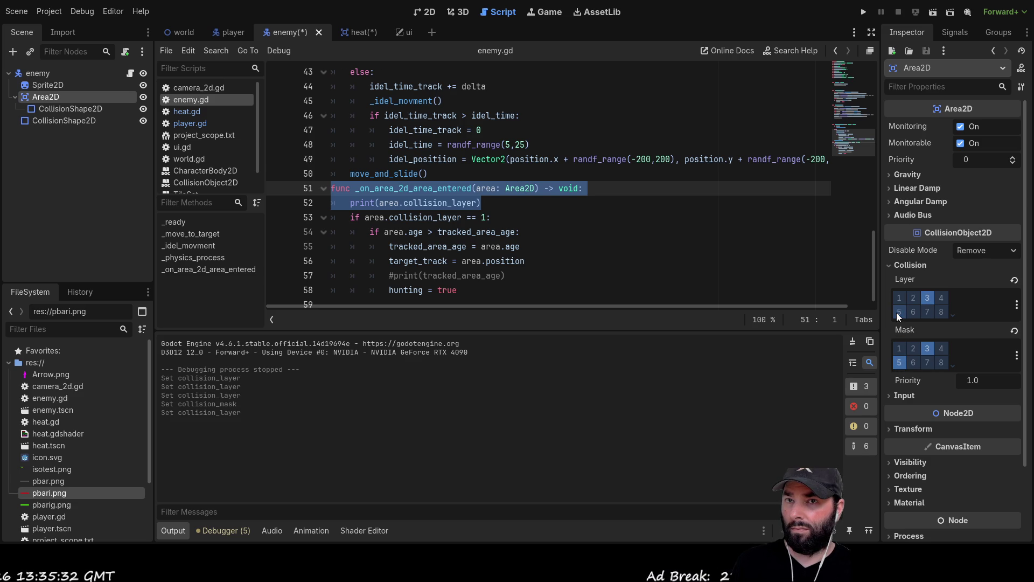
pyautogui.click(864, 12)
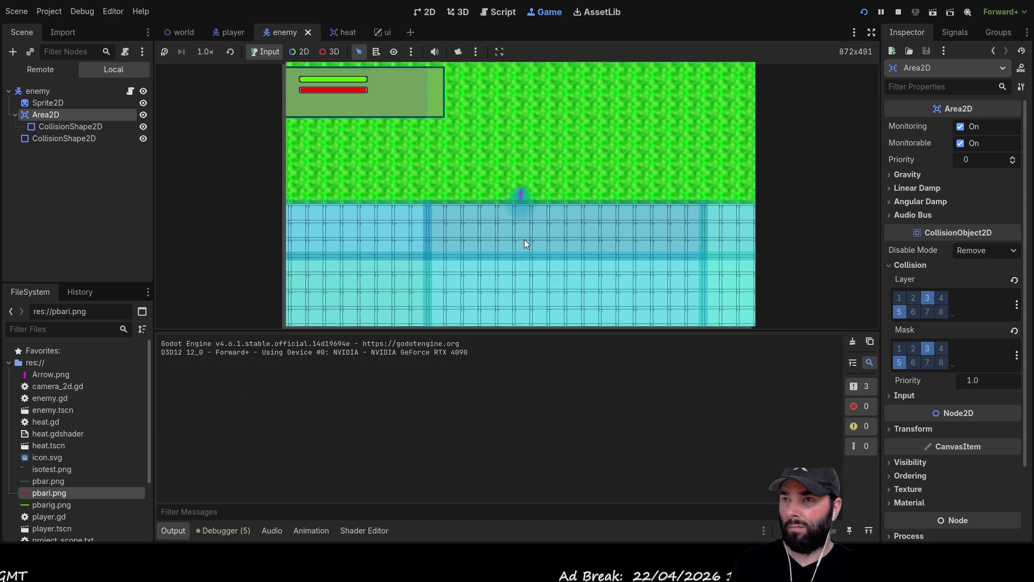
# Step: Drive the player up, left and right to test detection, stop with F8, and select _on_area_2d_area_entered
pyautogui.press('w')
pyautogui.press('a')
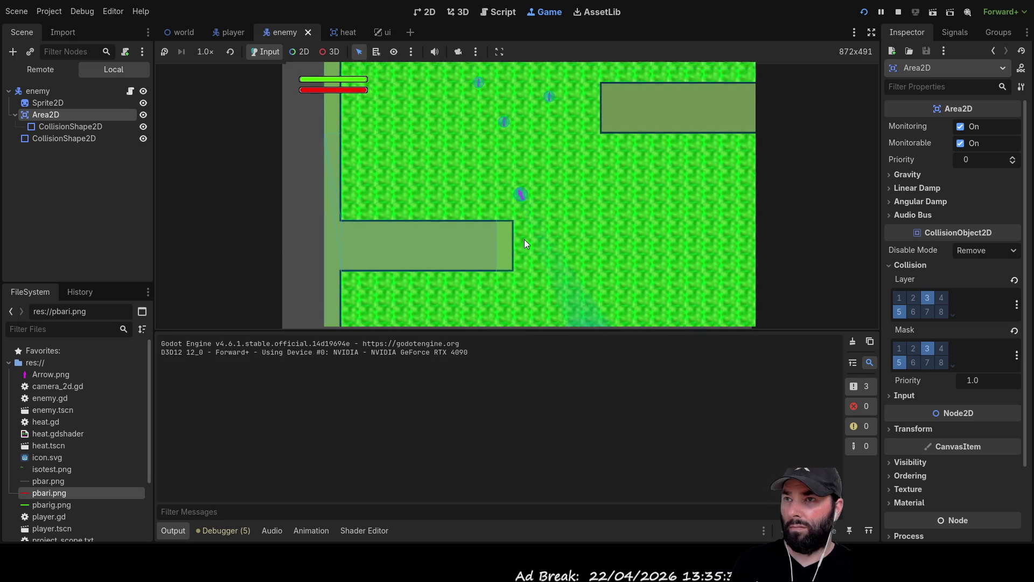
pyautogui.press('w')
pyautogui.press('a')
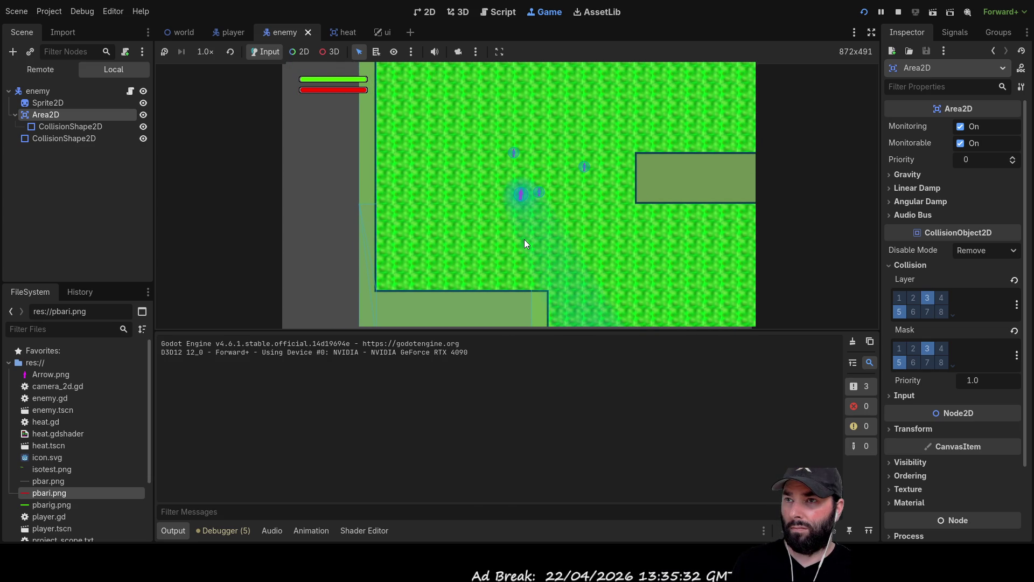
pyautogui.press('w')
pyautogui.press('d')
pyautogui.press('a')
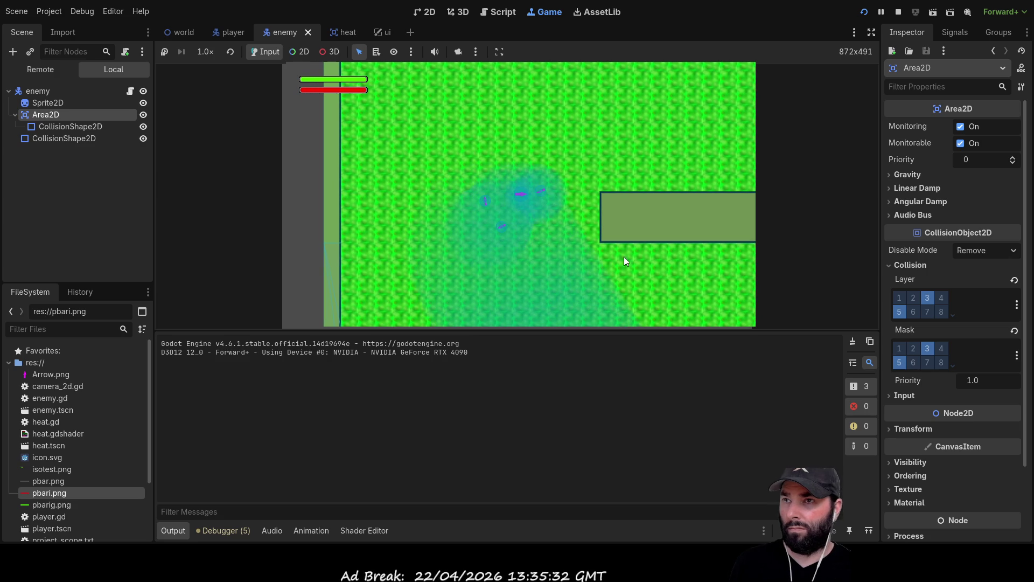
pyautogui.press('F8')
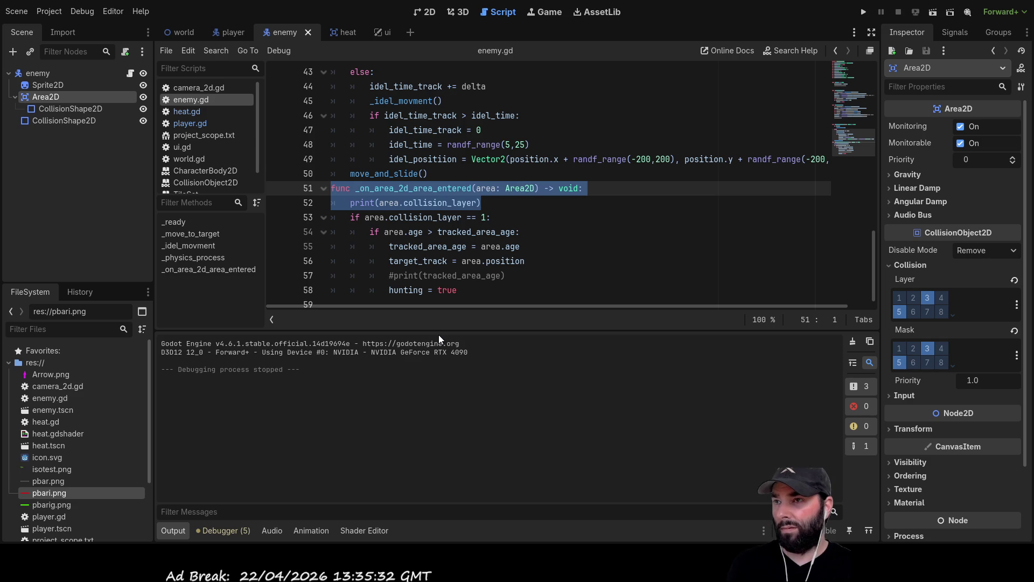
pyautogui.doubleClick(401, 188)
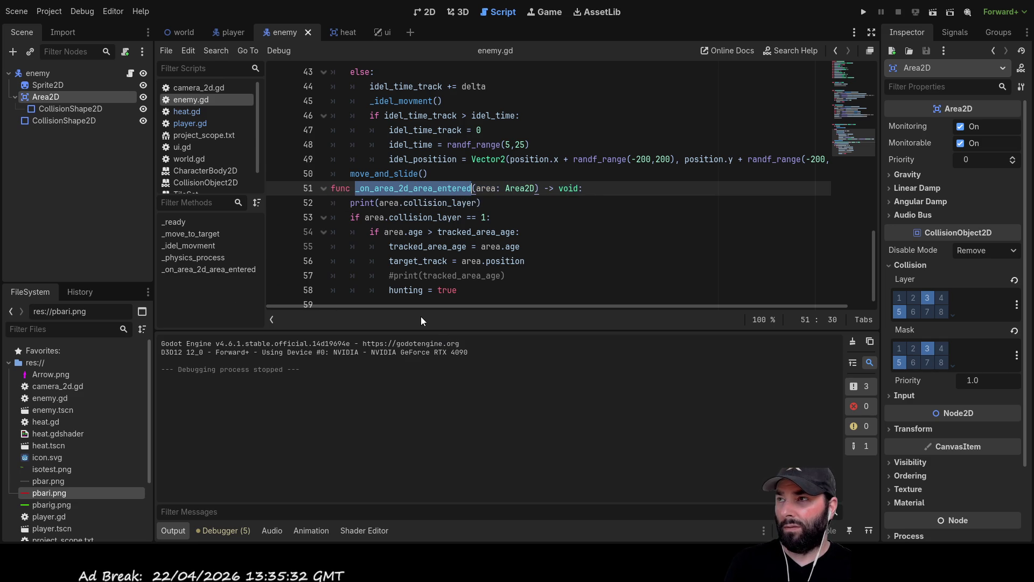
# Step: Review the signals of the enemy's root, Sprite2D, Area2D and collision shape nodes
pyautogui.click(942, 33)
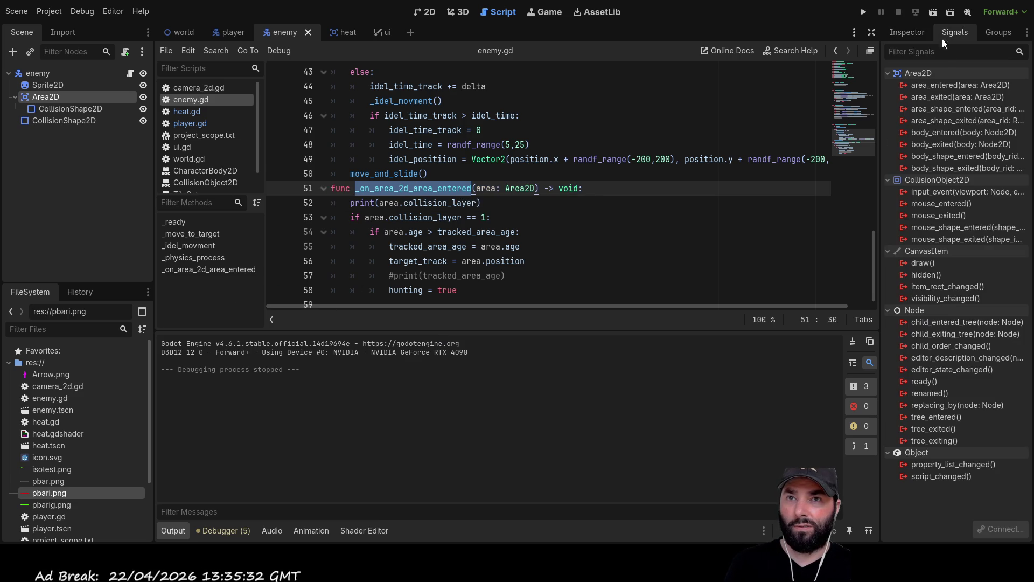
pyautogui.click(46, 72)
pyautogui.click(51, 85)
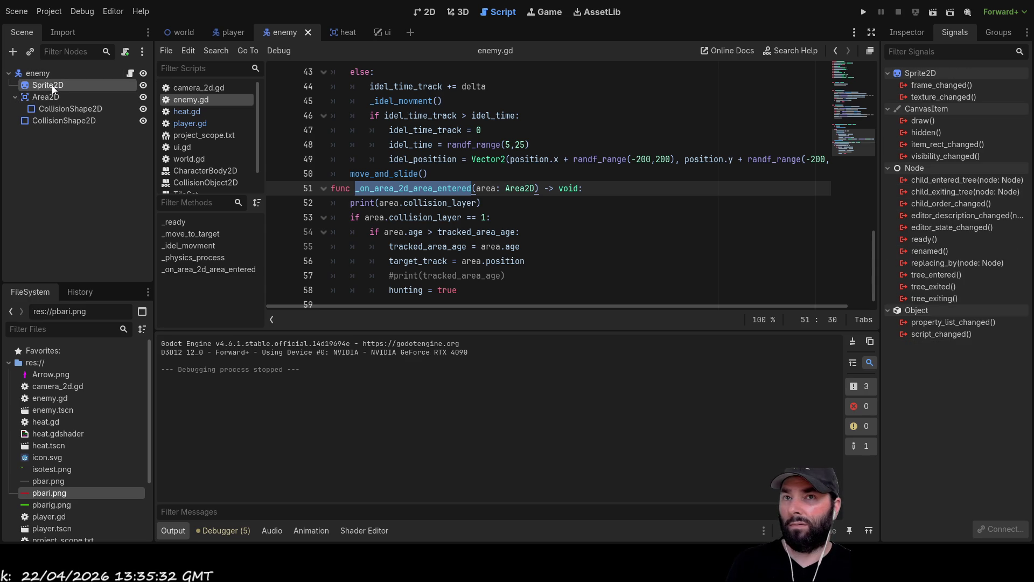
pyautogui.click(47, 98)
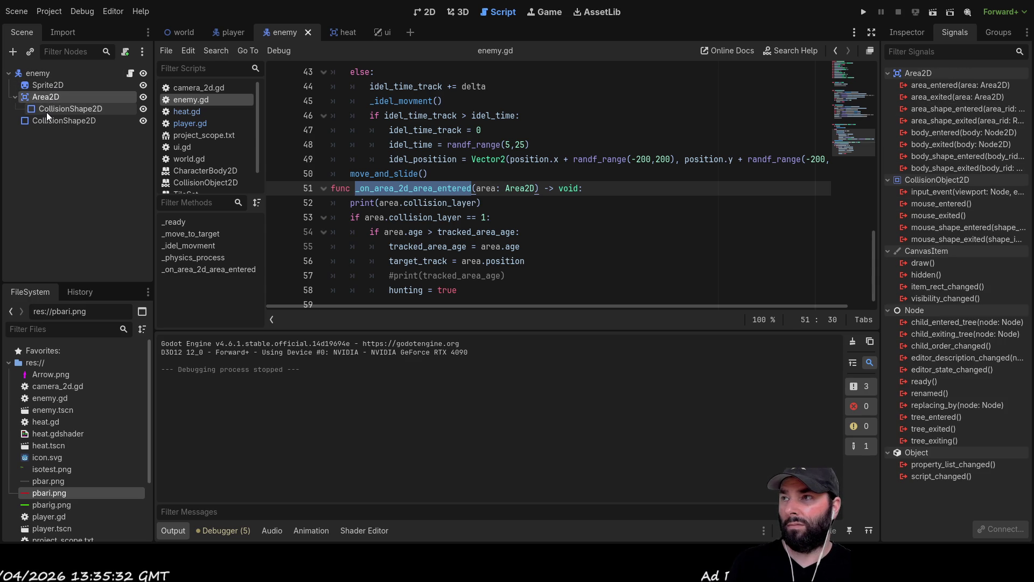
pyautogui.click(46, 112)
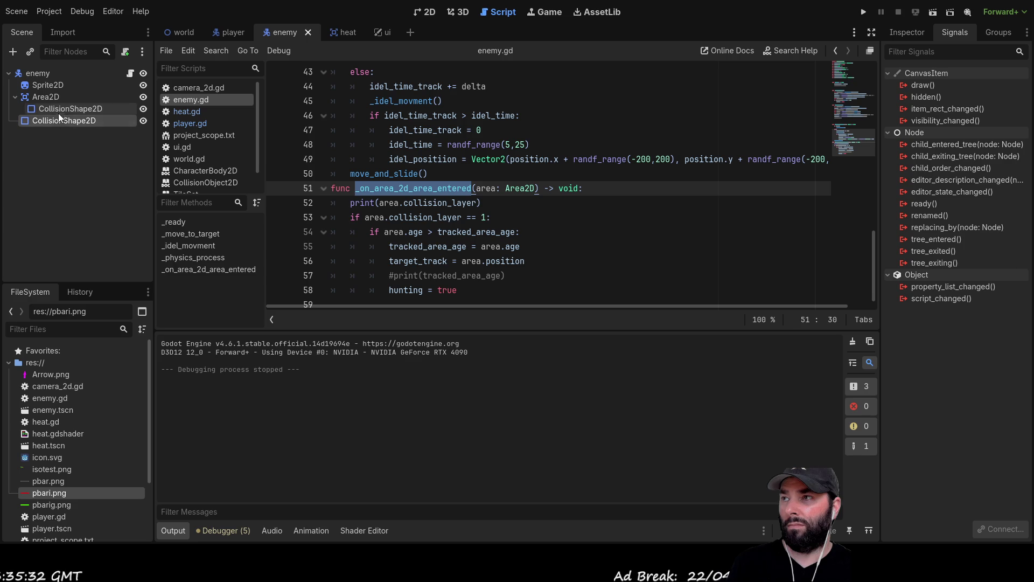
pyautogui.click(58, 134)
pyautogui.click(52, 97)
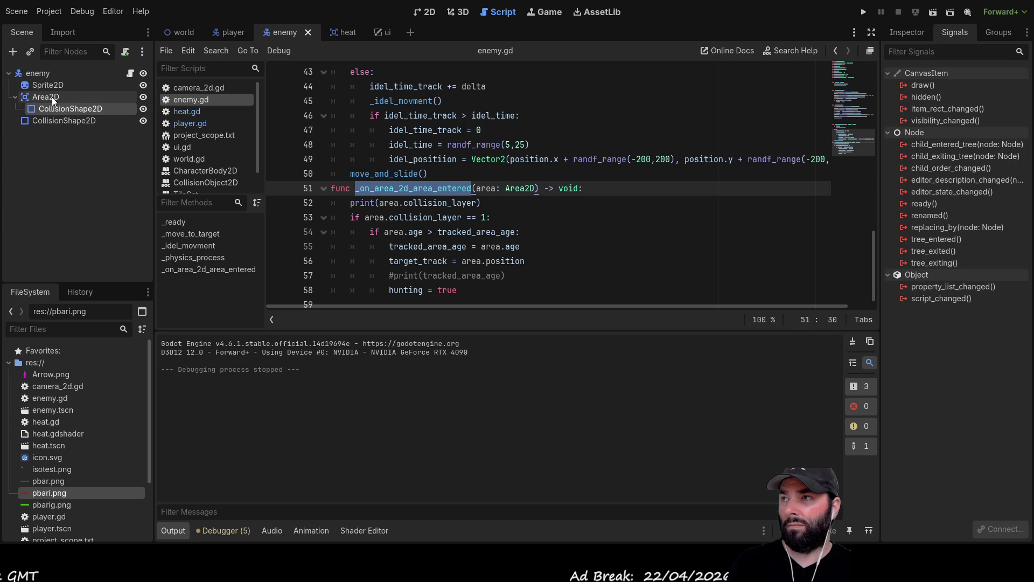
pyautogui.click(51, 85)
pyautogui.click(47, 72)
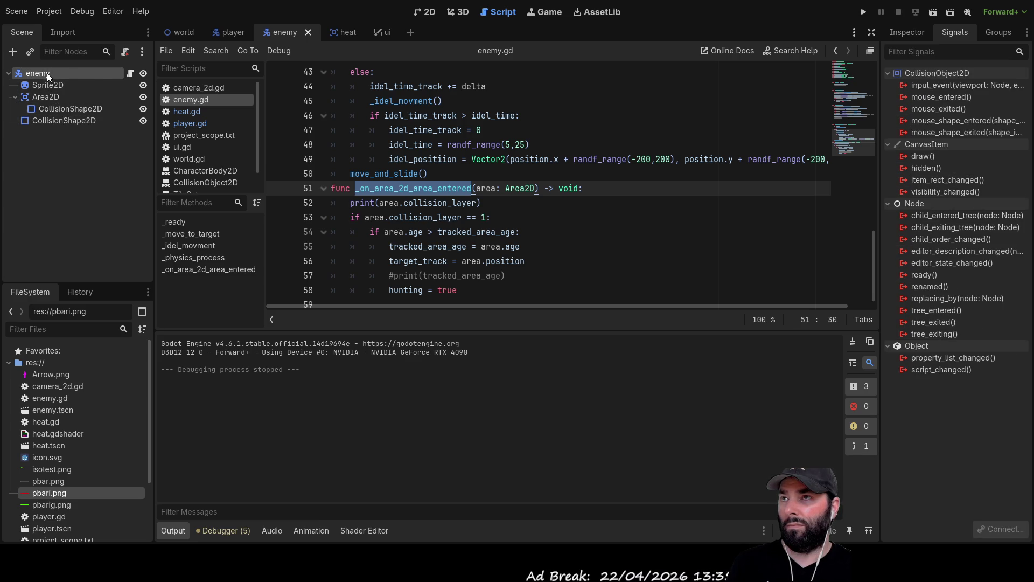
# Step: Check the heat scene's node signals, then bring up the player, enemy and world scripts
pyautogui.click(350, 36)
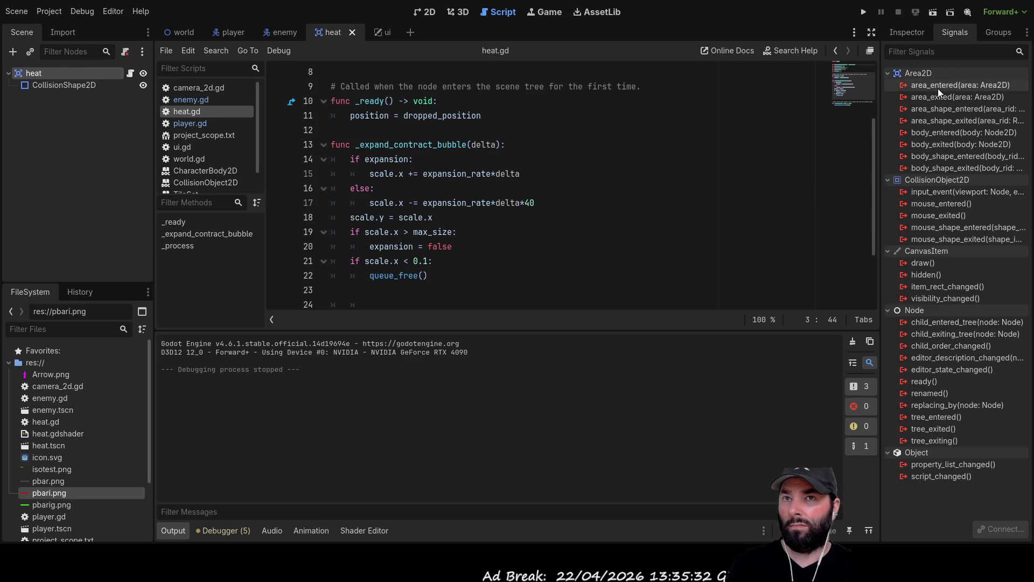
pyautogui.click(47, 84)
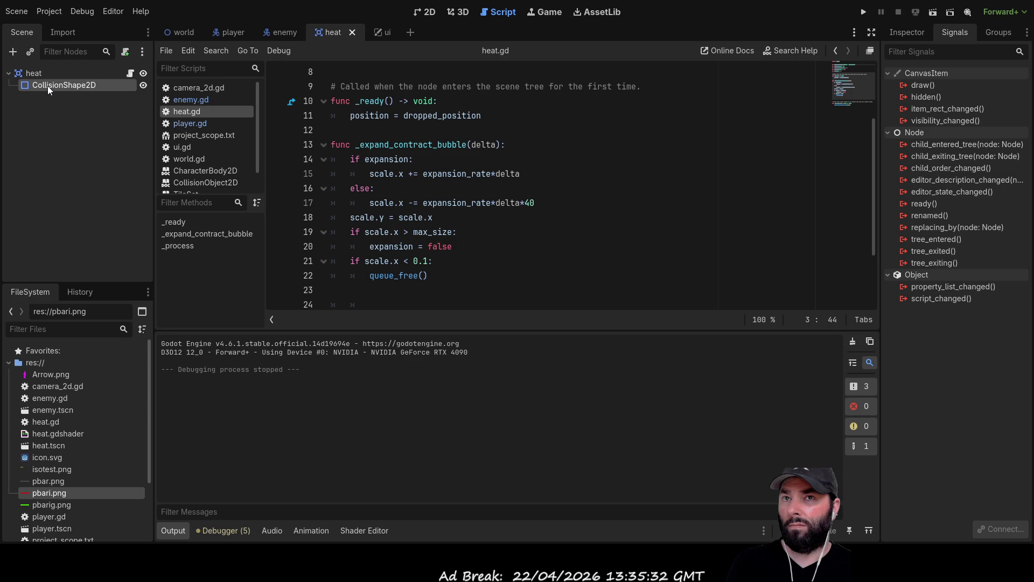
pyautogui.click(47, 72)
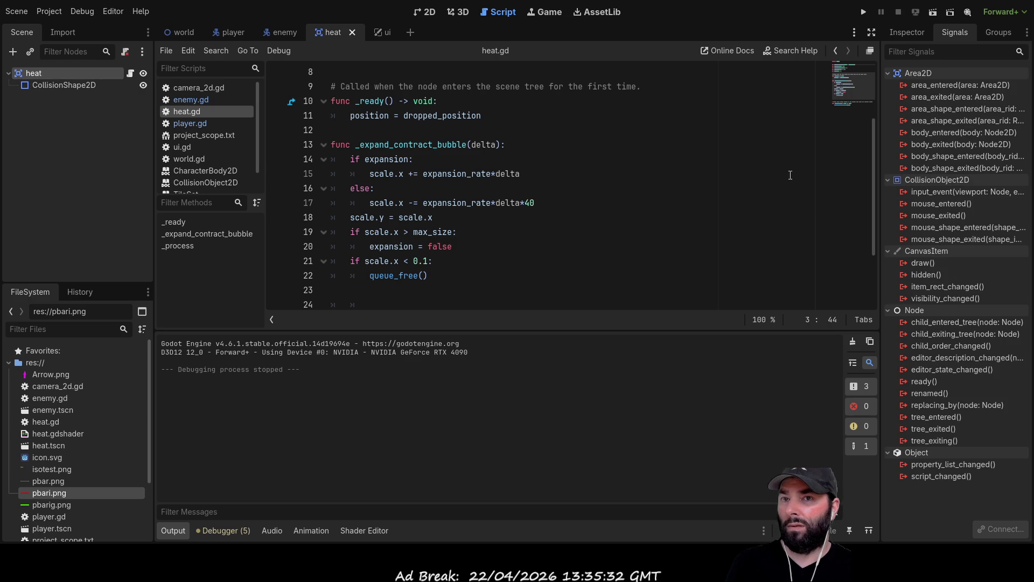
pyautogui.click(237, 31)
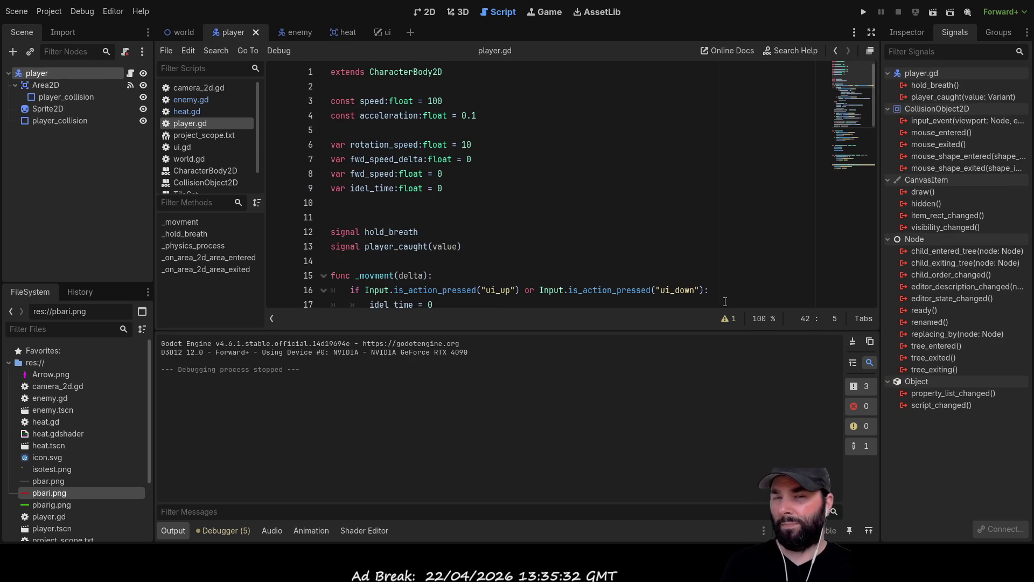
pyautogui.click(296, 38)
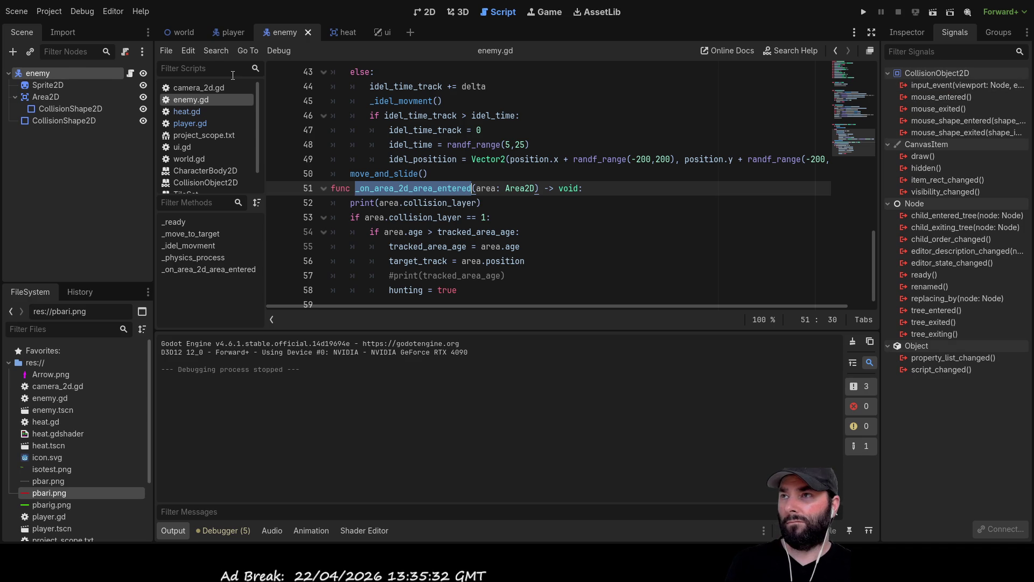
pyautogui.click(197, 35)
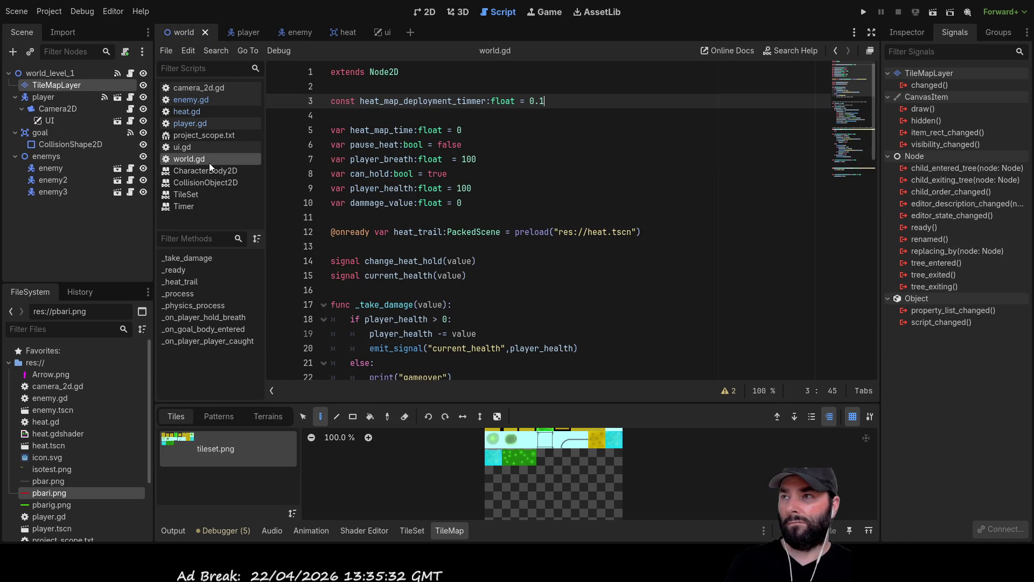
pyautogui.click(49, 169)
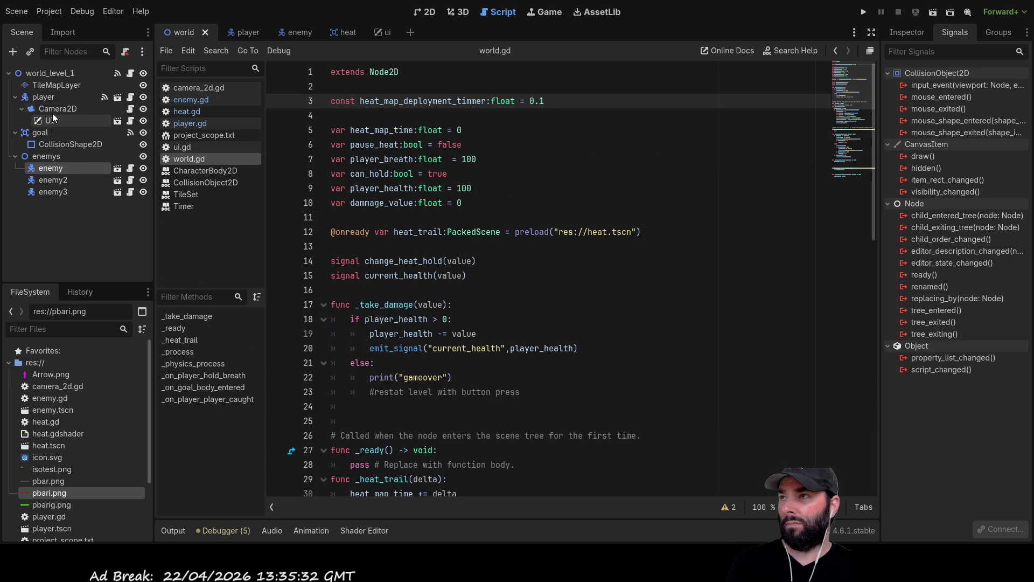
pyautogui.click(45, 97)
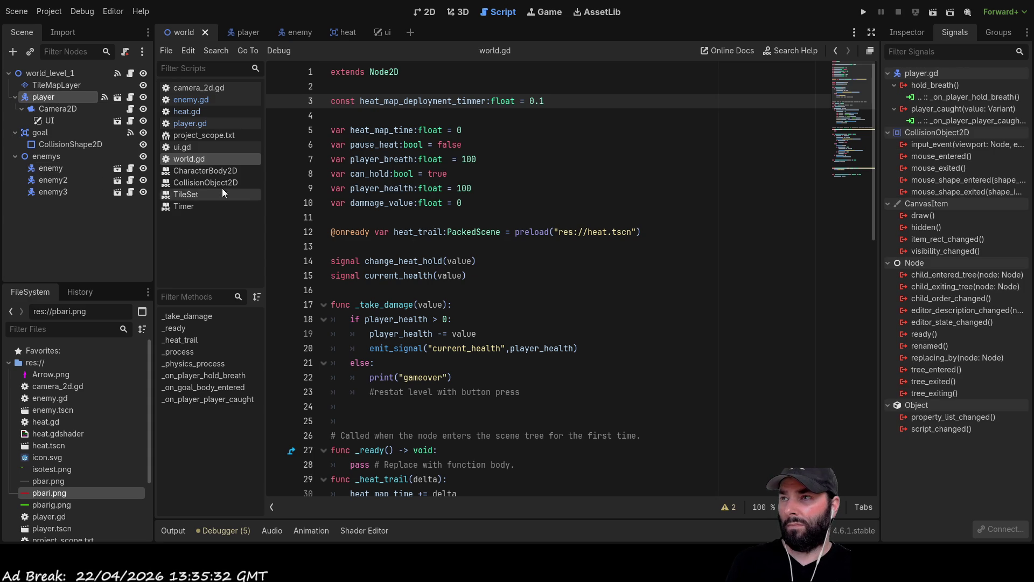
pyautogui.click(187, 111)
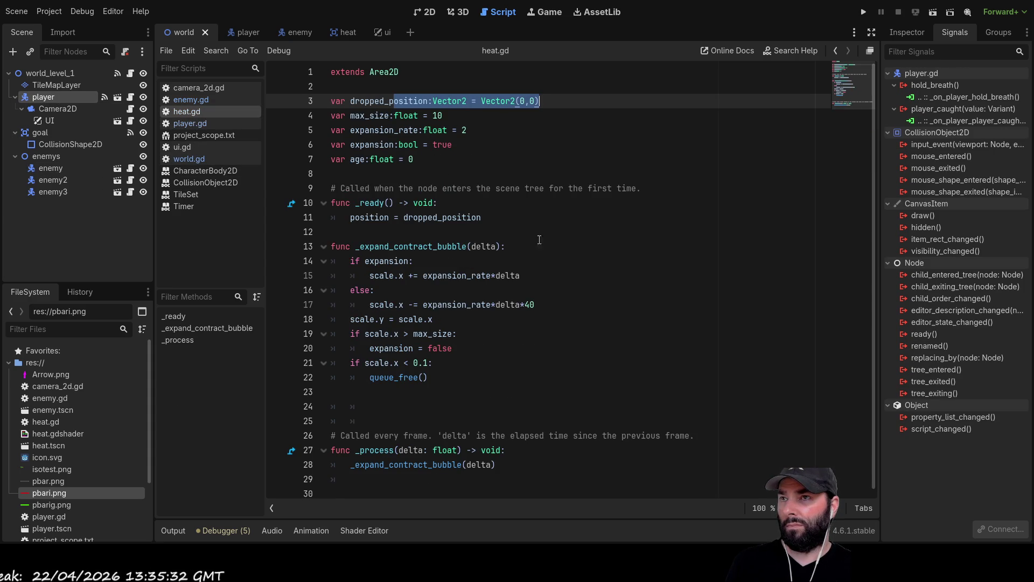
pyautogui.click(517, 469)
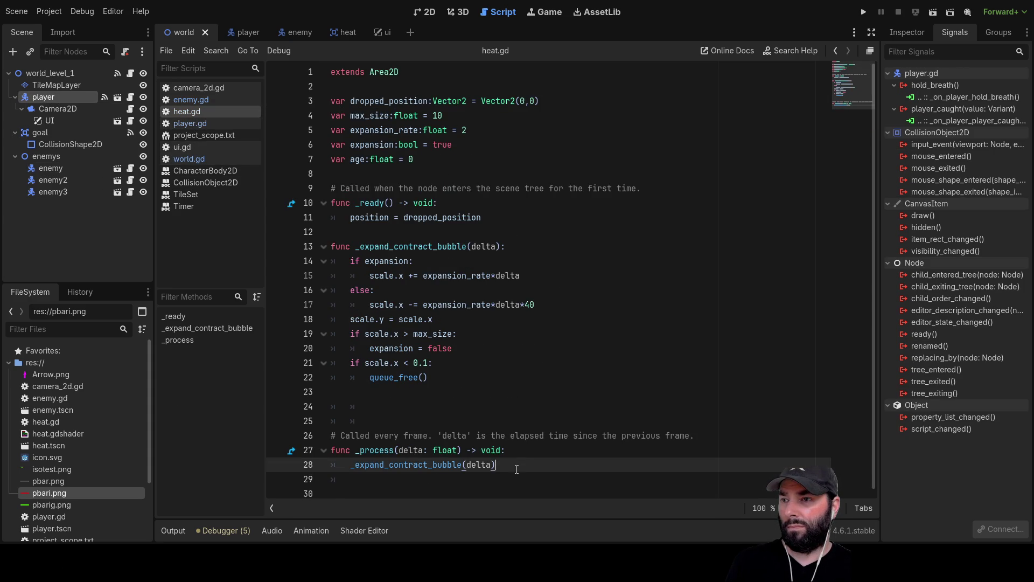
pyautogui.doubleClick(418, 465)
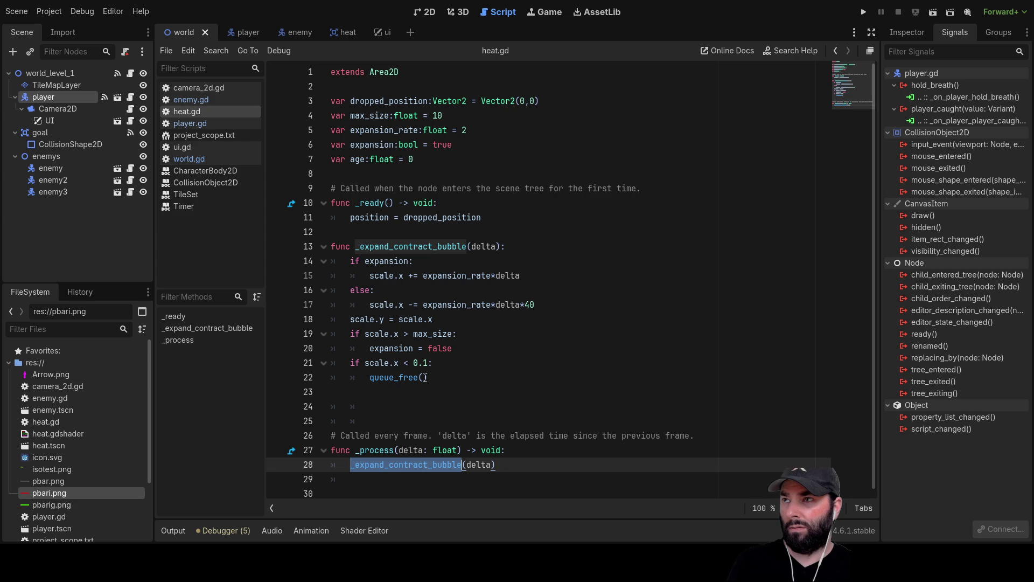
pyautogui.click(344, 31)
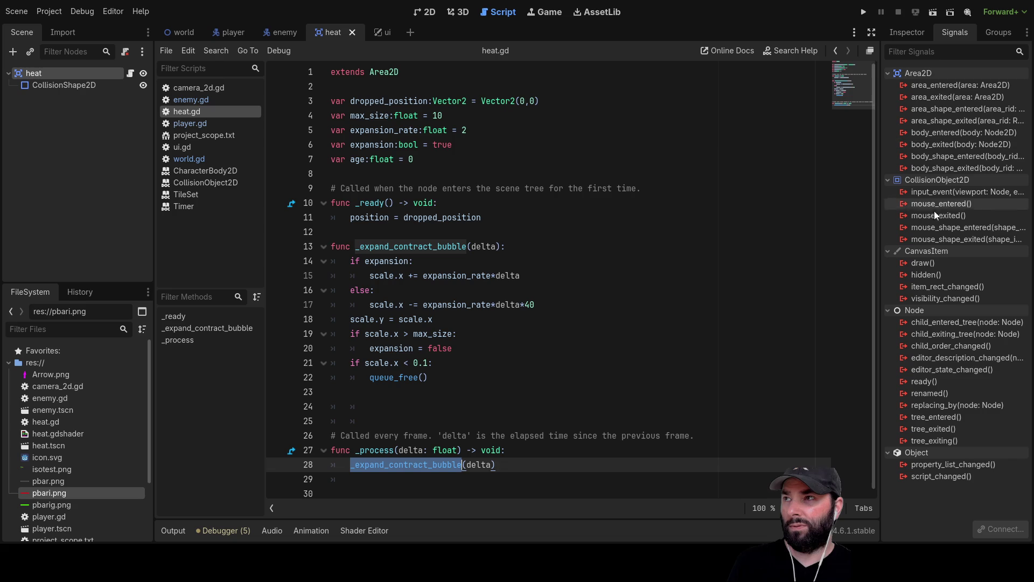
pyautogui.click(66, 86)
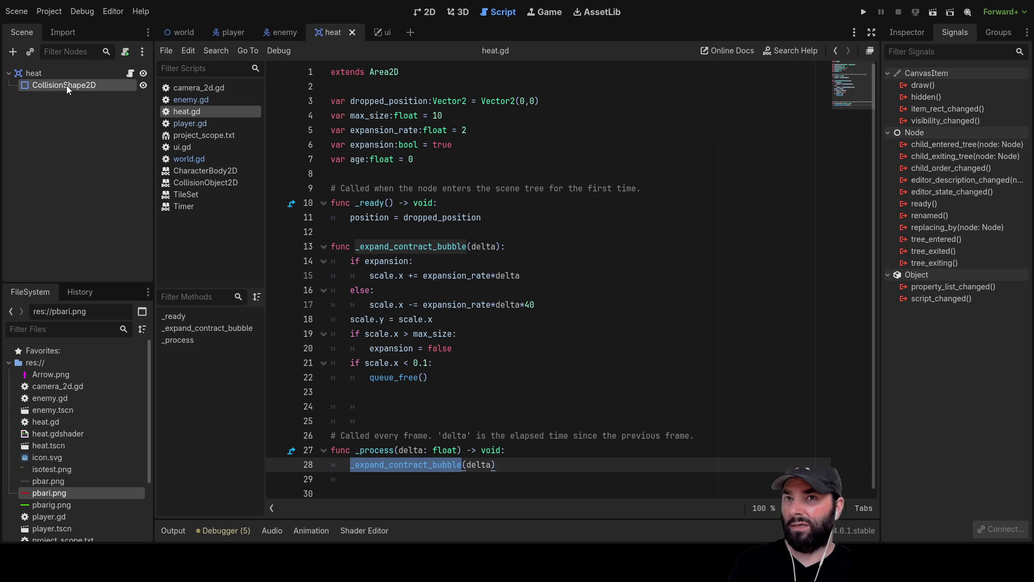
pyautogui.click(39, 71)
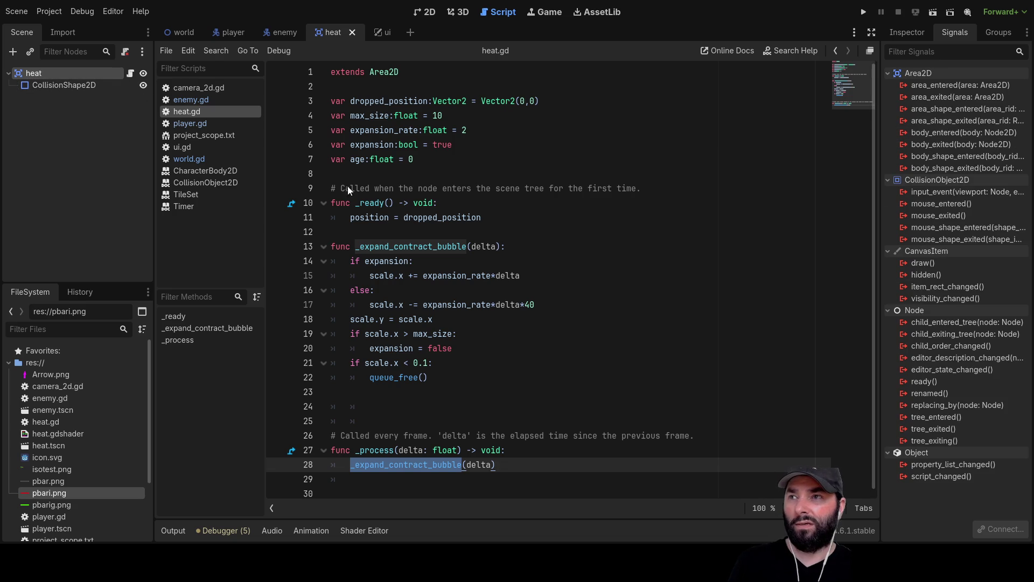
pyautogui.click(277, 34)
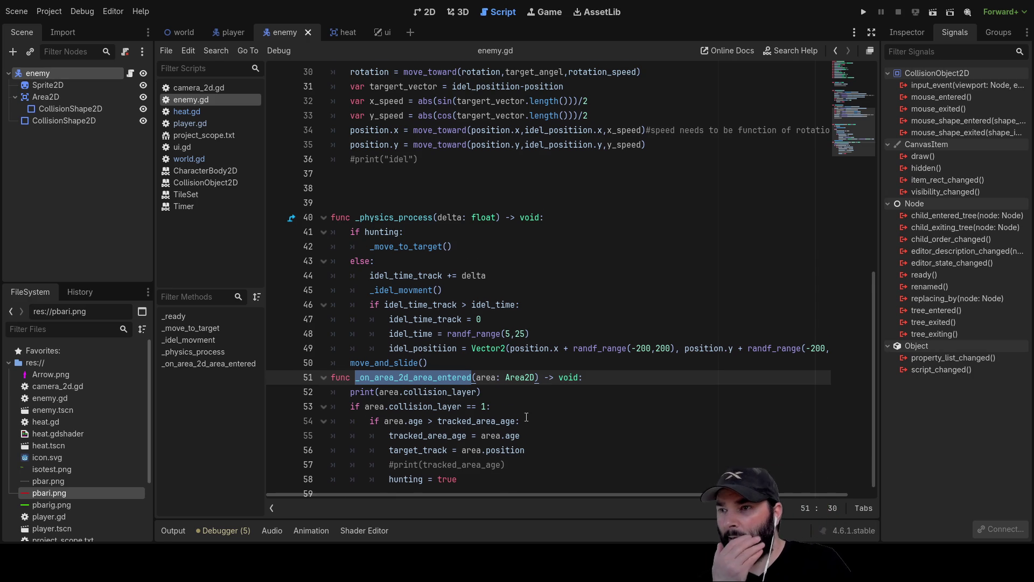
pyautogui.scroll(-1, 463, 356)
pyautogui.click(475, 379)
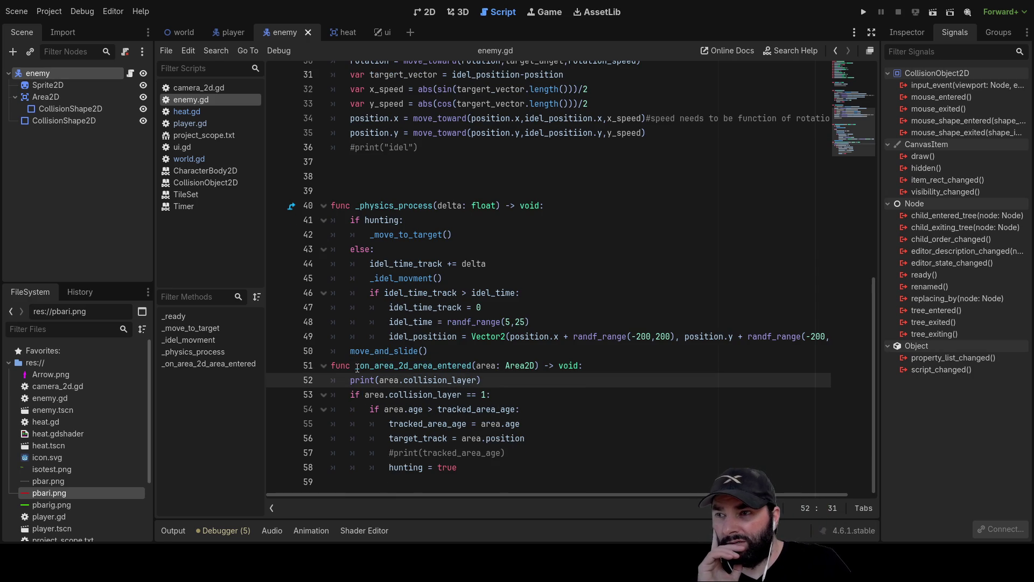
pyautogui.moveTo(334, 365); pyautogui.dragTo(584, 365)
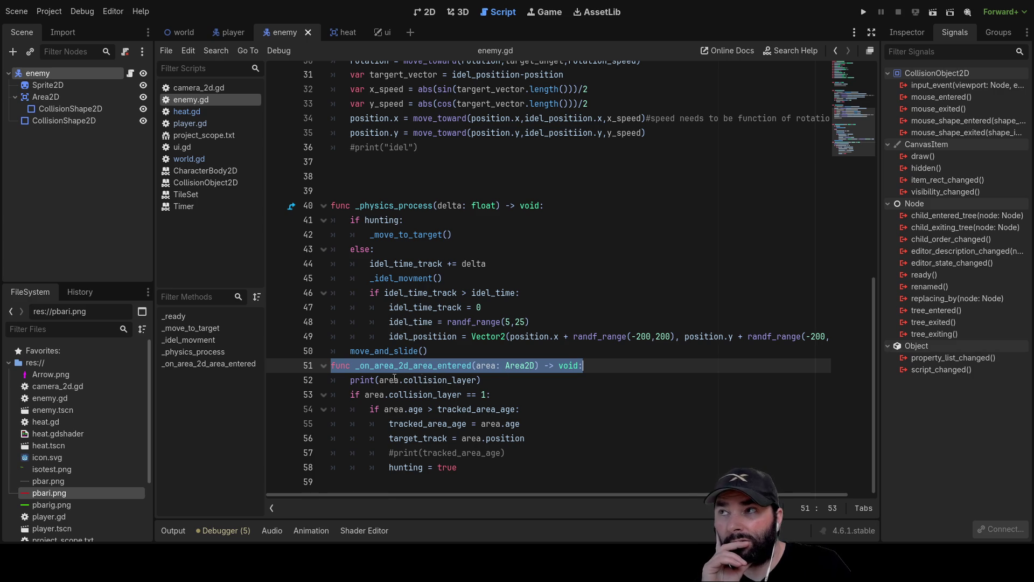
pyautogui.click(62, 124)
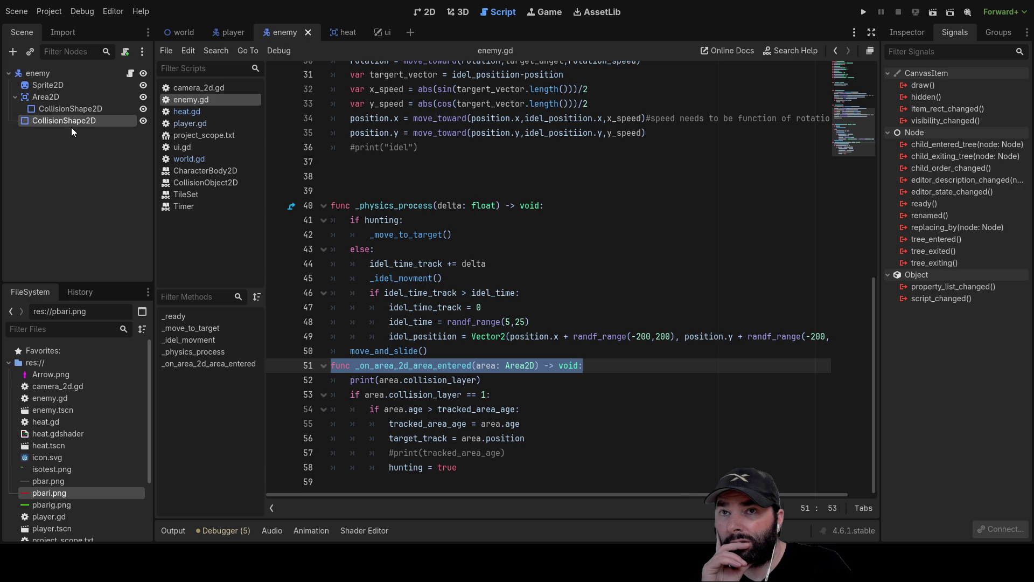
# Step: Connect the enemy Area2D's area_entered signal to _on_area_2d_area_entered and run the project
pyautogui.click(66, 108)
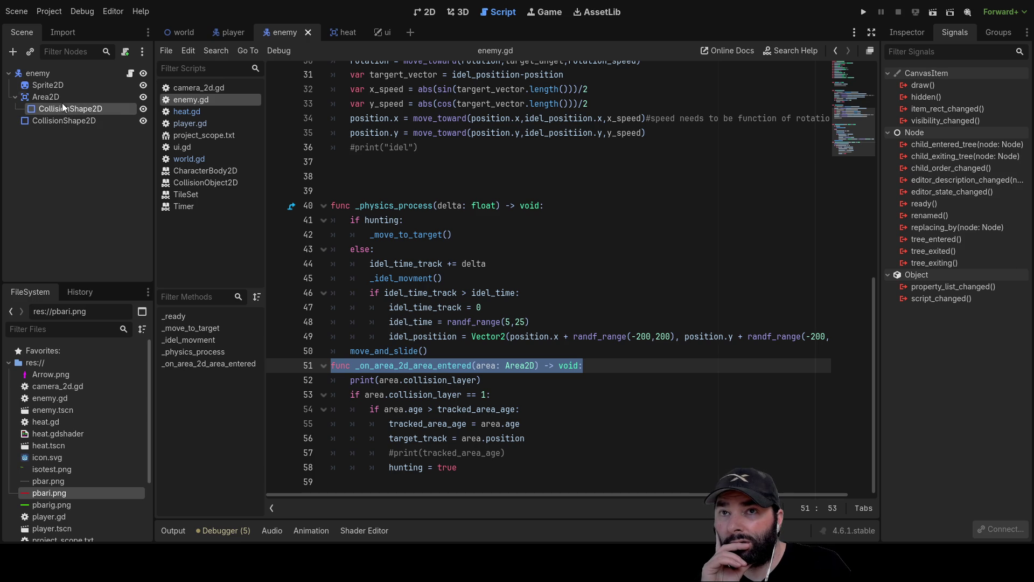
pyautogui.click(53, 97)
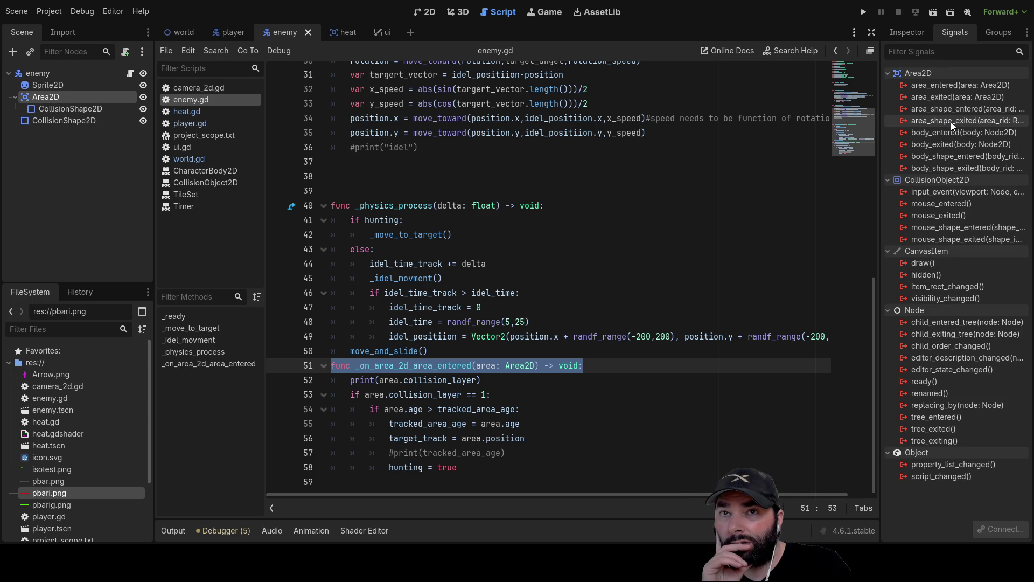
pyautogui.click(952, 87)
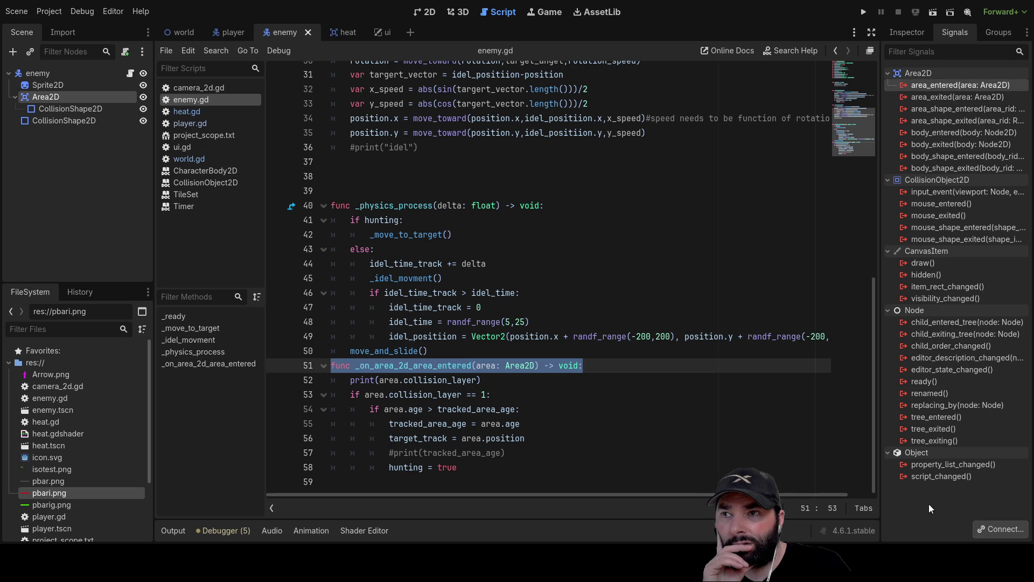
pyautogui.click(864, 11)
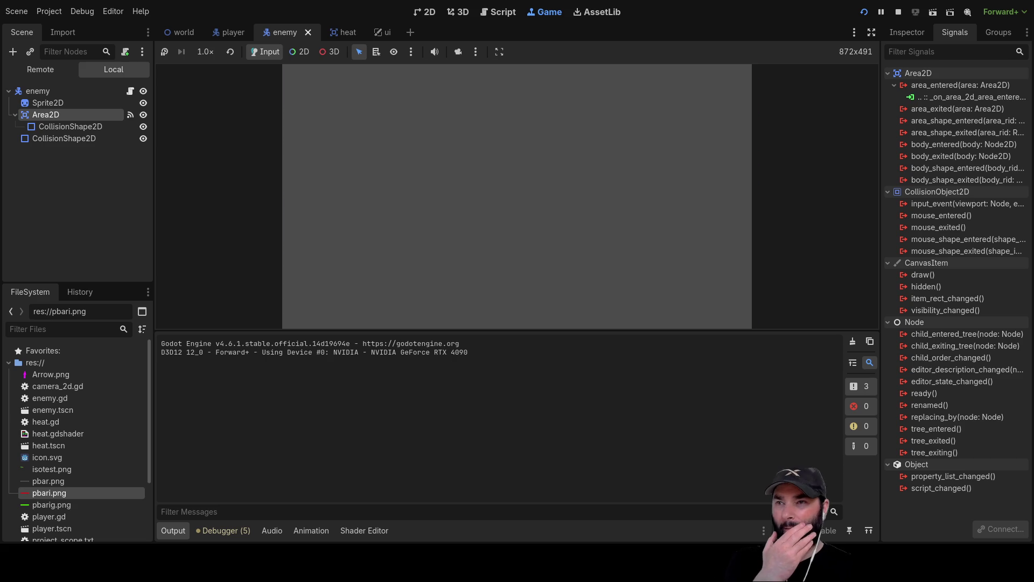
# Step: Walk the player around the walled grass while the Output log prints layer 16, then stop the game
pyautogui.press('Up')
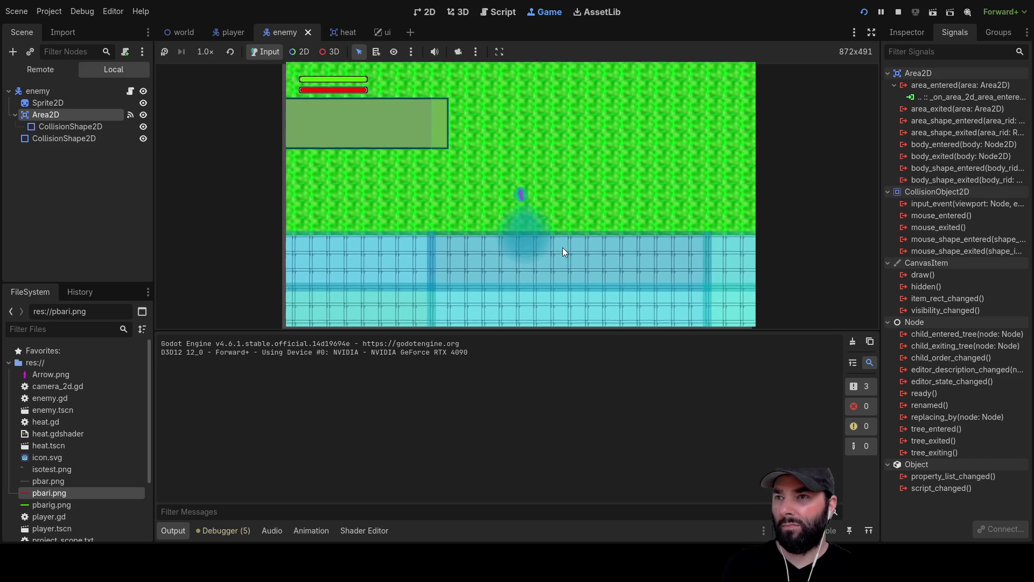
pyautogui.press('Left')
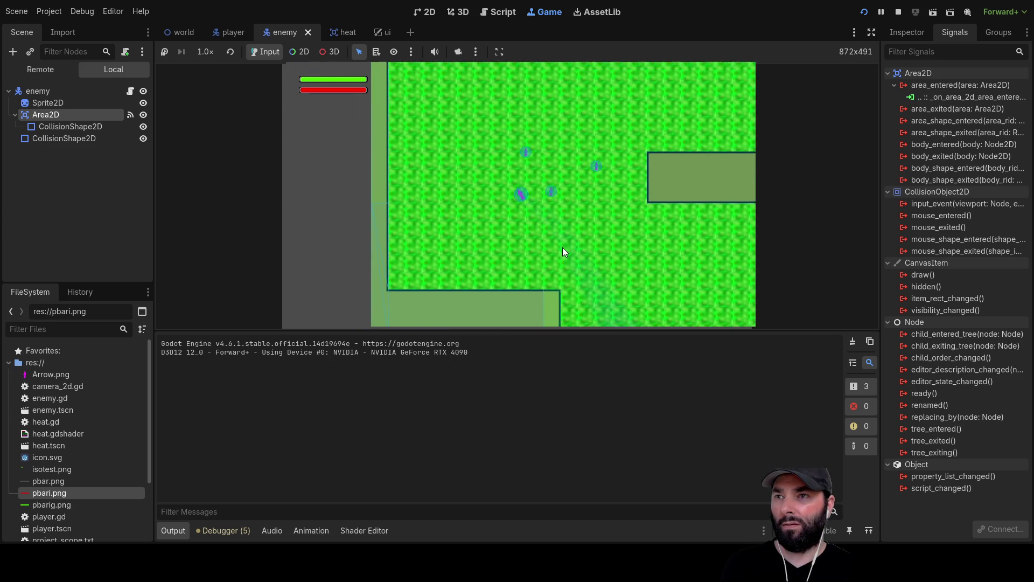
pyautogui.press('Left')
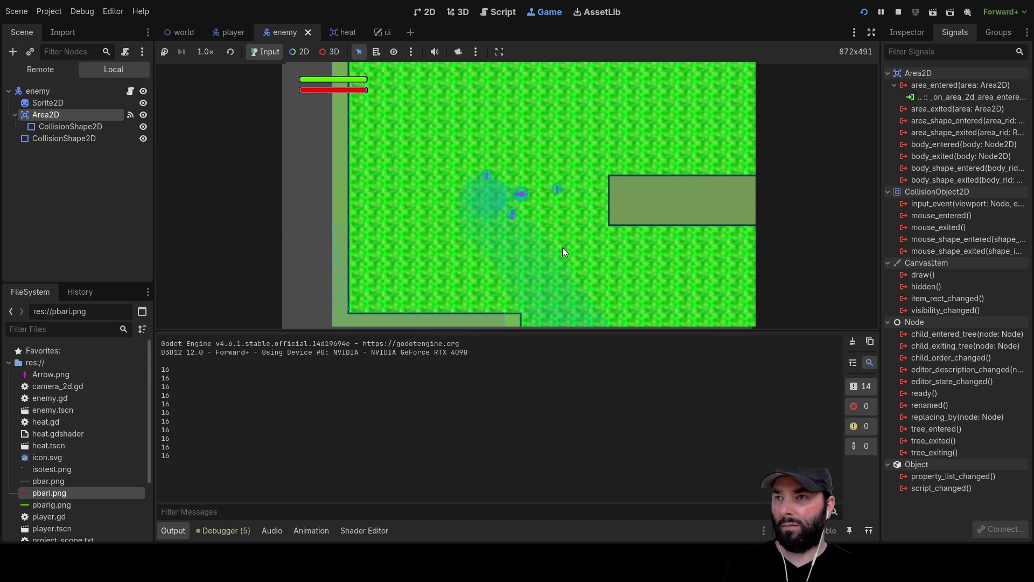
pyautogui.press('Right')
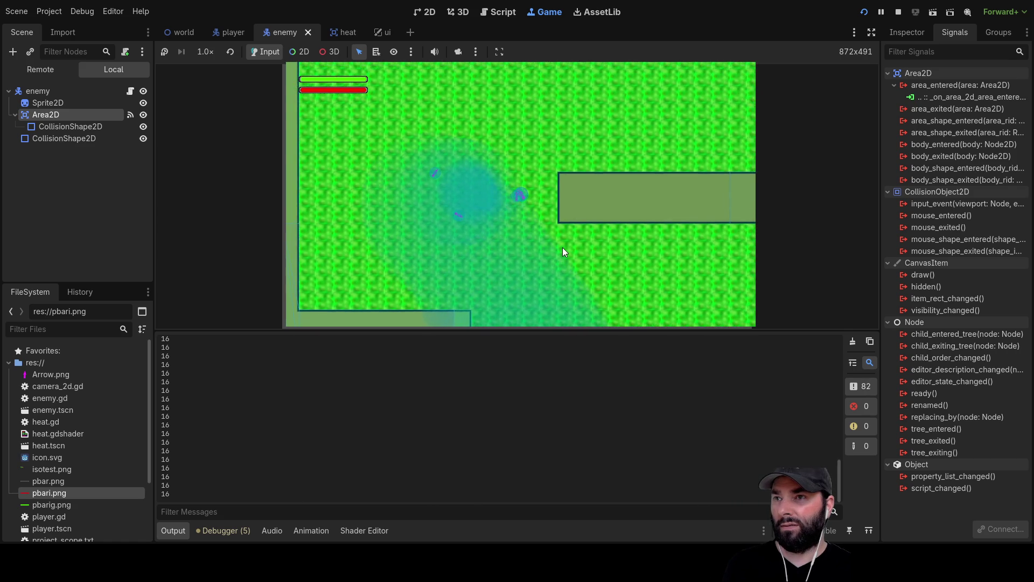
pyautogui.press('Up')
pyautogui.press('Left')
pyautogui.press('Down')
pyautogui.press('Right')
pyautogui.press('Down')
pyautogui.press('Right')
pyautogui.press('Down')
pyautogui.press('Right')
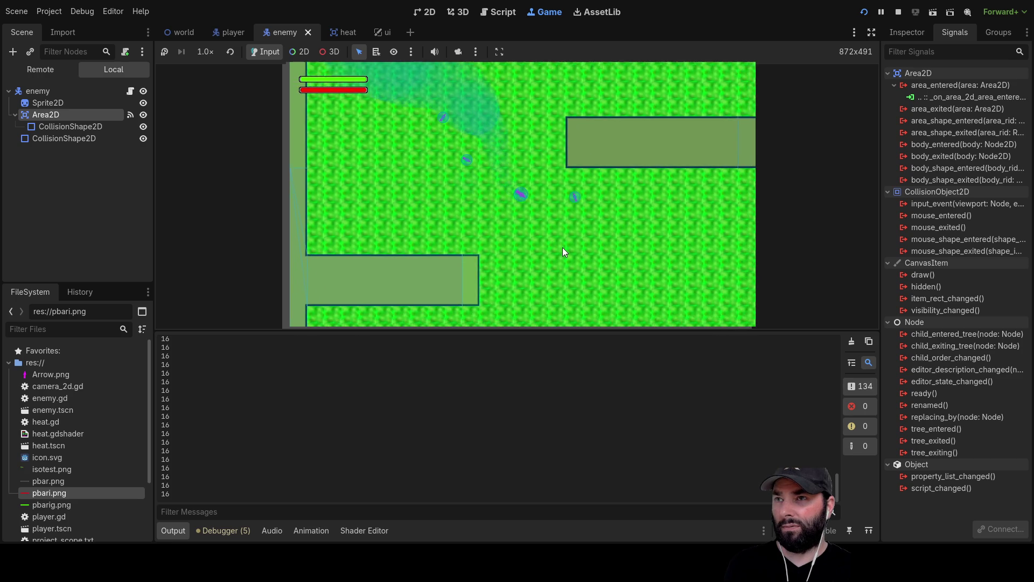
pyautogui.press('Down')
pyautogui.press('Right')
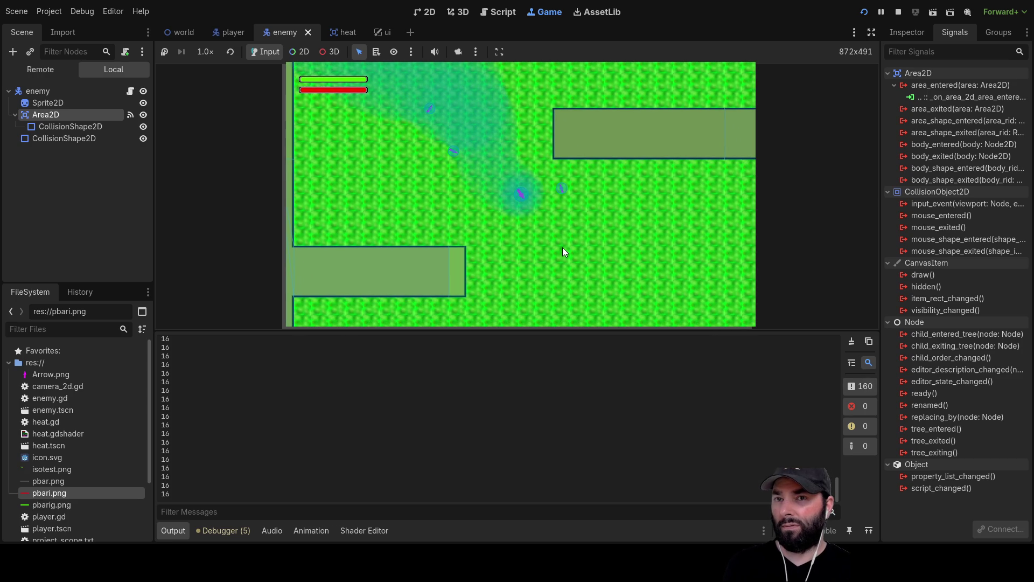
pyautogui.click(898, 12)
pyautogui.scroll(-5, 448, 229)
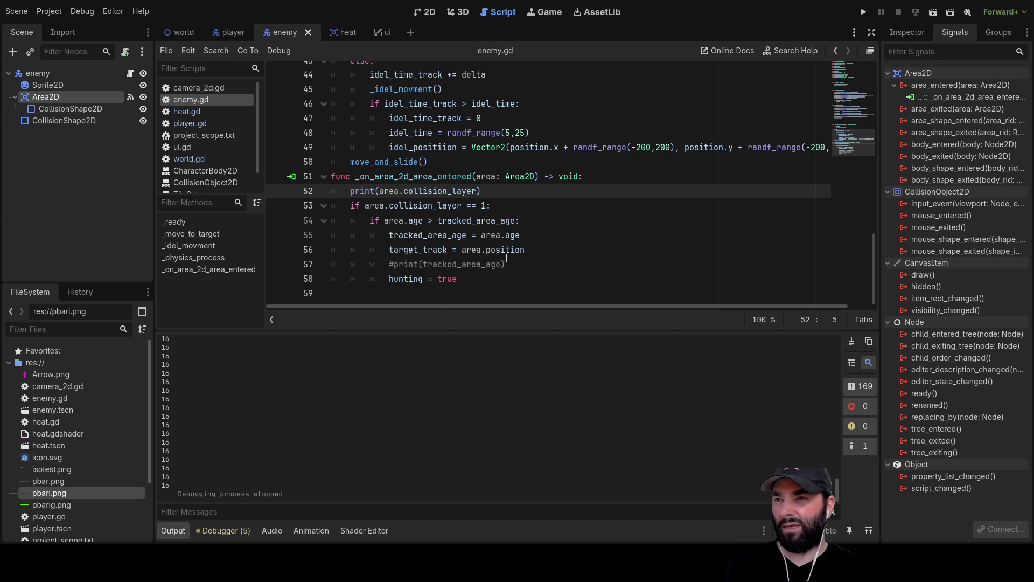
# Step: Place the caret after the line 53 layer check, rerun the project and walk the player up and left
pyautogui.click(484, 205)
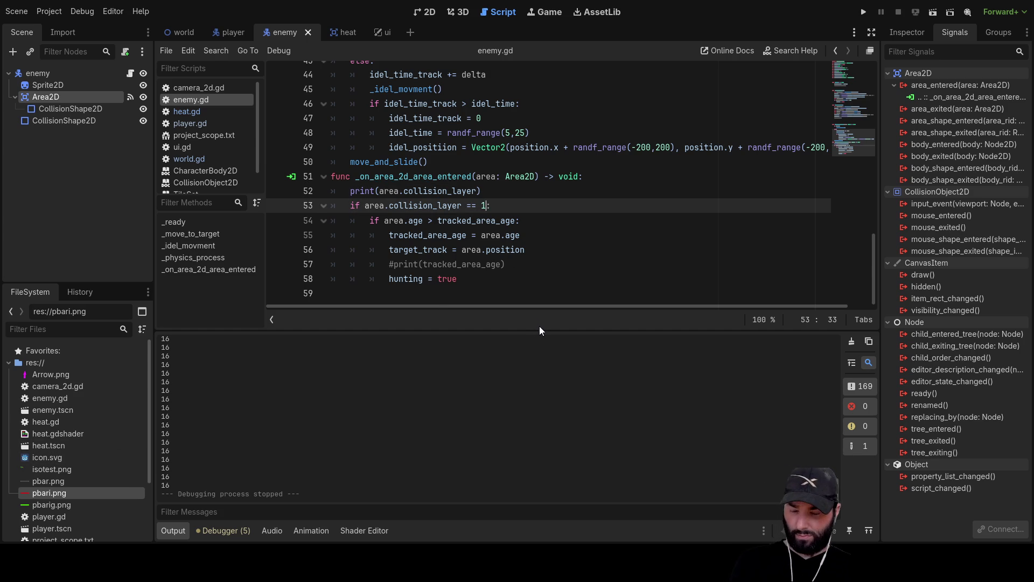
pyautogui.write('6')
pyautogui.click(863, 12)
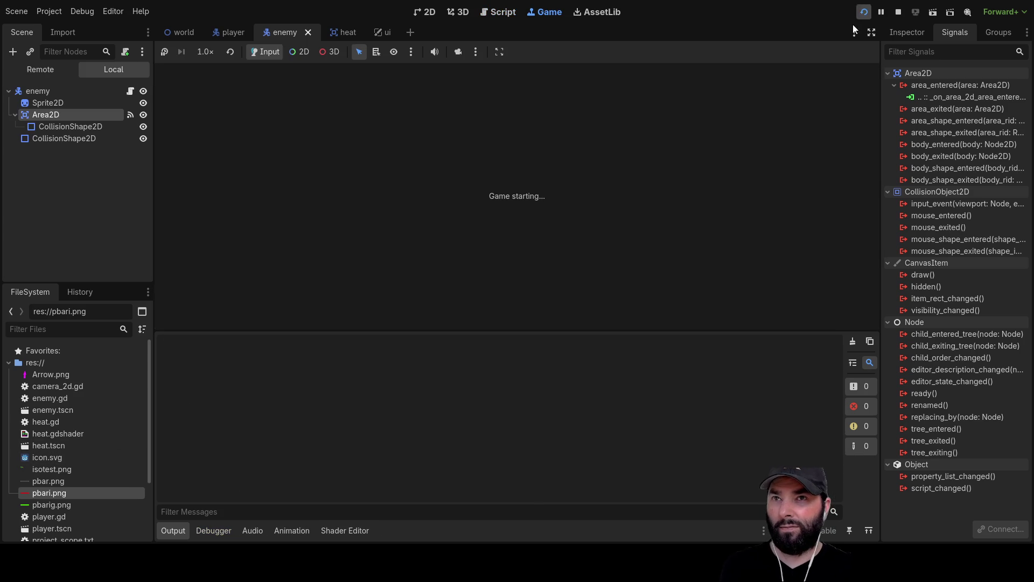
pyautogui.press('Up')
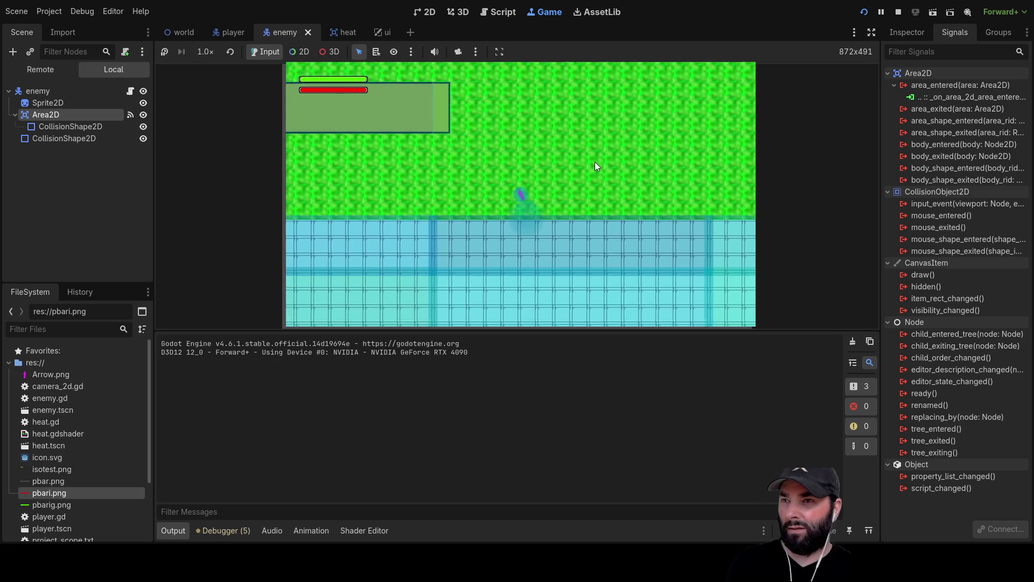
pyautogui.press('Left')
pyautogui.press('Up')
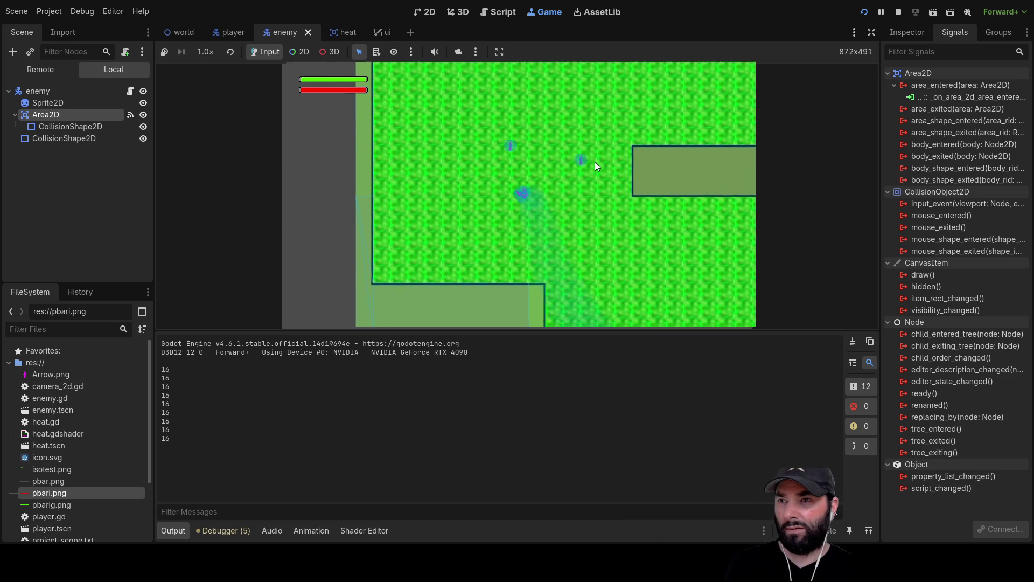
# Step: Move the player back and forth near the enemies and up toward the water
pyautogui.press('Left')
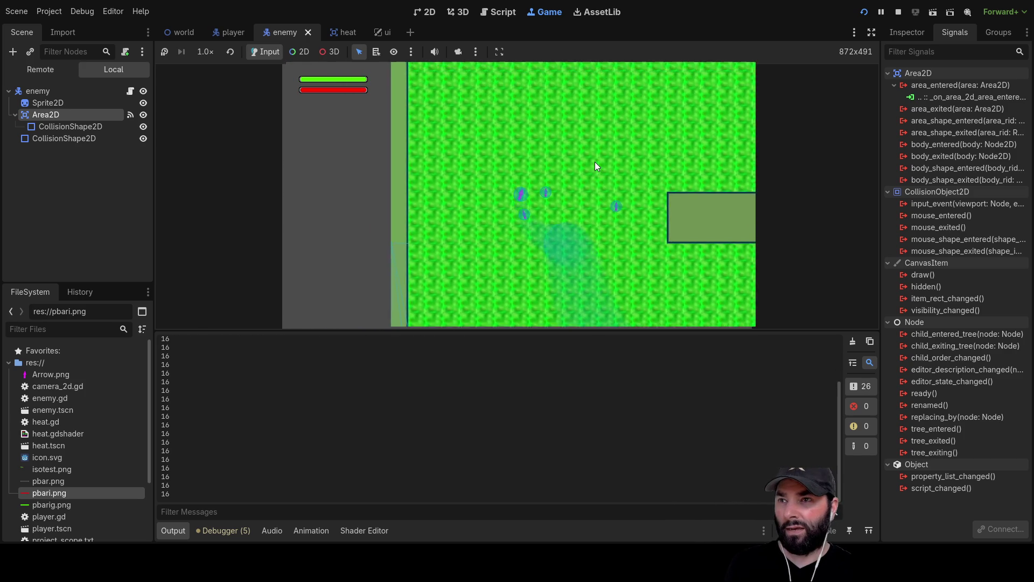
pyautogui.press('Right')
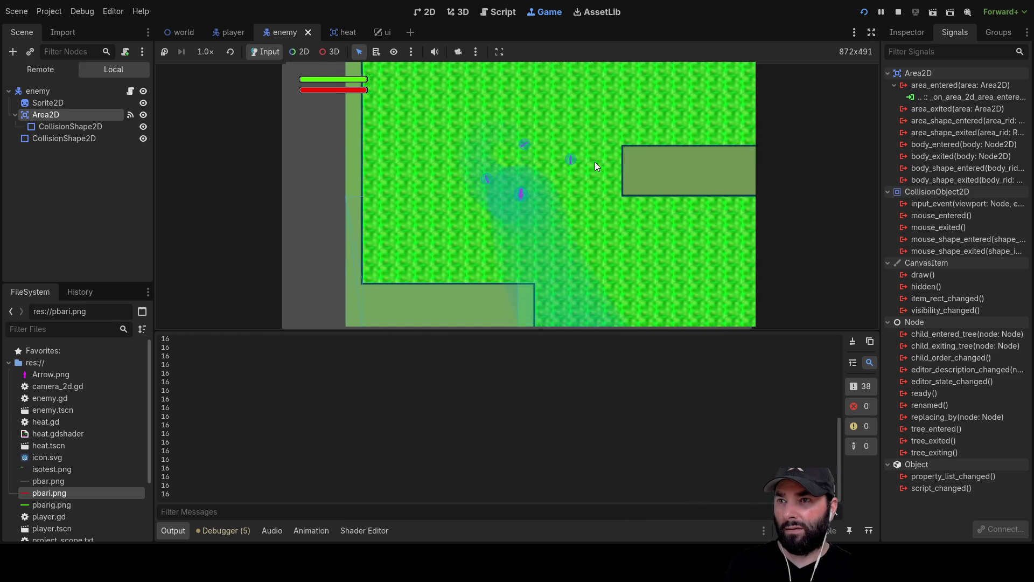
pyautogui.press('Right')
pyautogui.press('Down')
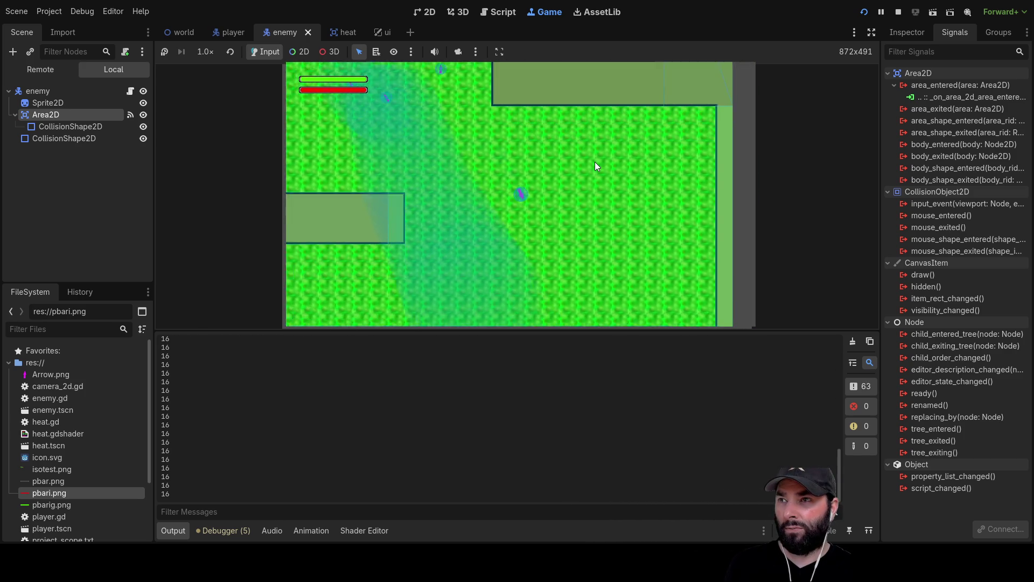
pyautogui.press('Up')
pyautogui.press('Left')
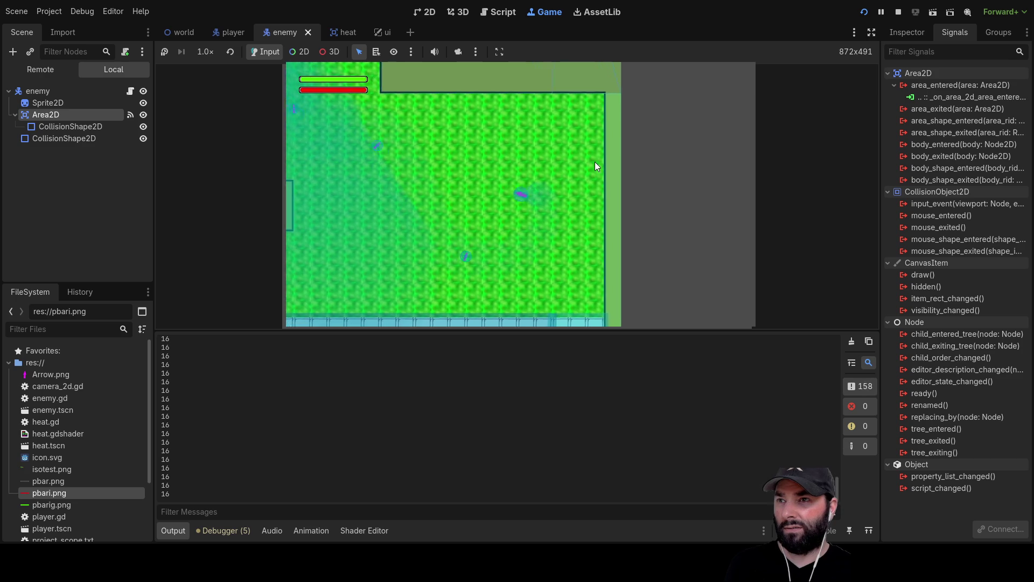
pyautogui.press('Down')
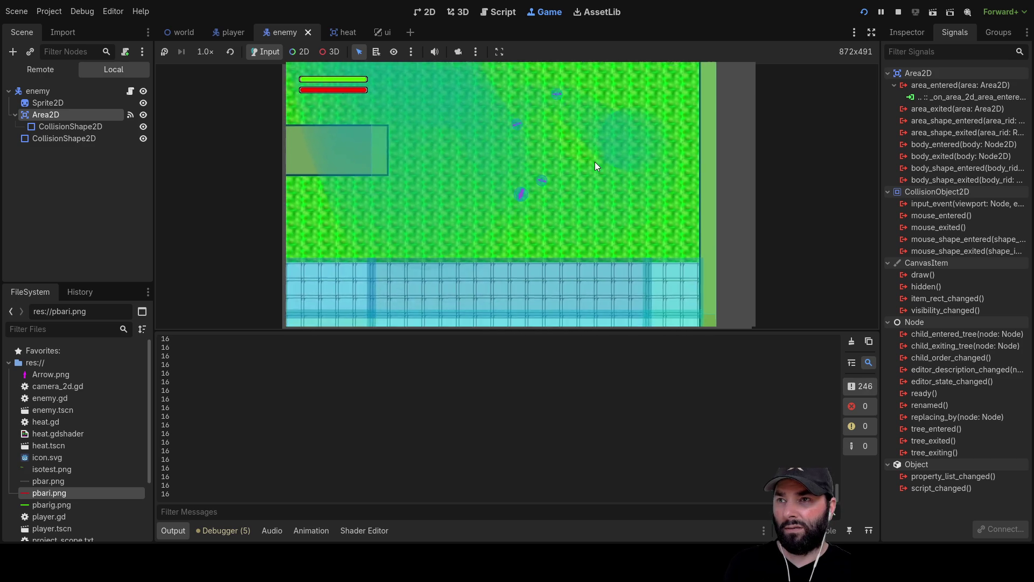
pyautogui.press('Right')
pyautogui.press('Up')
pyautogui.press('Right')
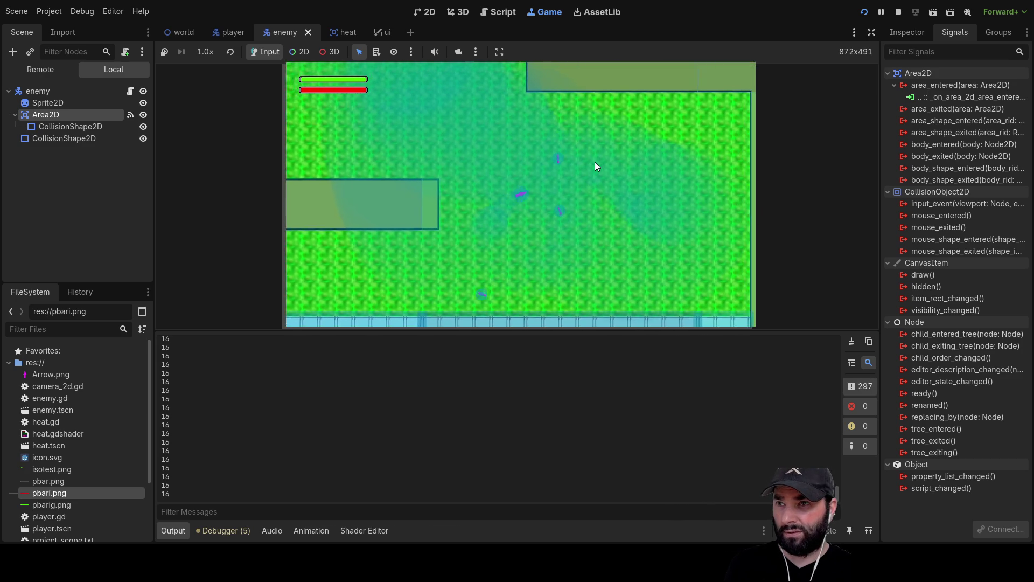
pyautogui.press('Down')
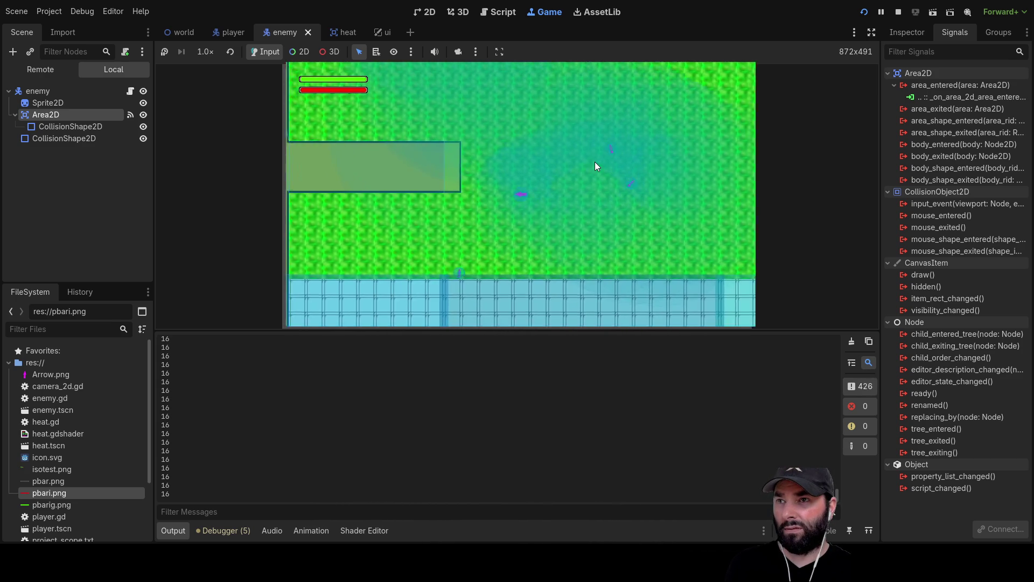
pyautogui.press('Left')
pyautogui.press('Up')
pyautogui.press('Up')
pyautogui.press('Right')
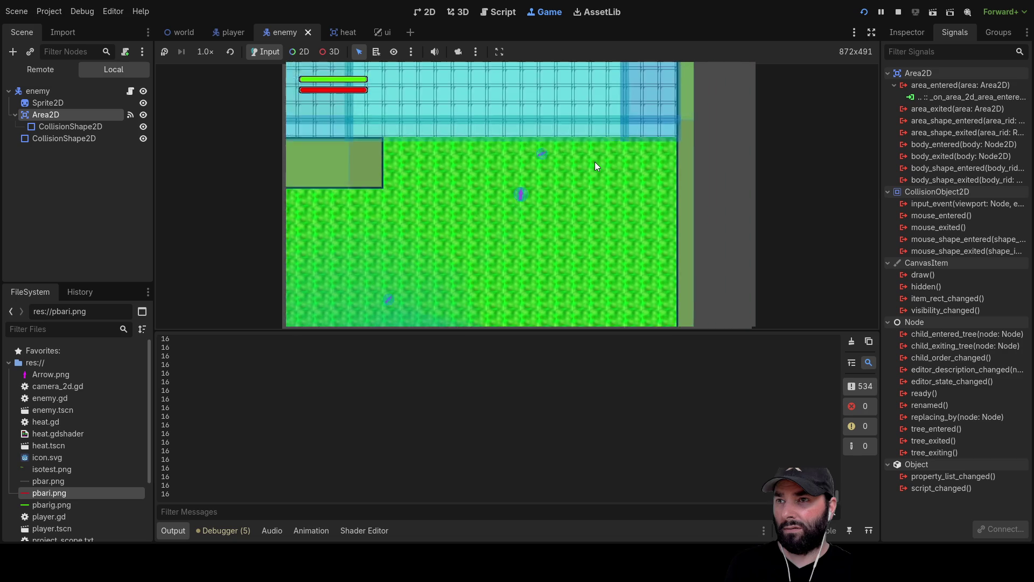
pyautogui.press('Down')
# Step: Keep walking the player around the map and down the corridor, then stop with F8
pyautogui.press('Down')
pyautogui.press('Left')
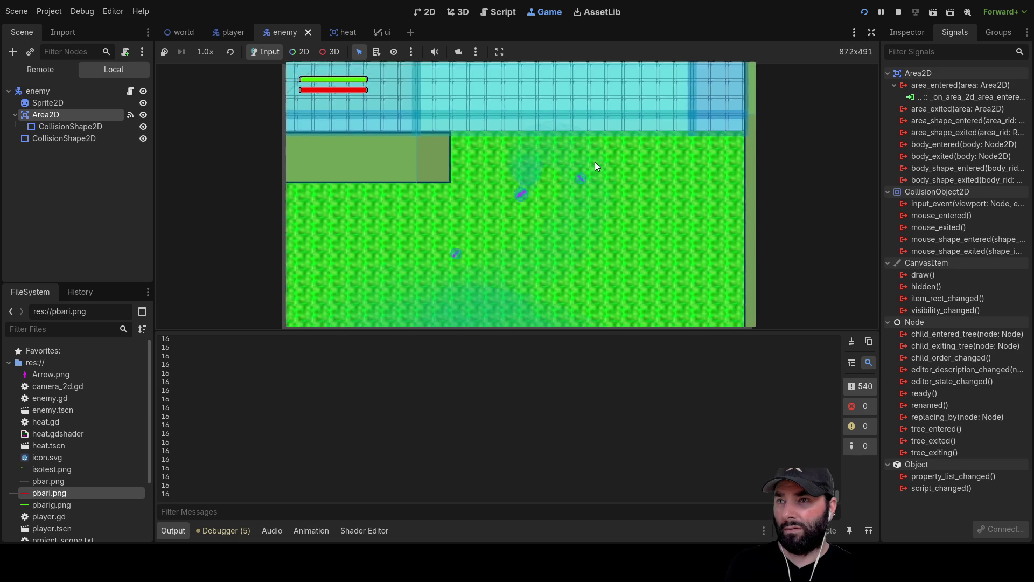
pyautogui.press('Down')
pyautogui.press('Left')
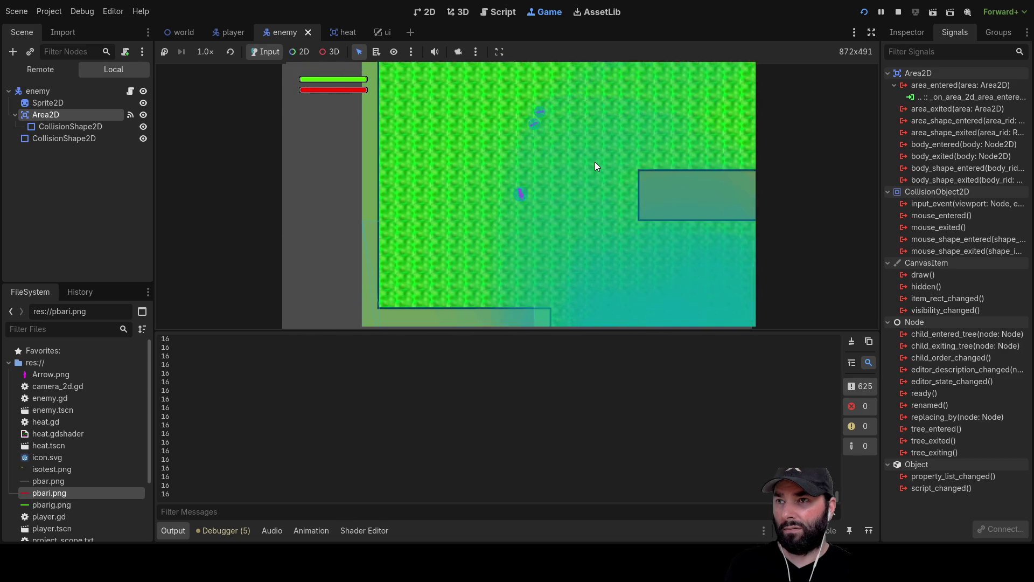
pyautogui.press('Right')
pyautogui.press('Down')
pyautogui.press('Left')
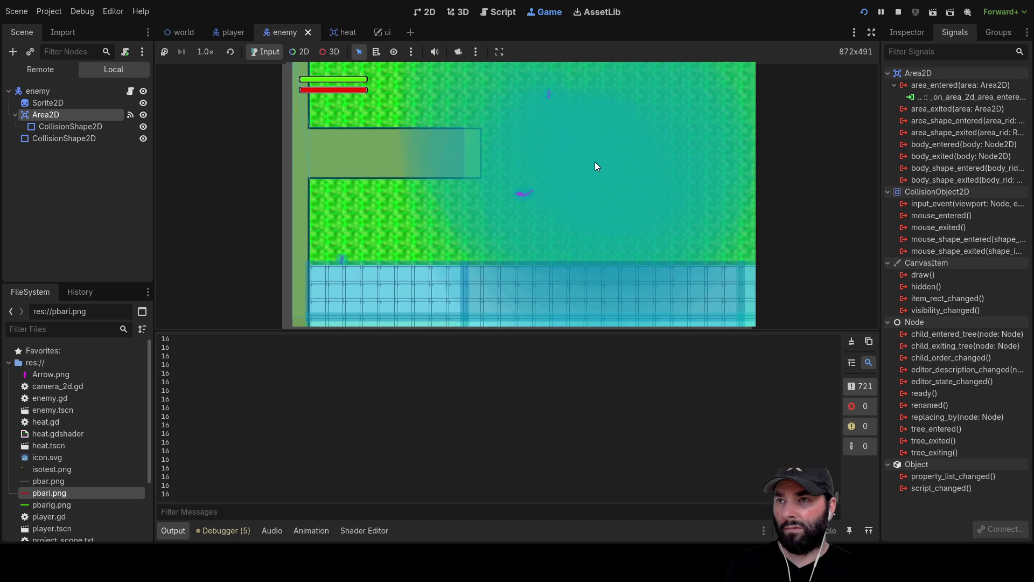
pyautogui.press('Down')
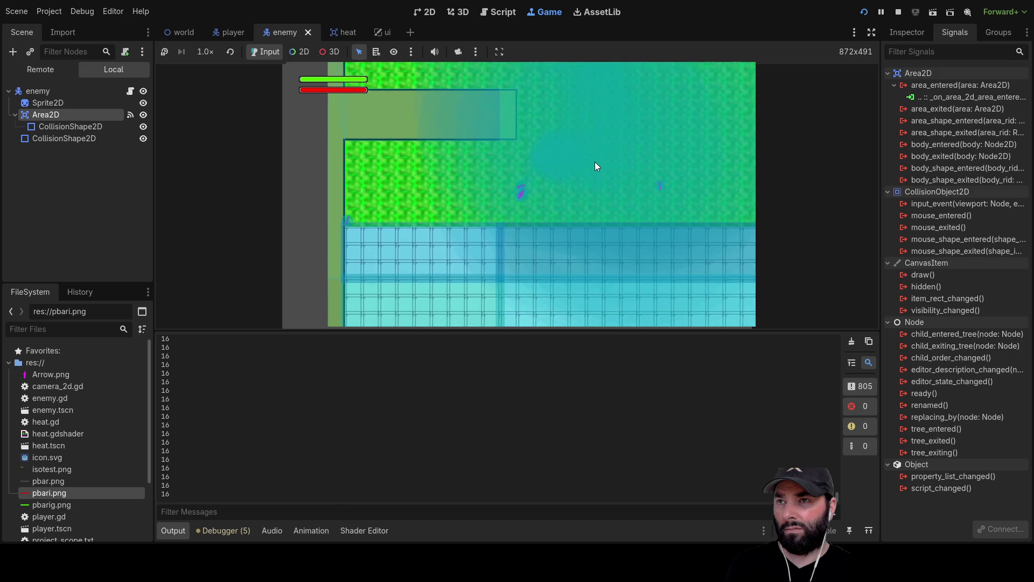
pyautogui.press('Right')
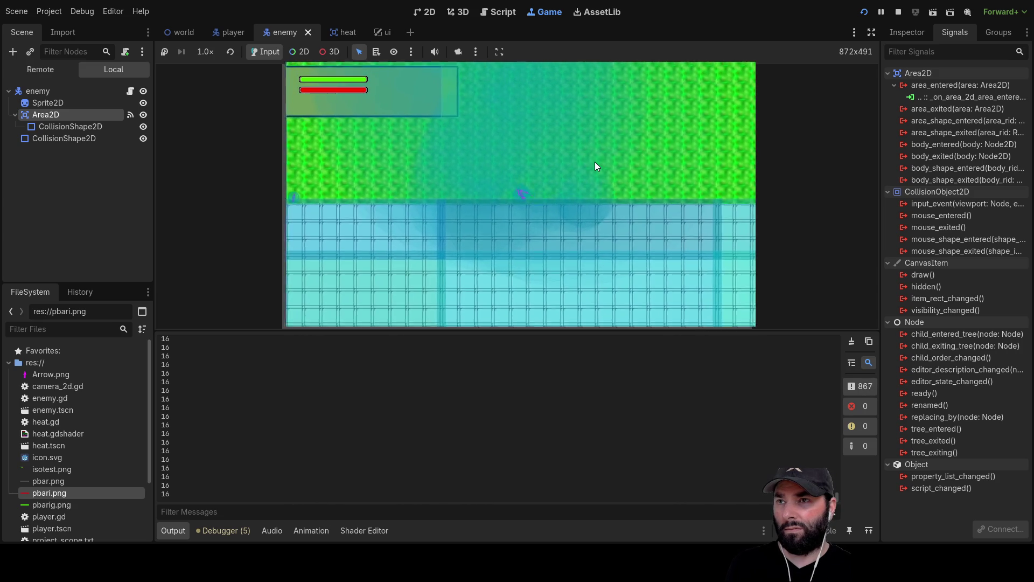
pyautogui.press('Up')
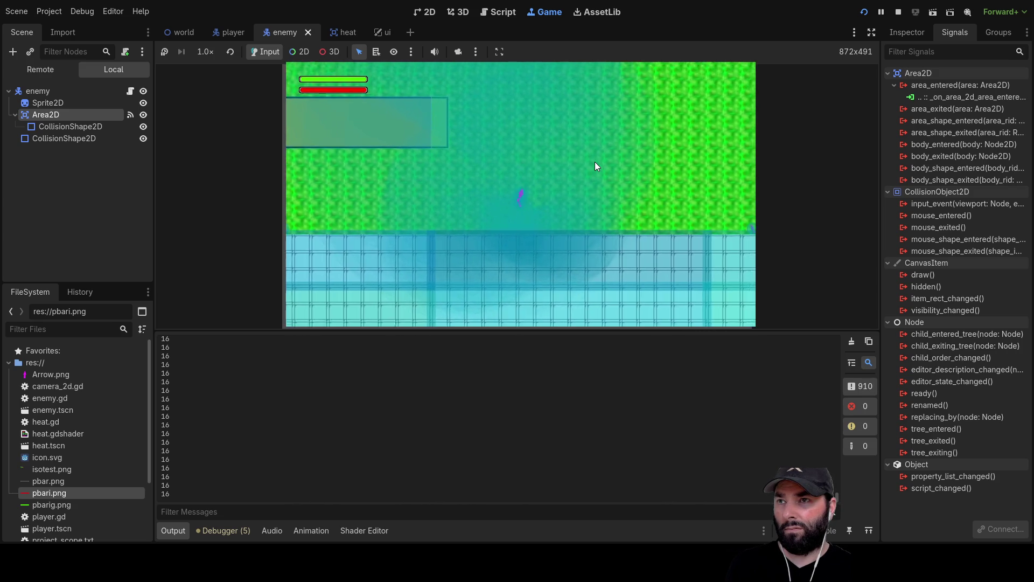
pyautogui.press('Up')
pyautogui.press('Right')
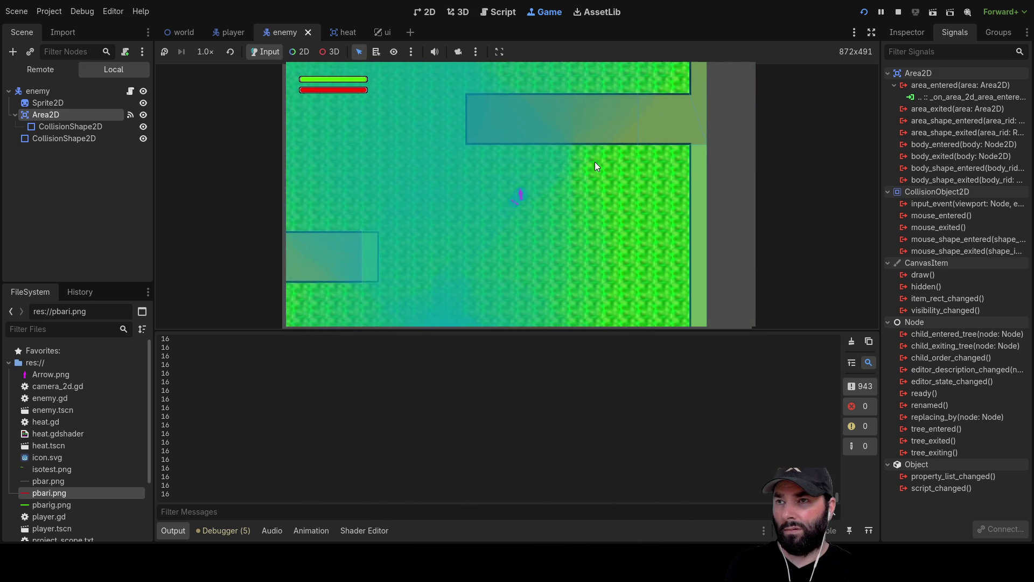
pyautogui.press('Down')
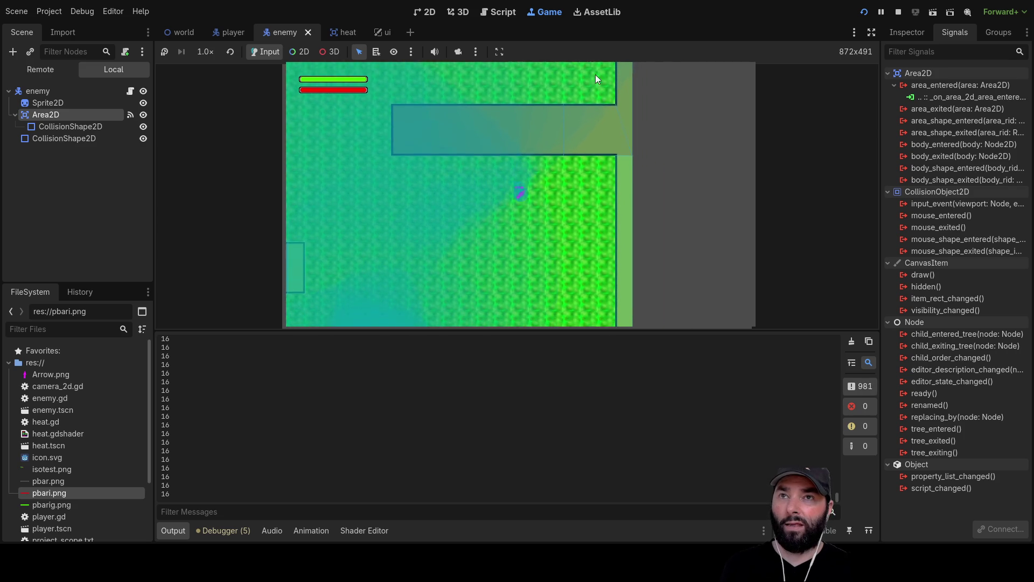
pyautogui.press('F8')
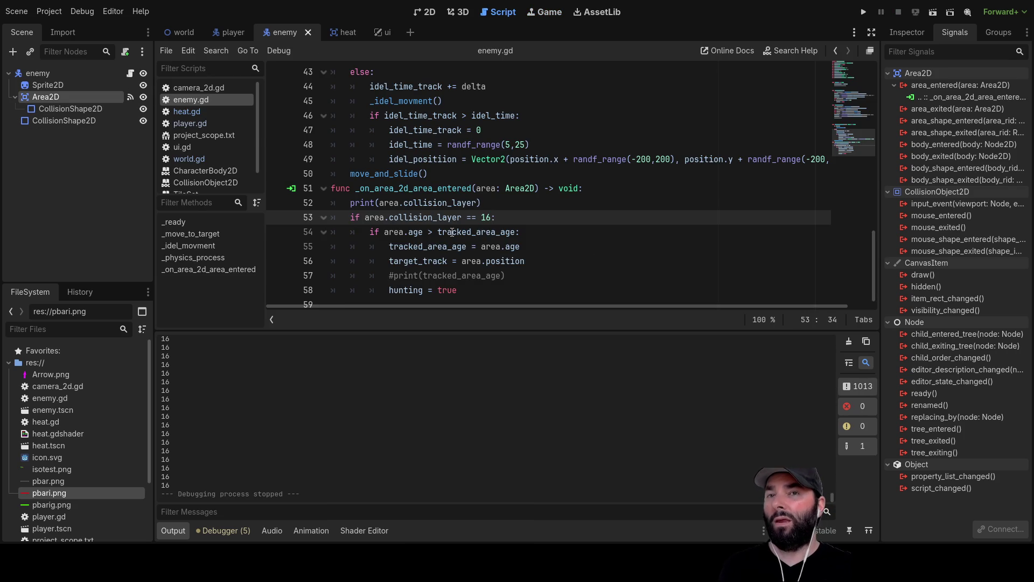
# Step: Select the enemy's Area2D and review its collision layer and mask
pyautogui.click(27, 74)
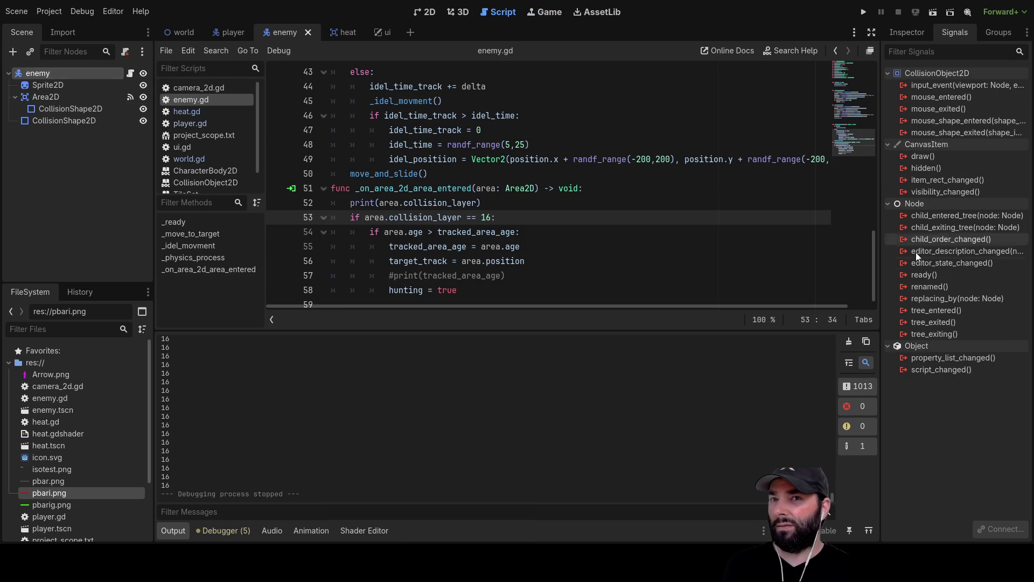
pyautogui.click(49, 108)
pyautogui.click(50, 97)
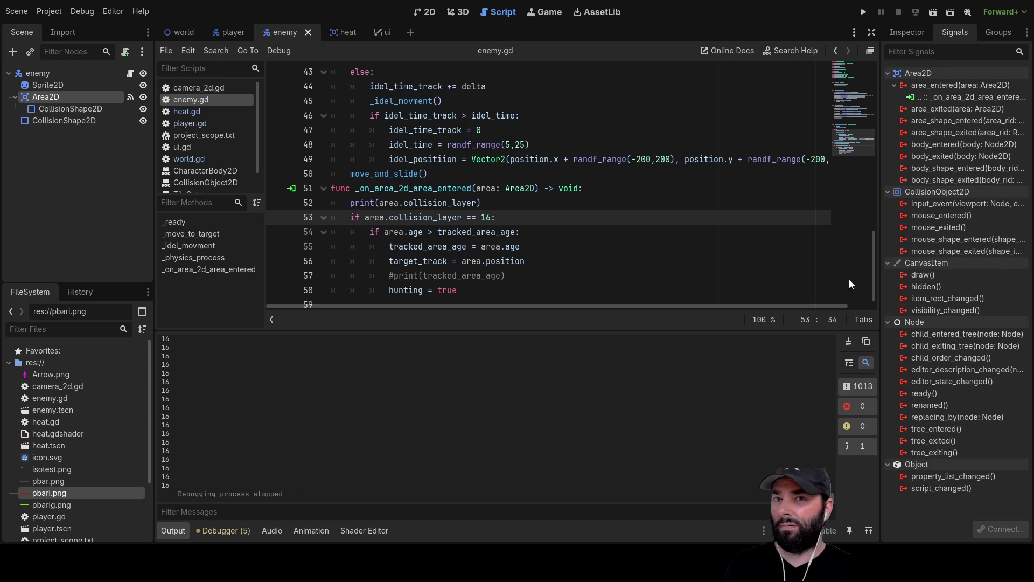
pyautogui.click(916, 34)
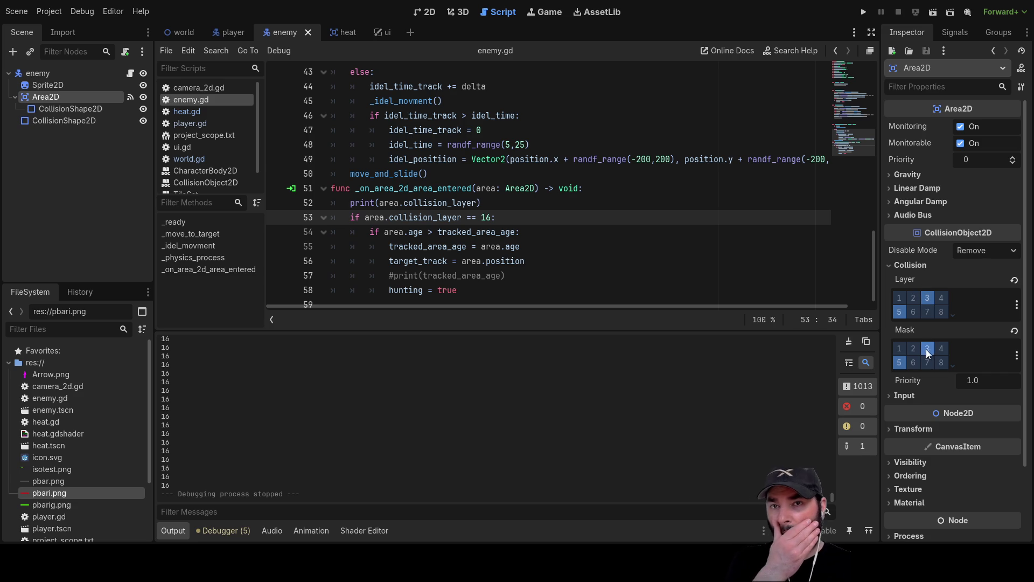
# Step: Turn off collision layer 3 on the player body, leaving layers 5–8, and run the game
pyautogui.click(229, 27)
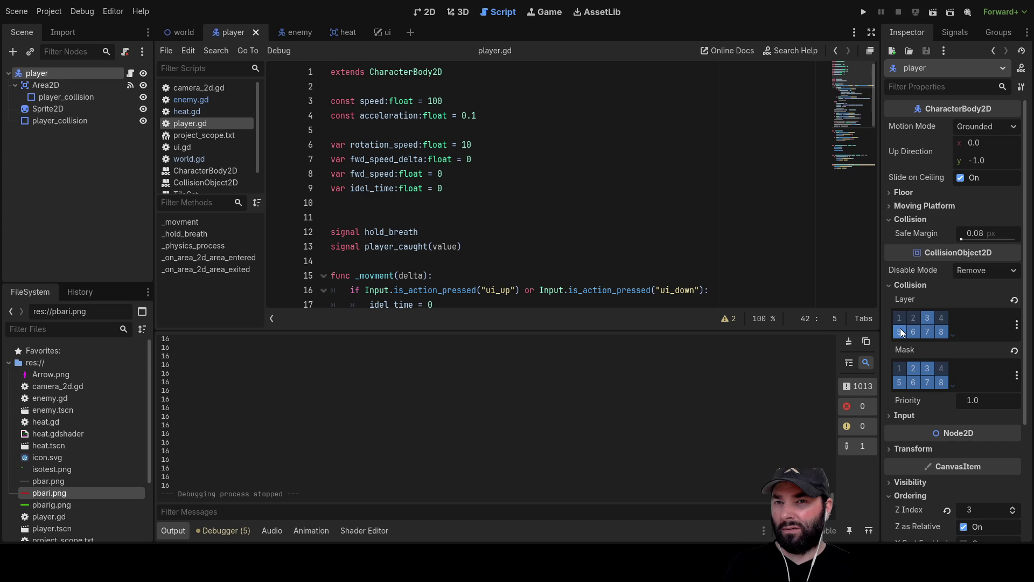
pyautogui.click(926, 317)
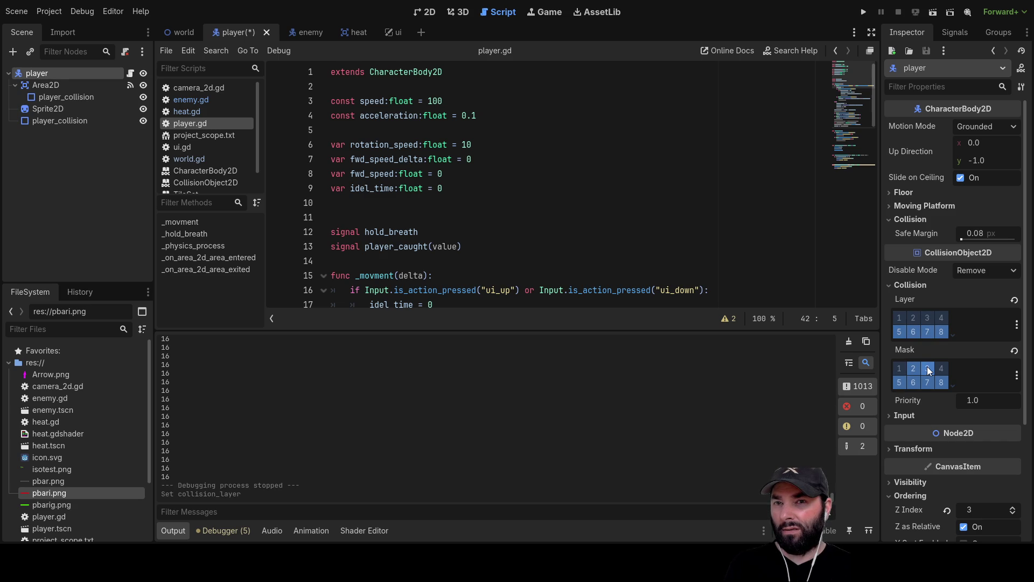
pyautogui.click(863, 12)
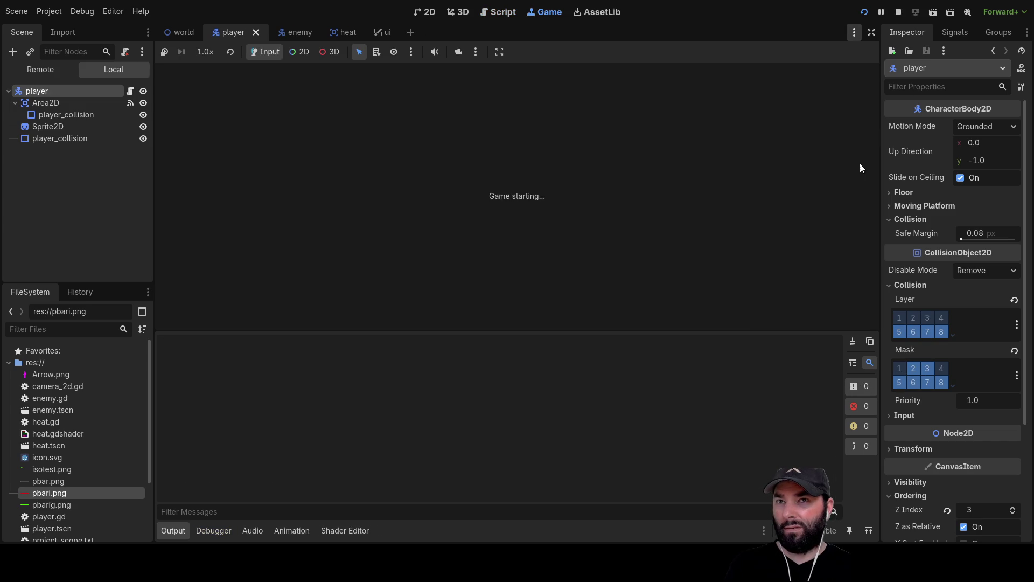
# Step: Walk the player up and left while layer 16 keeps printing, then stop the game with F8
pyautogui.press('w')
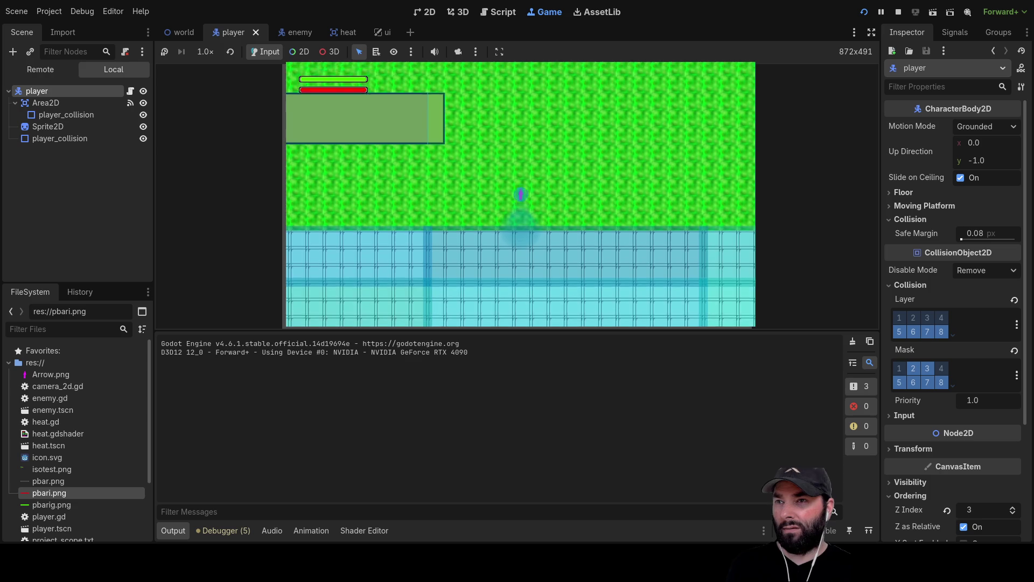
pyautogui.press('a')
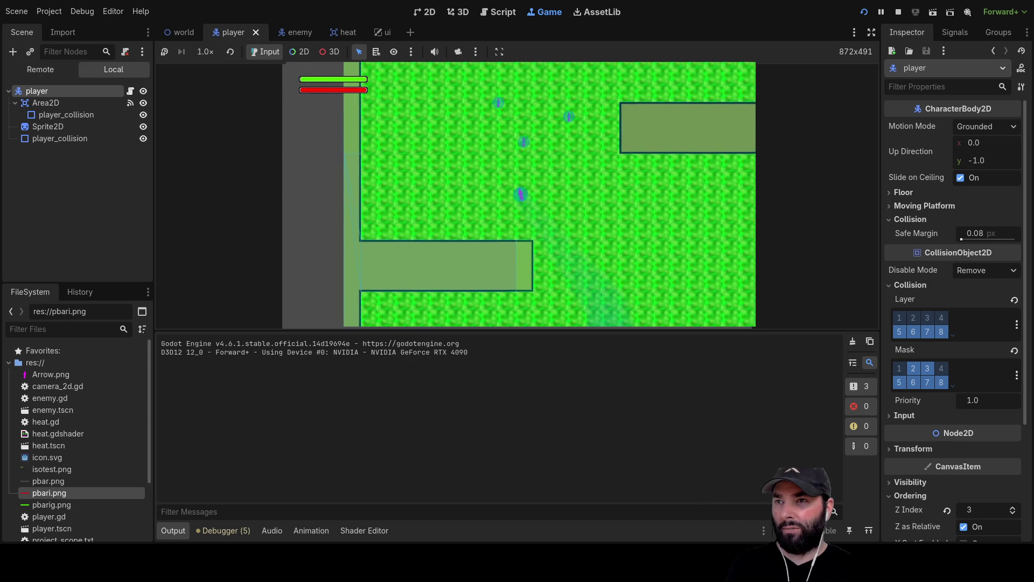
pyautogui.press('w')
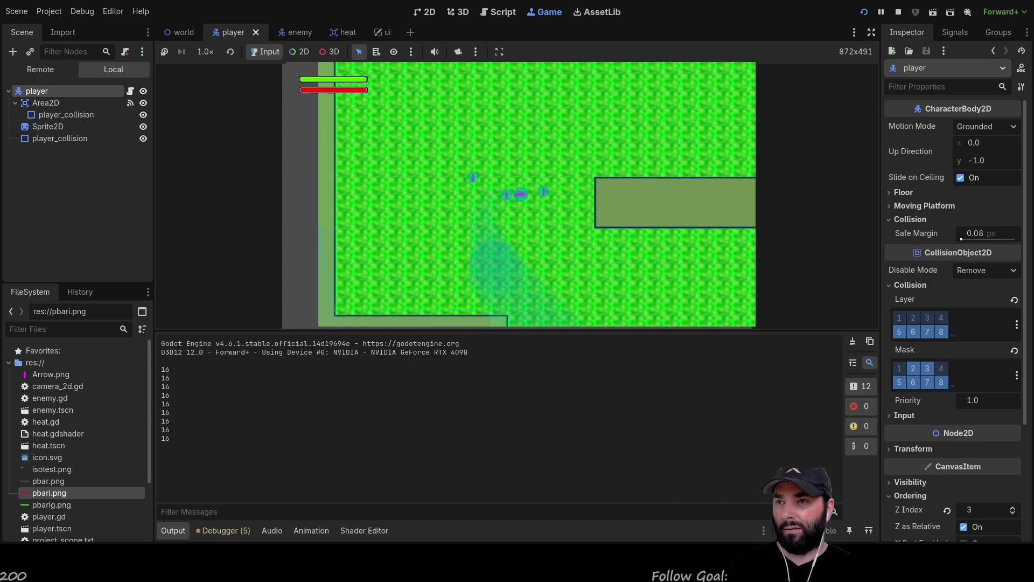
pyautogui.press('a')
pyautogui.press('w')
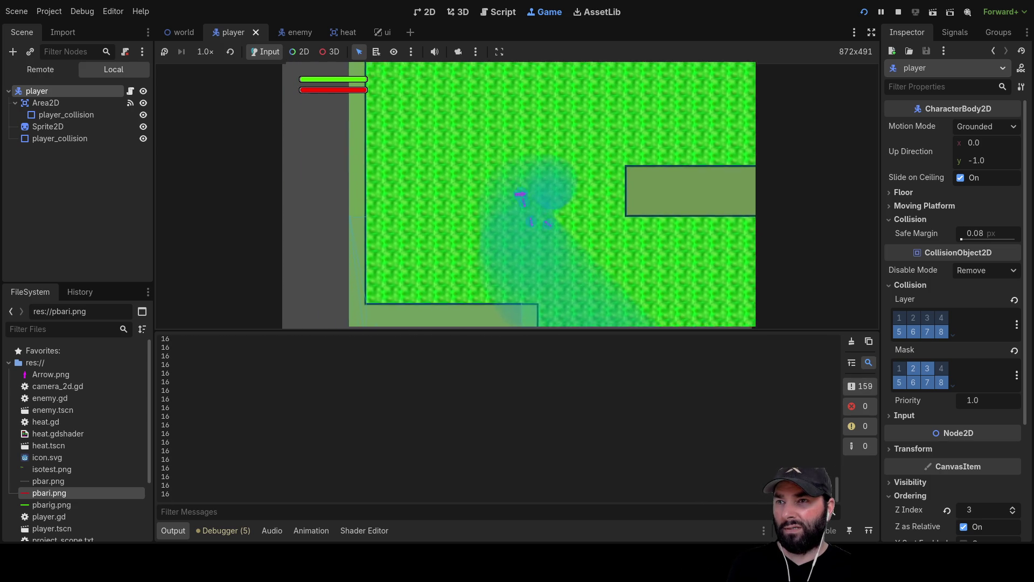
pyautogui.press('a')
pyautogui.press('w')
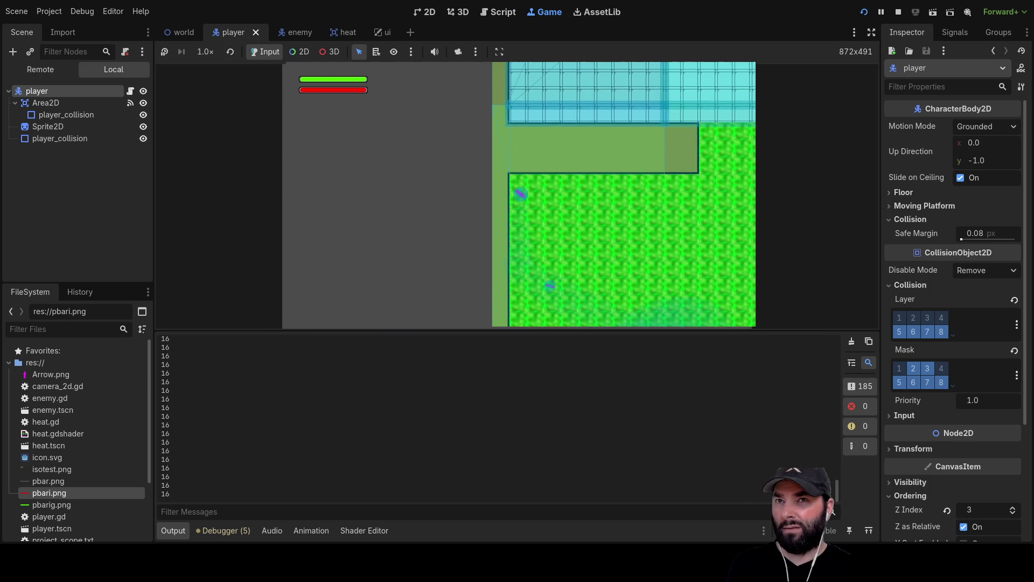
pyautogui.press('F8')
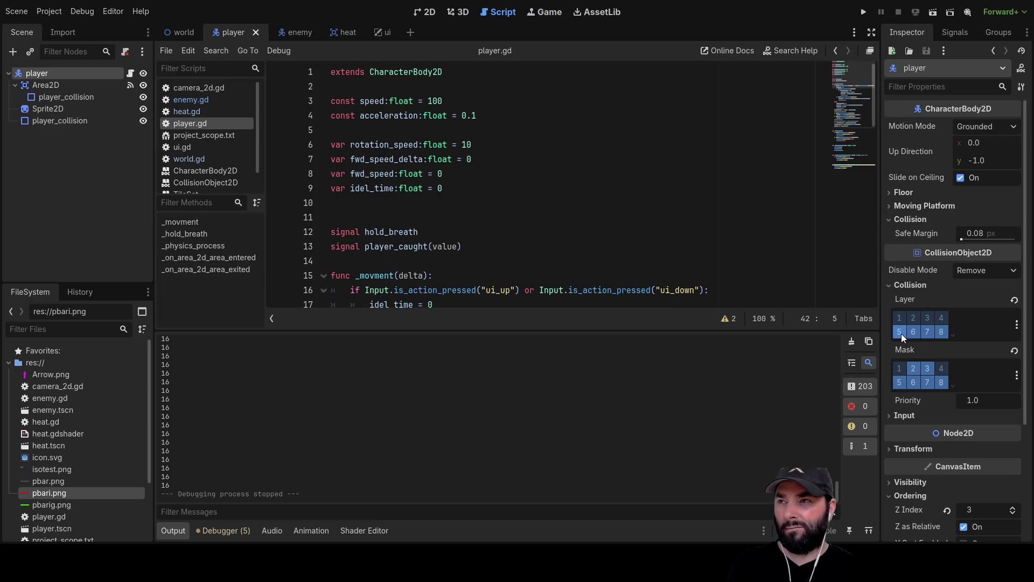
# Step: Turn off bit 5 in the player's collision layer and mask, then save and launch the game
pyautogui.click(899, 331)
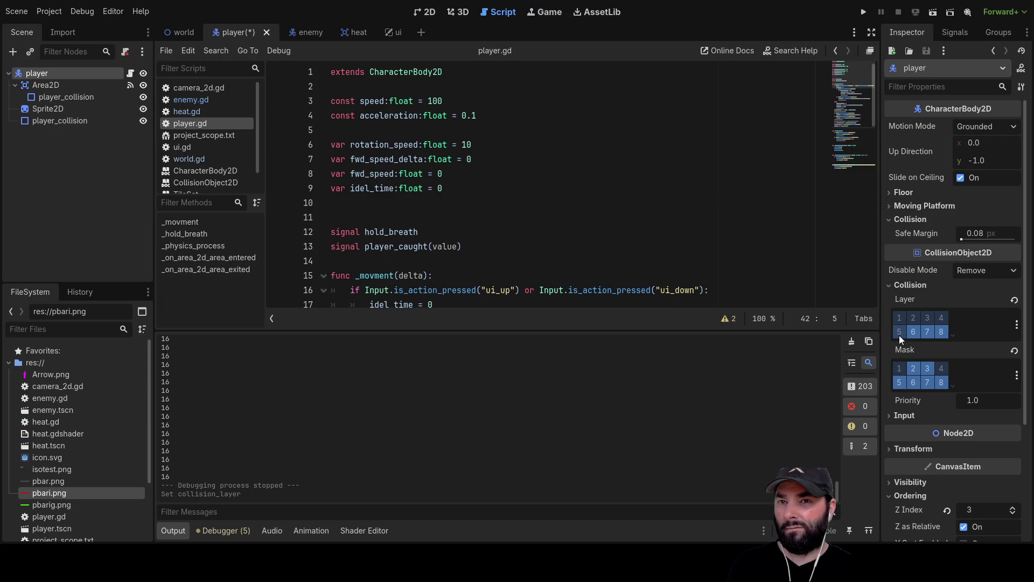
pyautogui.click(899, 381)
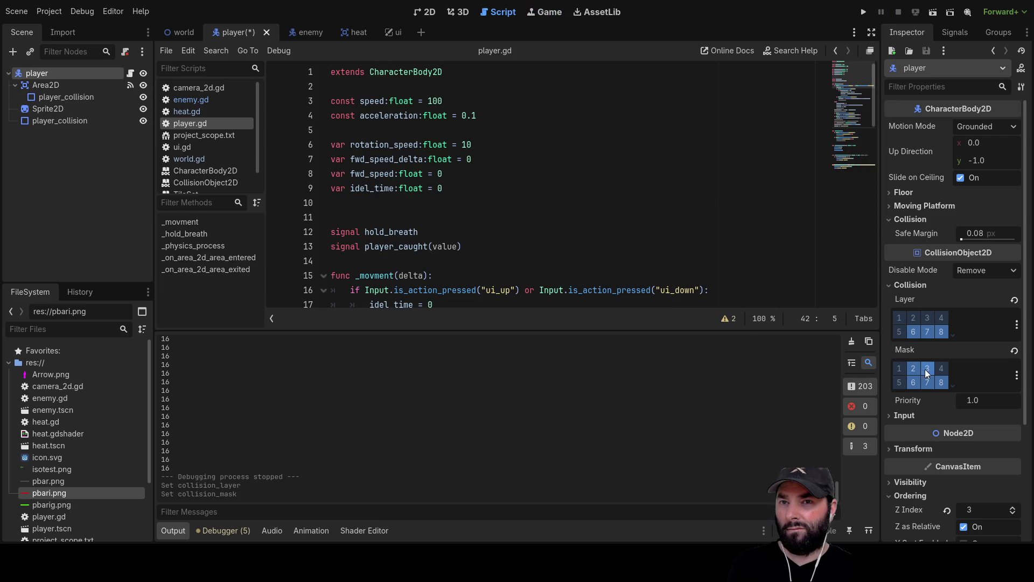
pyautogui.click(864, 13)
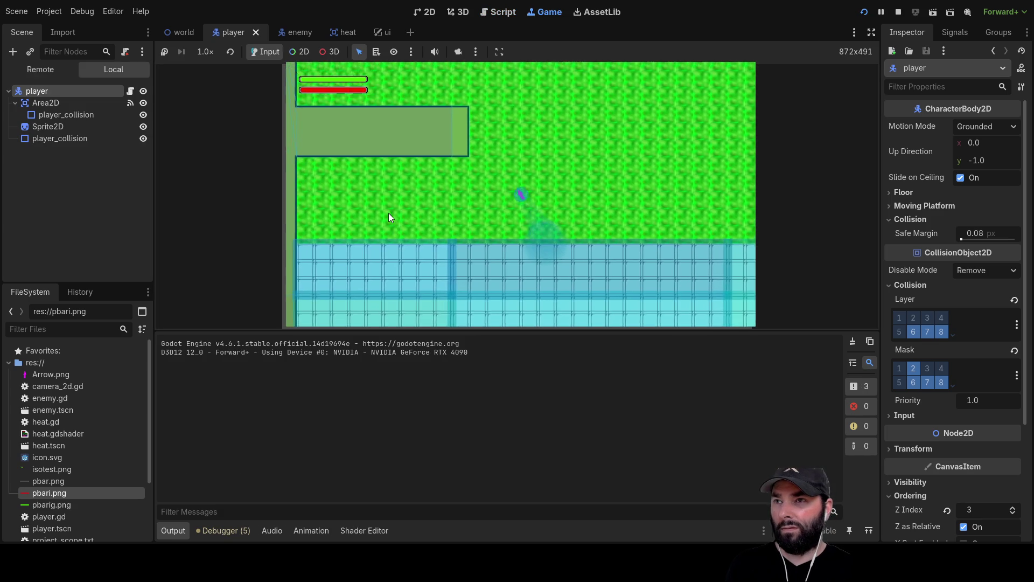
# Step: Walk the player up and then diagonally down-right, then stop the running game
pyautogui.press('w')
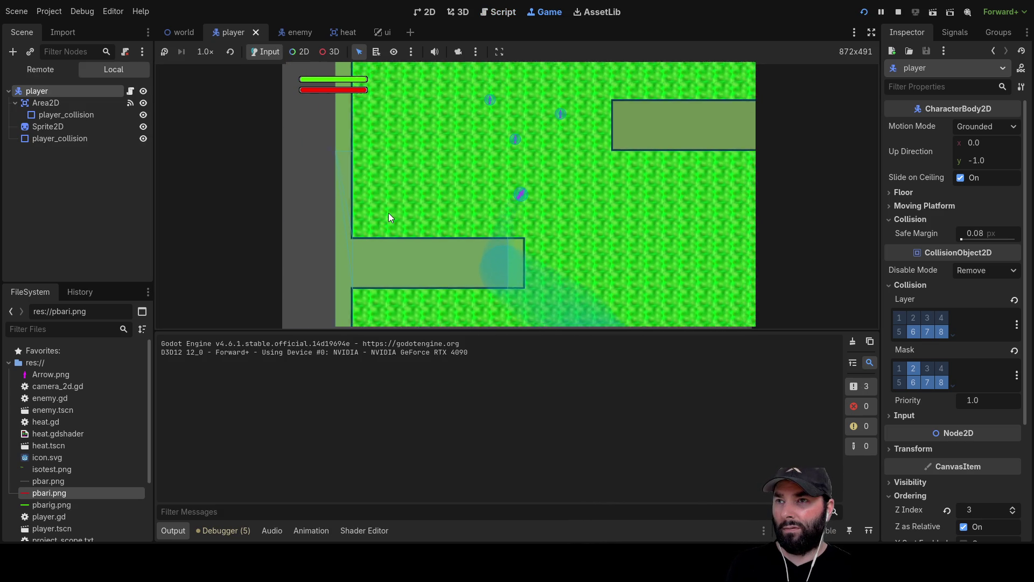
pyautogui.press('w')
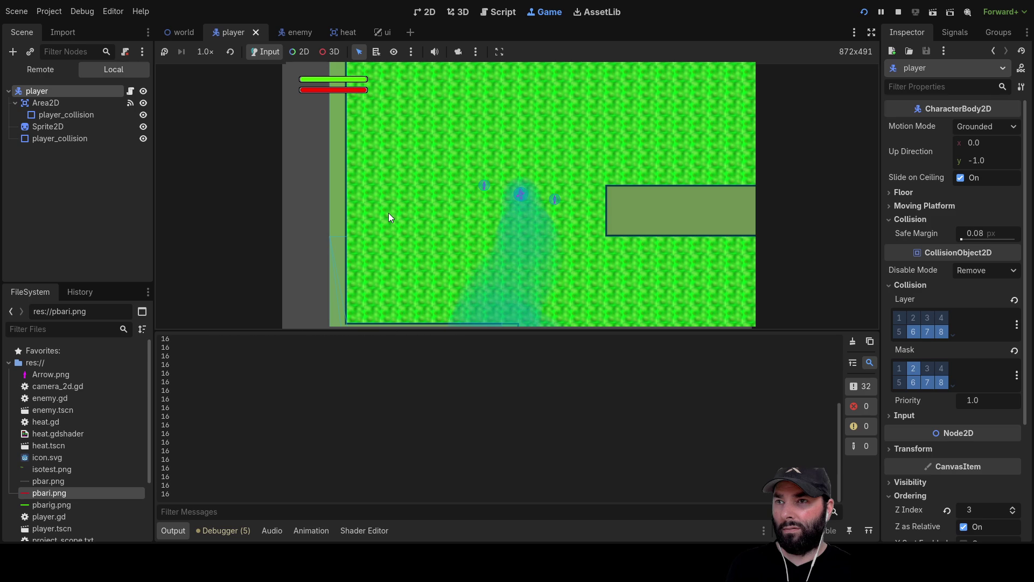
pyautogui.press('s')
pyautogui.press('s')
pyautogui.press('d')
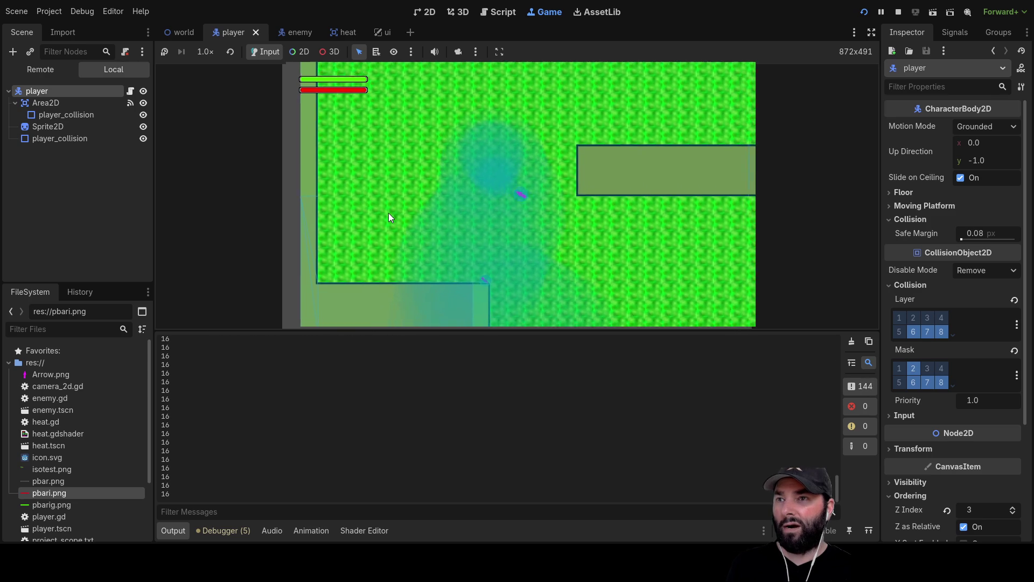
pyautogui.press('s')
pyautogui.press('d')
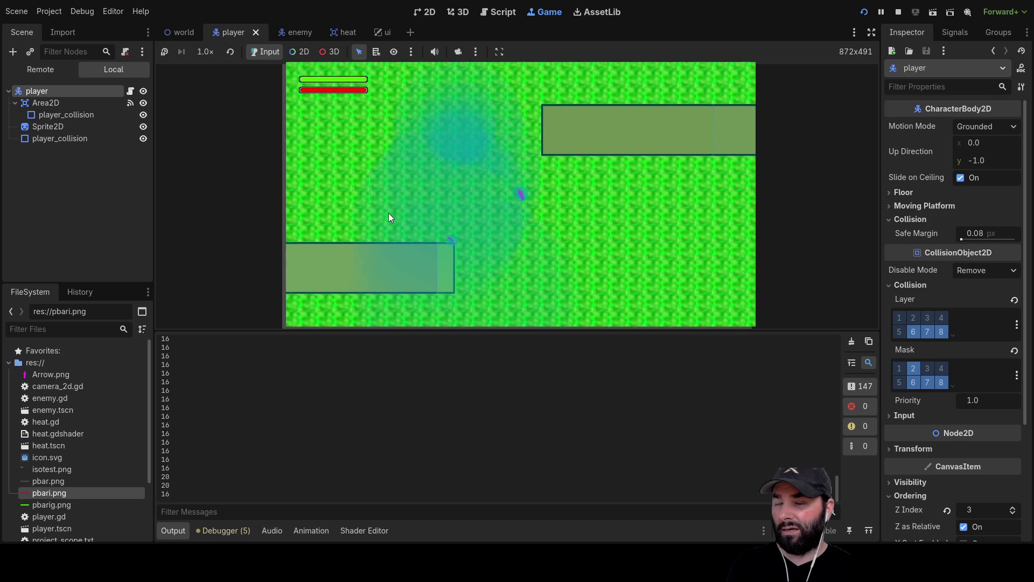
pyautogui.press('s')
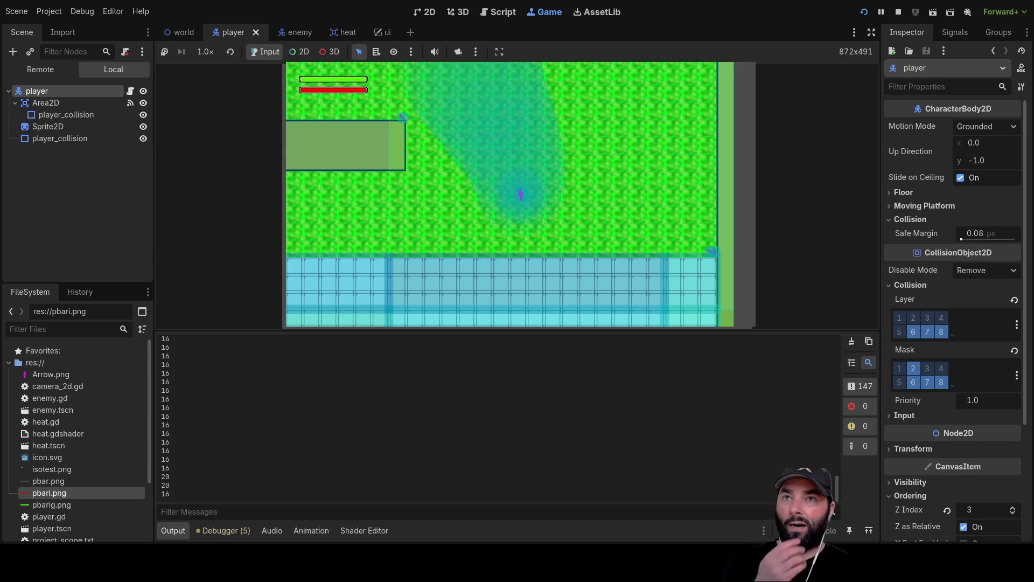
pyautogui.press('F8')
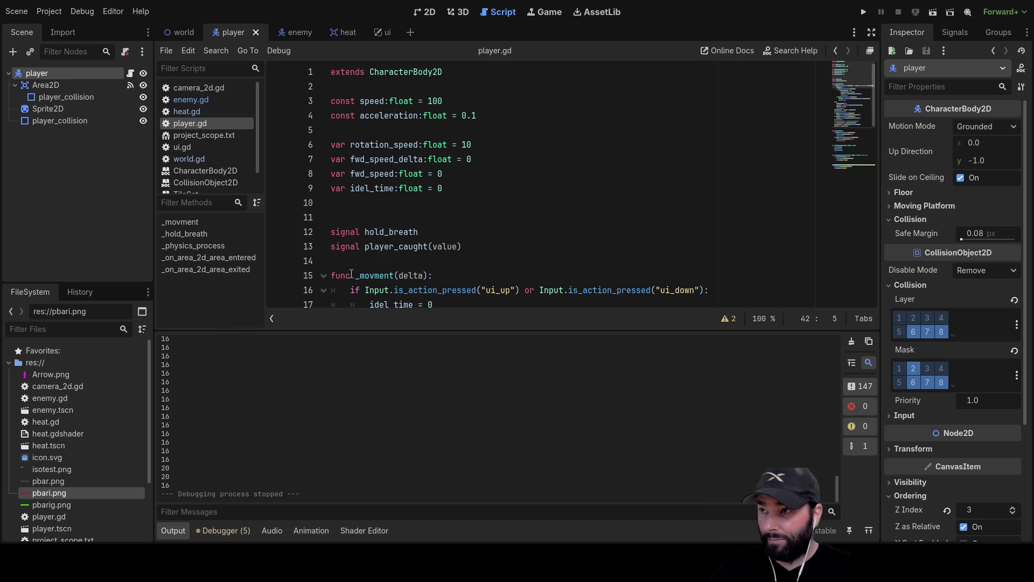
# Step: In the world scene's TileMapLayer, move the first tile physics layer from collision layer 3 to layer 1
pyautogui.click(183, 32)
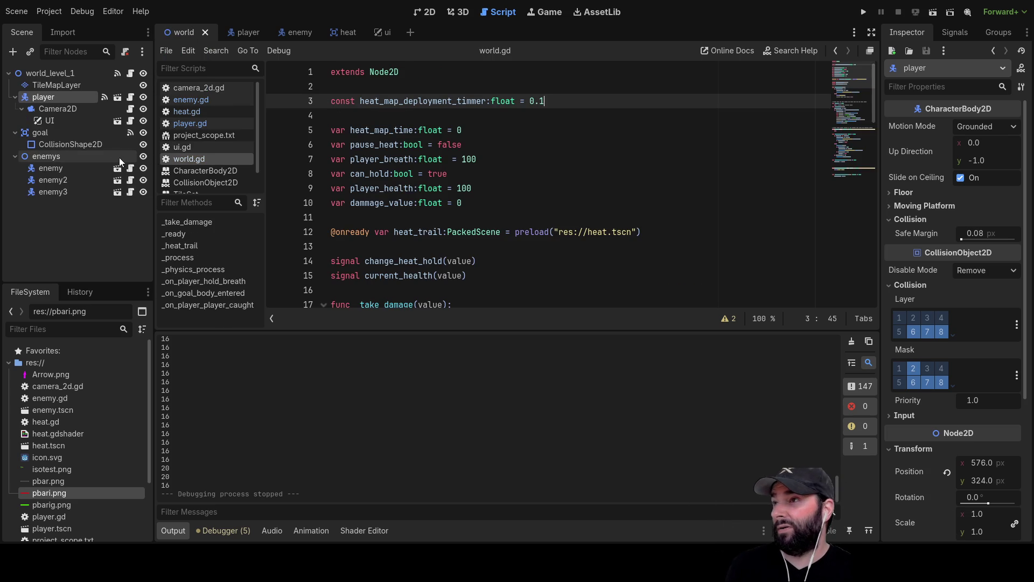
pyautogui.click(68, 87)
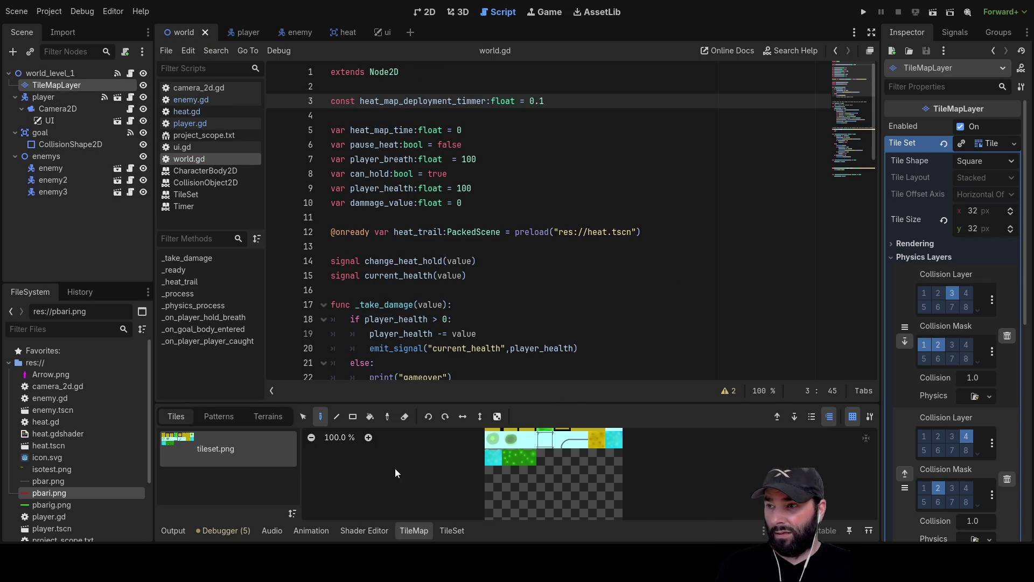
pyautogui.click(926, 294)
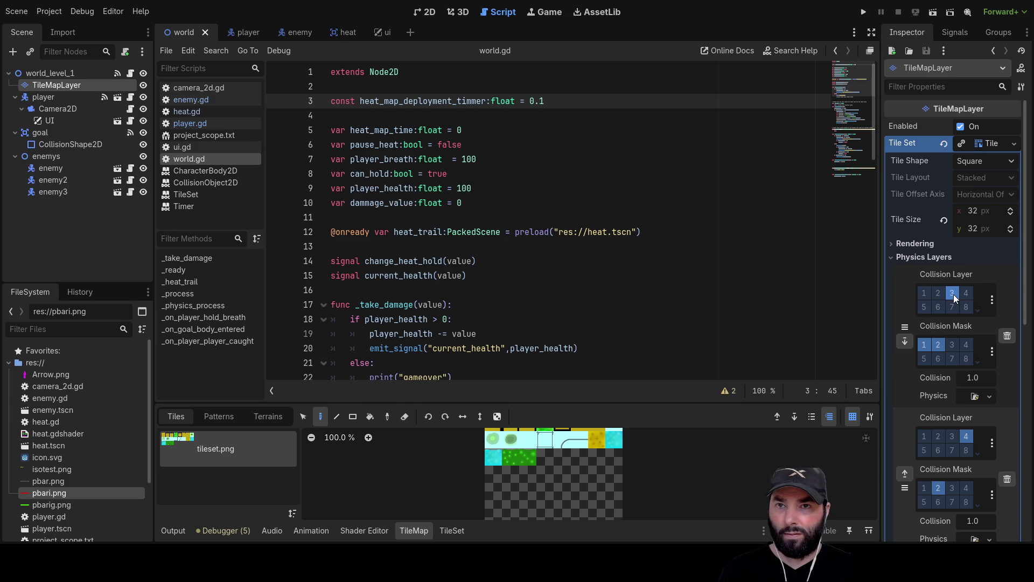
pyautogui.click(924, 291)
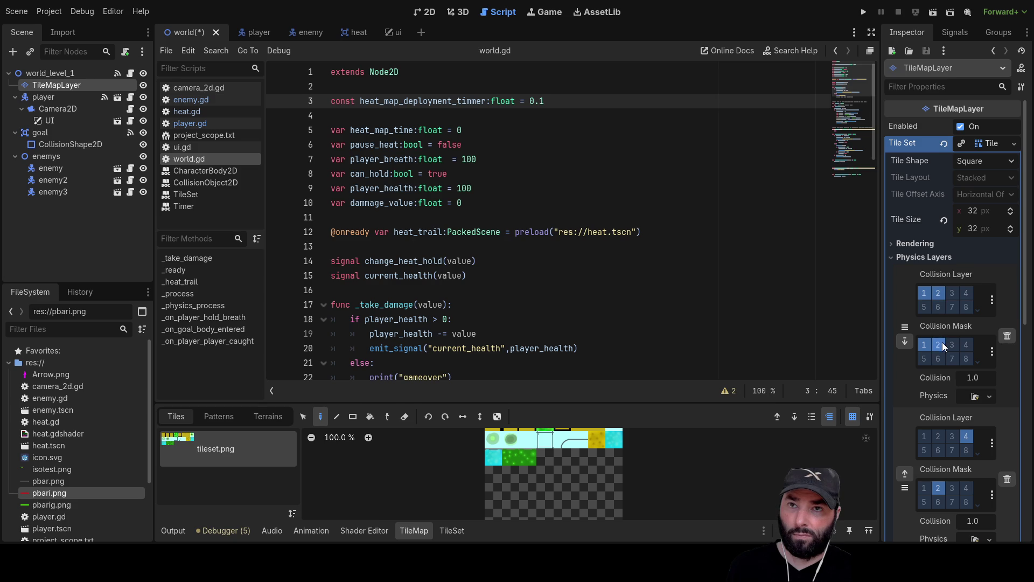
pyautogui.click(938, 294)
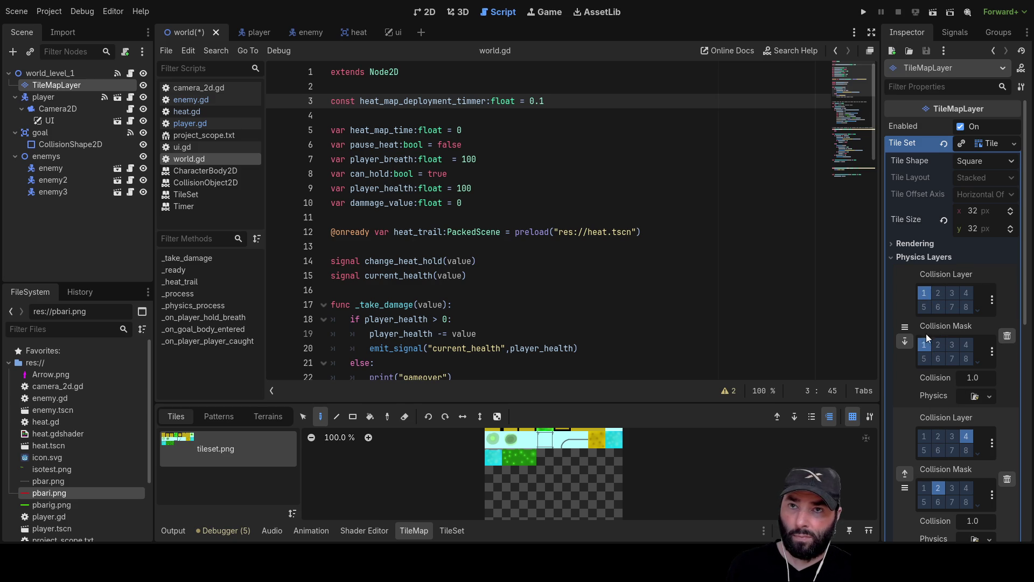
# Step: Switch the tile set's second physics layer from collision layer 4 to layer 2
pyautogui.click(938, 436)
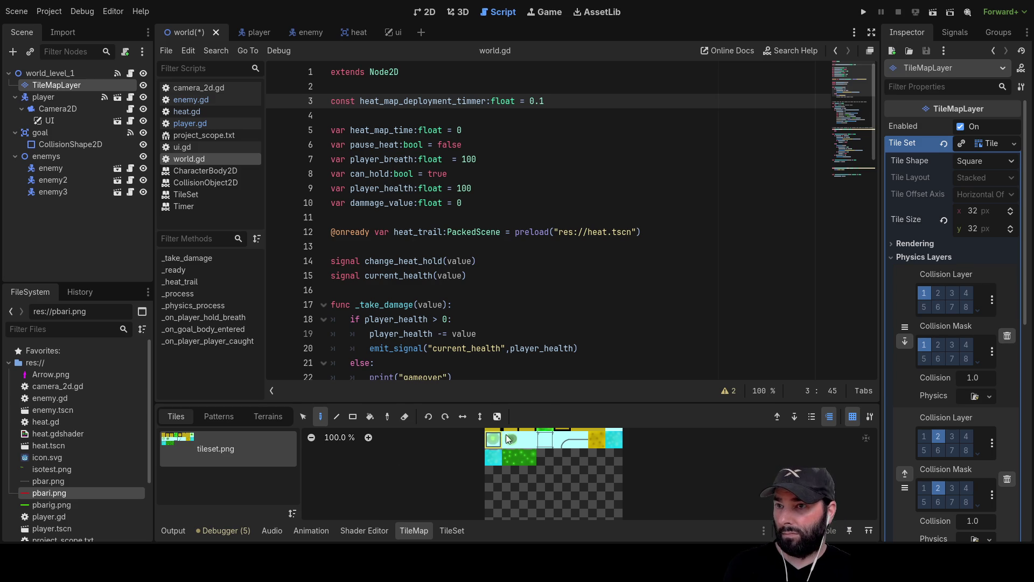
# Step: In the TileSet panel's Paint mode, choose Physics Layer 1 as the painted property
pyautogui.click(451, 531)
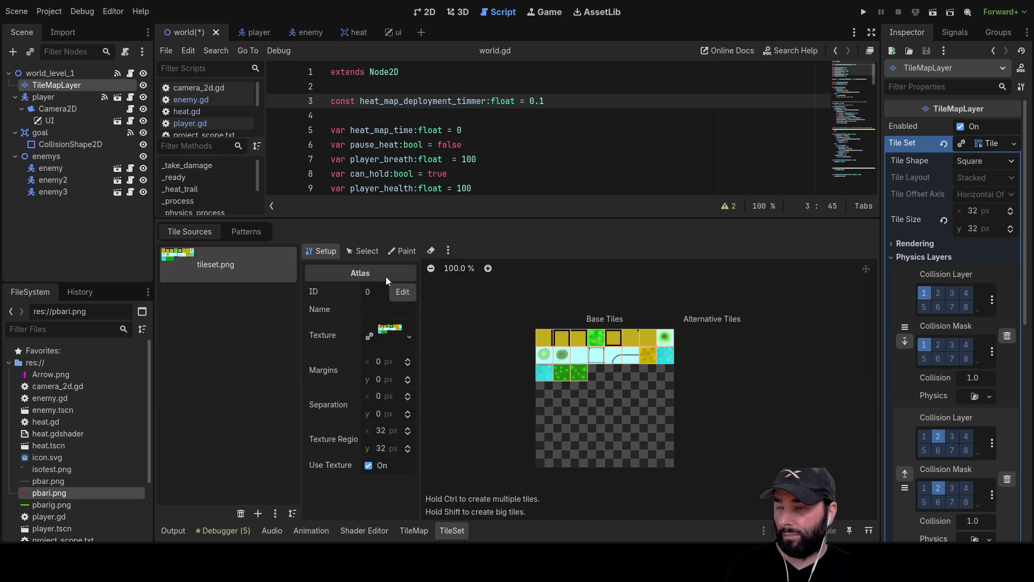
pyautogui.click(403, 251)
pyautogui.click(398, 297)
pyautogui.click(374, 418)
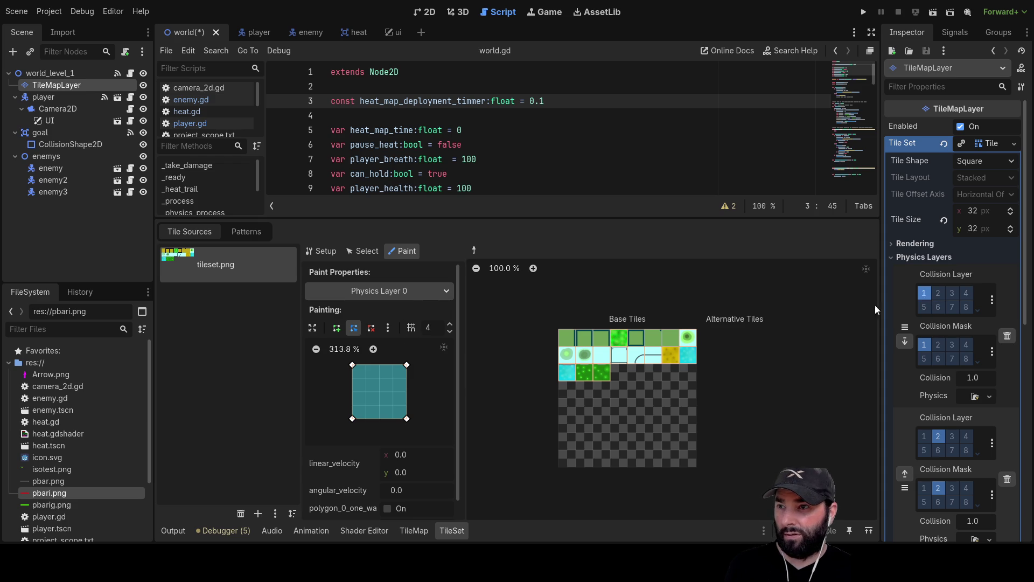
pyautogui.scroll(1, 637, 422)
pyautogui.scroll(5, 637, 422)
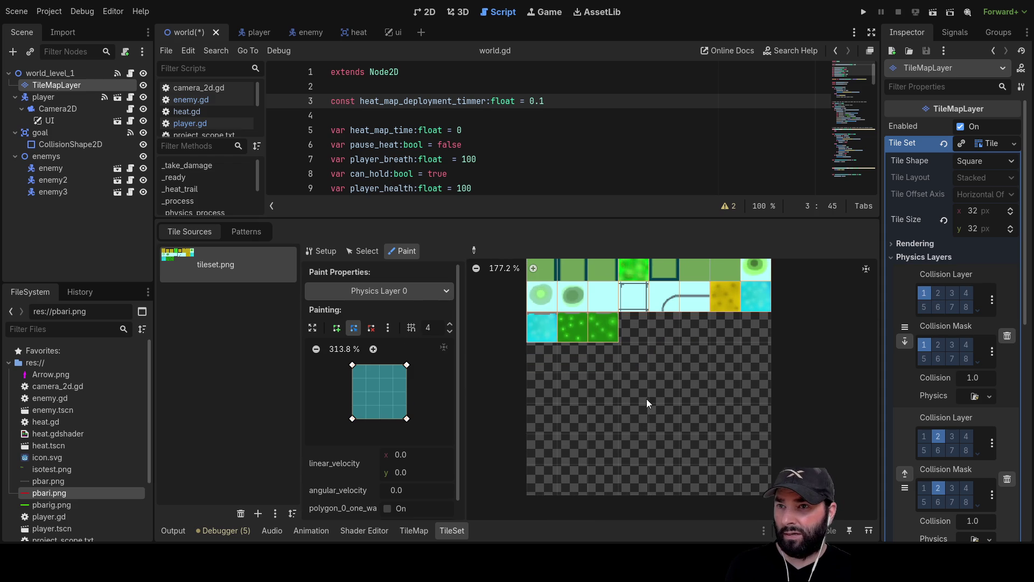
pyautogui.moveTo(648, 364); pyautogui.dragTo(628, 436)
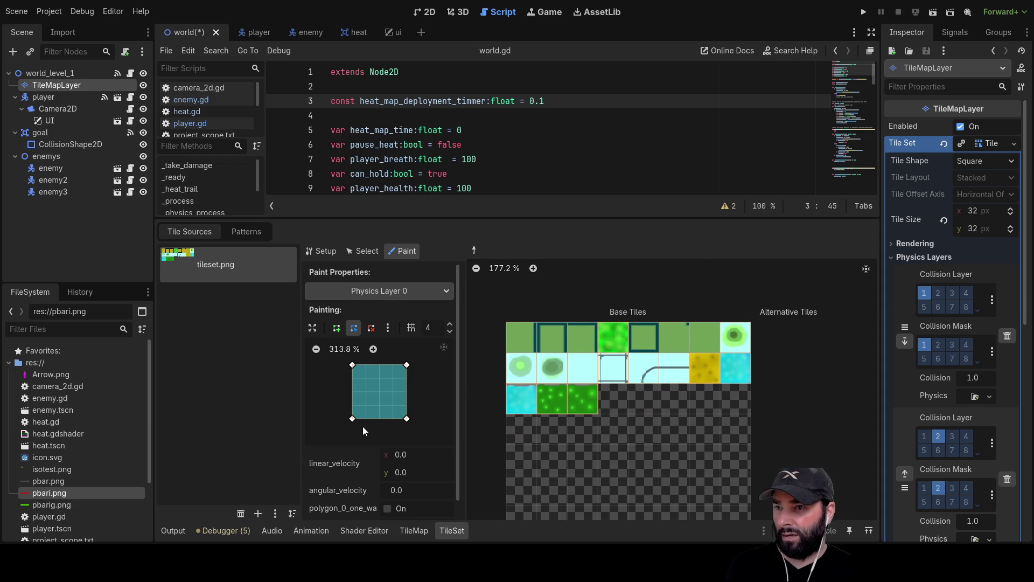
pyautogui.click(379, 290)
pyautogui.click(379, 319)
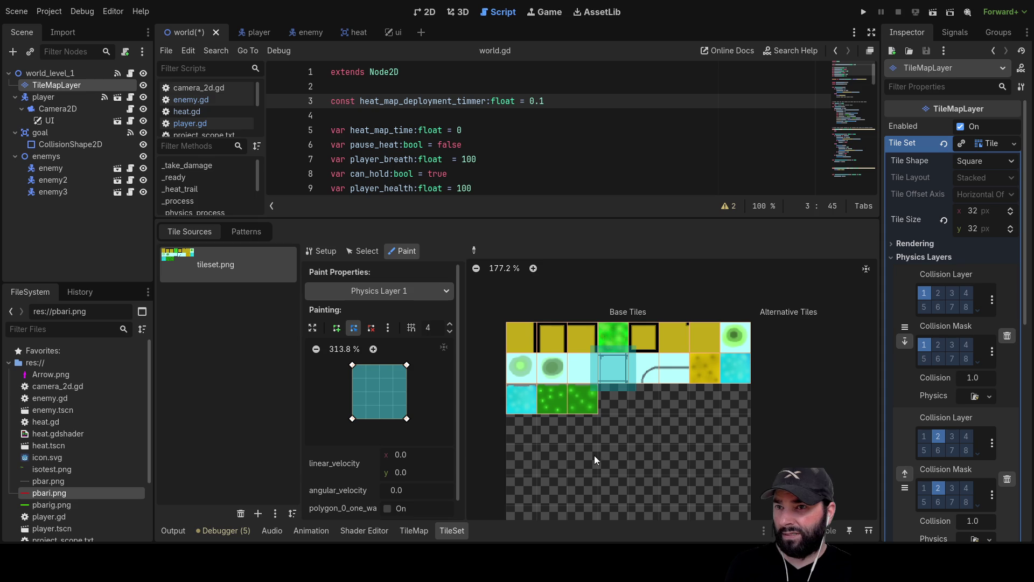
# Step: Paint collision onto the top-row, blob, light cyan, water edge and corner tiles, then run the game
pyautogui.click(522, 341)
pyautogui.moveTo(525, 342); pyautogui.dragTo(706, 342)
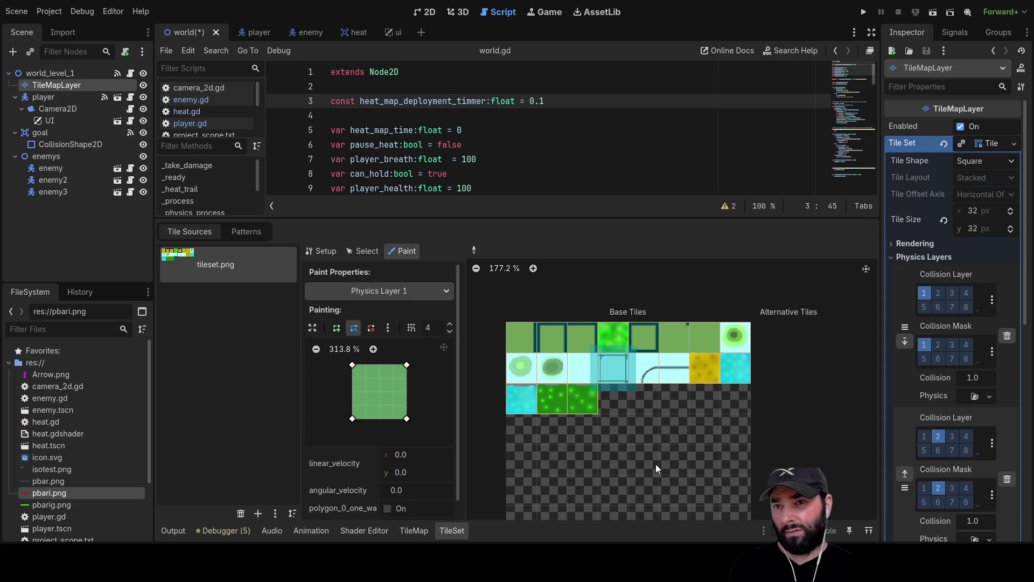
pyautogui.click(519, 376)
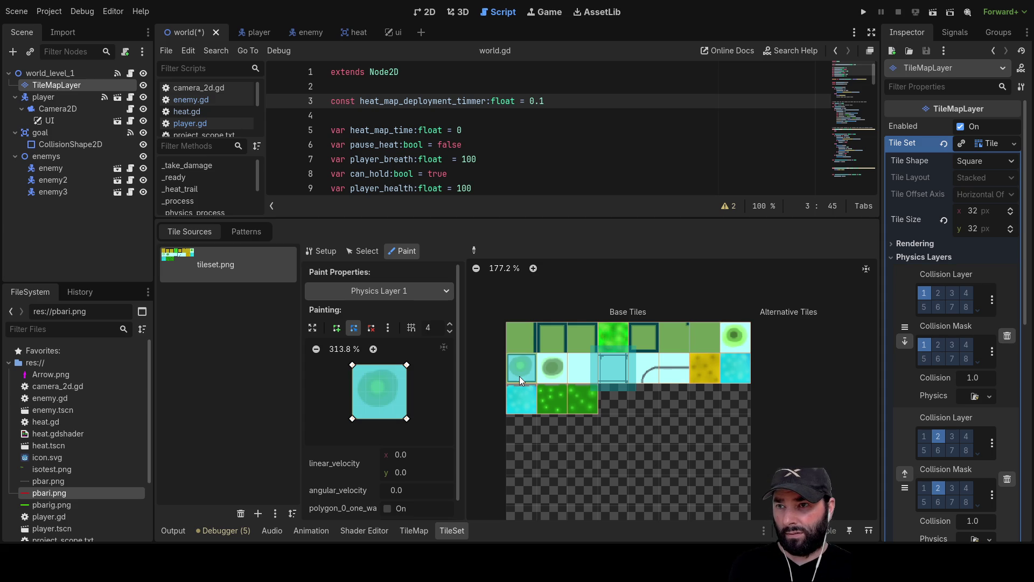
pyautogui.click(552, 376)
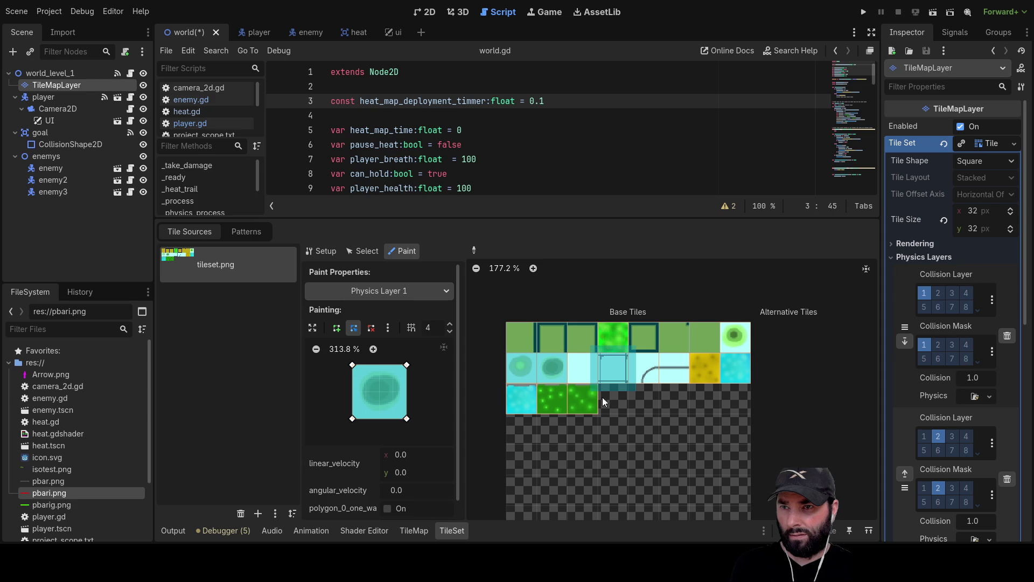
pyautogui.click(583, 375)
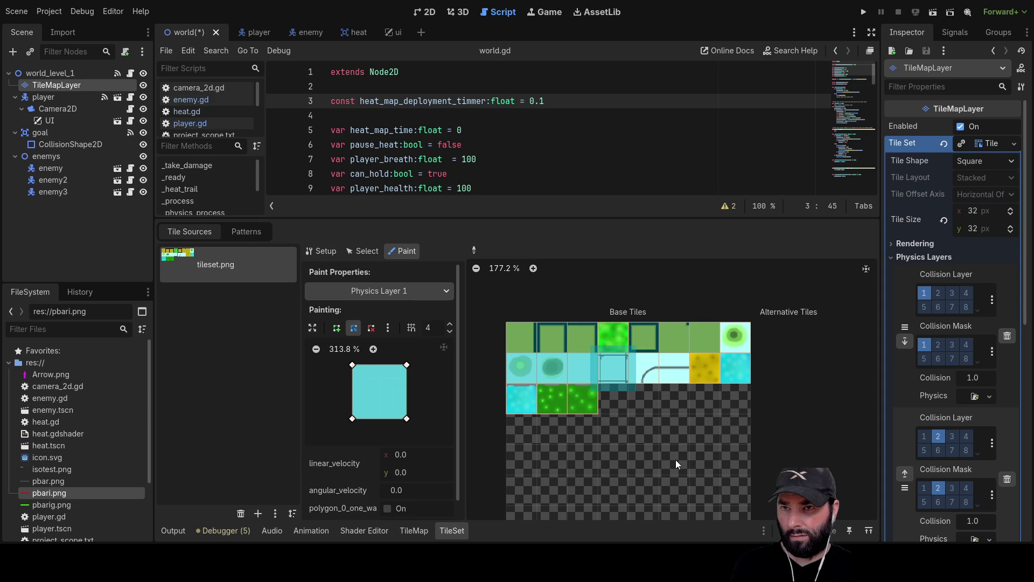
pyautogui.click(735, 338)
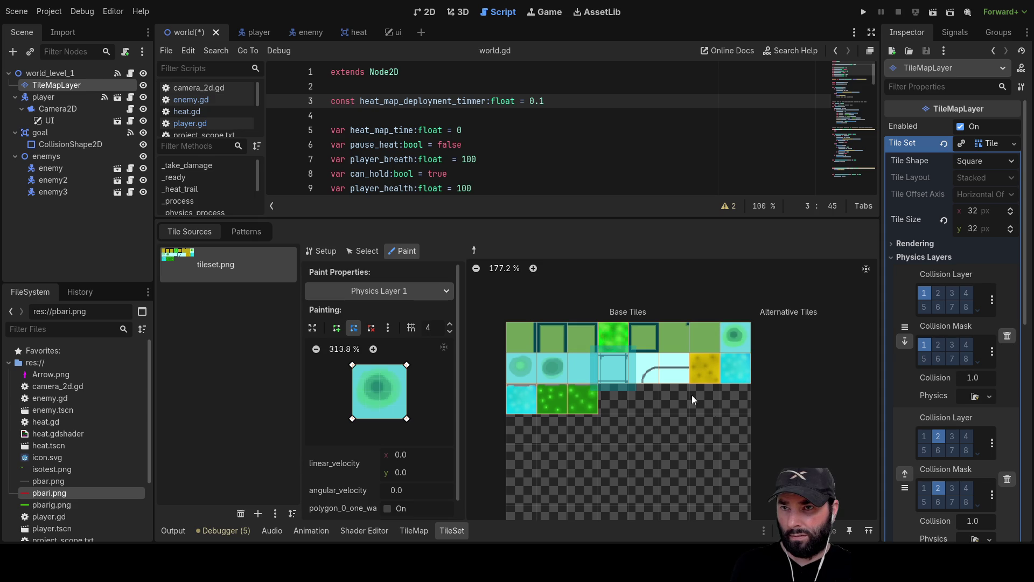
pyautogui.click(667, 378)
pyautogui.click(650, 377)
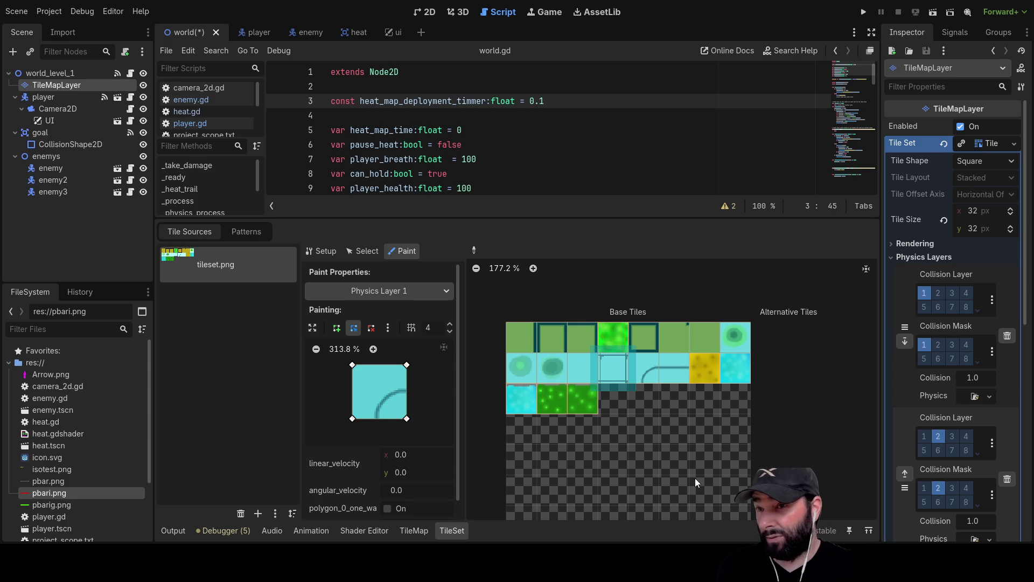
pyautogui.click(864, 13)
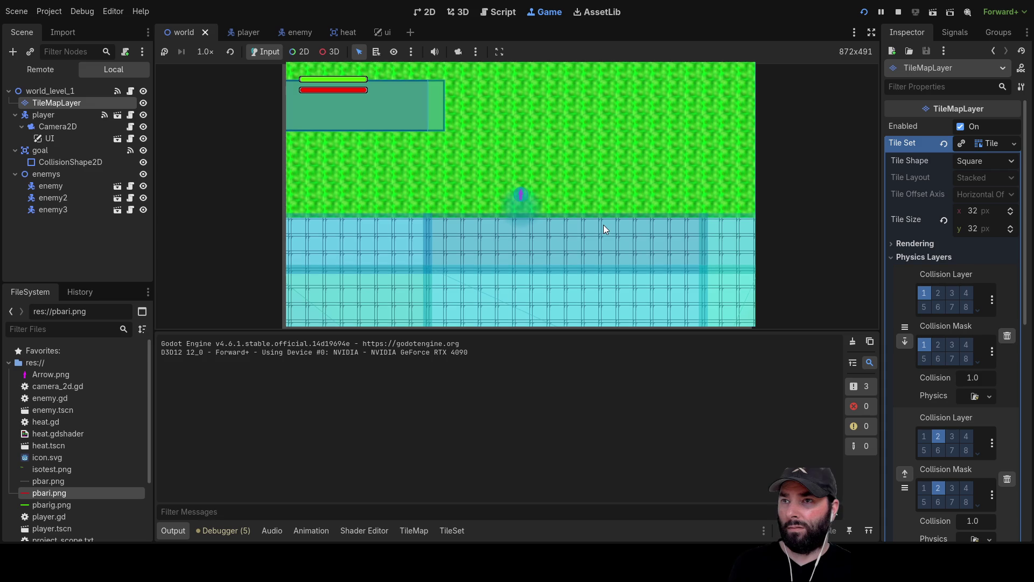
# Step: Walk the player over the grass and water in every direction with the arrow keys, then stop the game
pyautogui.press('Up')
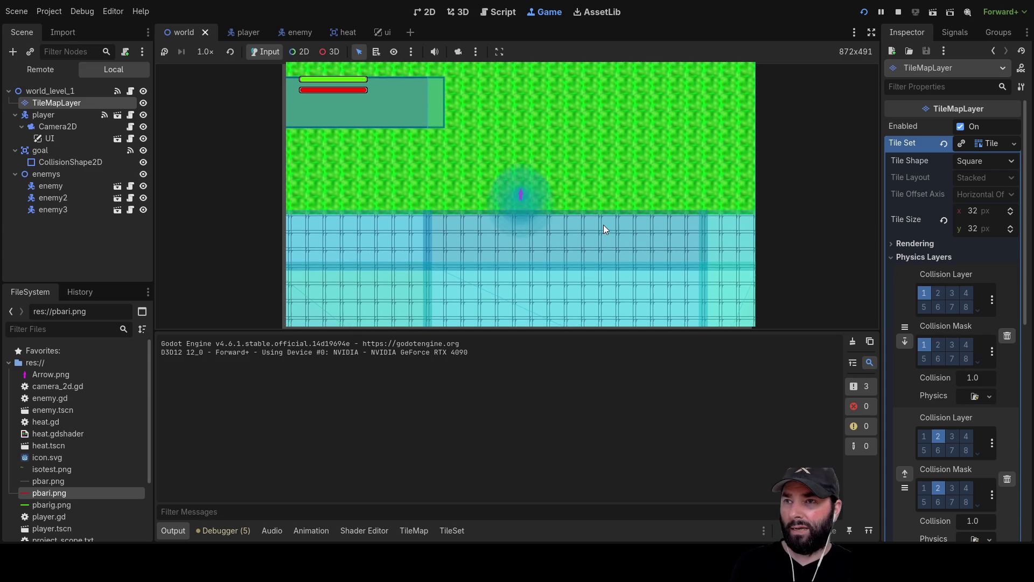
pyautogui.press('Down')
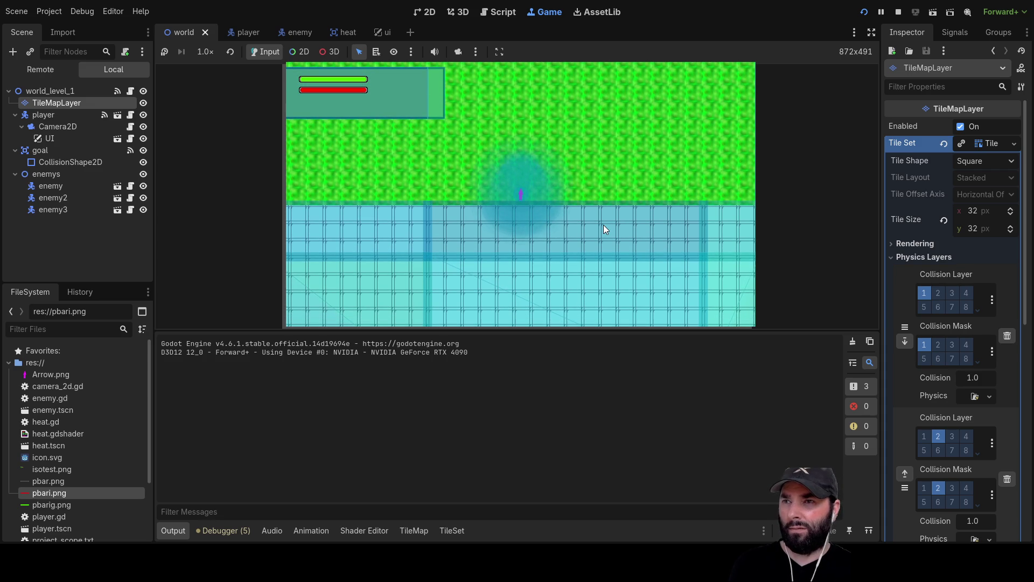
pyautogui.press('Up')
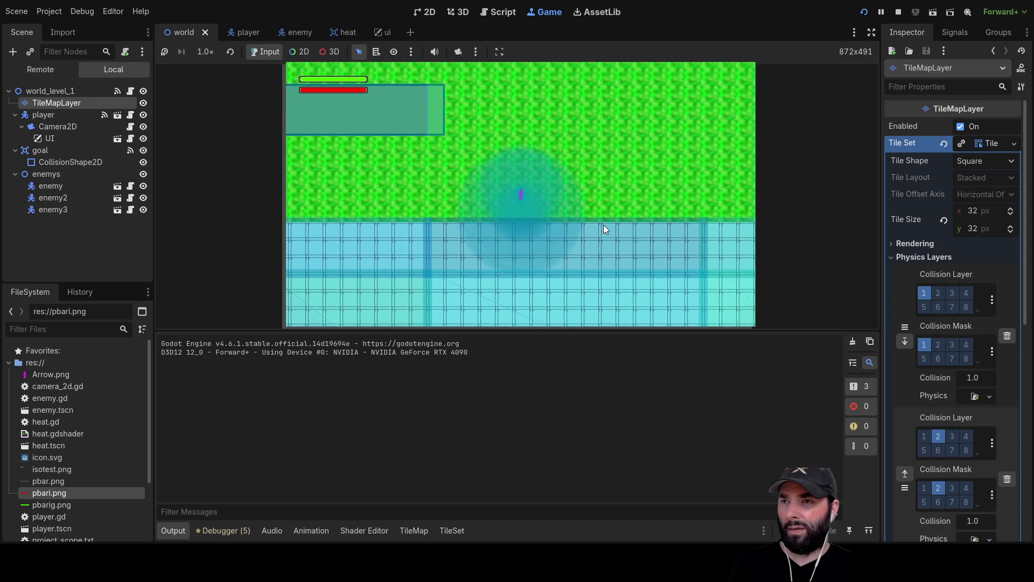
pyautogui.press('Up')
pyautogui.press('Left')
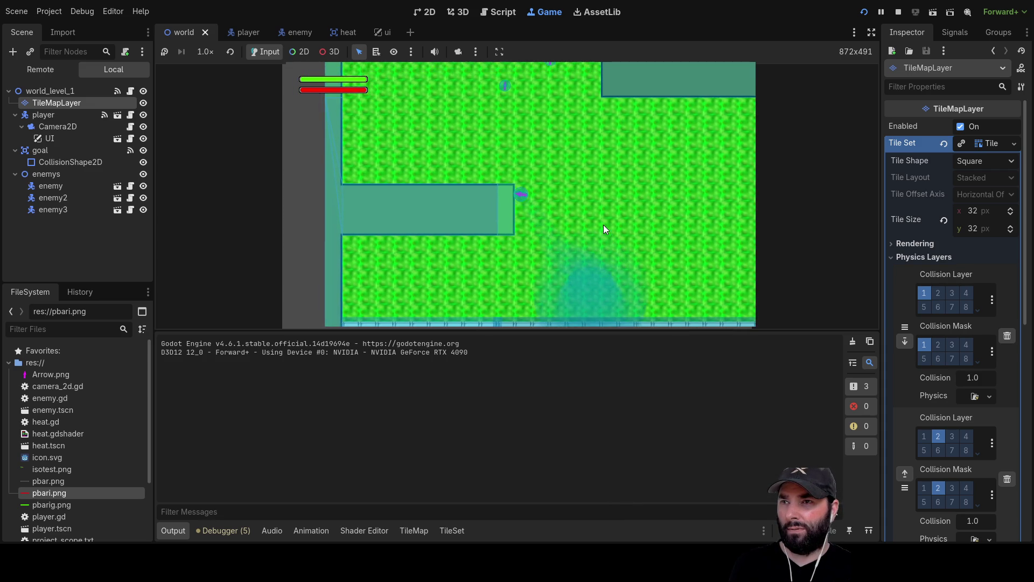
pyautogui.press('Up')
pyautogui.press('Right')
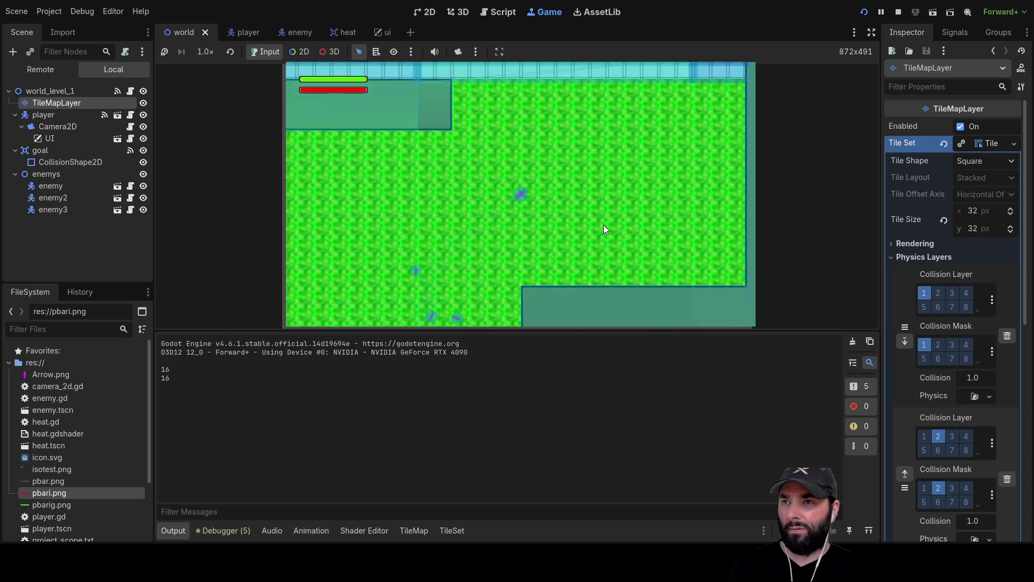
pyautogui.press('Down')
pyautogui.press('Right')
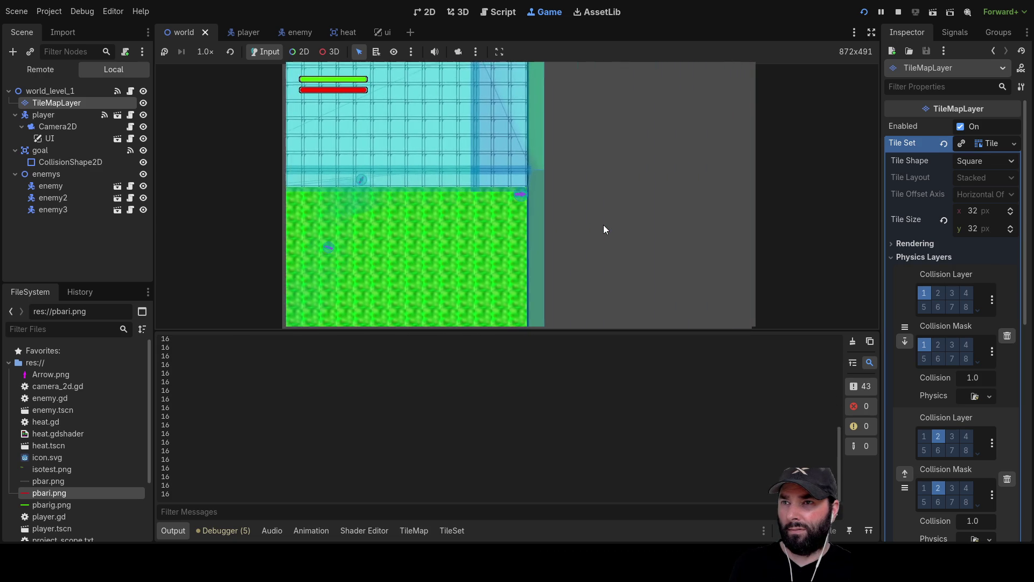
pyautogui.press('Left')
pyautogui.press('Down')
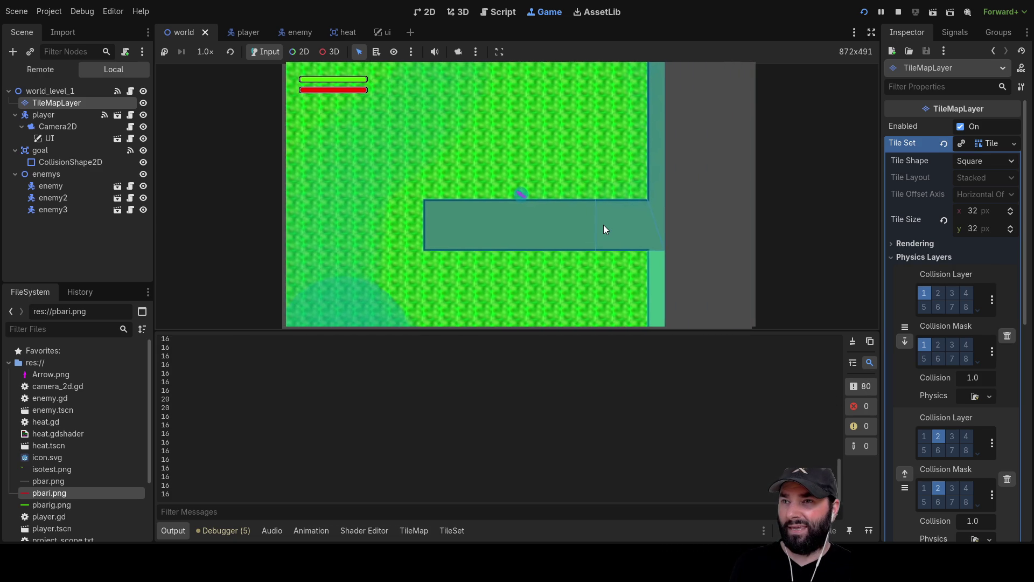
pyautogui.press('Up')
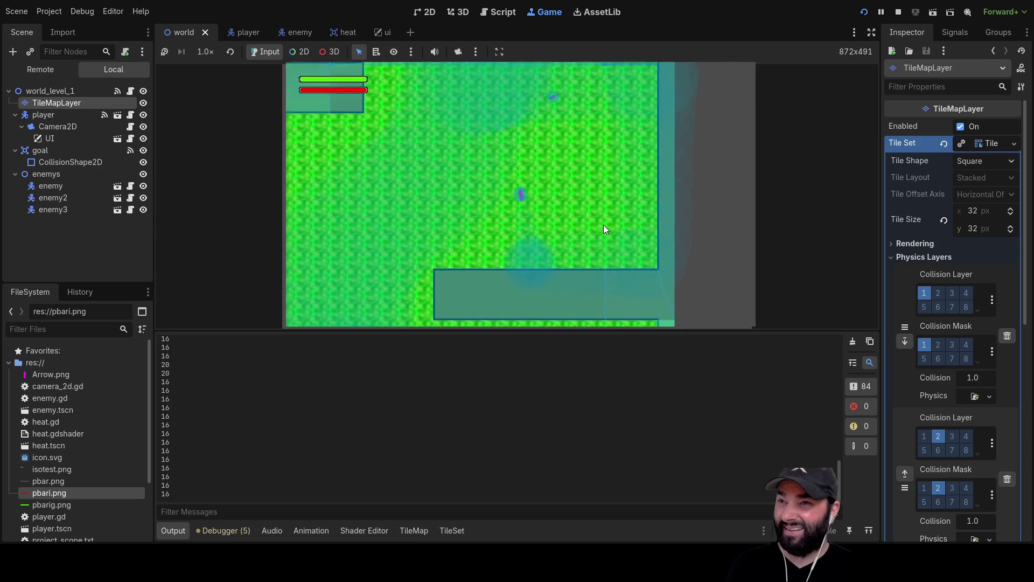
pyautogui.press('Left')
pyautogui.press('Down')
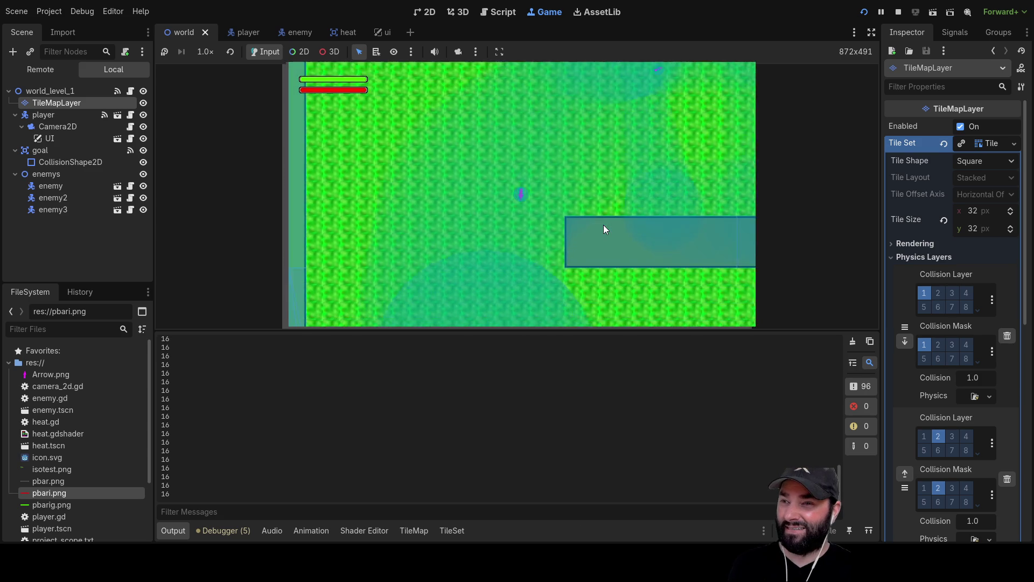
pyautogui.press('Down')
pyautogui.press('Left')
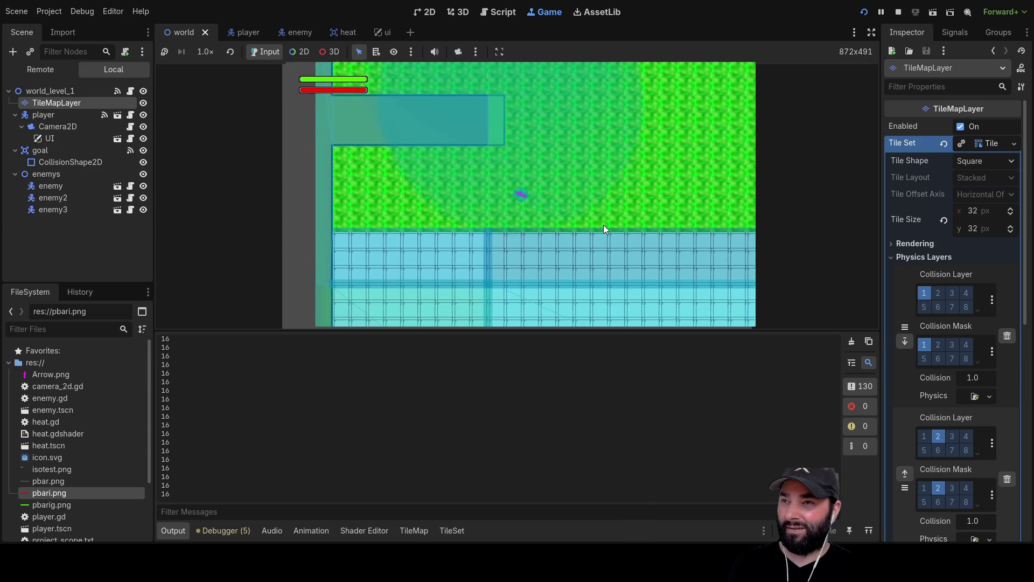
pyautogui.press('F8')
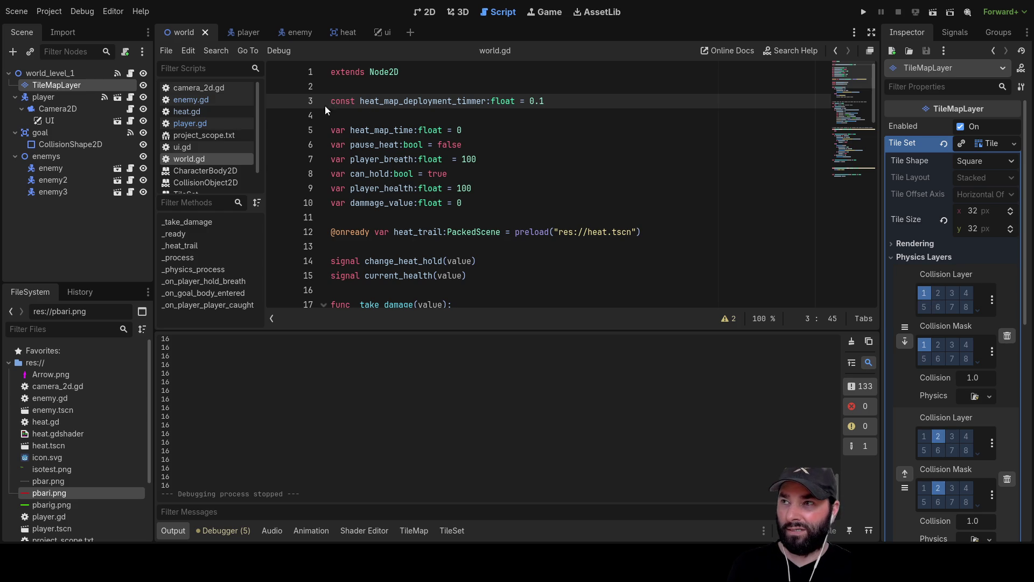
# Step: Paint Physics Layer 1 collision onto the remaining tiles, including the curved cyan edge, then open the player scene
pyautogui.click(457, 532)
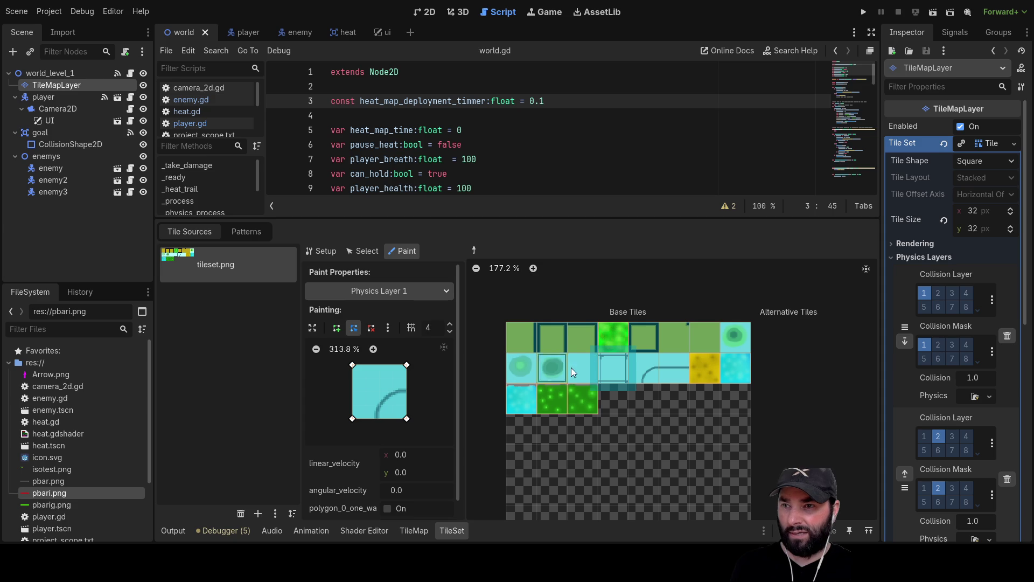
pyautogui.moveTo(721, 339)
pyautogui.mouseDown()
pyautogui.moveTo(648, 342)
pyautogui.moveTo(622, 363)
pyautogui.mouseUp()
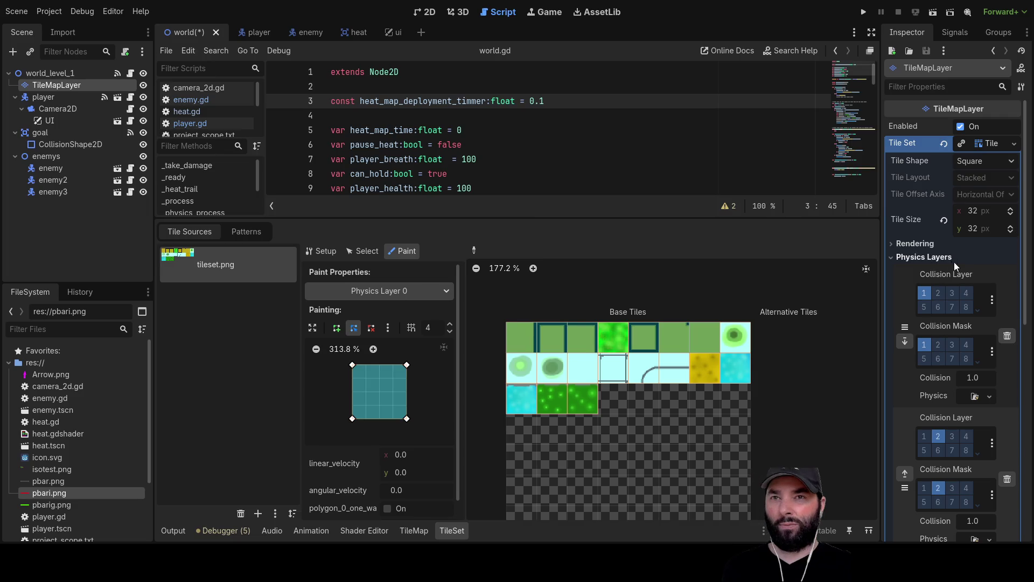
pyautogui.click(254, 32)
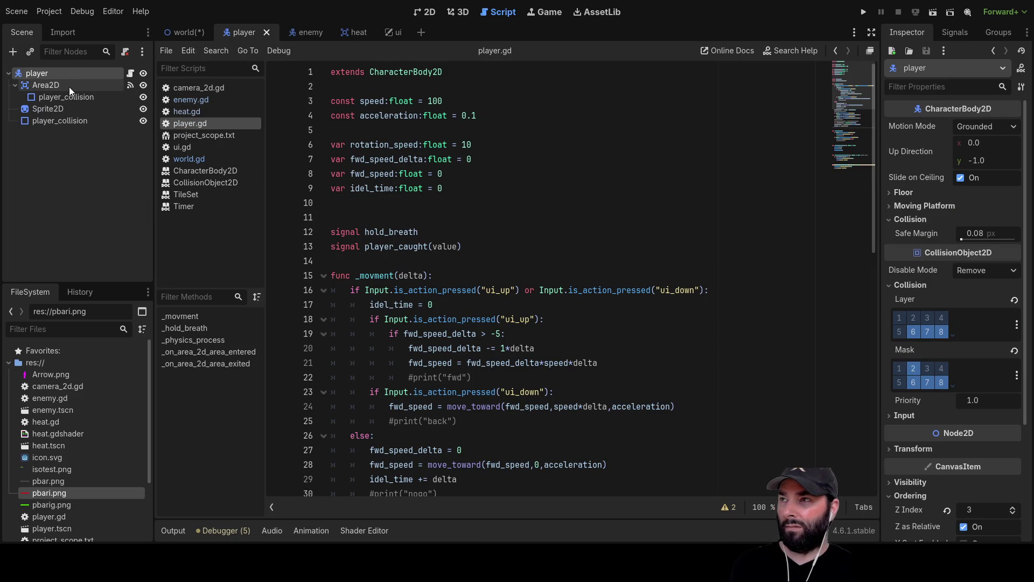
# Step: Remove bit 2 from the player's collision mask, add bit 4 to its layer, and switch to the enemy scene
pyautogui.click(914, 368)
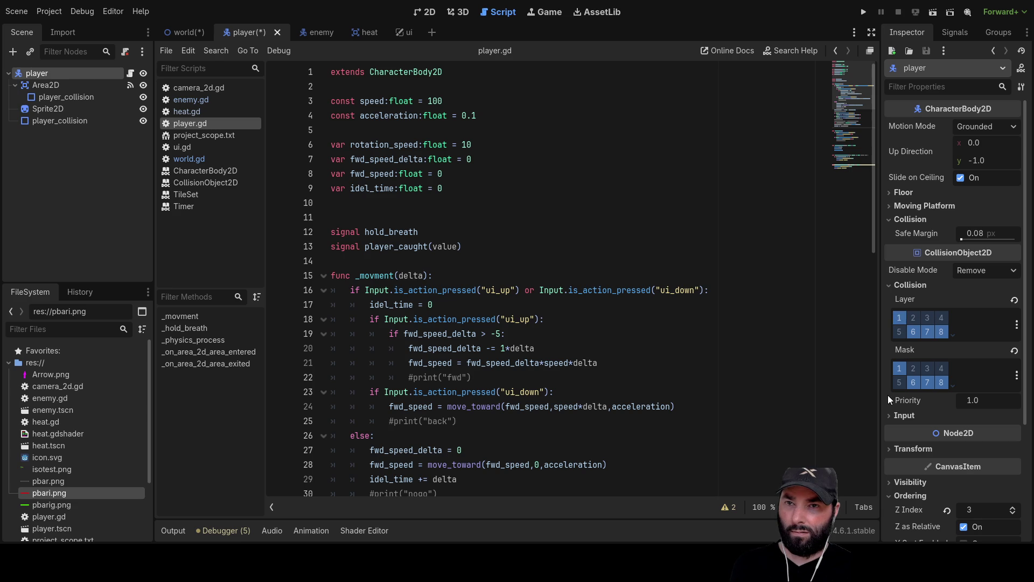
pyautogui.click(942, 320)
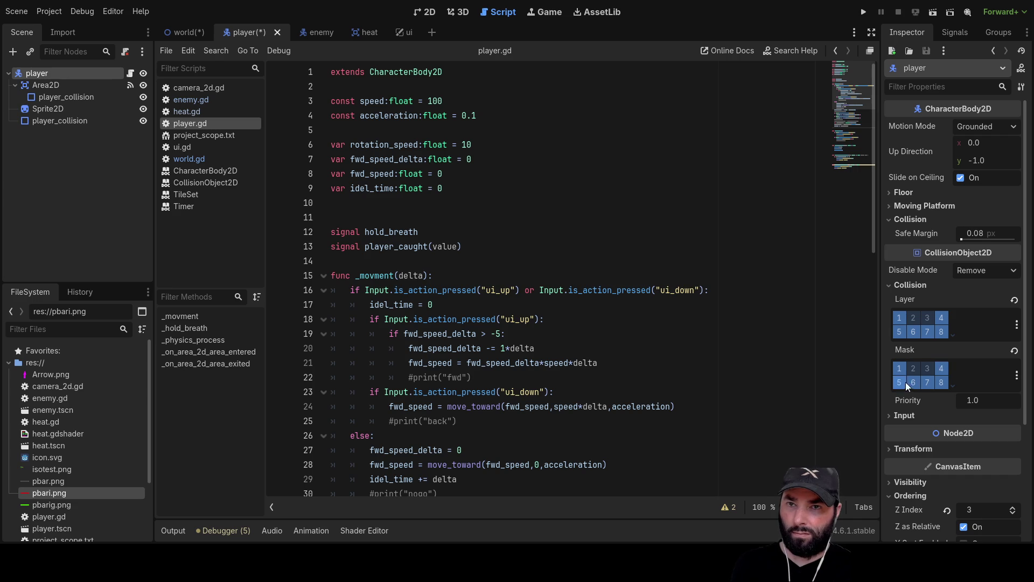
pyautogui.scroll(-1, 946, 376)
pyautogui.scroll(1, 946, 375)
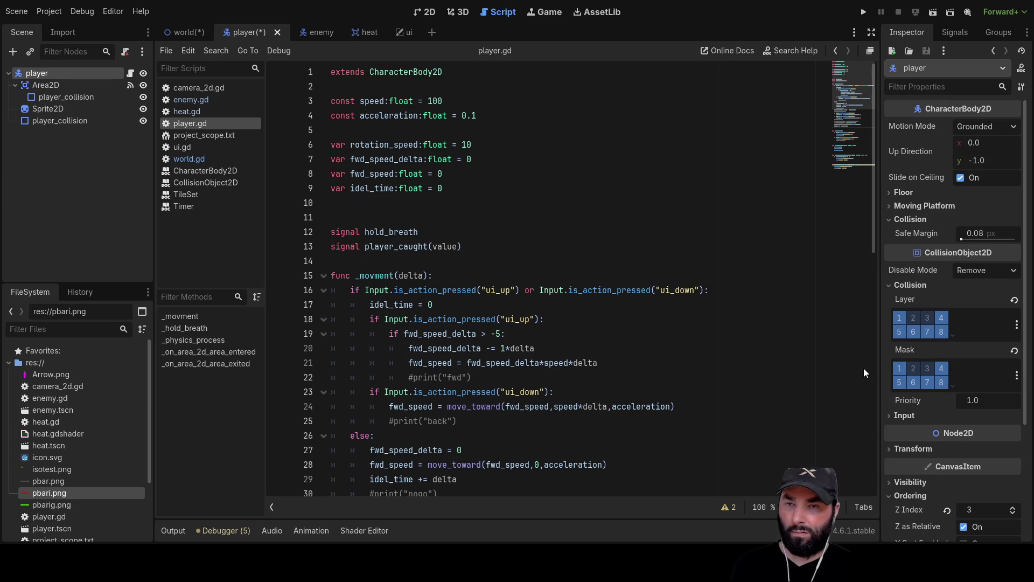
pyautogui.click(317, 33)
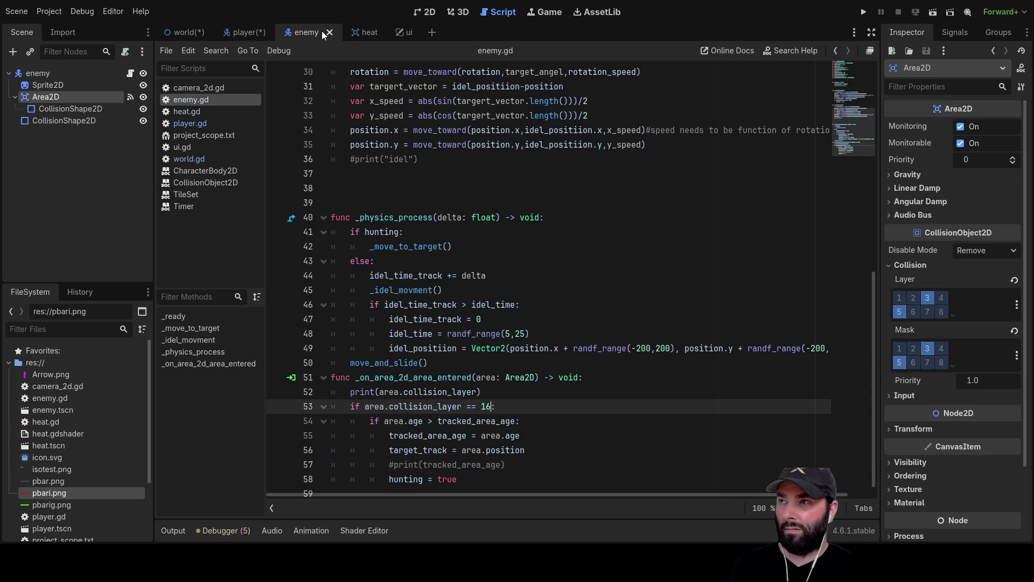
# Step: Set the enemy Area2D's collision layer and mask to bits 2 and 3, then save and run the game
pyautogui.click(927, 297)
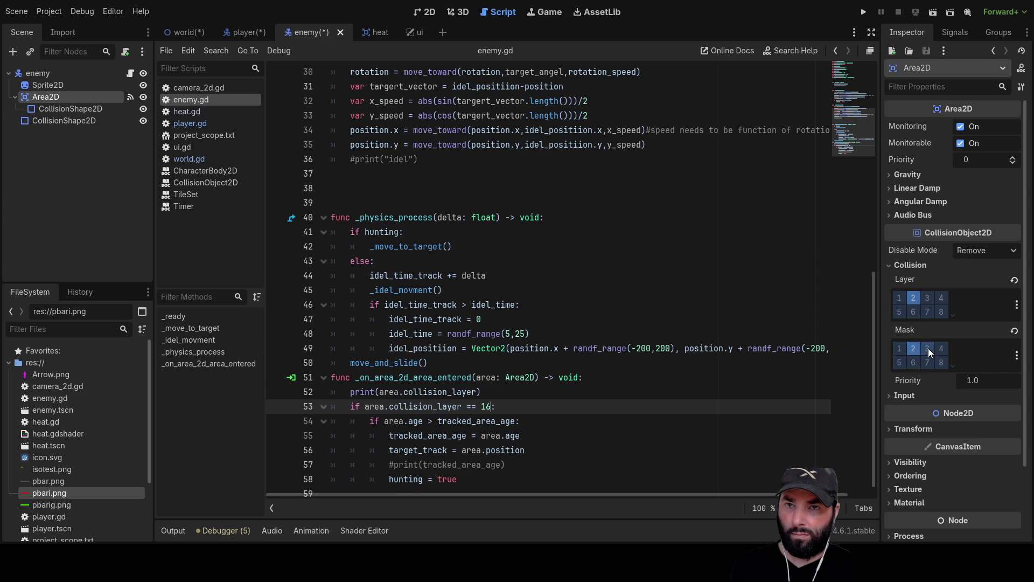
pyautogui.click(928, 348)
pyautogui.click(926, 297)
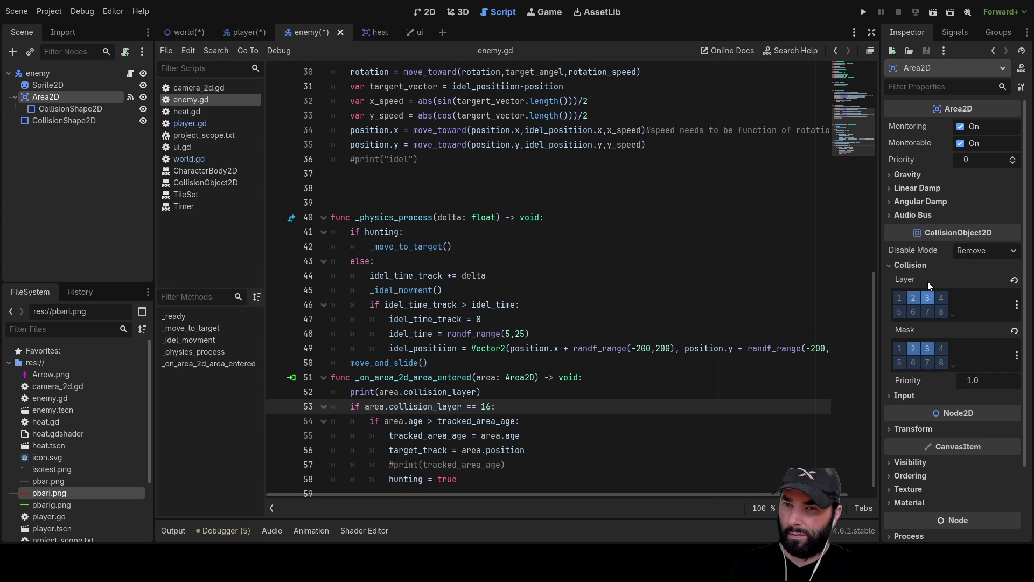
pyautogui.click(864, 12)
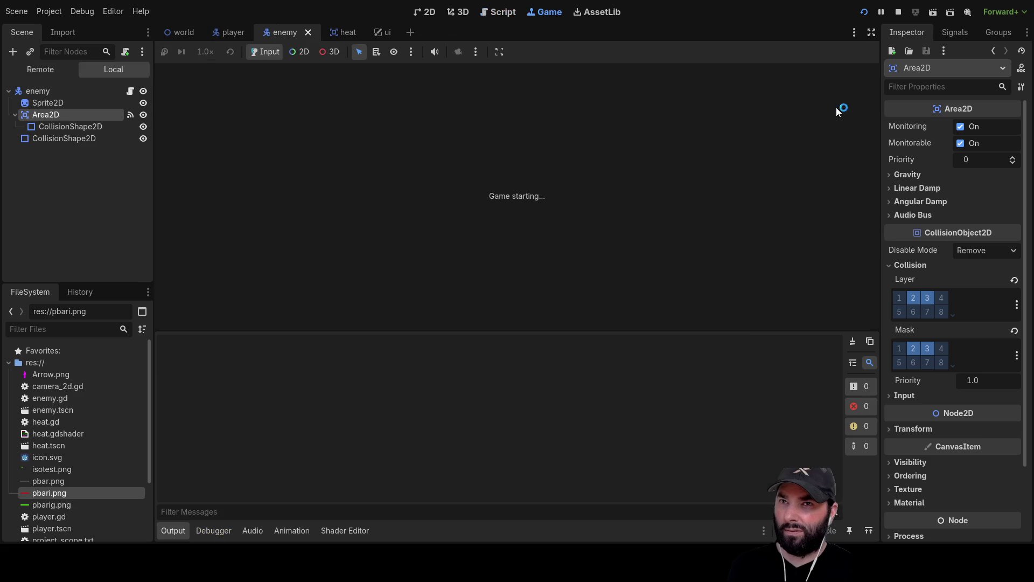
# Step: Walk the player around the level with the arrow keys to leave a heat trail, then stop the game
pyautogui.press('Down')
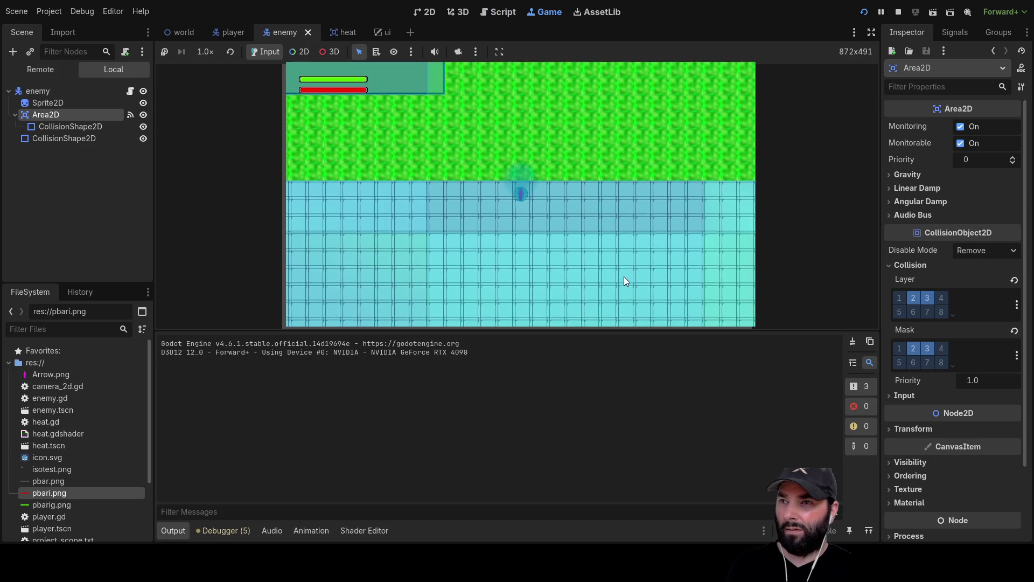
pyautogui.press('Up')
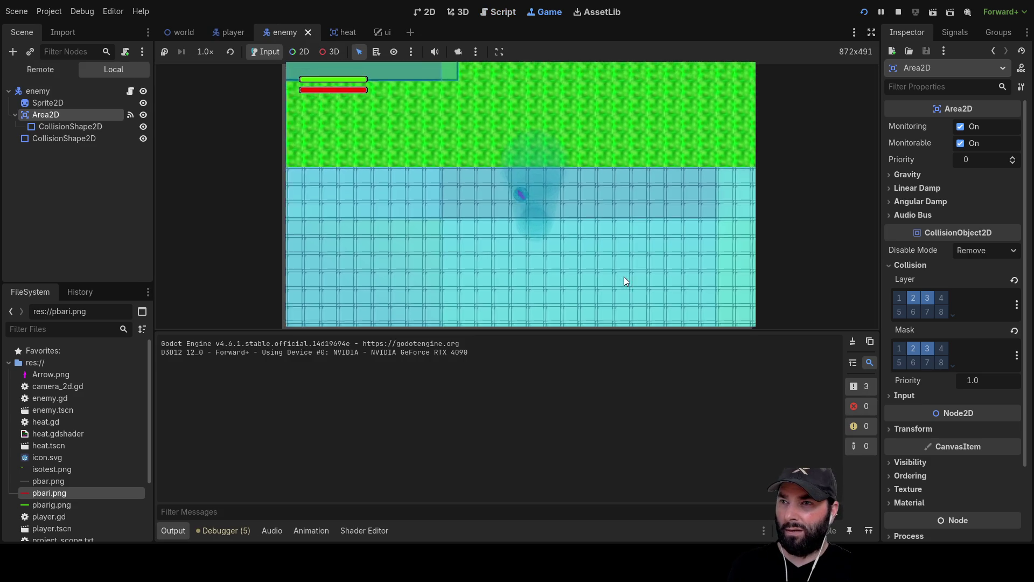
pyautogui.press('Left')
pyautogui.press('Right')
pyautogui.press('Up')
pyautogui.press('Left')
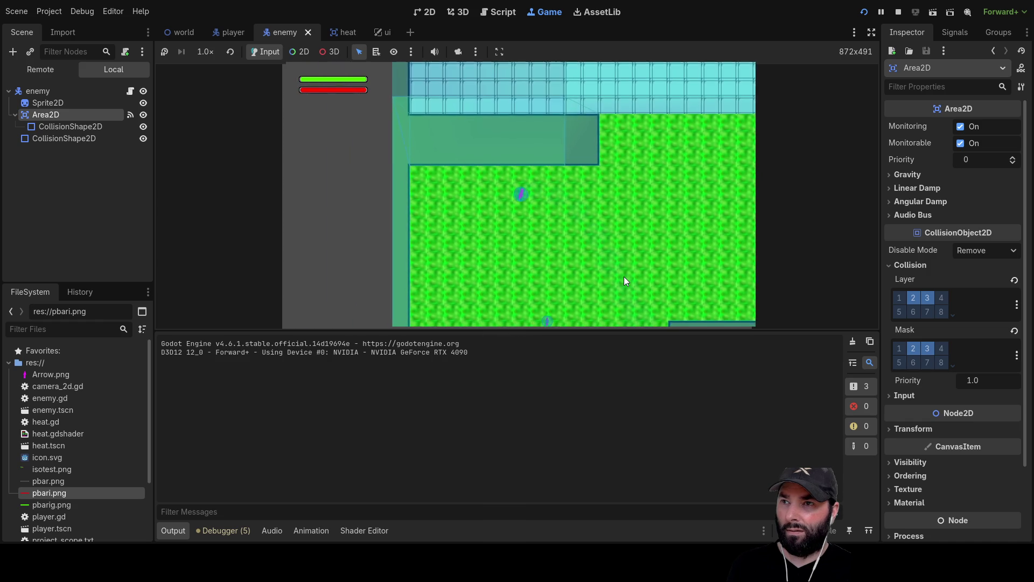
pyautogui.press('Right')
pyautogui.press('Down')
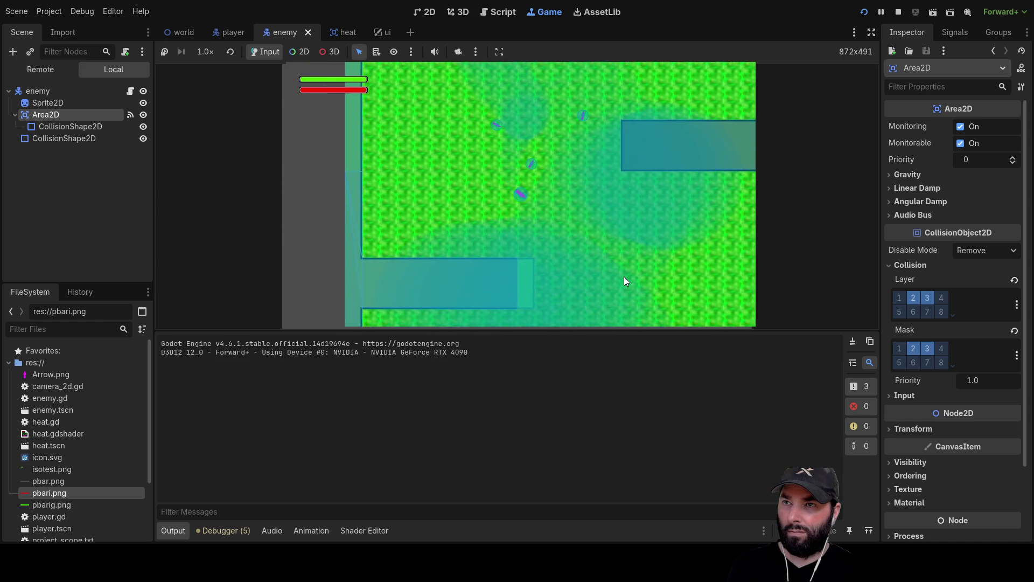
pyautogui.press('Left')
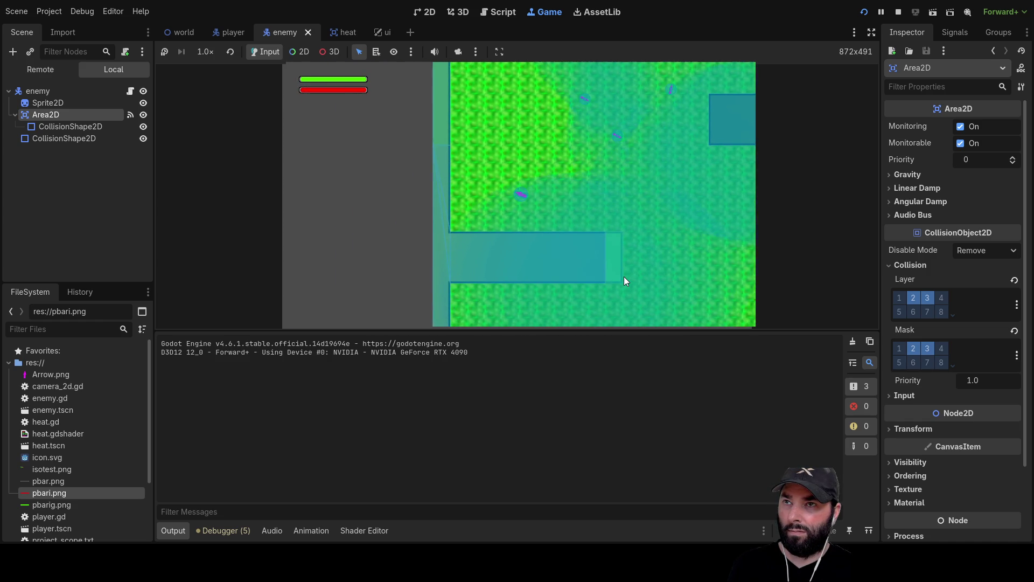
pyautogui.press('Up')
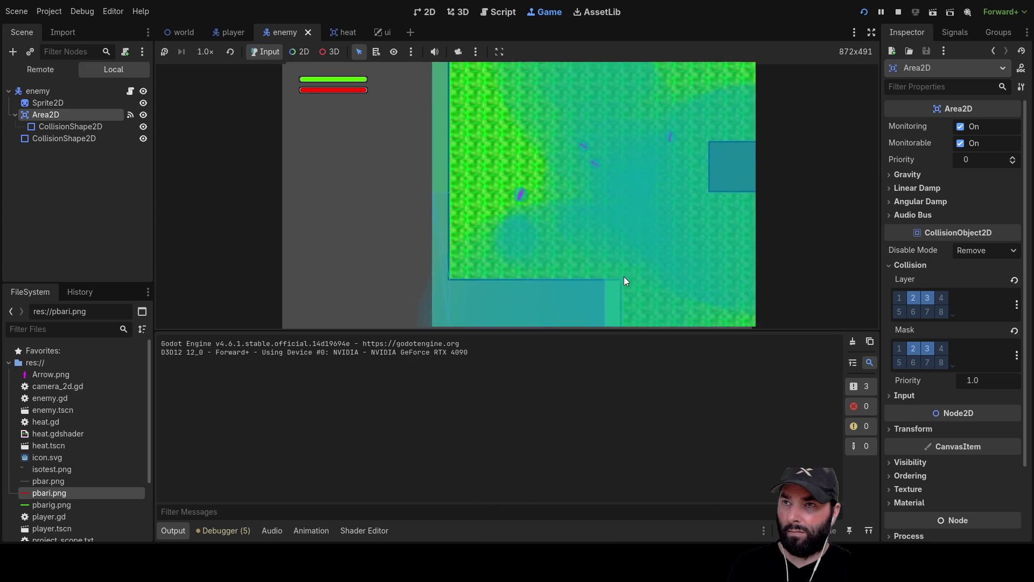
pyautogui.press('Right')
pyautogui.press('Down')
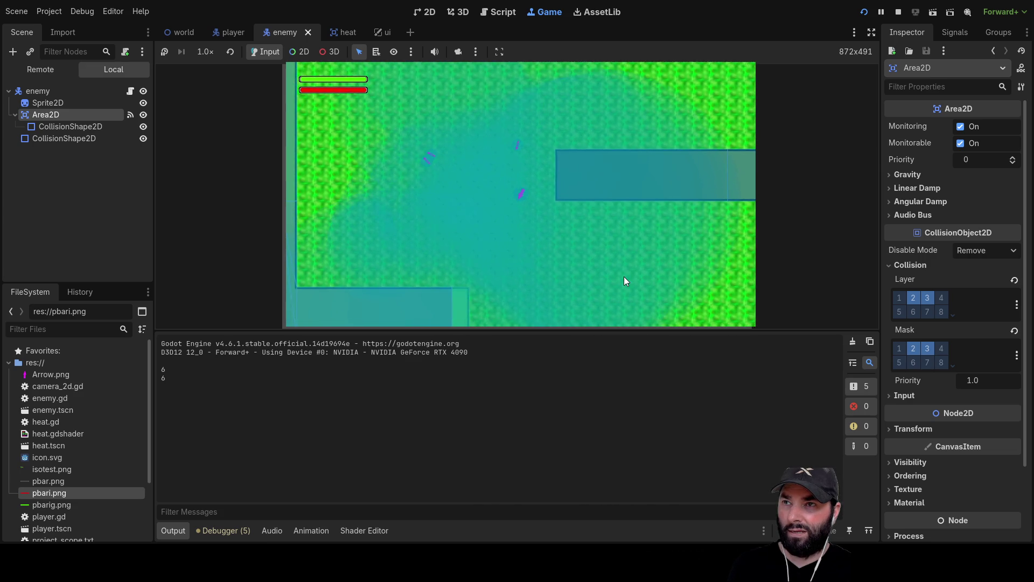
pyautogui.press('F8')
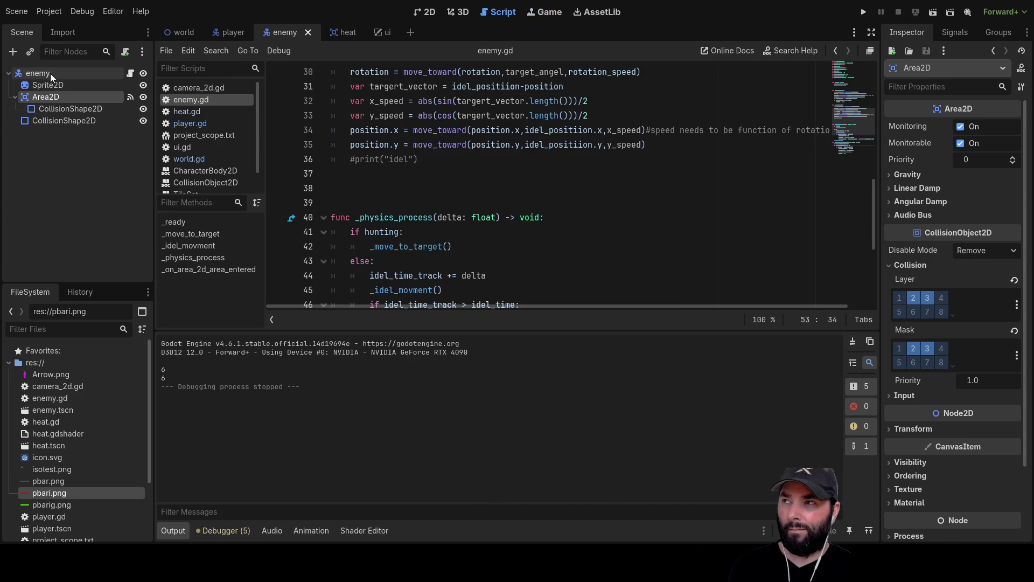
# Step: Move the heat area's collision layer and mask from bit 5 to bit 3, then run the game
pyautogui.click(52, 73)
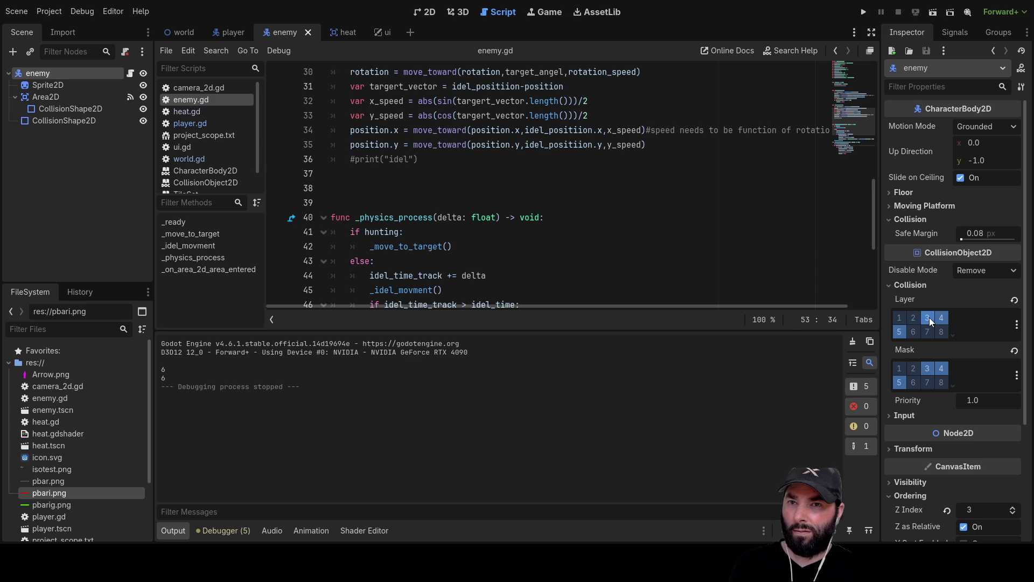
pyautogui.click(348, 31)
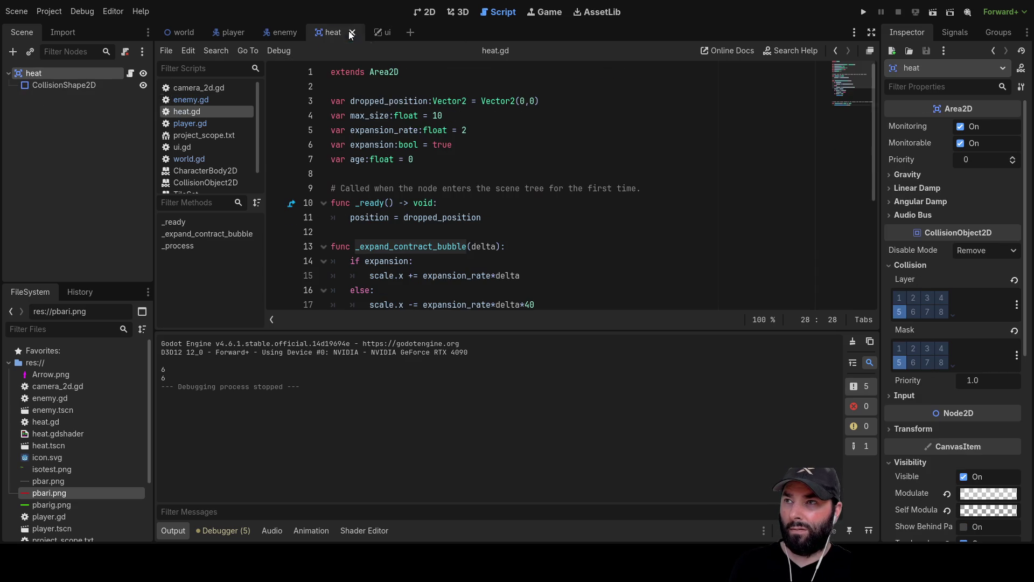
pyautogui.click(899, 312)
pyautogui.click(900, 362)
pyautogui.click(926, 298)
pyautogui.click(926, 349)
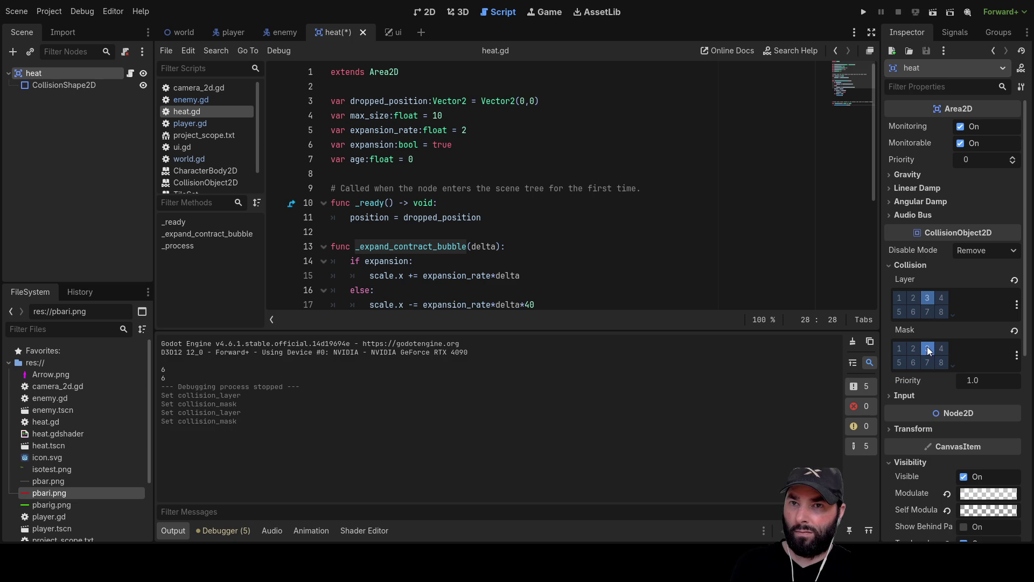
pyautogui.click(863, 11)
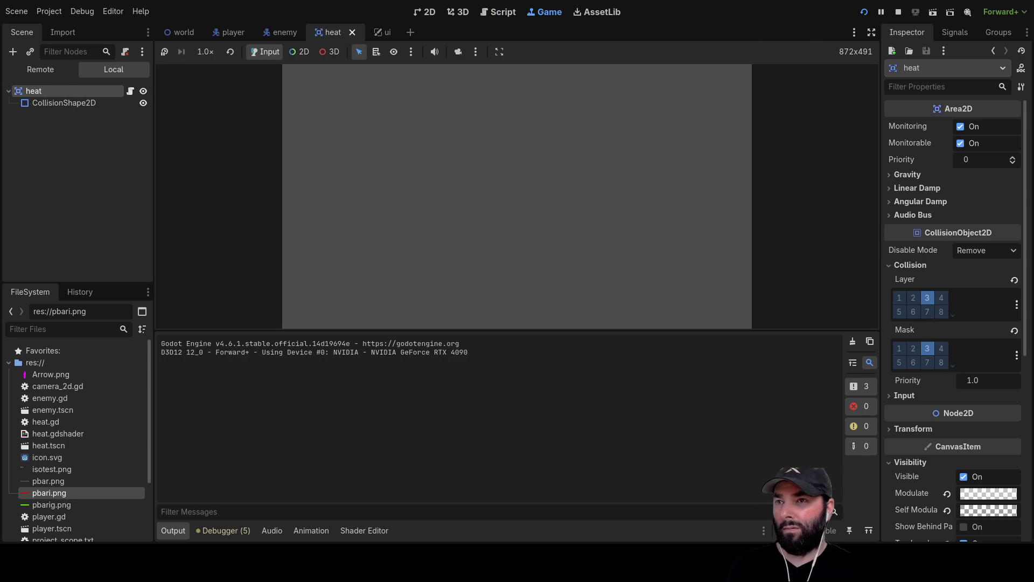
# Step: Walk the player diagonally around the level, then stop the test run
pyautogui.hotkey('w', 'a')
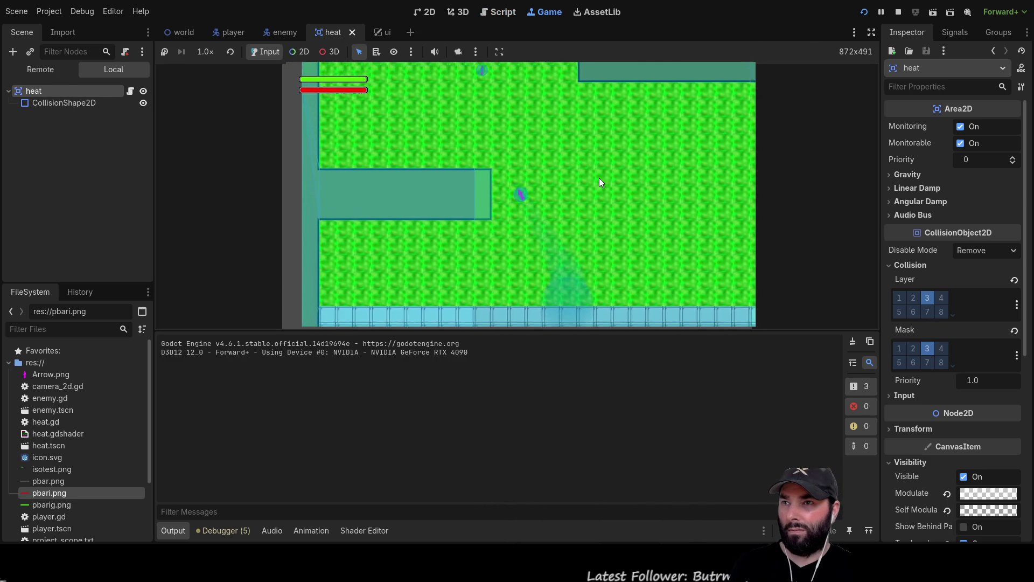
pyautogui.hotkey('s', 'a')
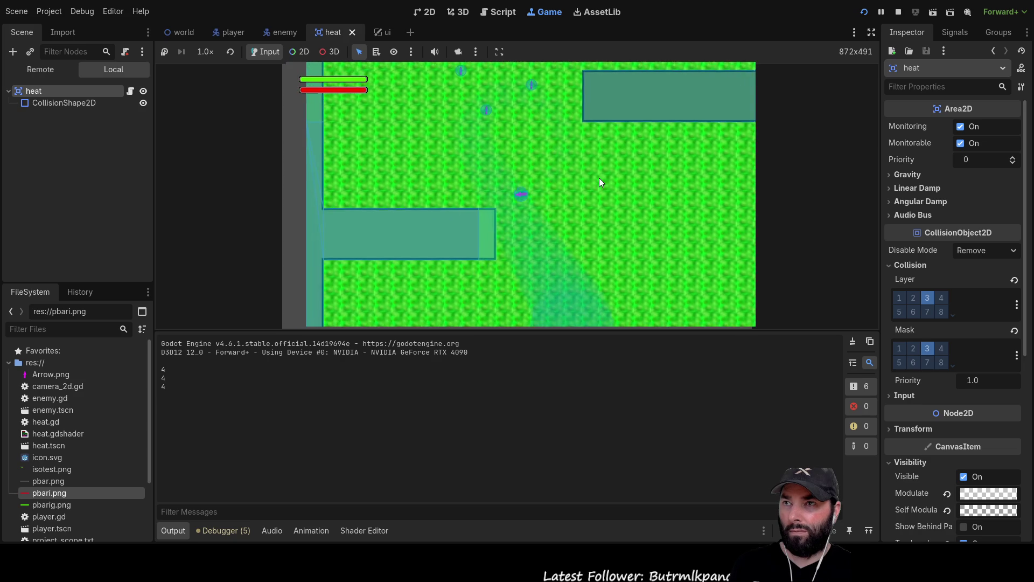
pyautogui.press('d')
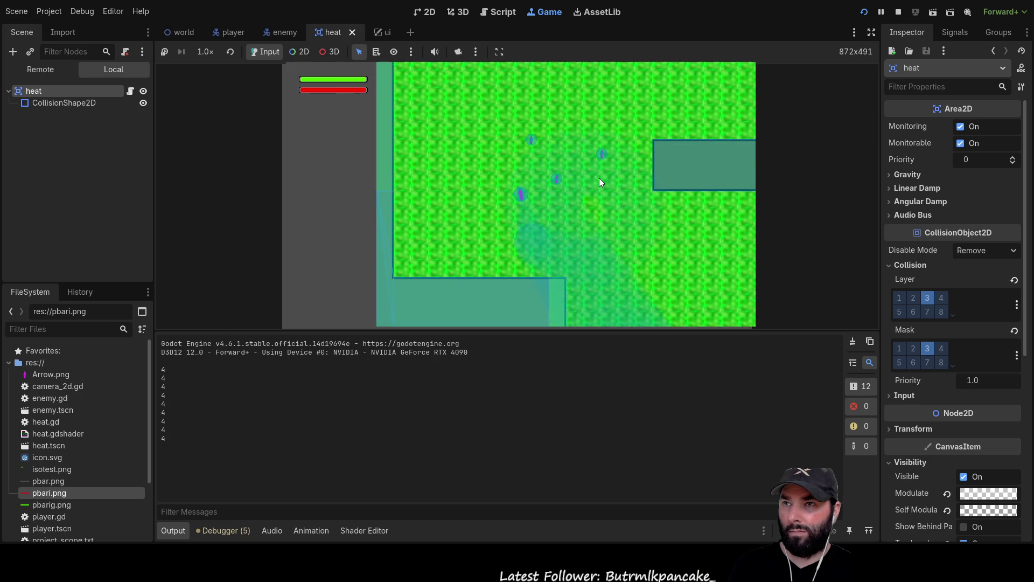
pyautogui.hotkey('s', 'd')
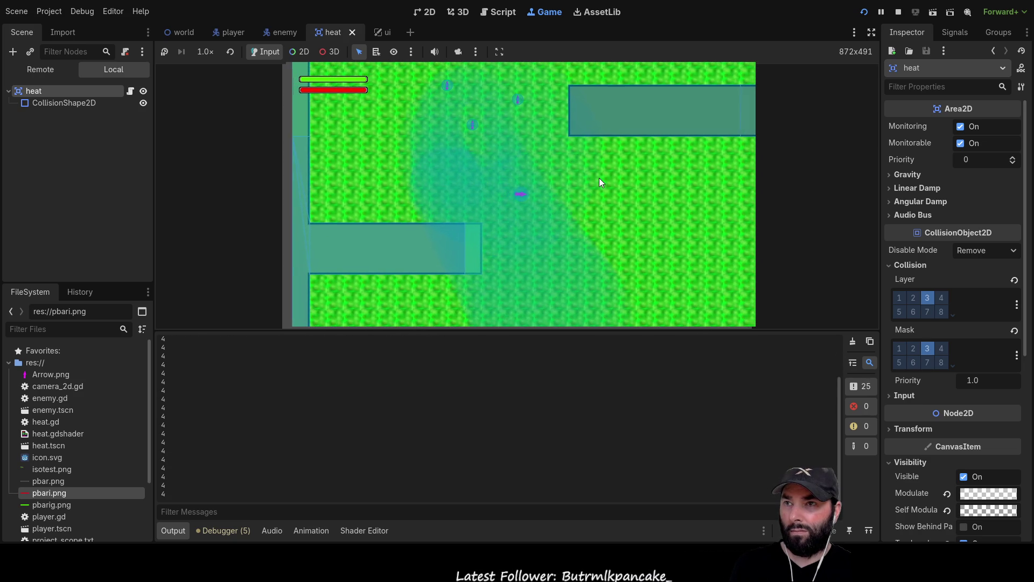
pyautogui.press('F8')
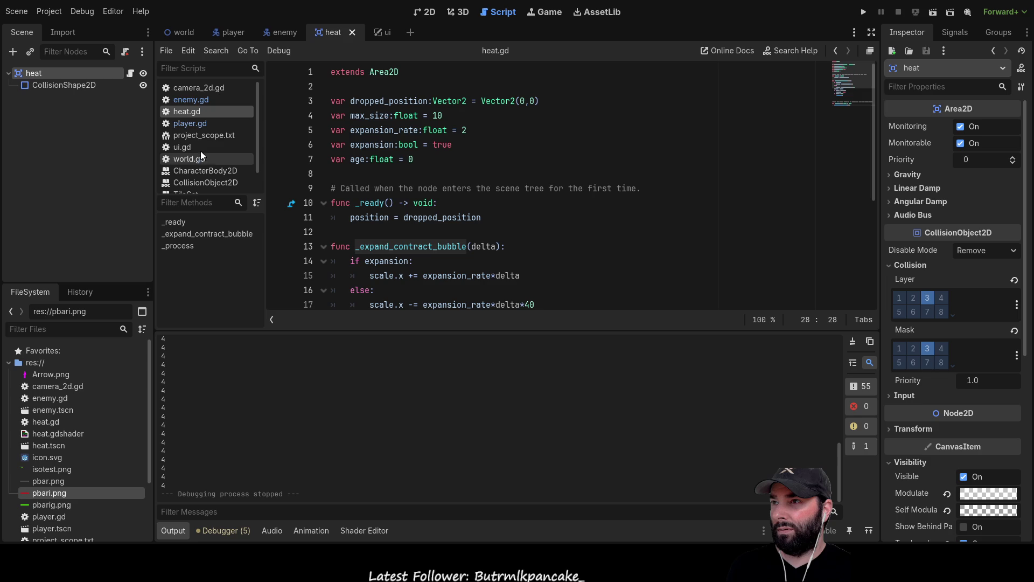
# Step: Change enemy.gd's area collision_layer check from 16 to 4 and run the project
pyautogui.click(193, 100)
pyautogui.scroll(-3, 464, 229)
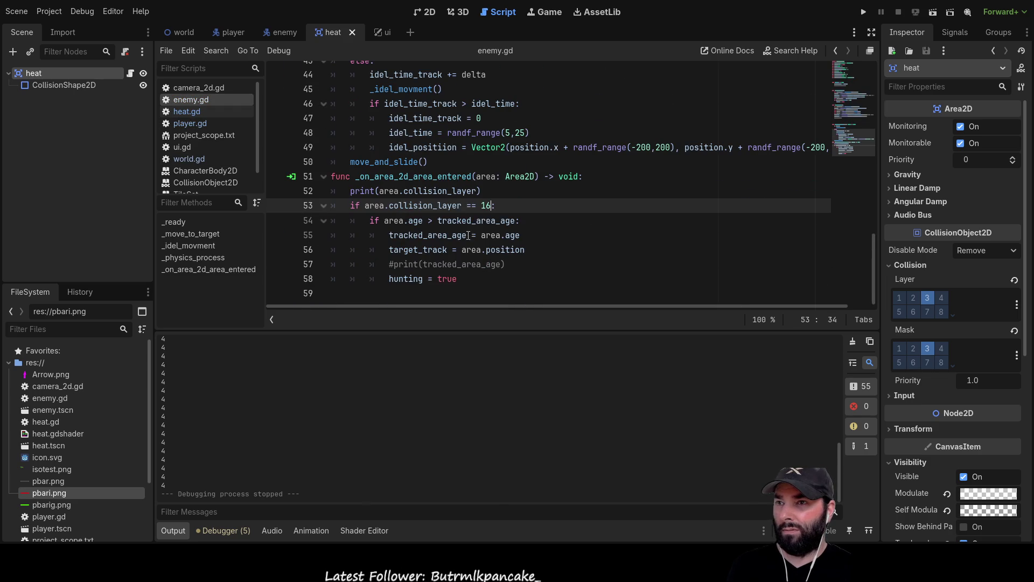
pyautogui.press('BackSpace')
pyautogui.press('BackSpace')
pyautogui.write('4')
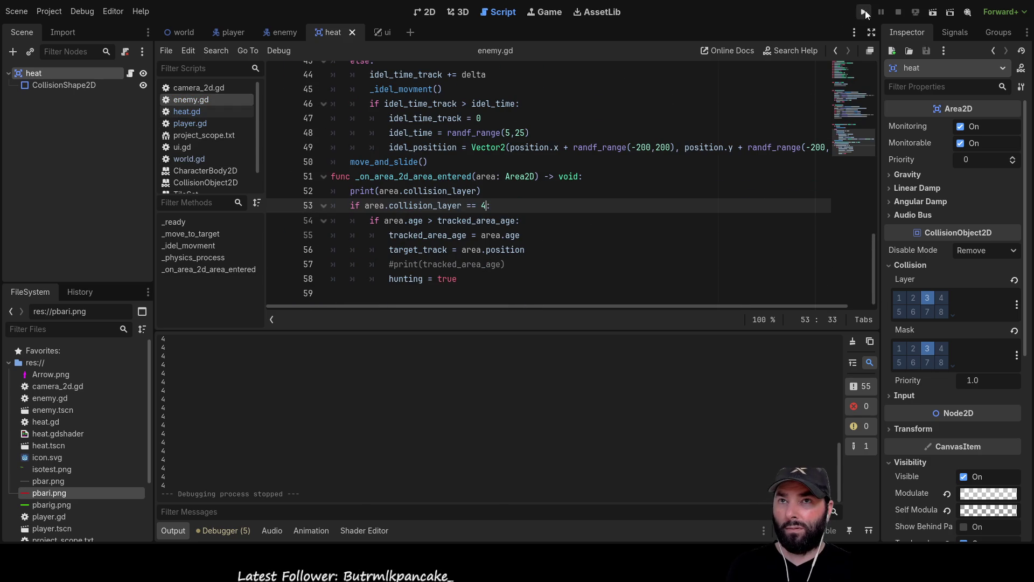
pyautogui.click(864, 11)
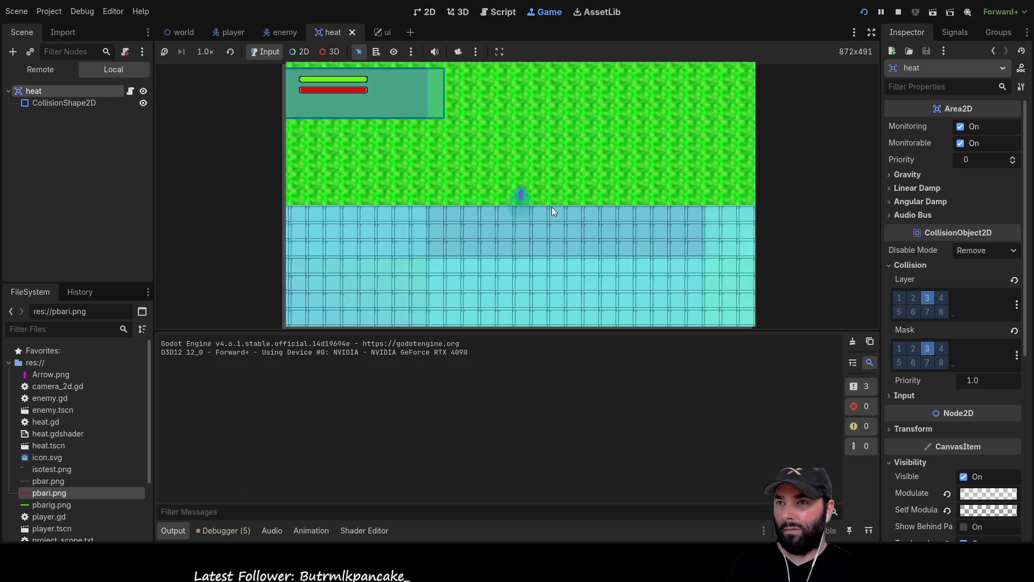
# Step: Walk the player around the pool area to test whether the heat trail is detected
pyautogui.press('w')
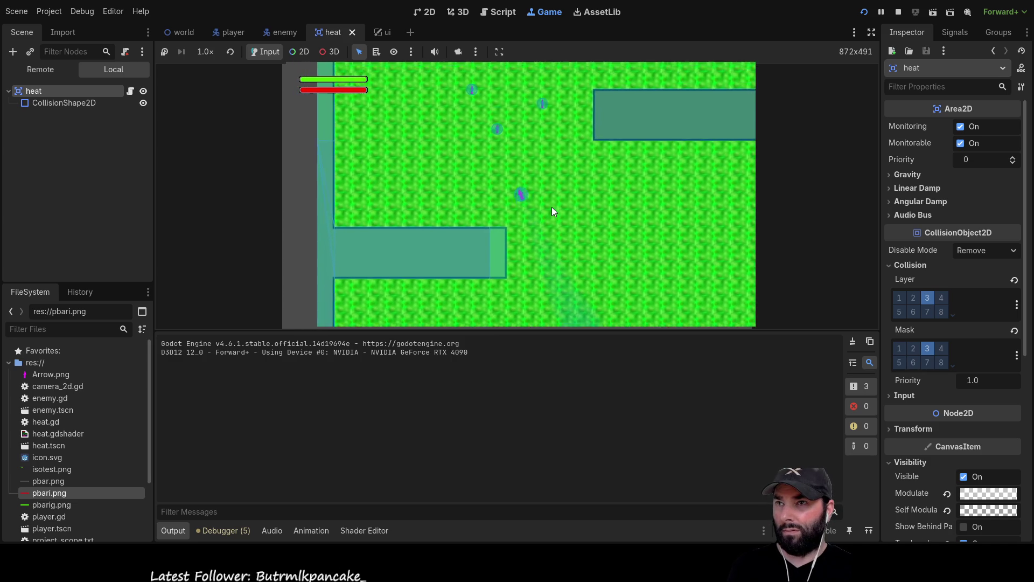
pyautogui.press('a')
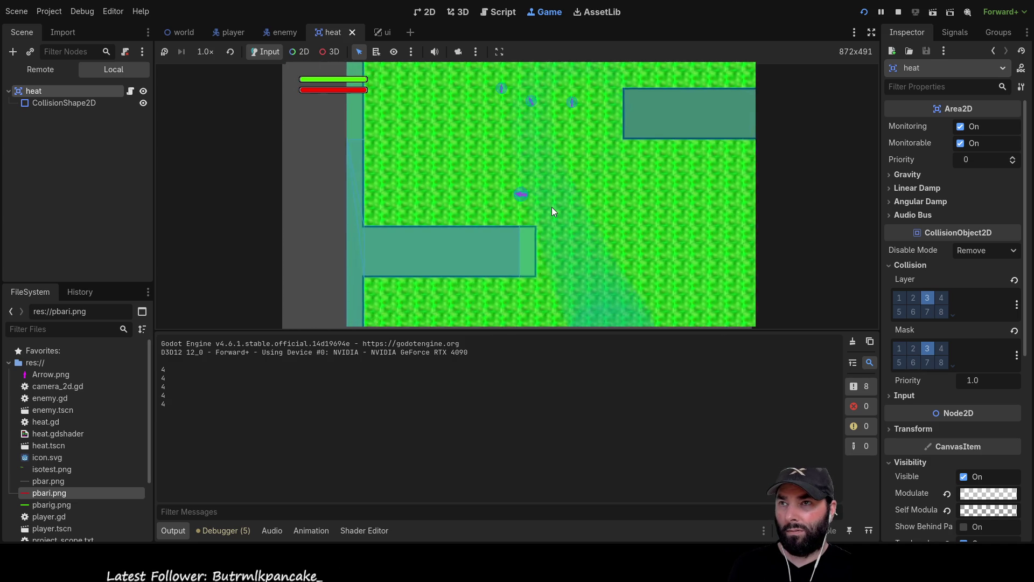
pyautogui.press('w')
pyautogui.press('d')
pyautogui.press('s')
pyautogui.press('a')
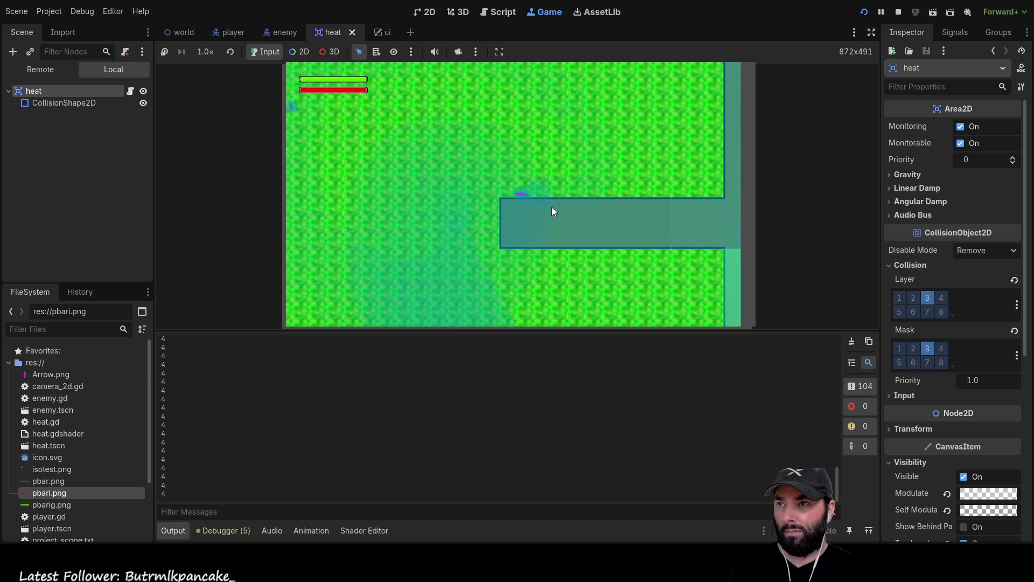
pyautogui.press('w')
pyautogui.press('d')
pyautogui.press('s')
pyautogui.press('w')
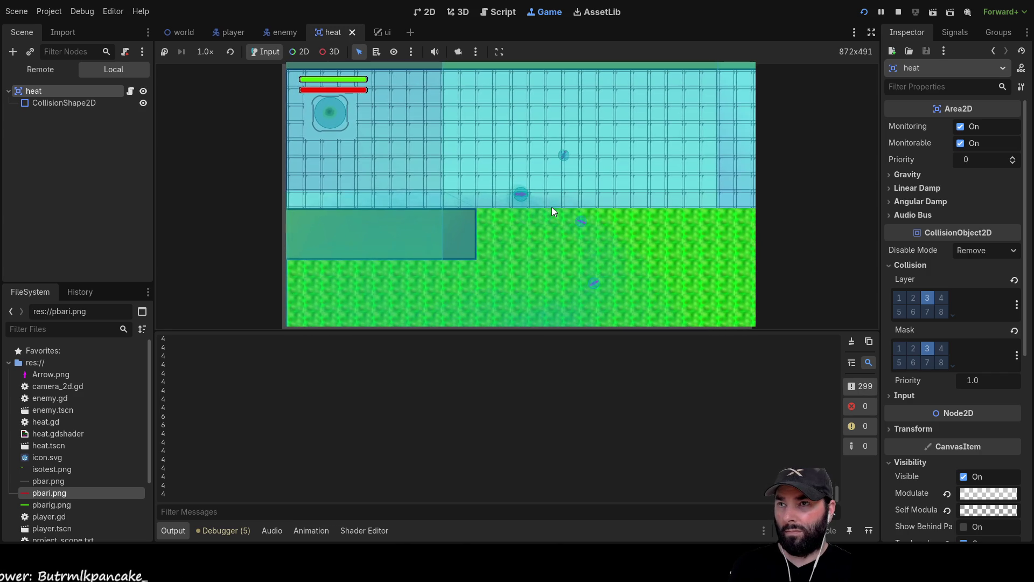
pyautogui.press('d')
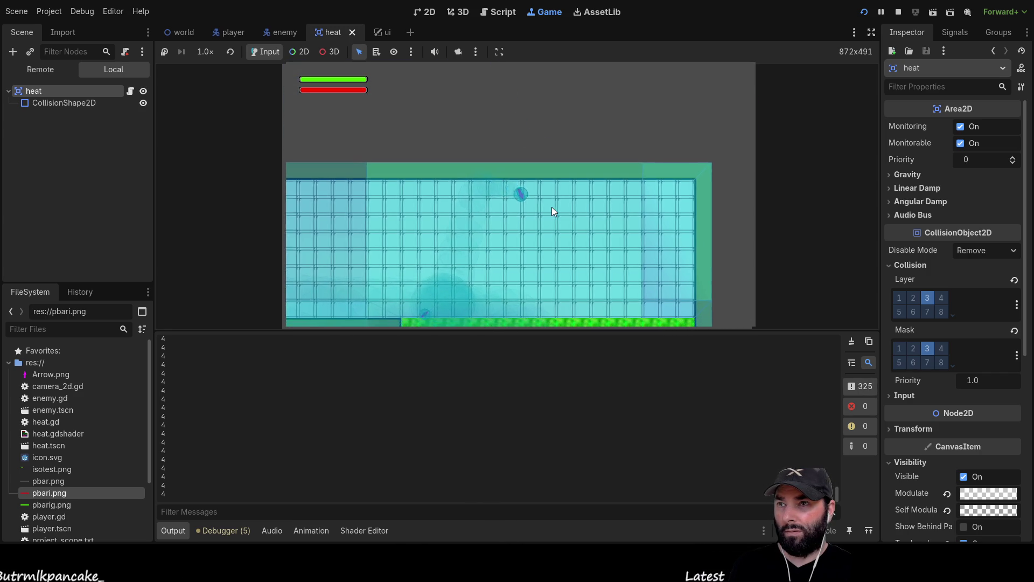
pyautogui.press('s')
pyautogui.press('d')
pyautogui.press('s')
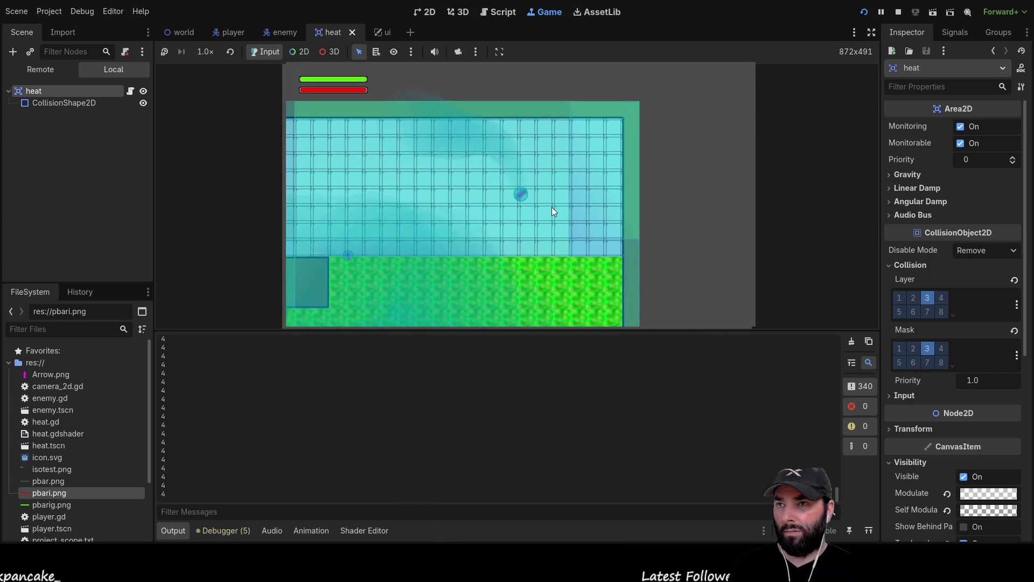
pyautogui.press('a')
pyautogui.press('s')
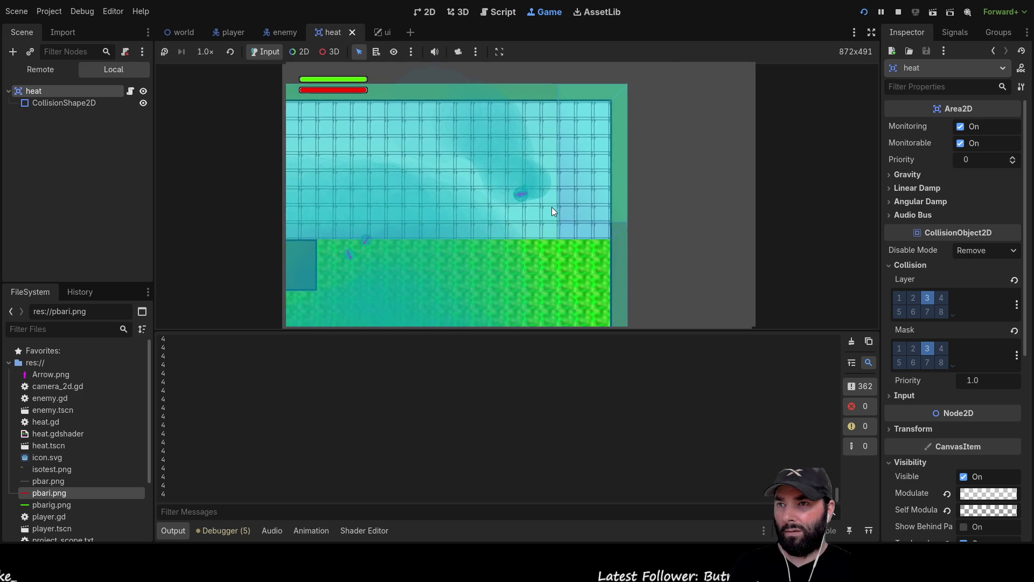
pyautogui.press('d')
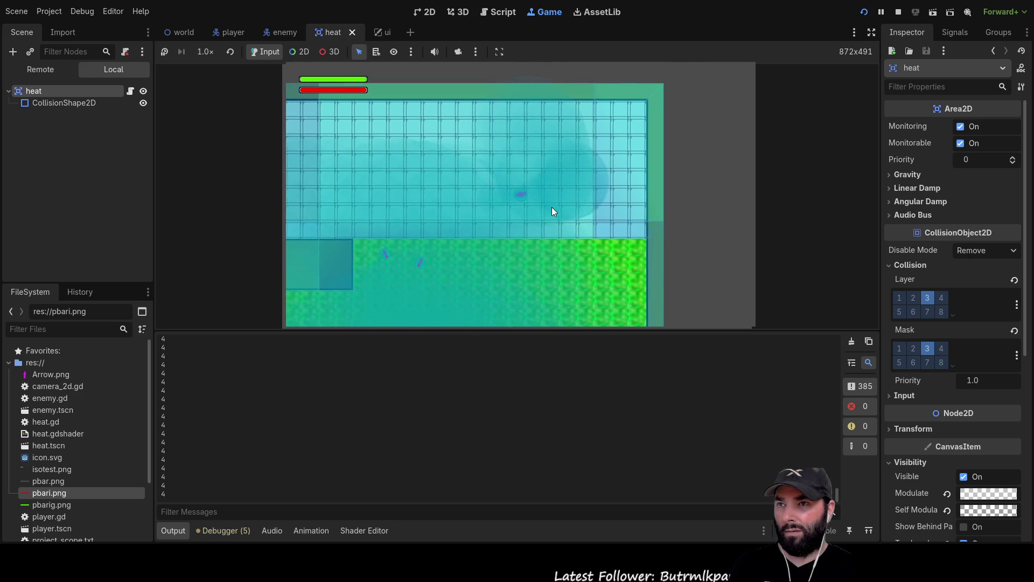
pyautogui.press('d')
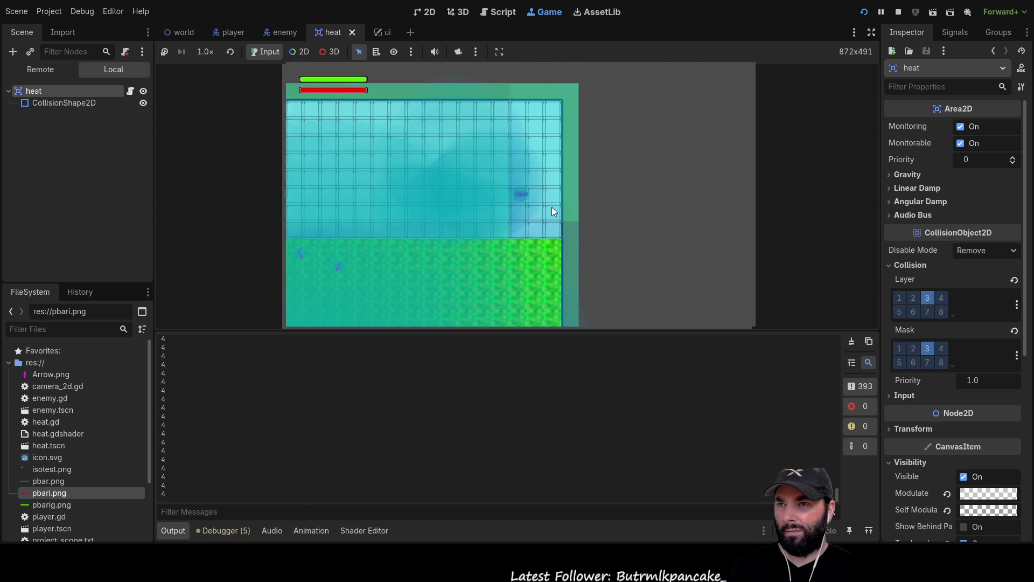
pyautogui.press('d')
pyautogui.press('s')
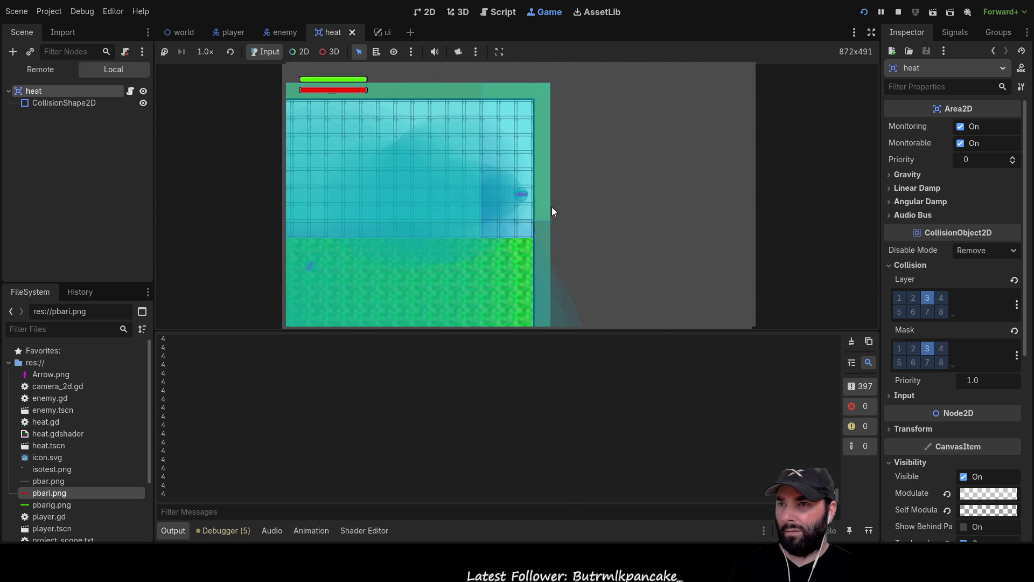
# Step: Walk the player back and down onto the grass, then stop the game
pyautogui.press('a')
pyautogui.press('s')
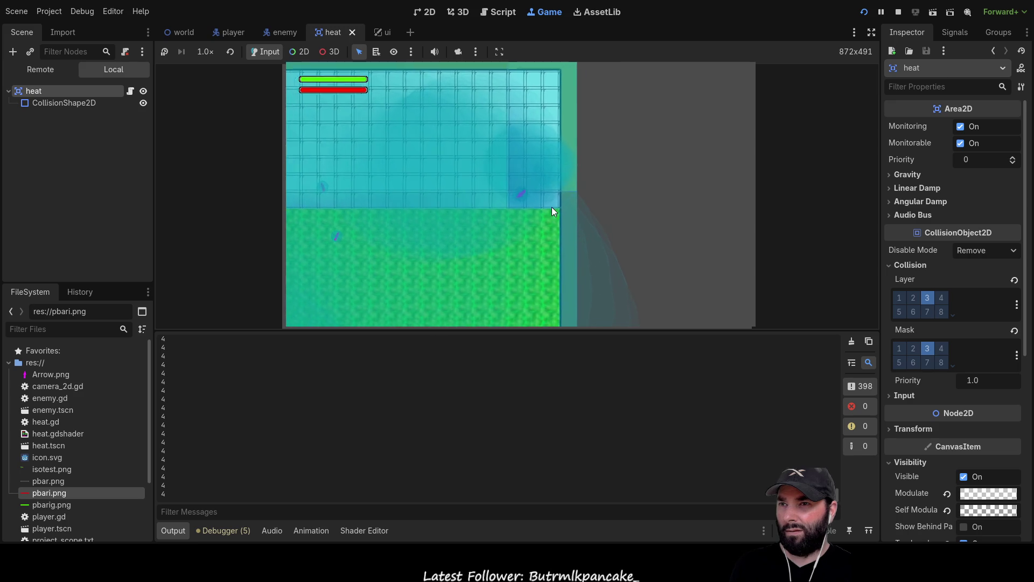
pyautogui.press('a')
pyautogui.press('w')
pyautogui.press('a')
pyautogui.press('w')
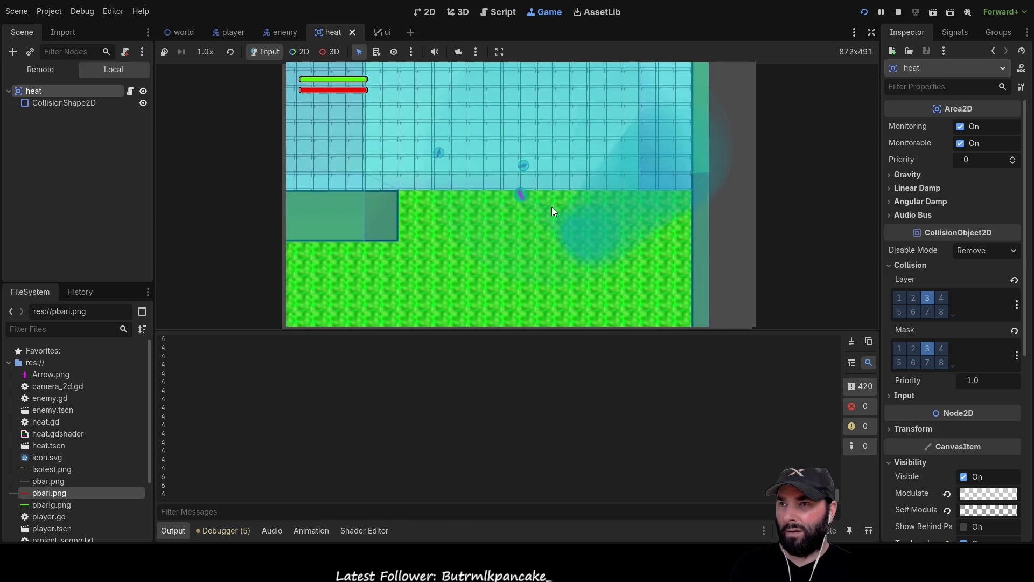
pyautogui.press('a')
pyautogui.press('w')
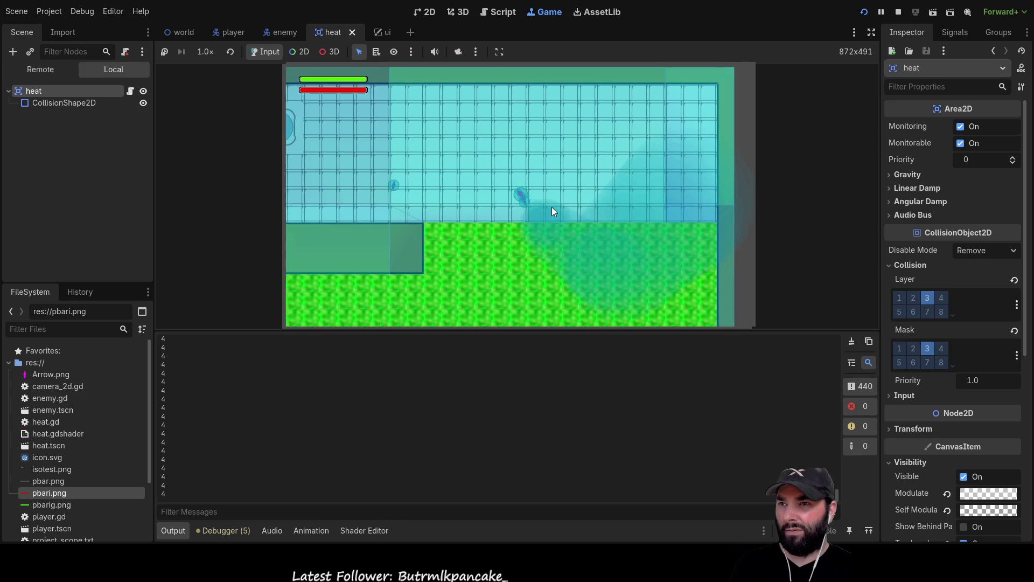
pyautogui.press('d')
pyautogui.press('s')
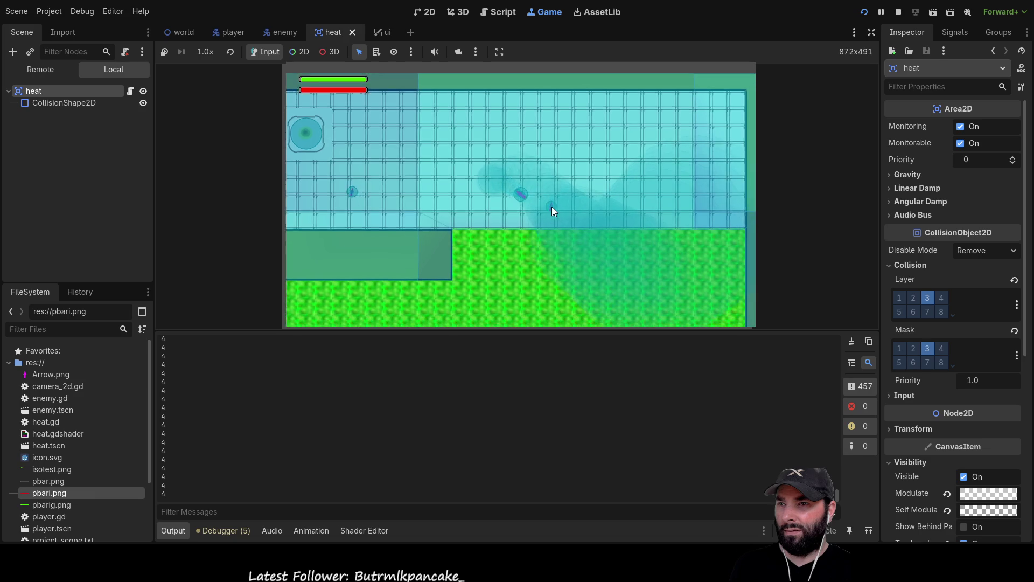
pyautogui.press('s')
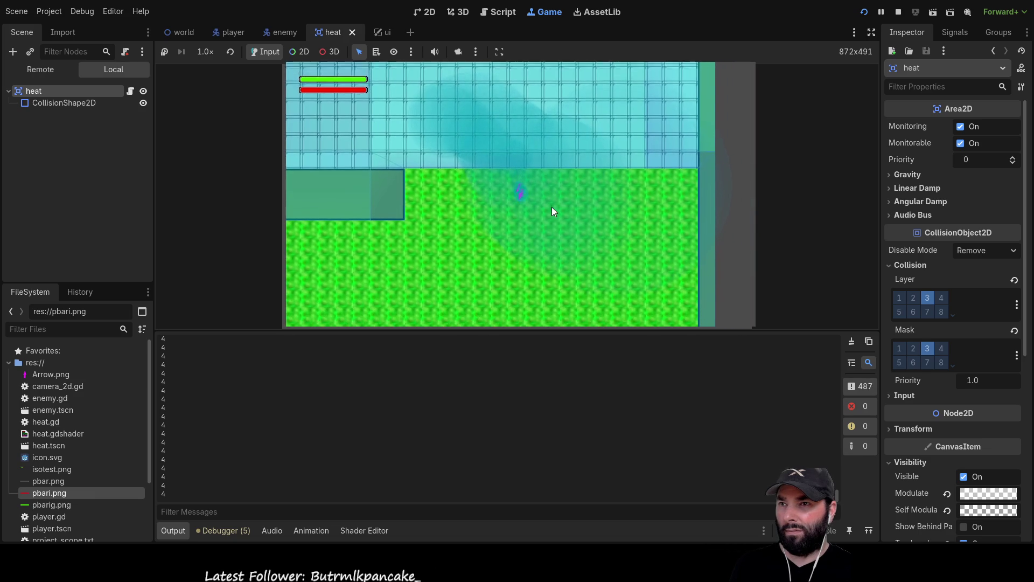
pyautogui.press('s')
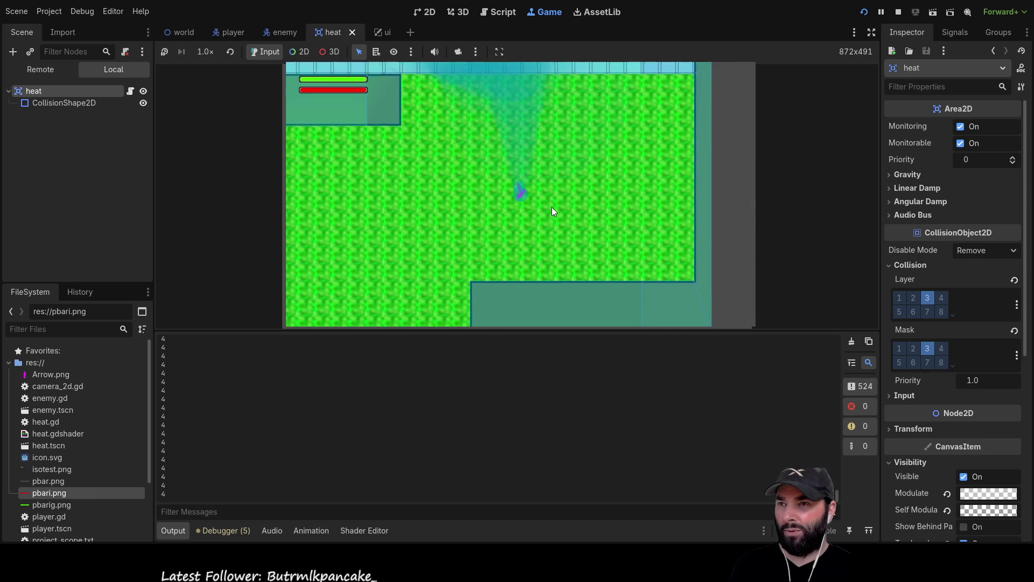
pyautogui.press('a')
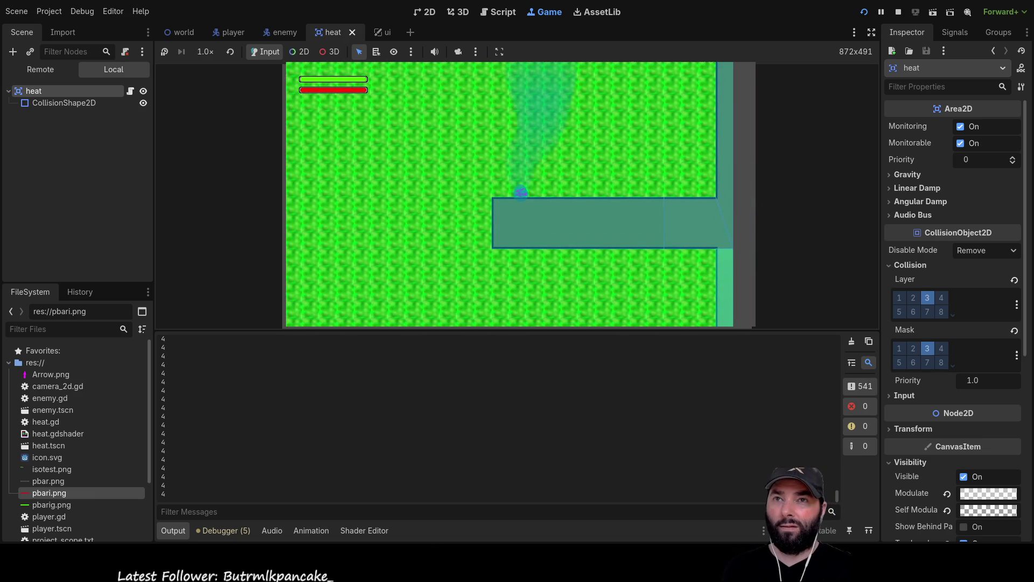
pyautogui.press('F8')
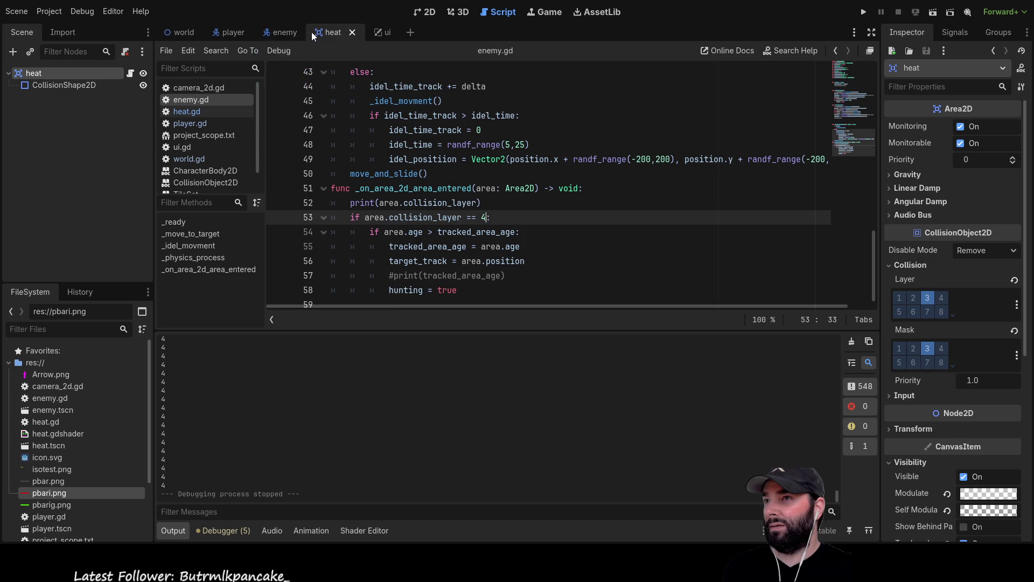
# Step: Compare the player and enemy scenes, then take the enemy off collision layer and mask 4
pyautogui.click(231, 32)
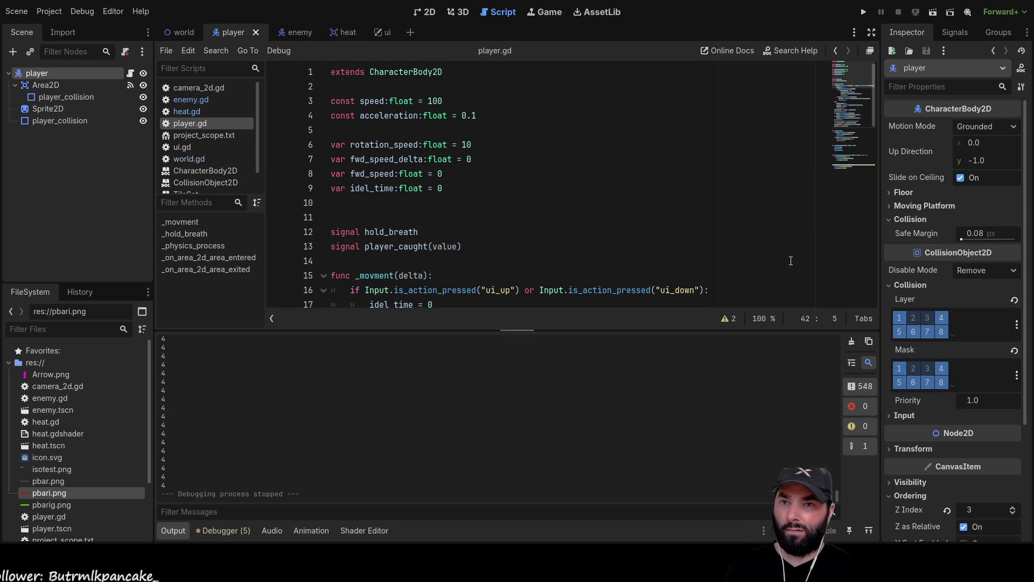
pyautogui.click(303, 33)
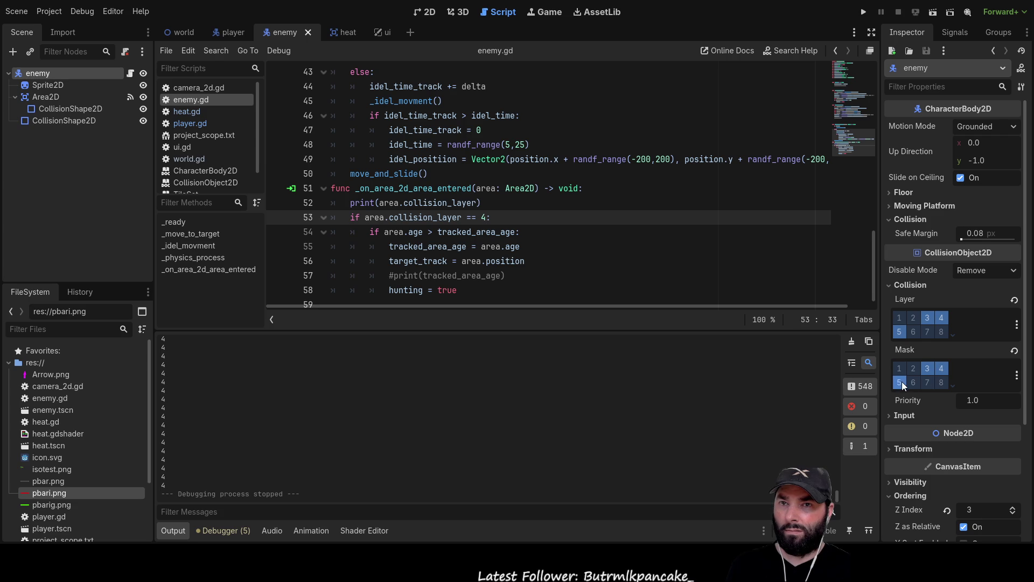
pyautogui.click(234, 31)
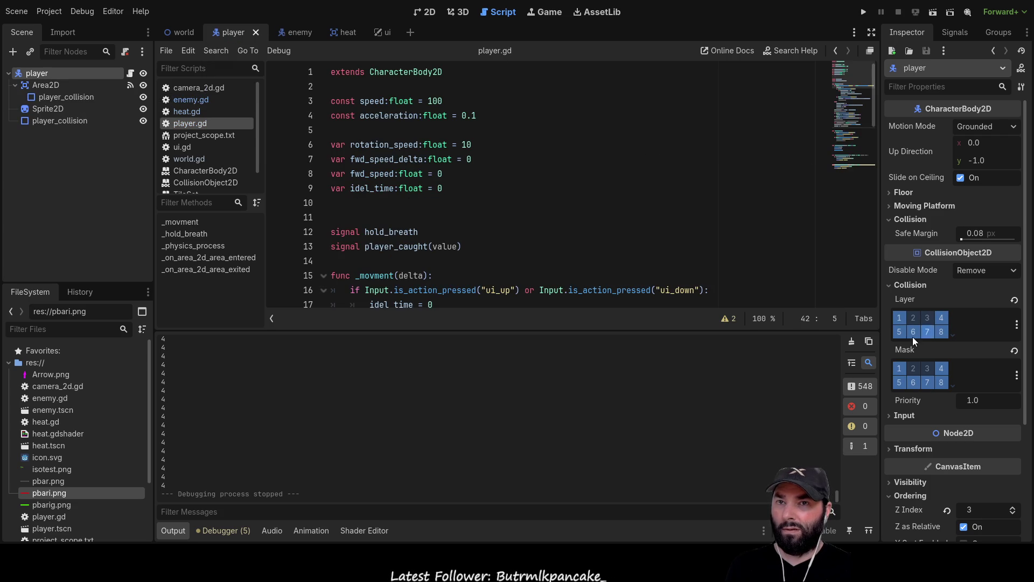
pyautogui.click(305, 36)
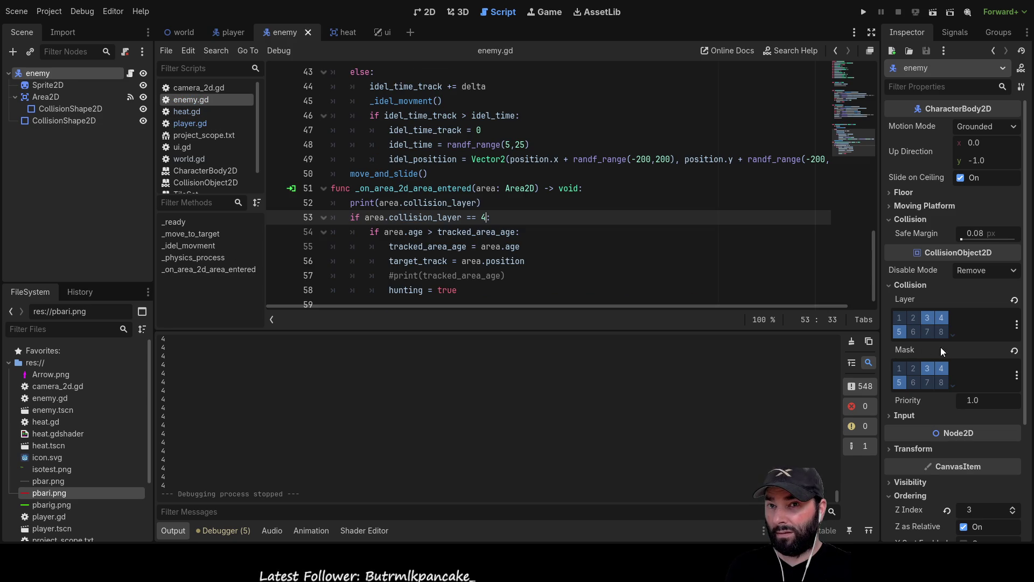
pyautogui.click(946, 318)
pyautogui.click(942, 367)
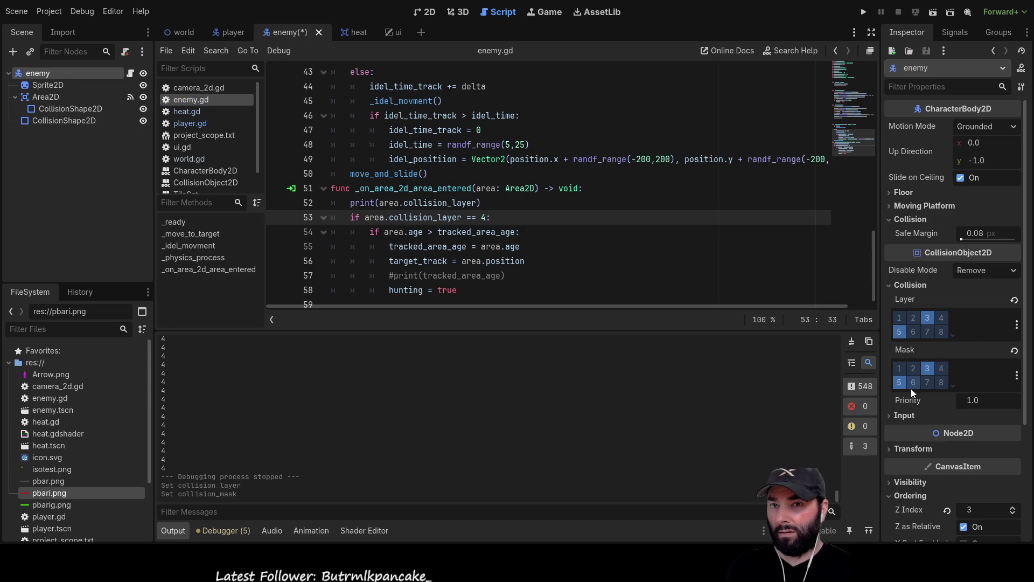
# Step: Settle the enemy's collision layer and mask on bits 3 and 5, dropping trial bit 7
pyautogui.click(899, 382)
pyautogui.click(900, 383)
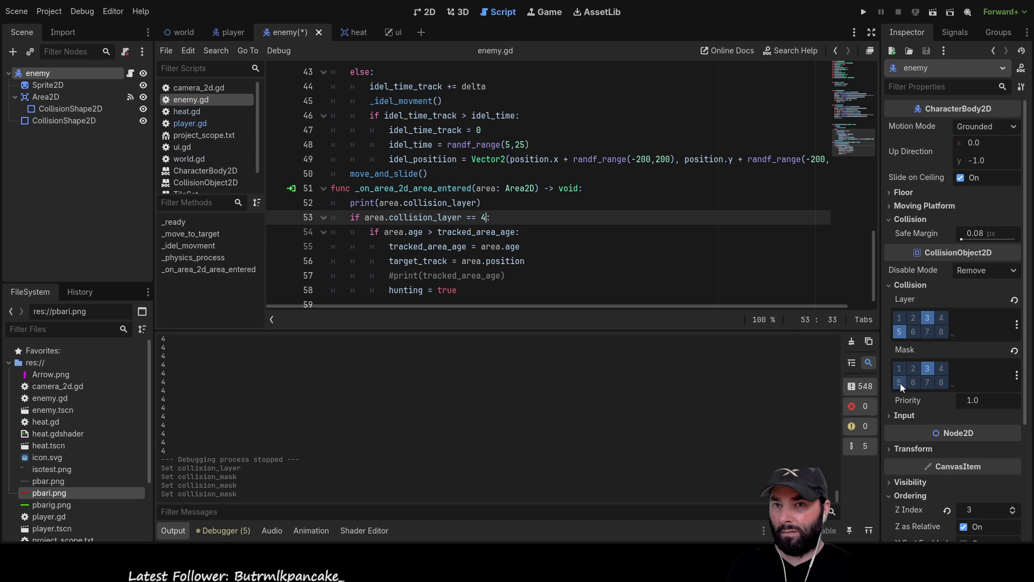
pyautogui.click(904, 332)
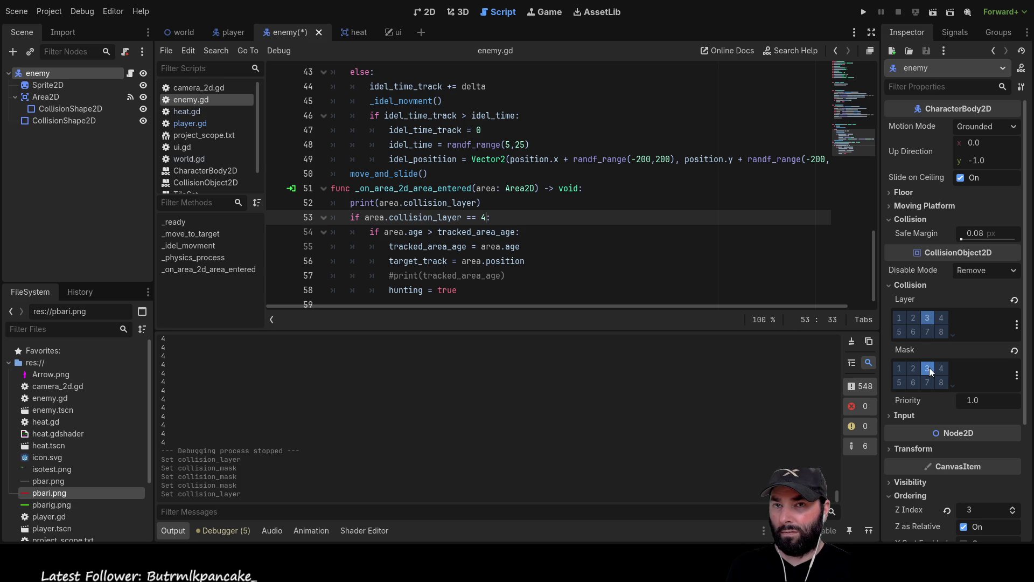
pyautogui.click(900, 331)
pyautogui.click(900, 382)
pyautogui.click(927, 382)
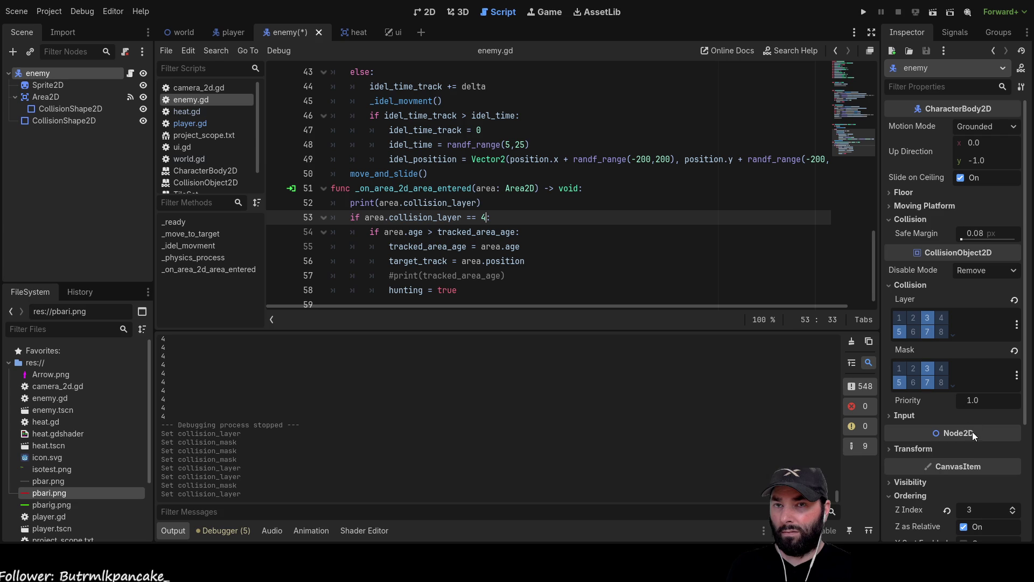
pyautogui.click(929, 383)
pyautogui.click(927, 330)
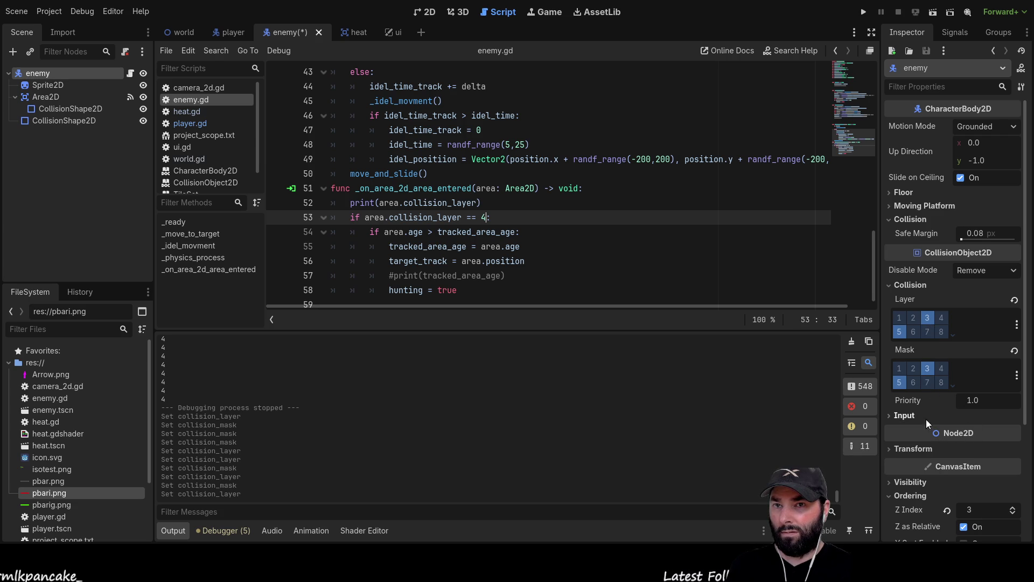
pyautogui.click(901, 383)
pyautogui.click(898, 334)
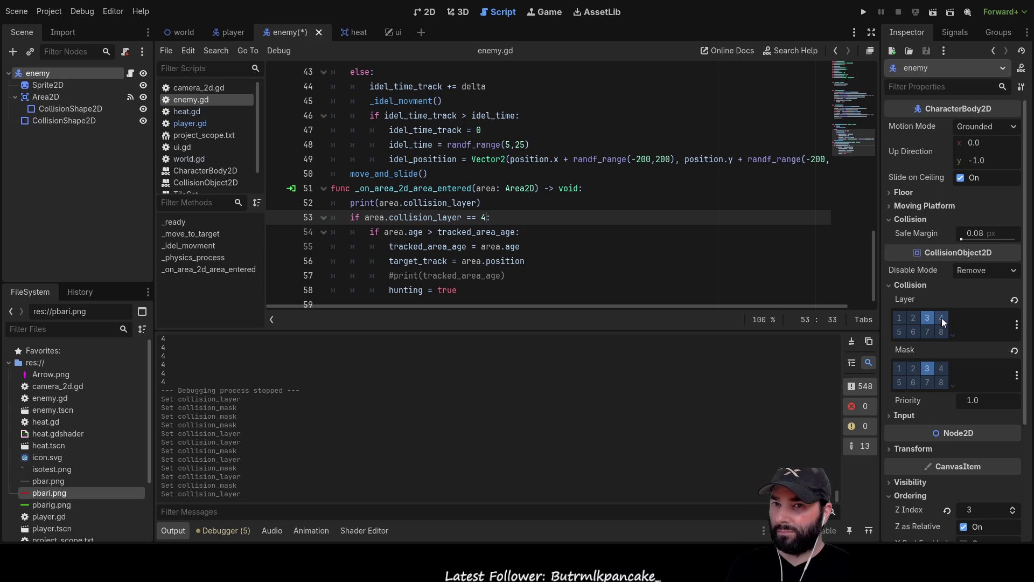
pyautogui.click(899, 332)
pyautogui.click(898, 383)
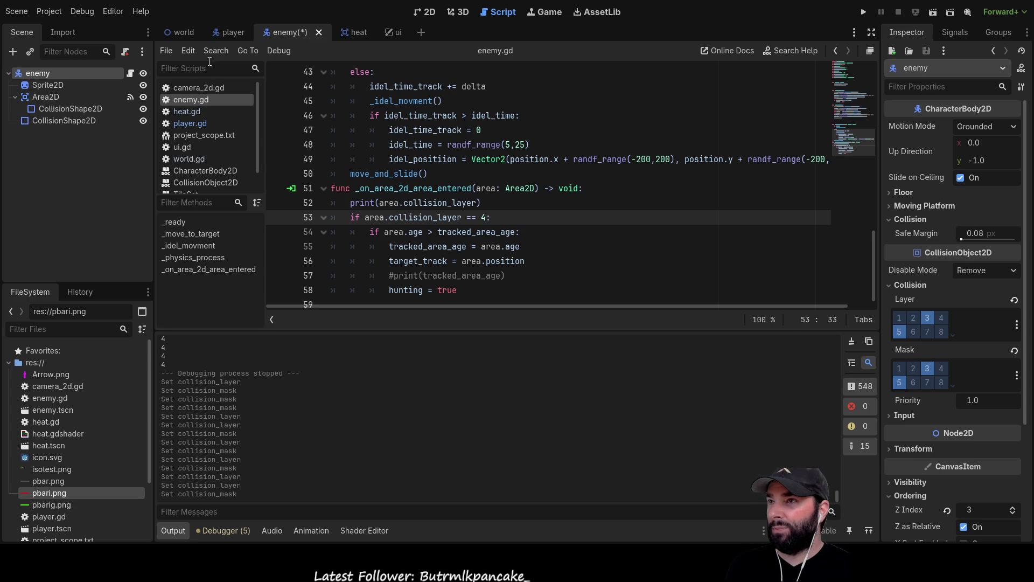
# Step: Remove collision layer 5 and mask 5 from the player, then save and run the game
pyautogui.click(248, 32)
pyautogui.click(898, 382)
pyautogui.click(899, 330)
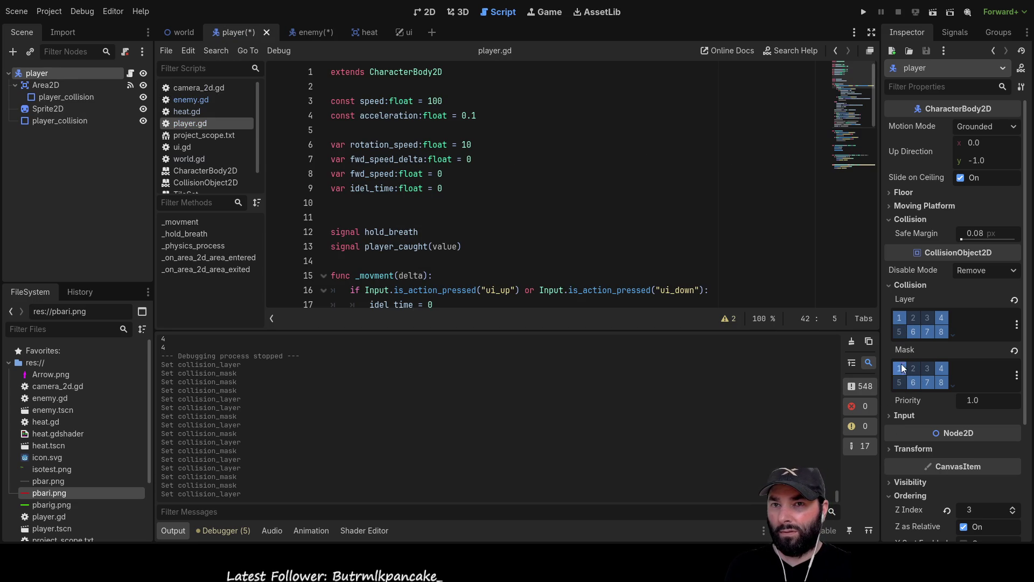
pyautogui.click(863, 12)
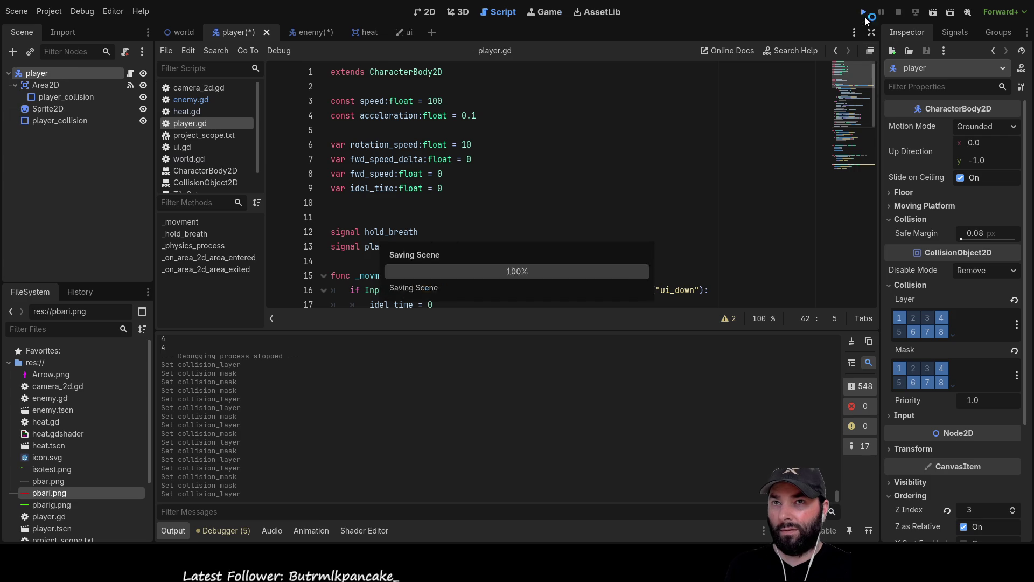
pyautogui.press('Down')
pyautogui.press('Up')
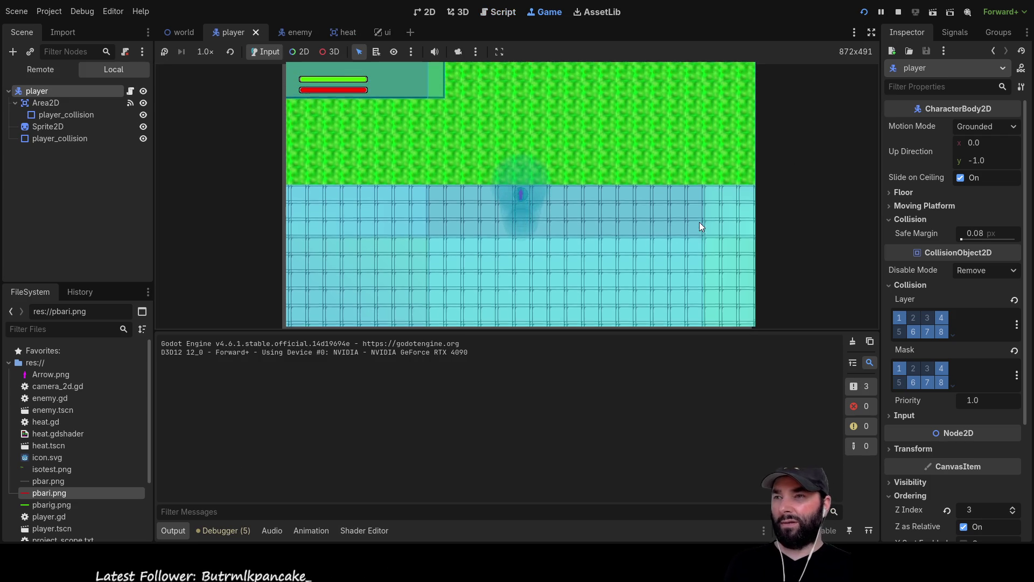
pyautogui.press('Up')
pyautogui.press('Left')
pyautogui.press('Down')
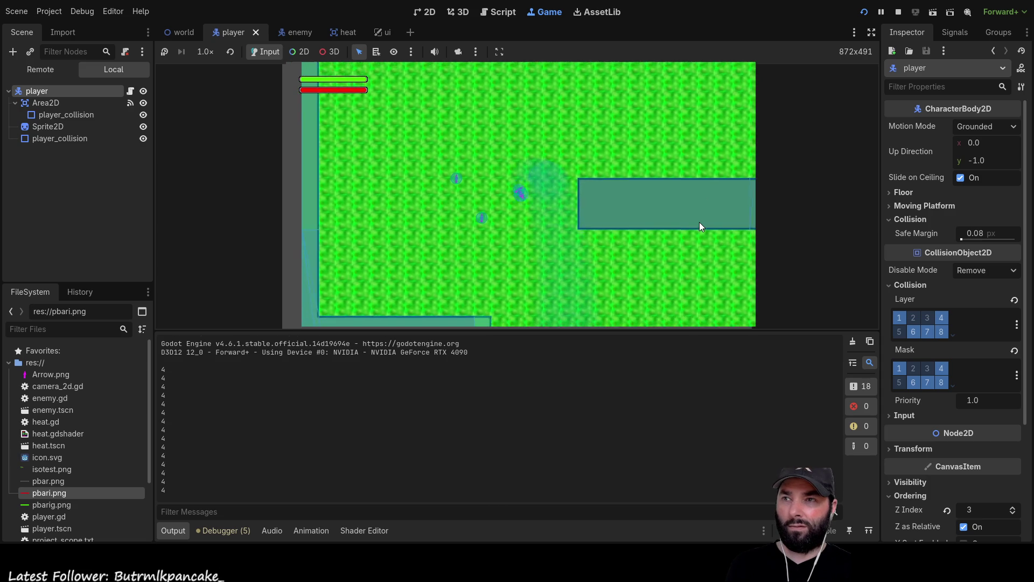
pyautogui.press('Right')
pyautogui.press('Down')
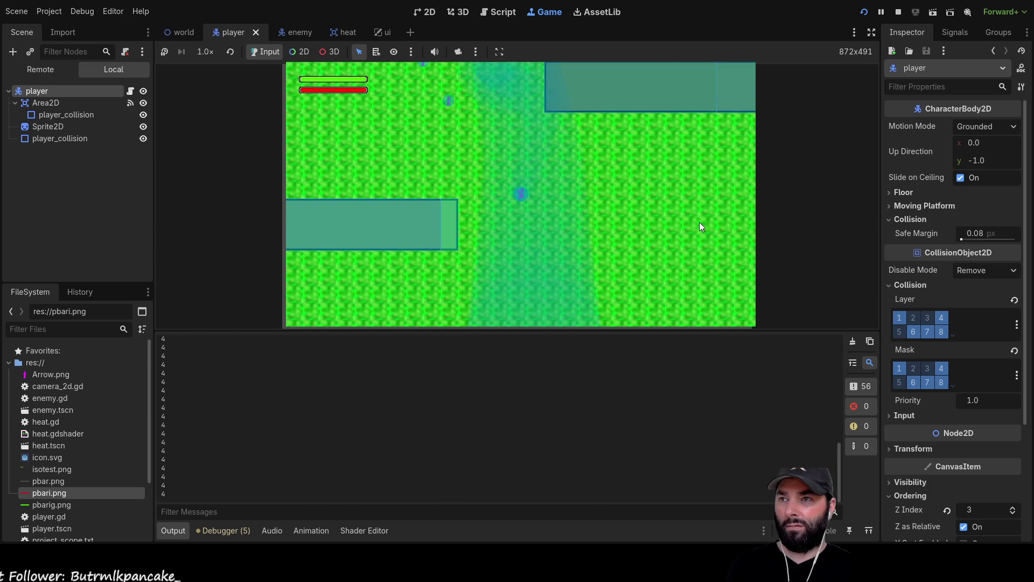
pyautogui.press('Left')
pyautogui.press('Down')
pyautogui.press('Left')
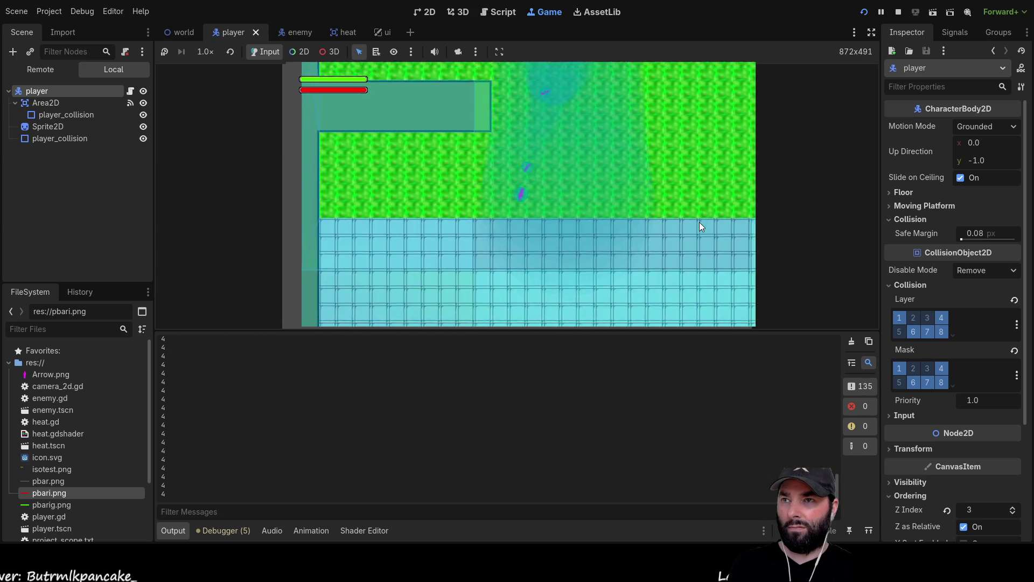
pyautogui.press('Right')
pyautogui.press('Down')
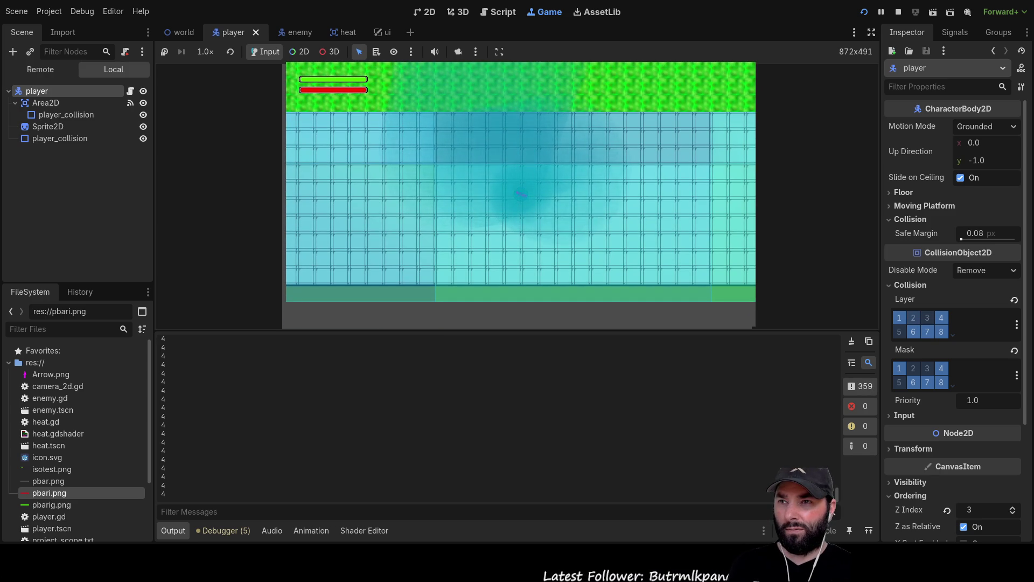
pyautogui.press('Up')
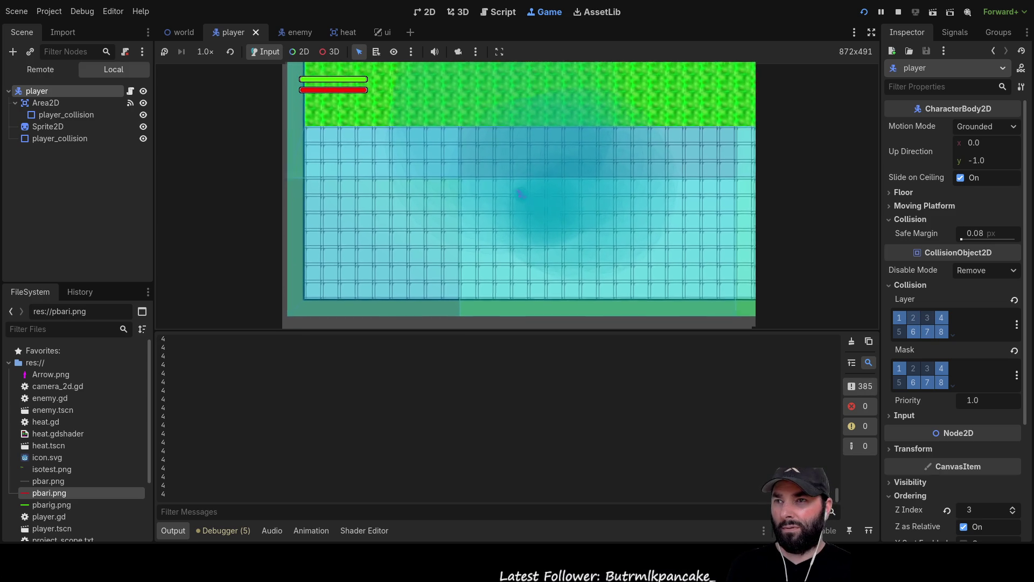
pyautogui.press('Left')
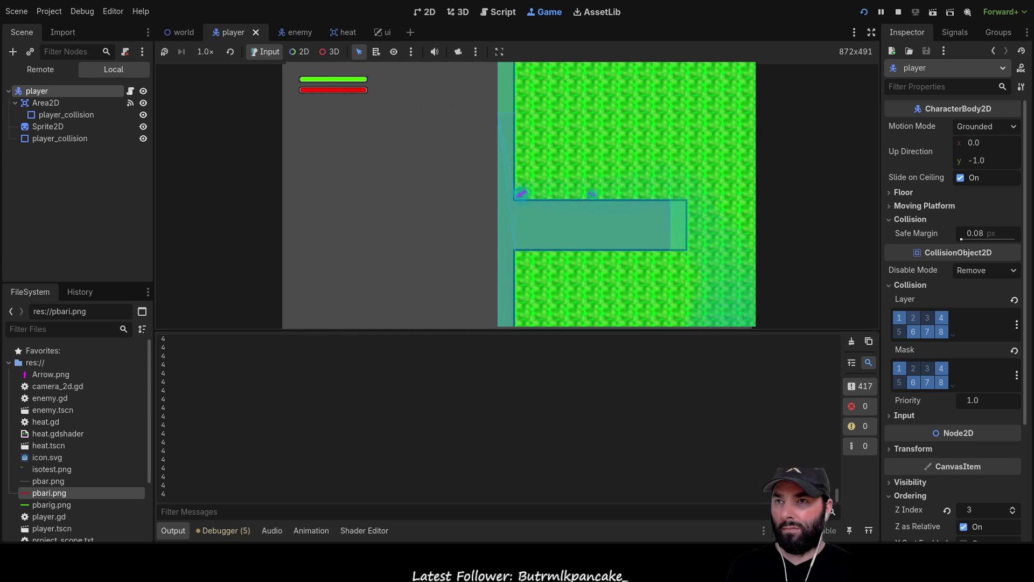
pyautogui.press('Up')
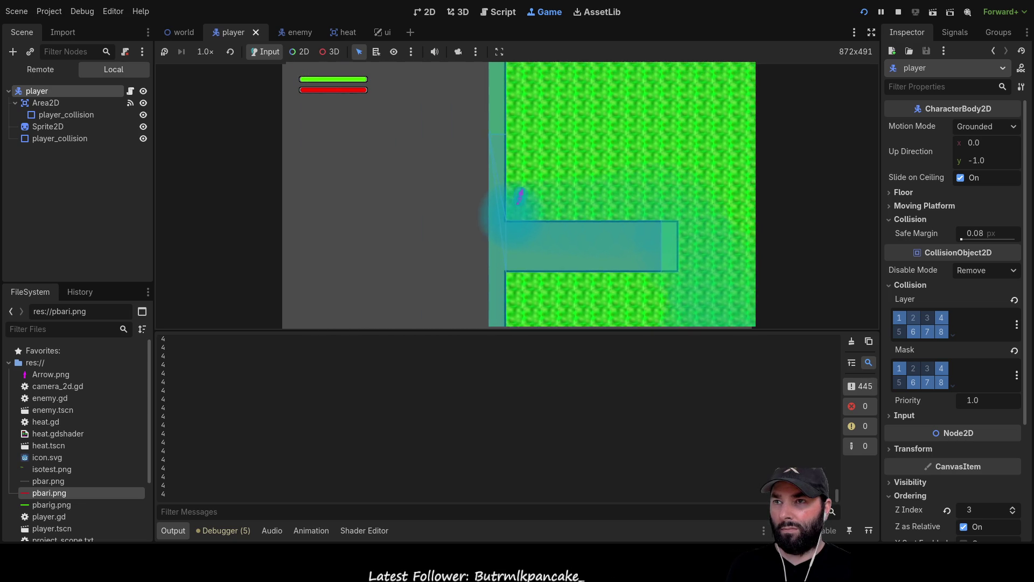
pyautogui.press('Right')
pyautogui.press('Right')
pyautogui.press('Up')
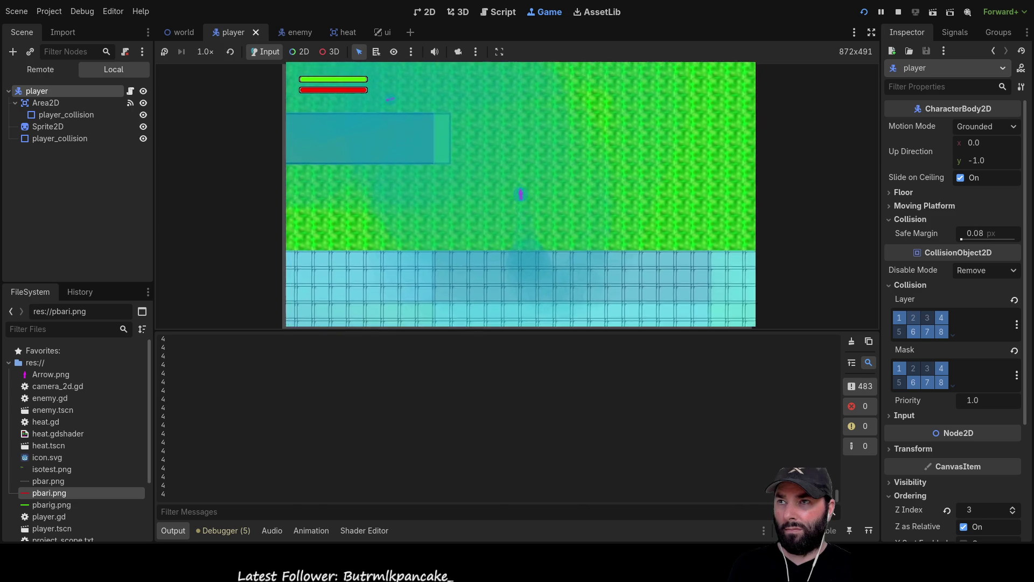
pyautogui.press('Up')
pyautogui.press('Right')
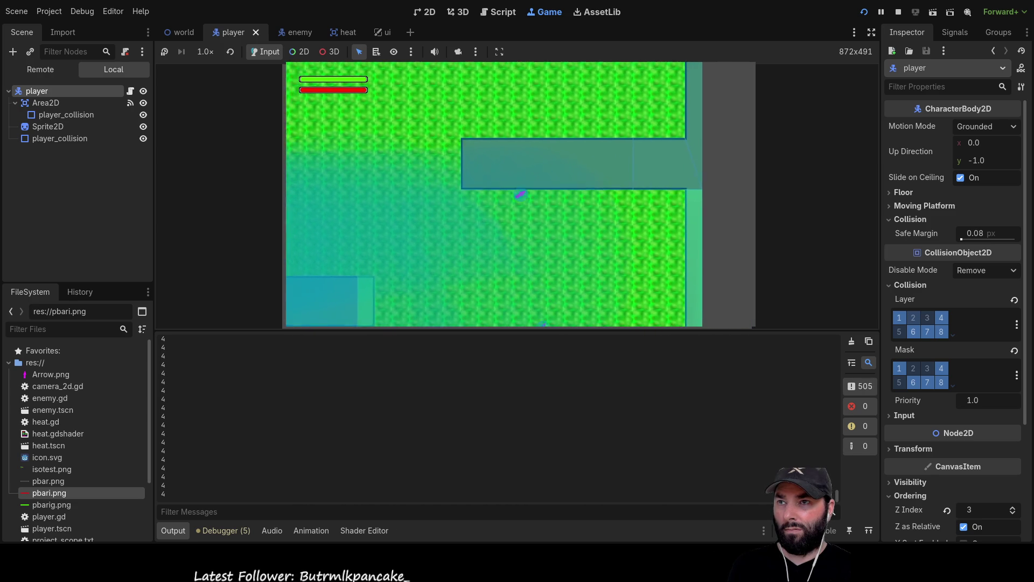
pyautogui.press('Left')
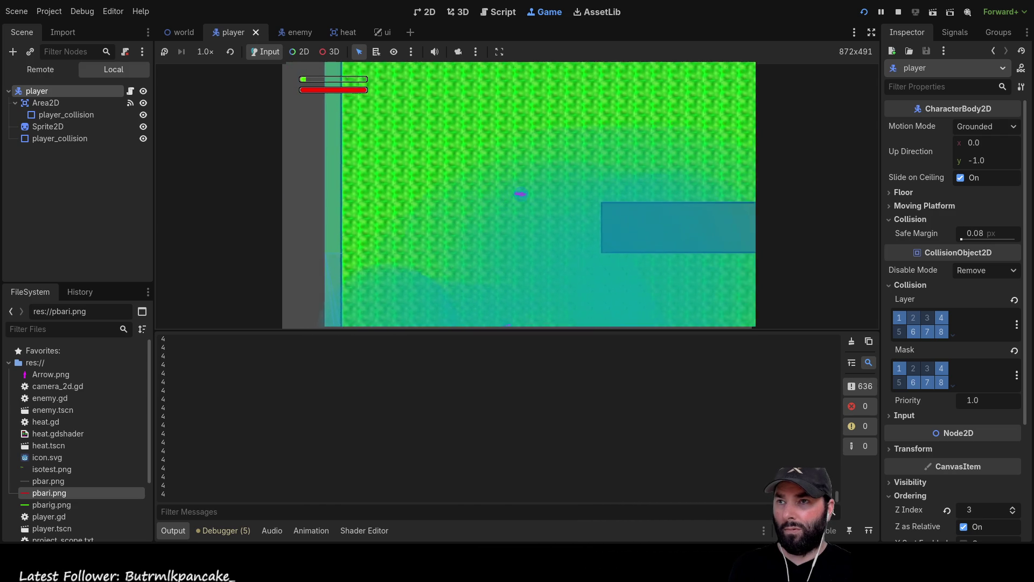
pyautogui.press('Left')
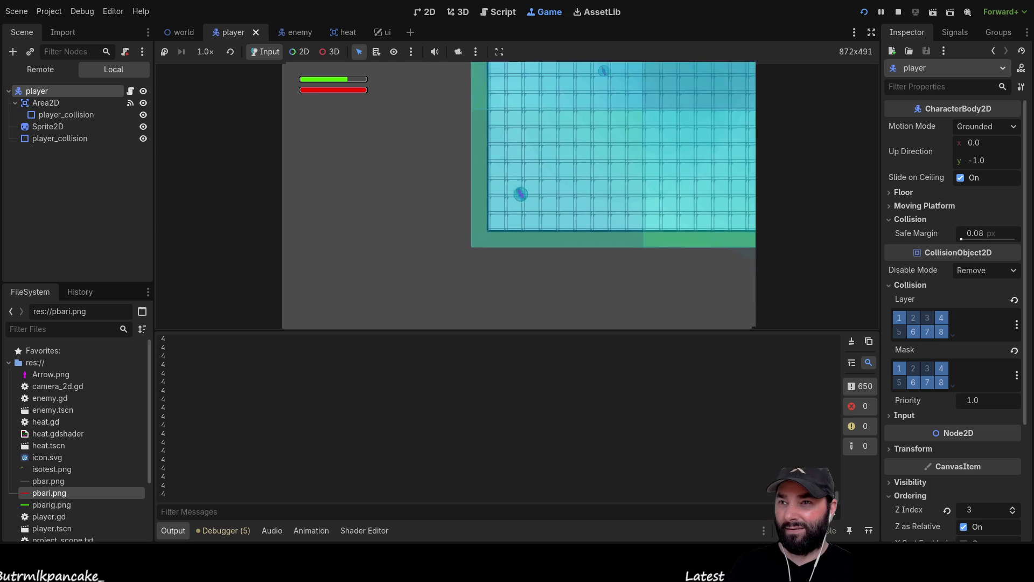
# Step: Walk the player diagonally between the grass and the grid area
pyautogui.press('Up')
pyautogui.press('Right')
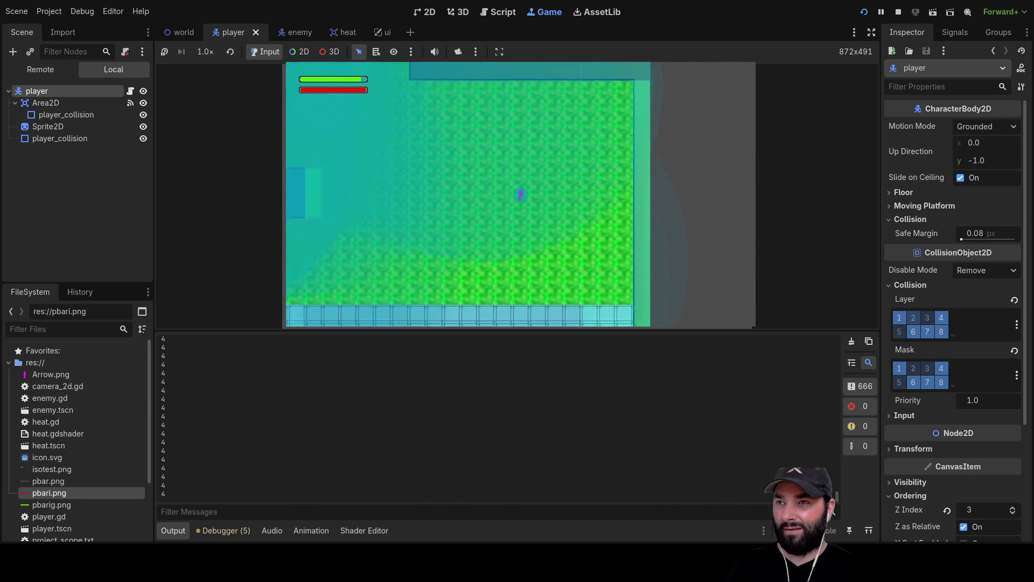
pyautogui.press('Up')
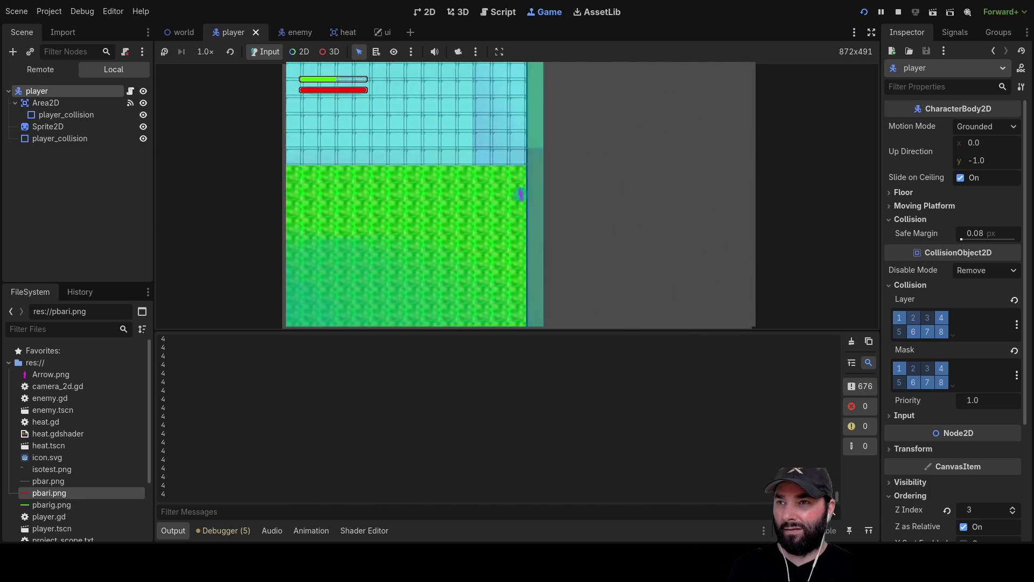
pyautogui.press('Left')
pyautogui.press('Down')
pyautogui.press('Left')
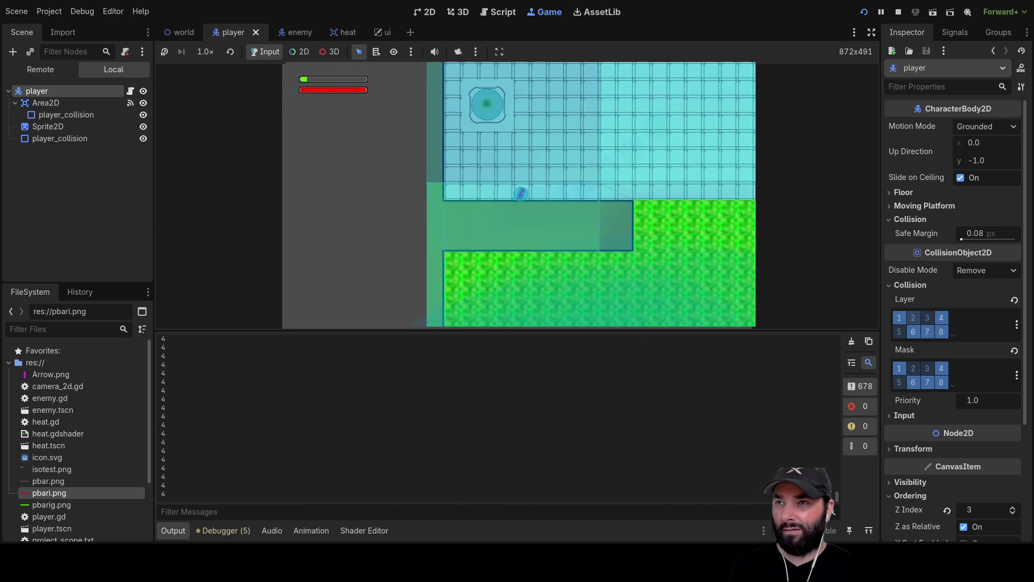
pyautogui.press('Down')
pyautogui.press('Right')
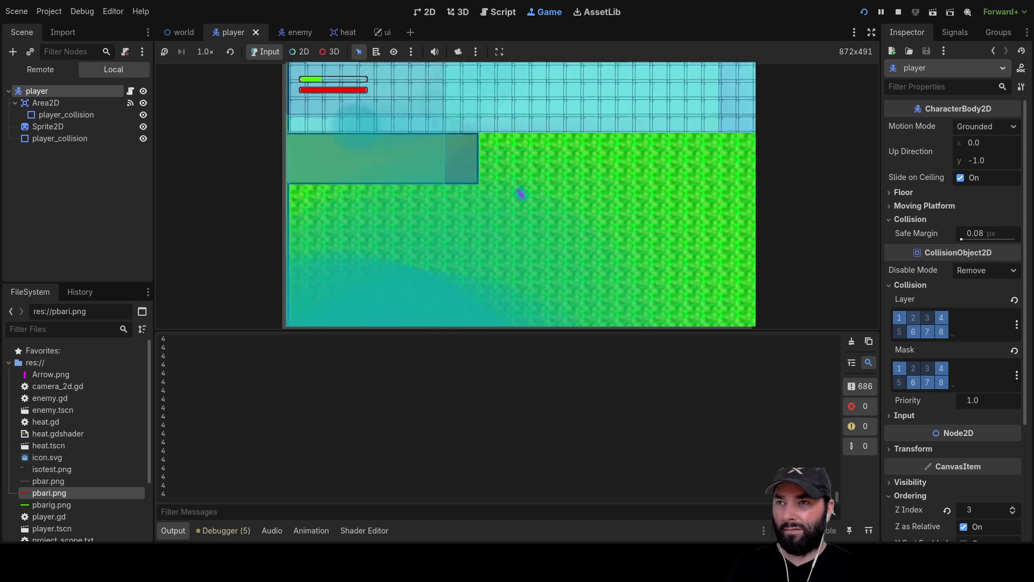
pyautogui.press('Down')
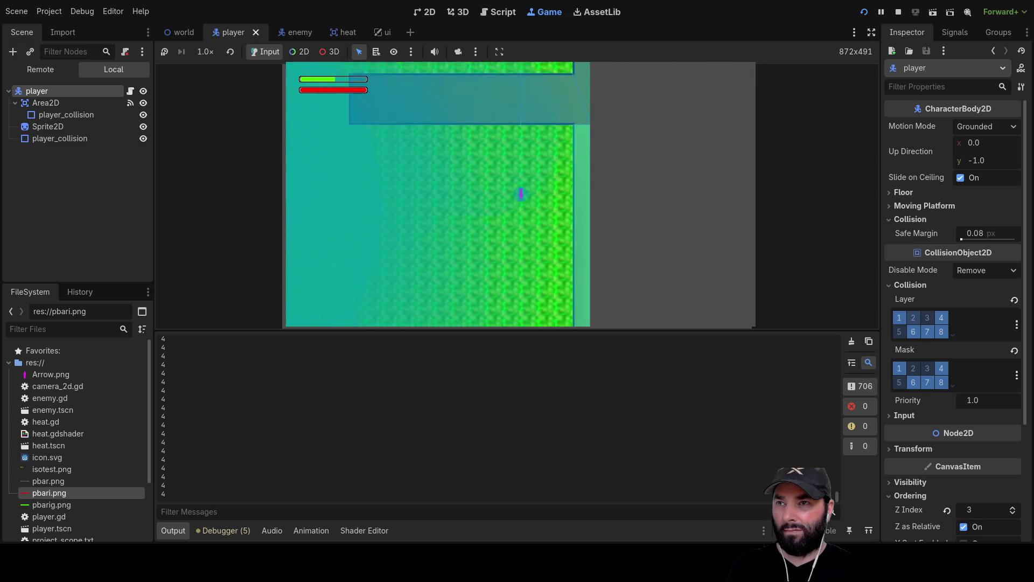
pyautogui.press('Left')
pyautogui.press('Up')
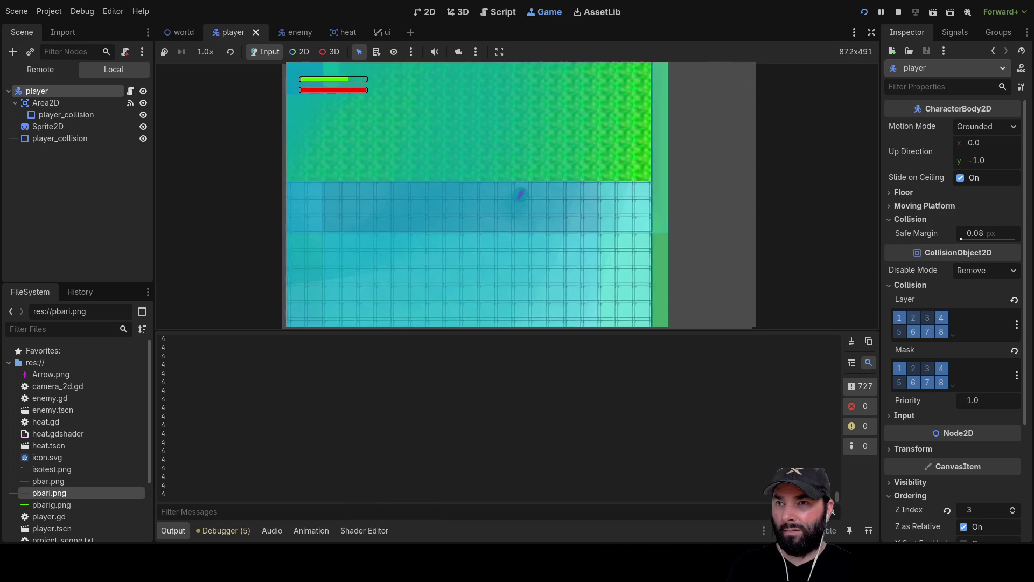
pyautogui.press('Right')
pyautogui.press('Up')
pyautogui.press('Right')
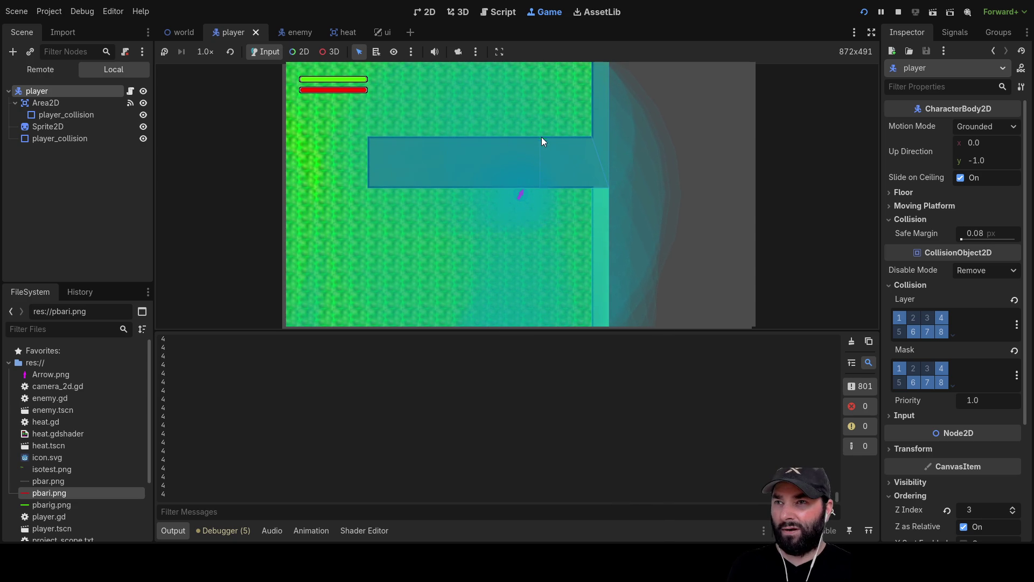
# Step: Move the player right and left across the terrain, zoom the view out, and stop the game
pyautogui.press('Right')
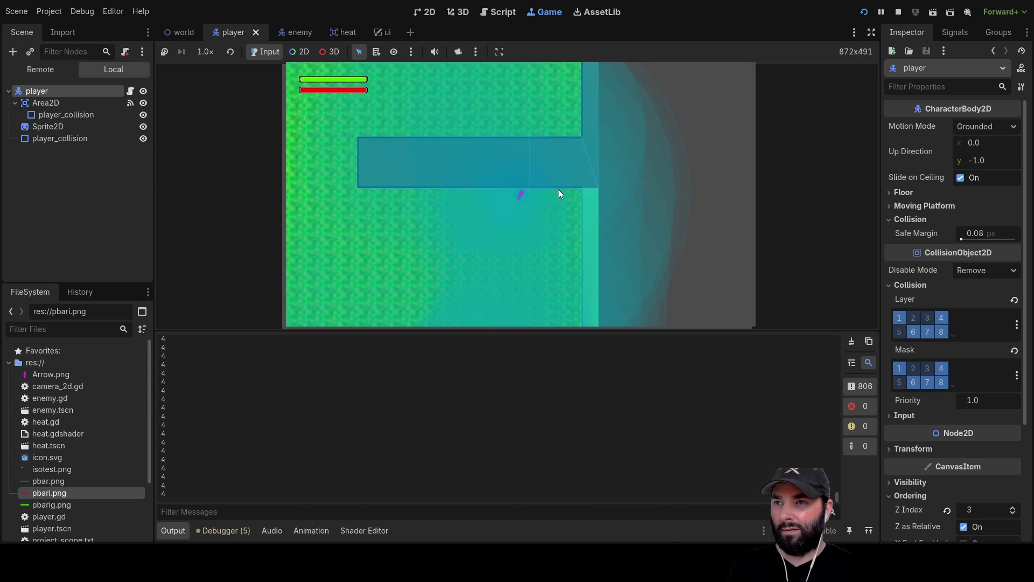
pyautogui.press('Right')
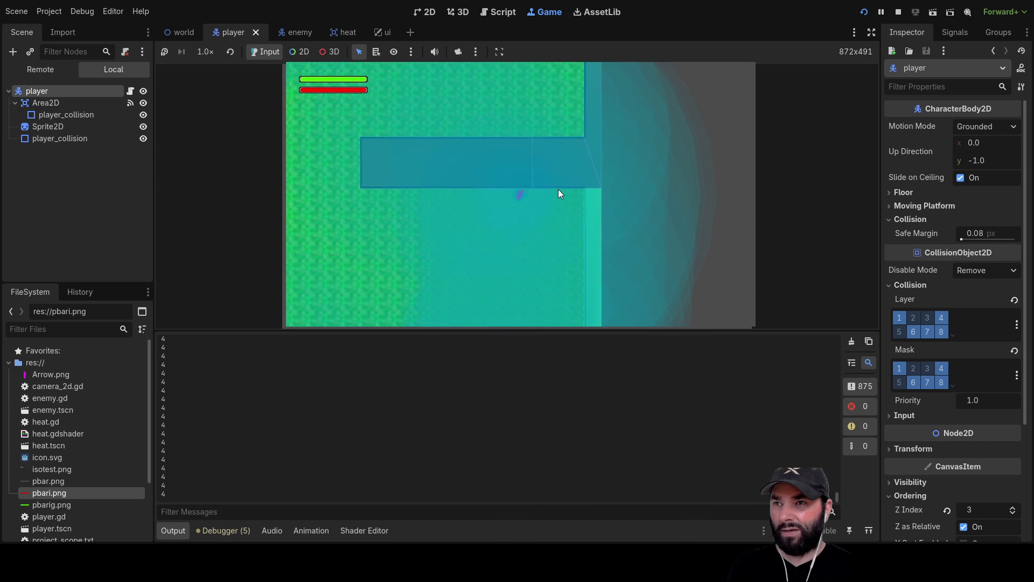
pyautogui.press('Right')
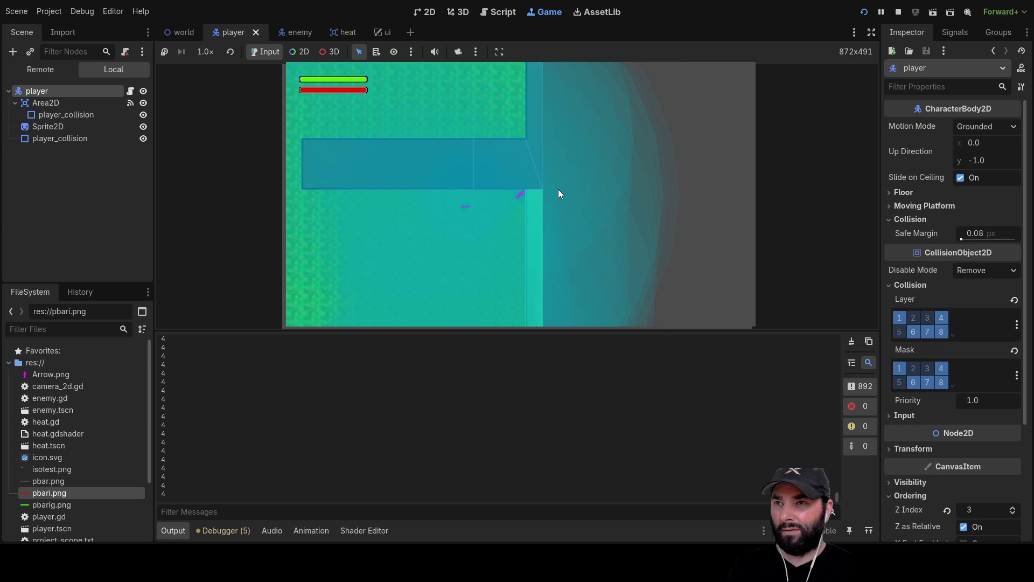
pyautogui.press('Left')
pyautogui.press('Up')
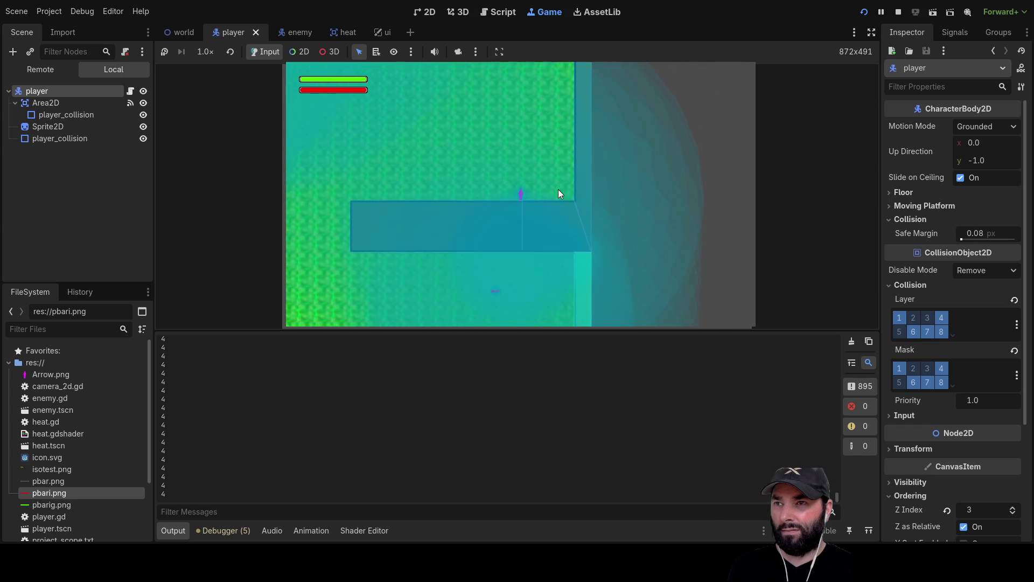
pyautogui.press('Left')
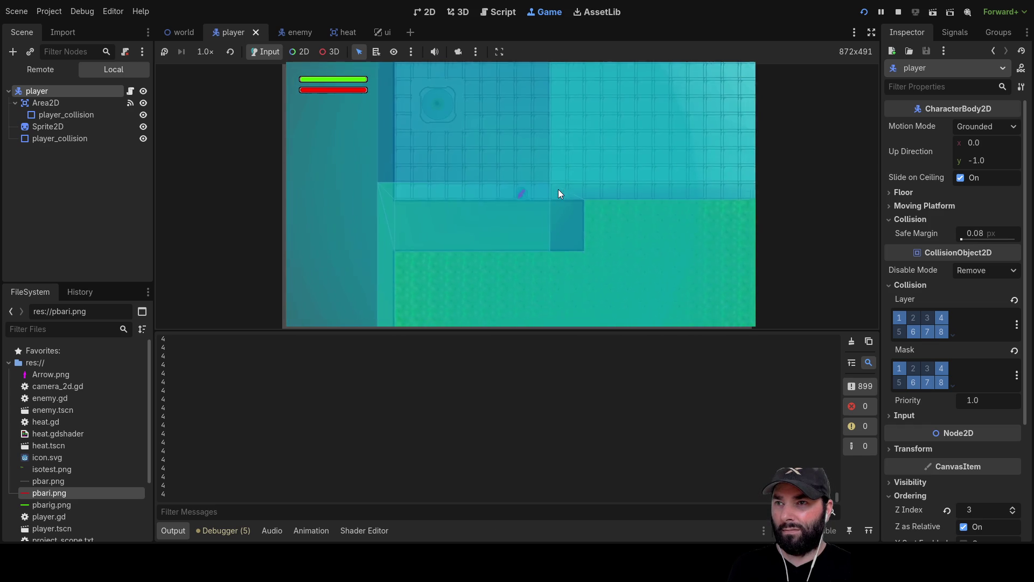
pyautogui.press('Left')
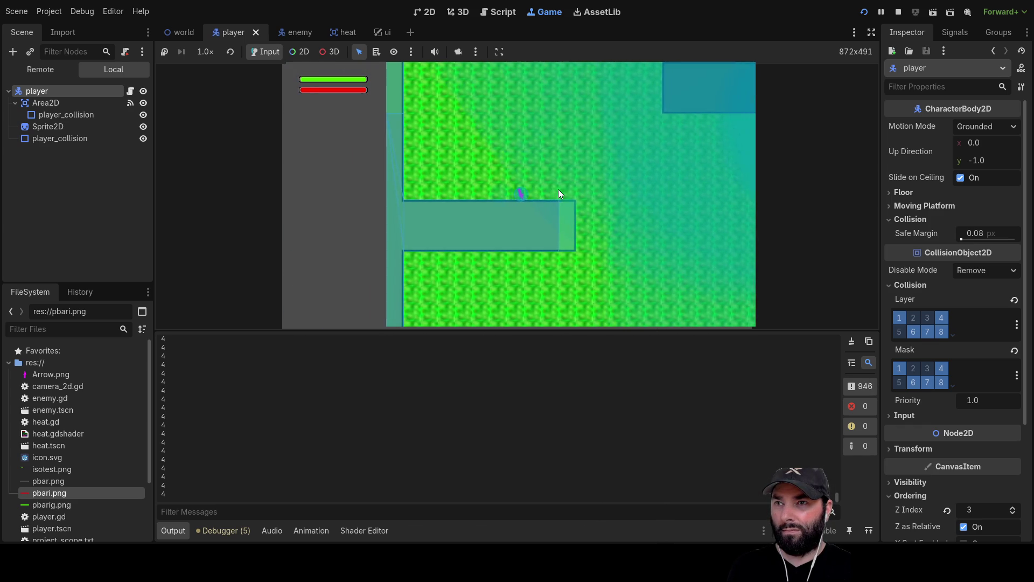
pyautogui.press('Right')
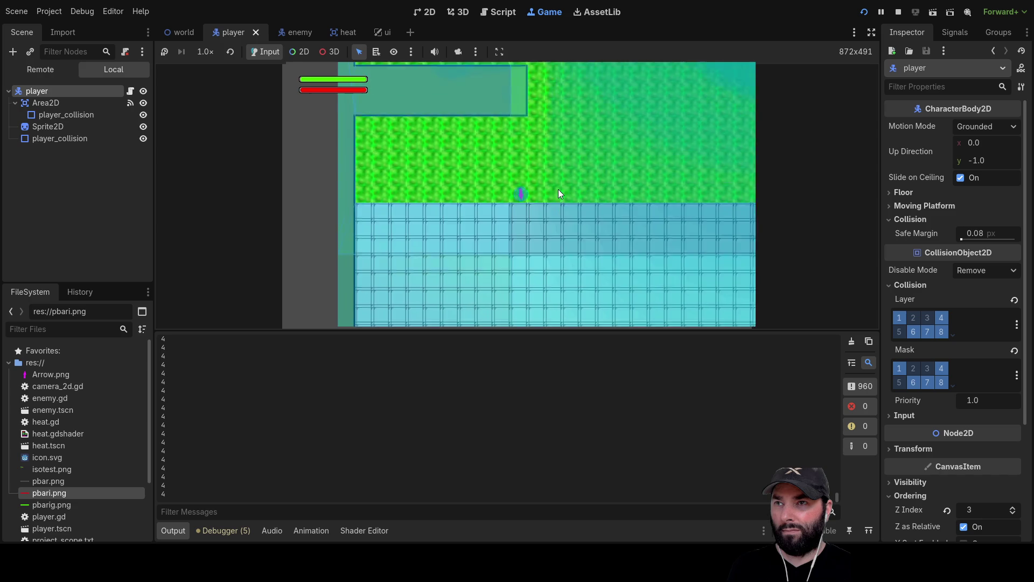
pyautogui.press('Up')
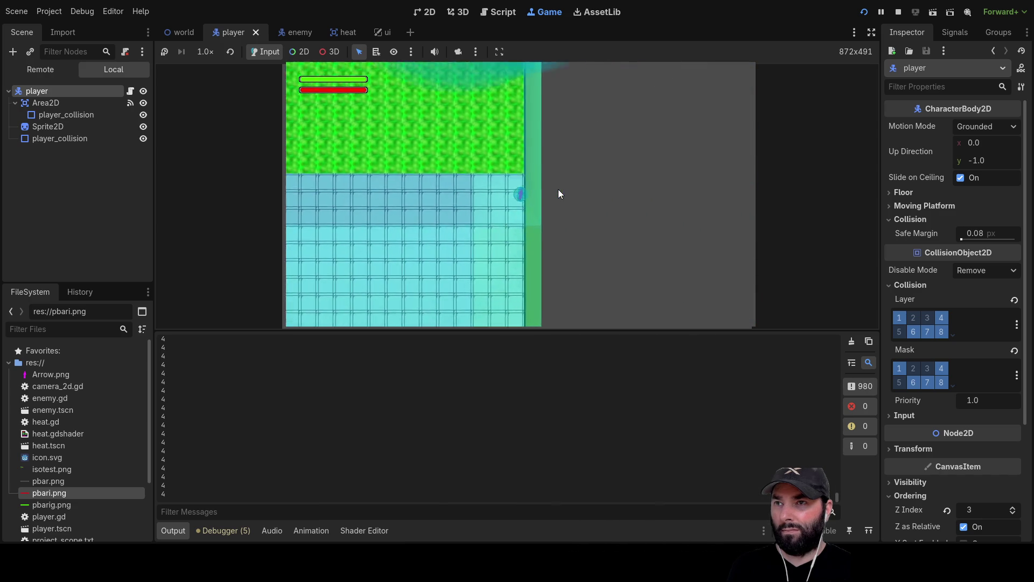
pyautogui.press('Left')
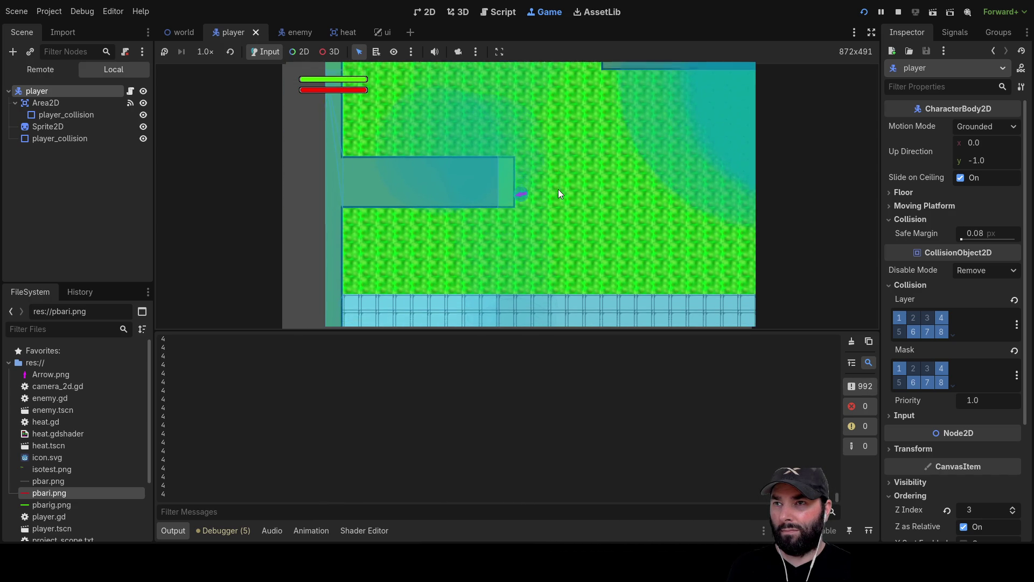
pyautogui.press('Left')
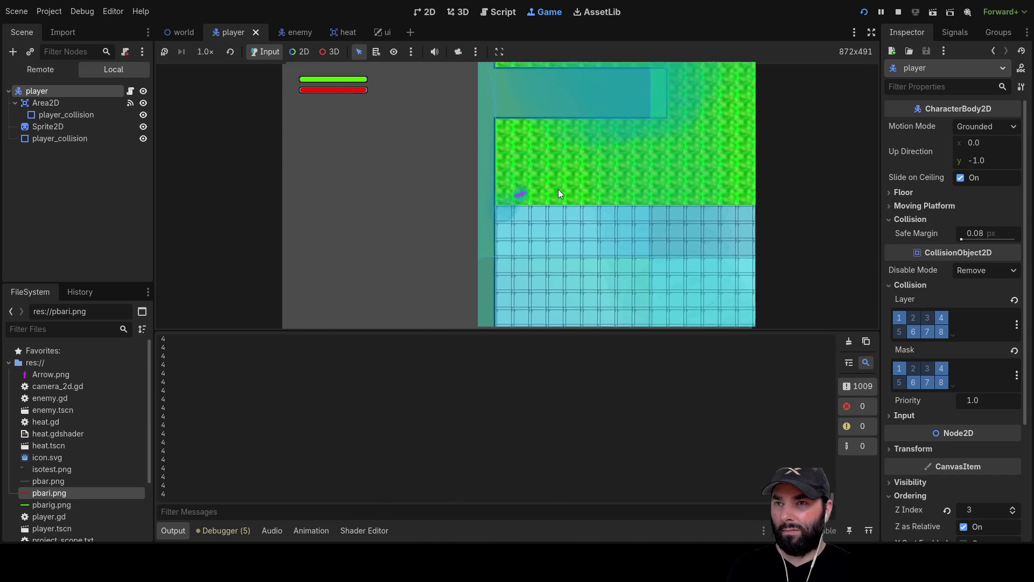
pyautogui.press('Right')
pyautogui.press('Up')
pyautogui.scroll(-2, 561, 191)
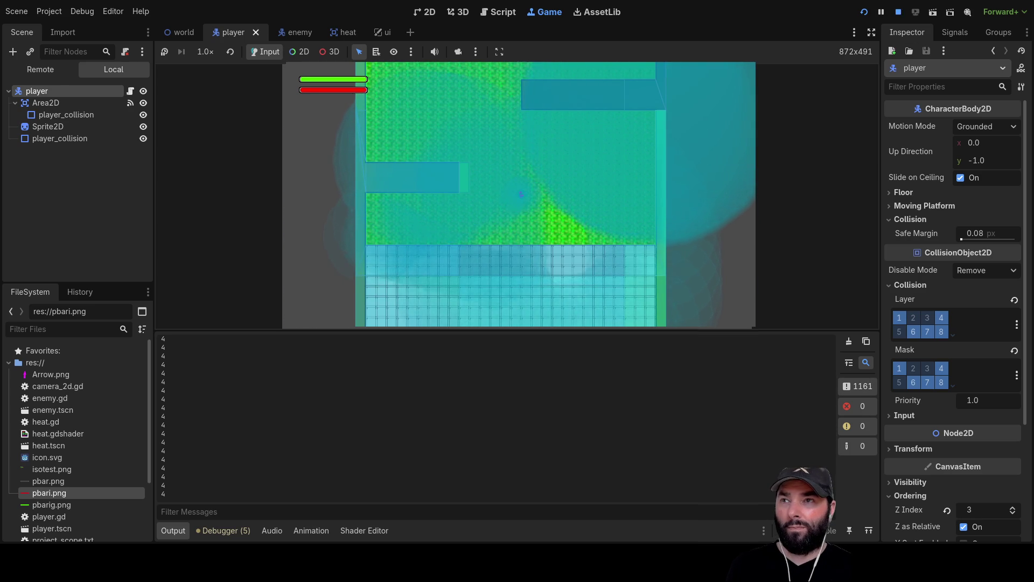
pyautogui.press('F8')
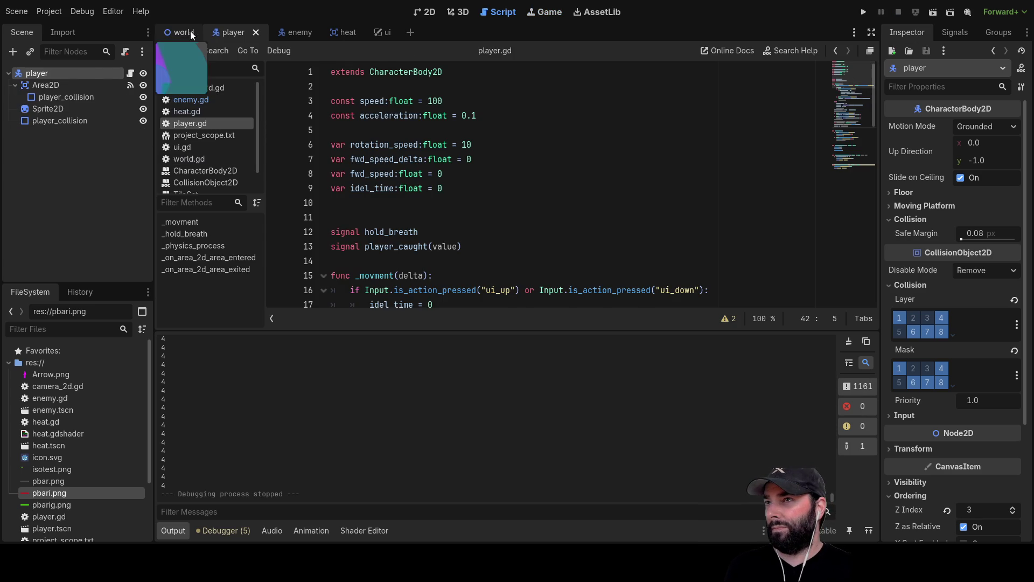
# Step: Switch to the world scene, enlarge the bottom panel, and open the TileSet editor
pyautogui.click(183, 32)
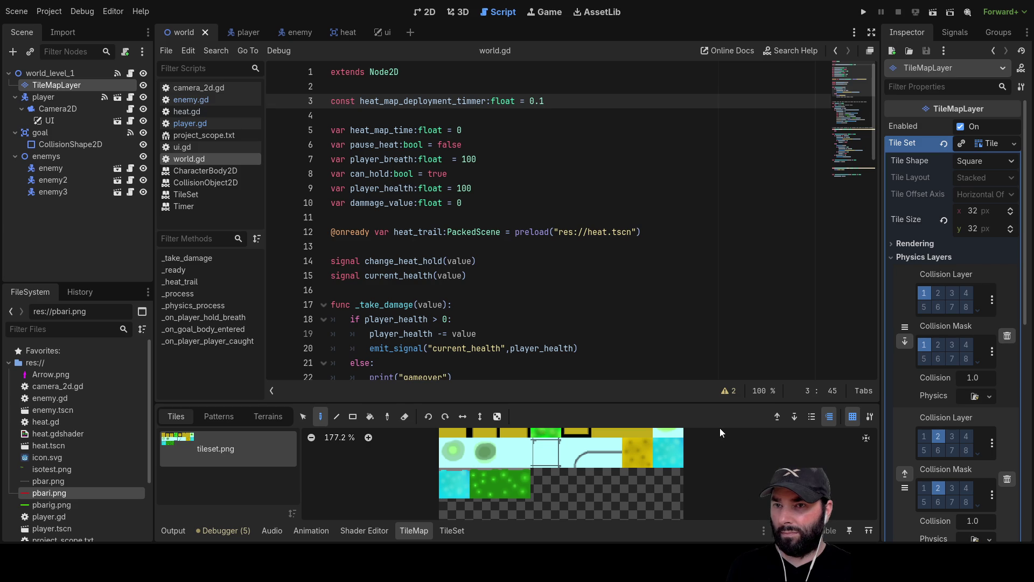
pyautogui.moveTo(712, 403); pyautogui.dragTo(712, 276)
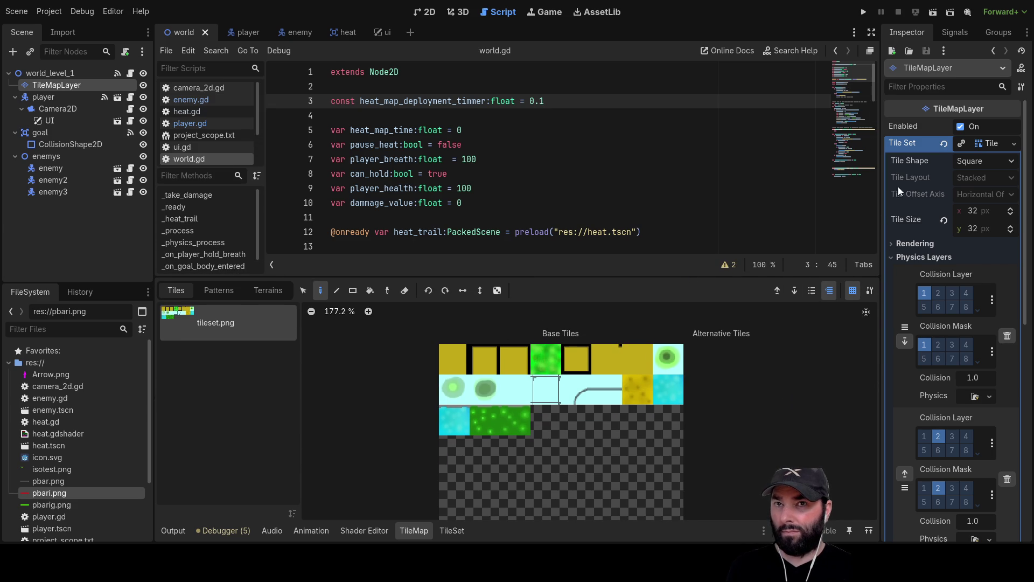
pyautogui.scroll(-5, 909, 197)
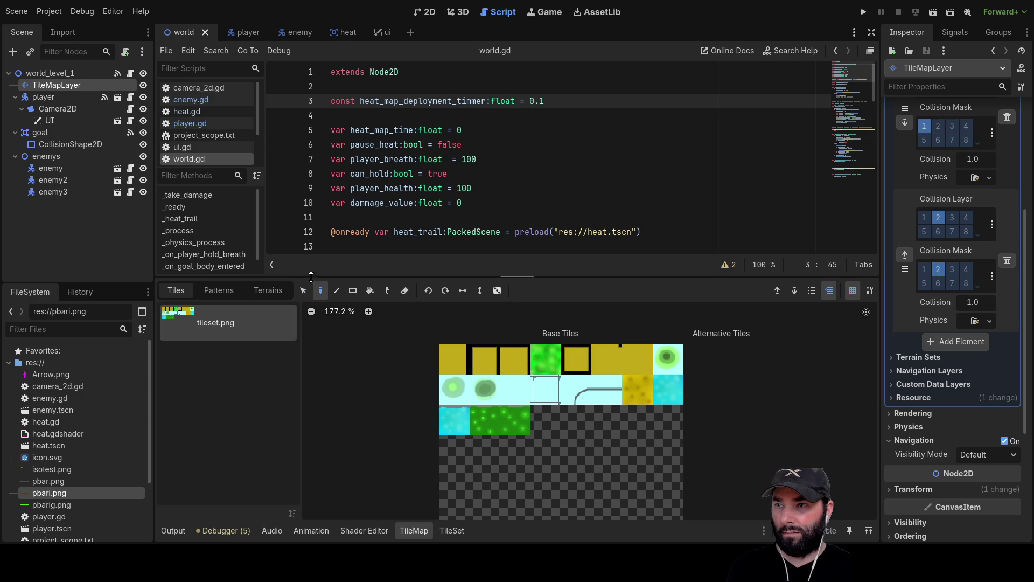
pyautogui.click(451, 531)
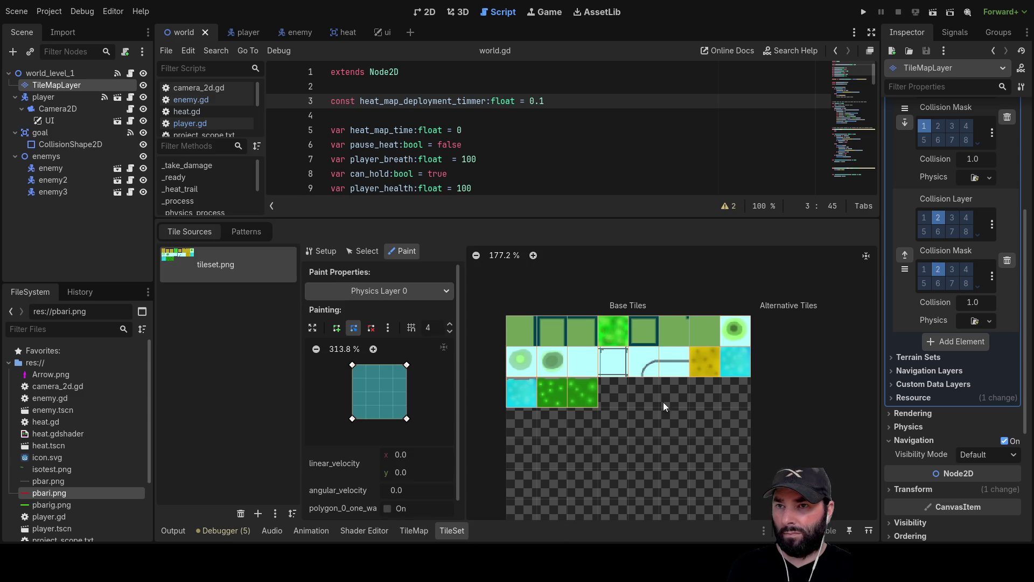
# Step: Choose Physics Layer 1 in Paint Properties and give the cyan tile a square collision shape
pyautogui.click(433, 292)
pyautogui.click(409, 323)
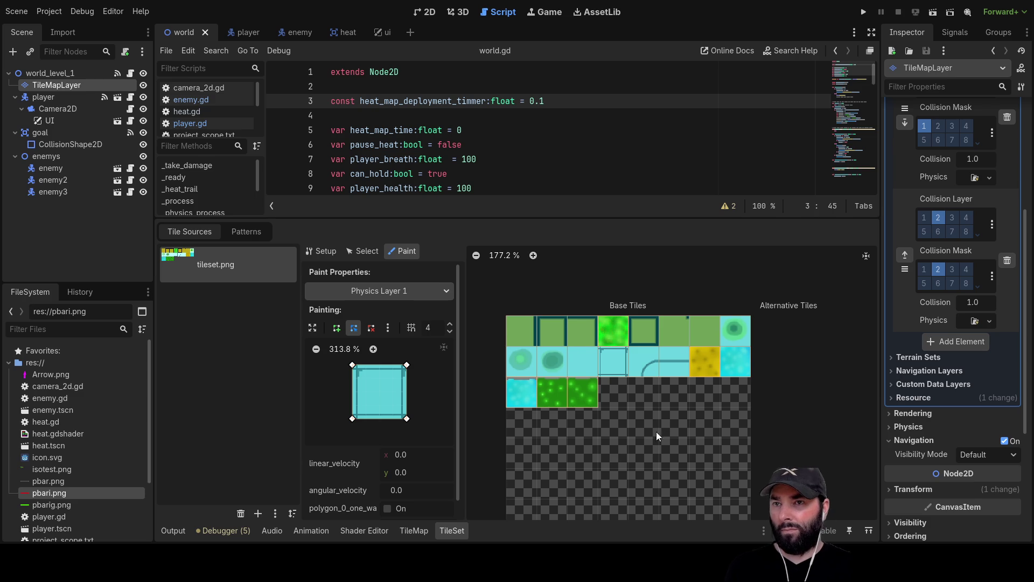
pyautogui.click(618, 361)
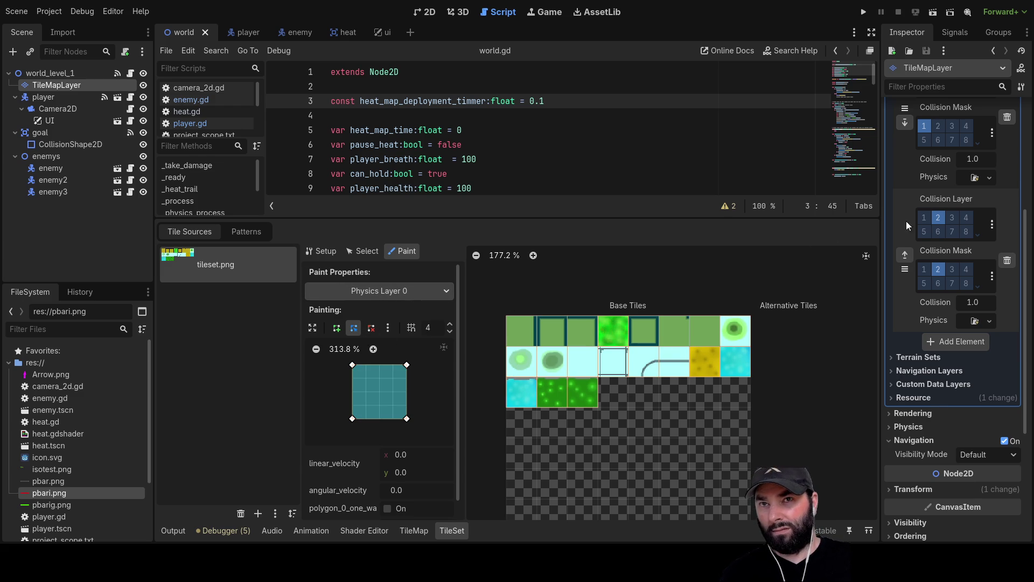
pyautogui.scroll(5, 910, 250)
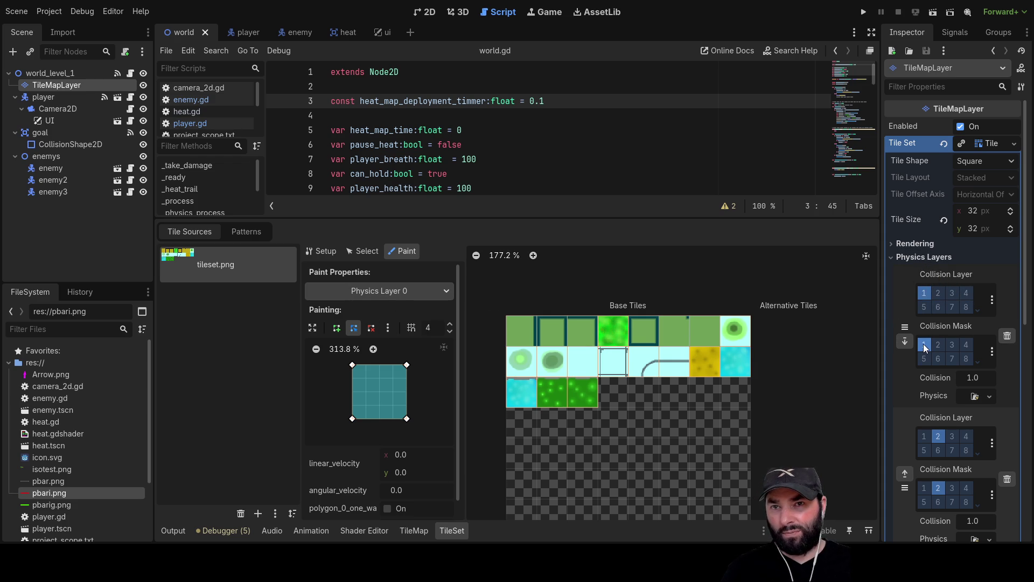
pyautogui.scroll(-3, 923, 344)
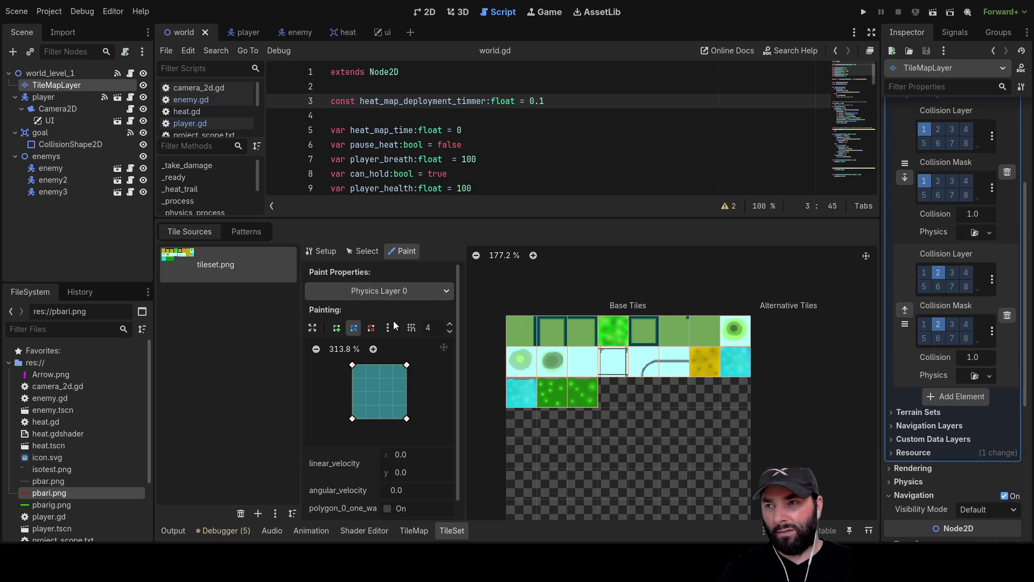
pyautogui.press('Down')
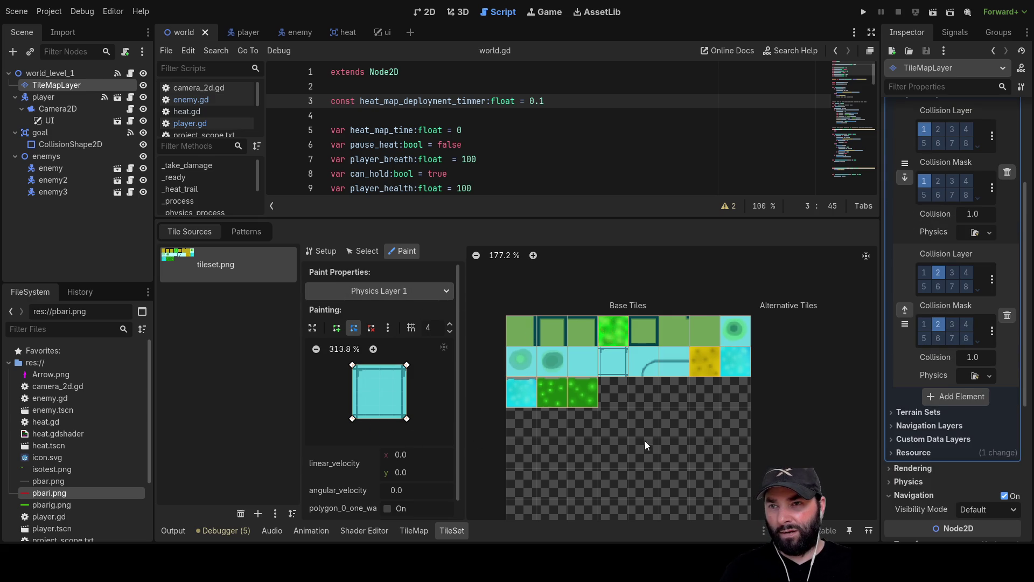
# Step: Paint Physics Layer 1 collision onto the green, bright green, dotted dark-green and cyan tiles
pyautogui.click(712, 331)
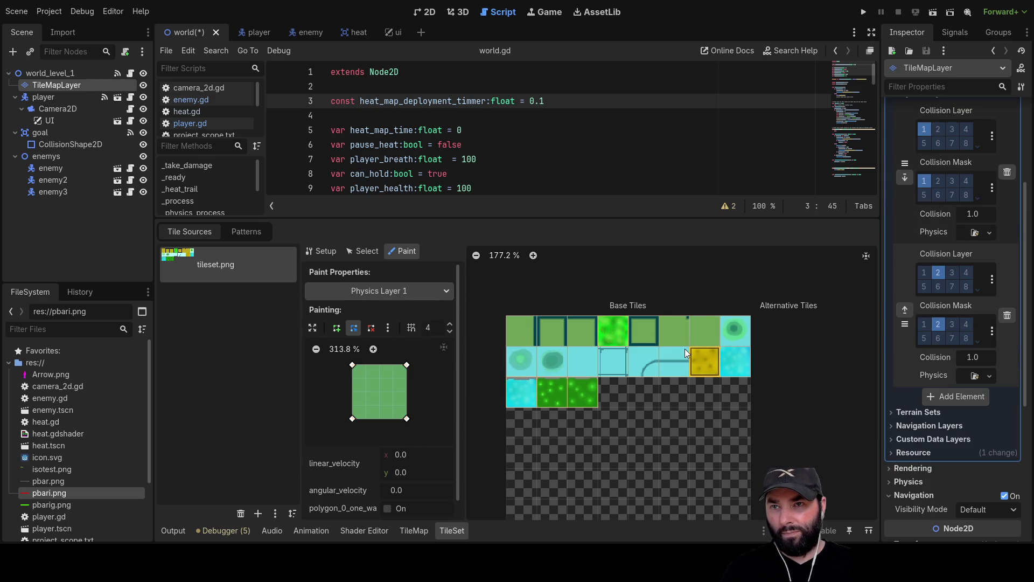
pyautogui.click(649, 331)
pyautogui.click(609, 335)
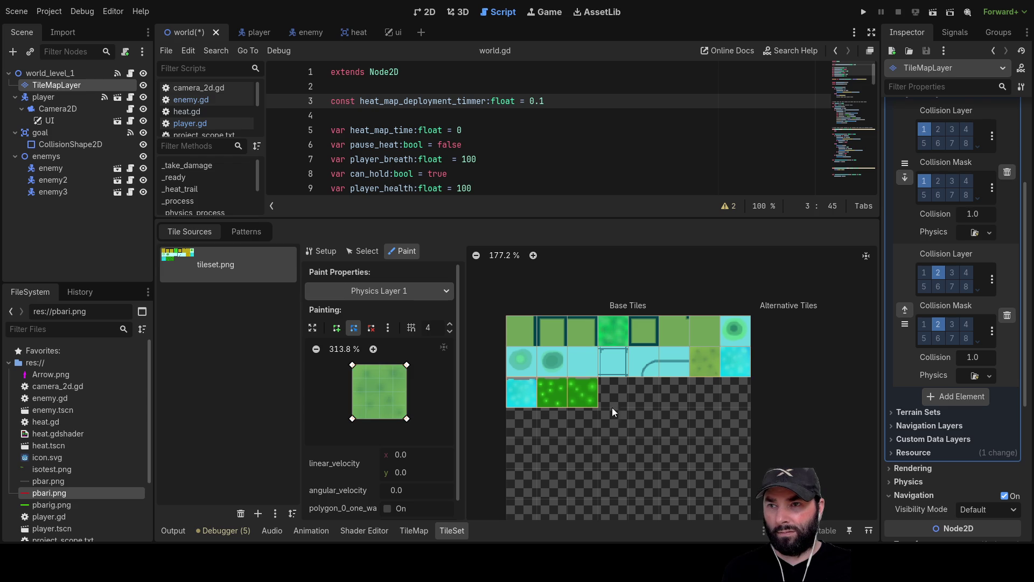
pyautogui.click(582, 393)
pyautogui.click(515, 396)
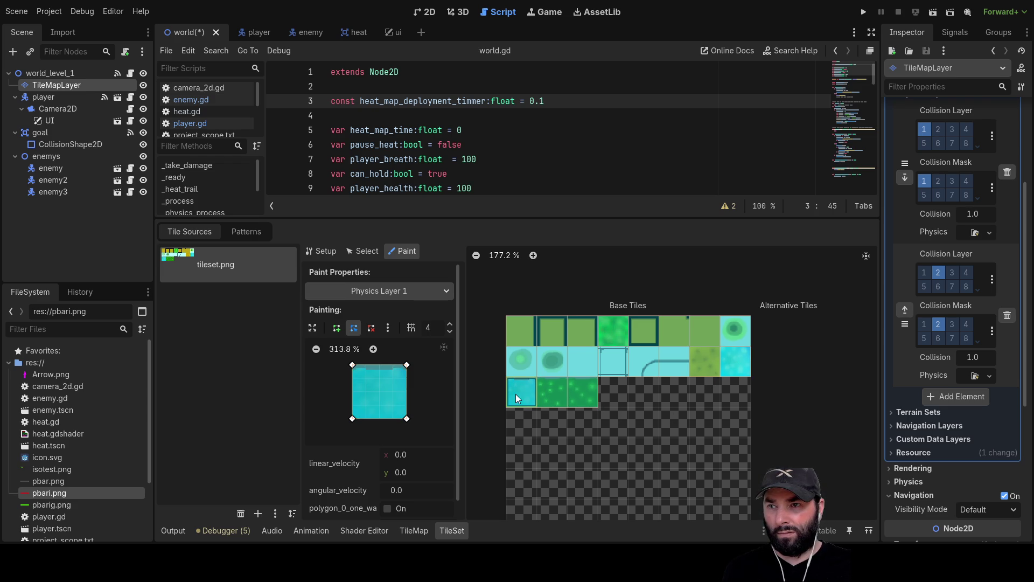
# Step: Erase the bright green tile's collision polygon
pyautogui.click(615, 335)
pyautogui.click(371, 327)
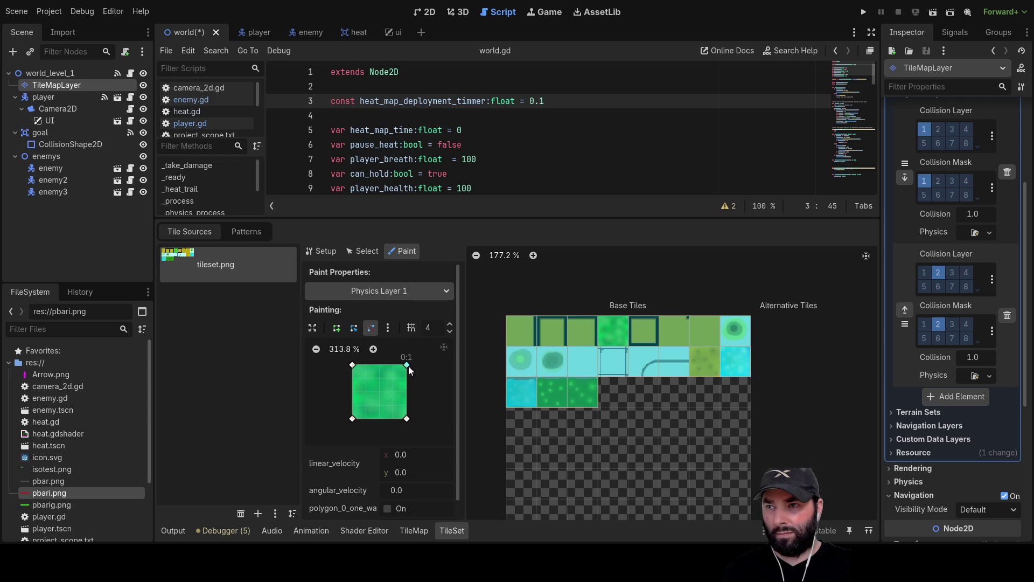
pyautogui.click(407, 365)
pyautogui.click(354, 368)
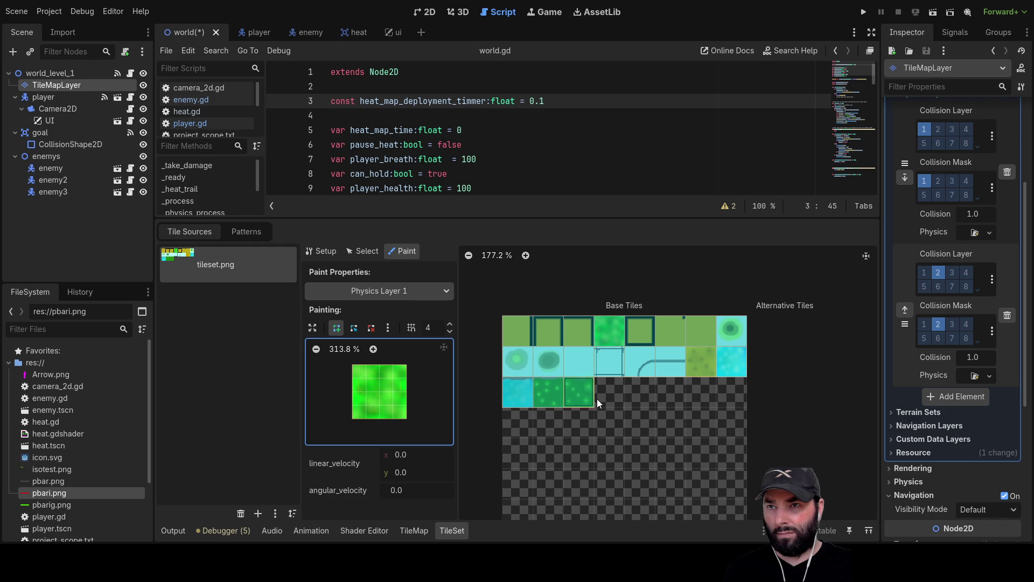
# Step: Check the dotted green, cyan, yellow and bright green tiles' collision shapes across the atlas
pyautogui.scroll(-2, 621, 418)
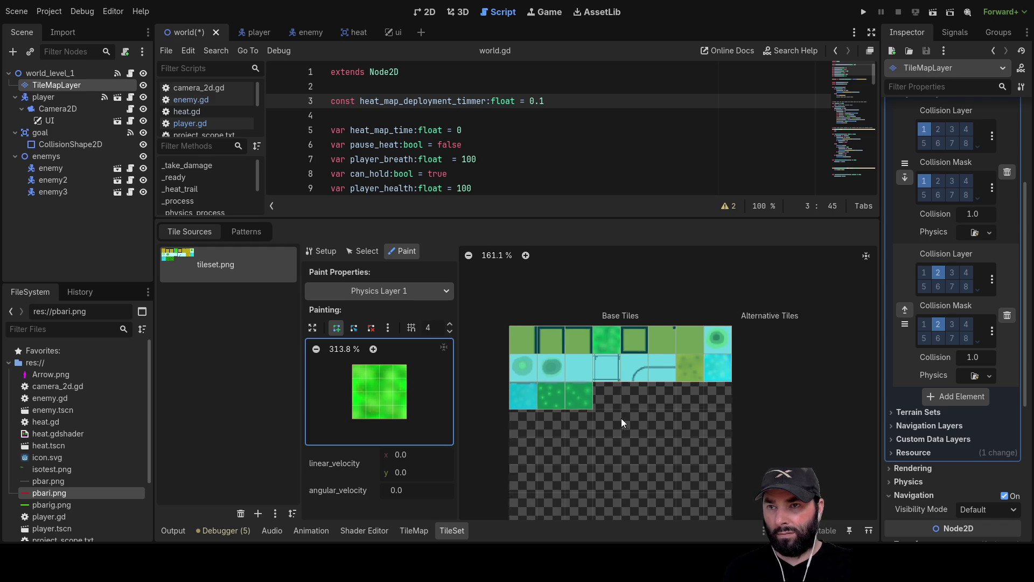
pyautogui.moveTo(756, 290); pyautogui.dragTo(737, 353)
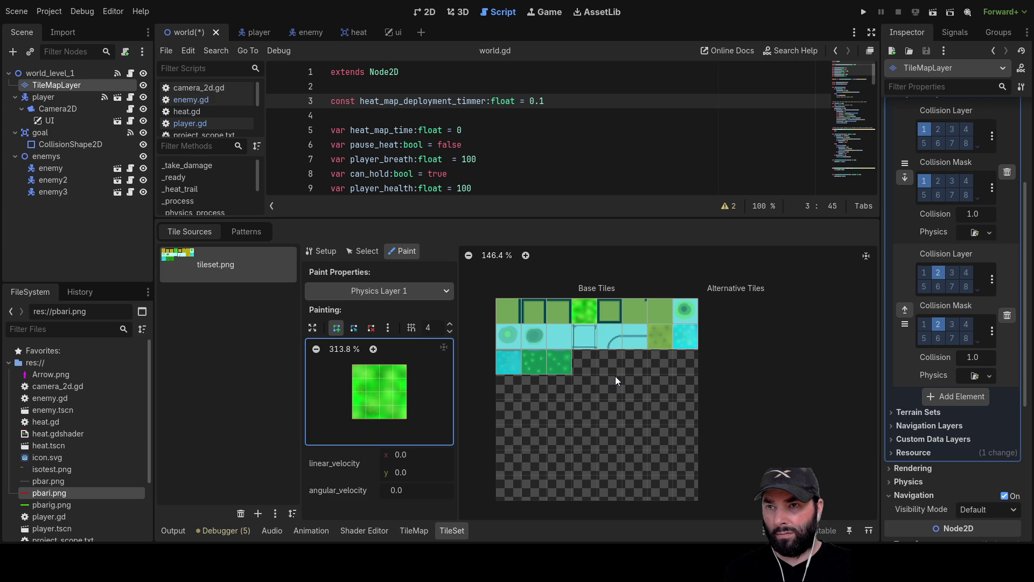
pyautogui.click(542, 365)
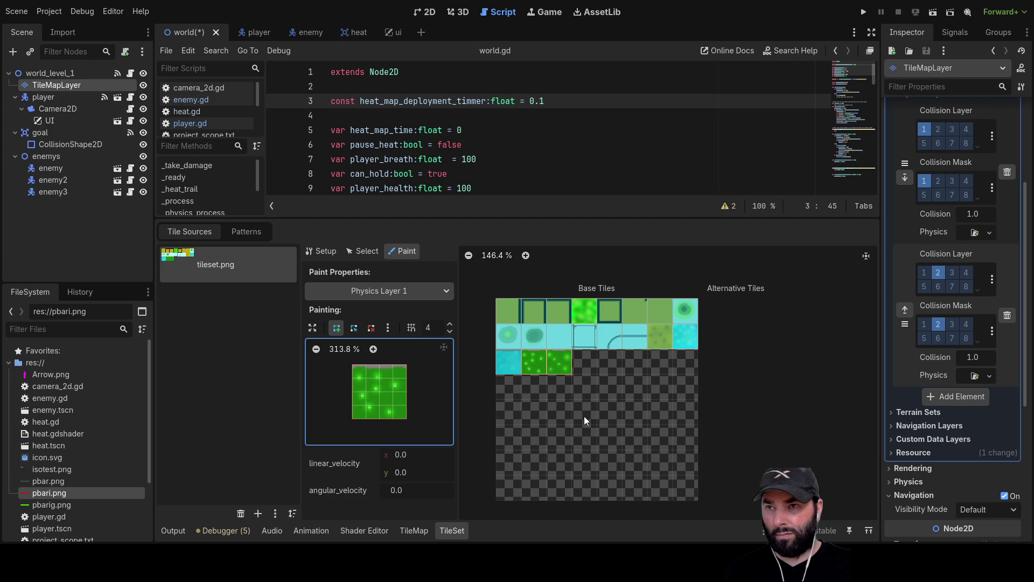
pyautogui.click(515, 364)
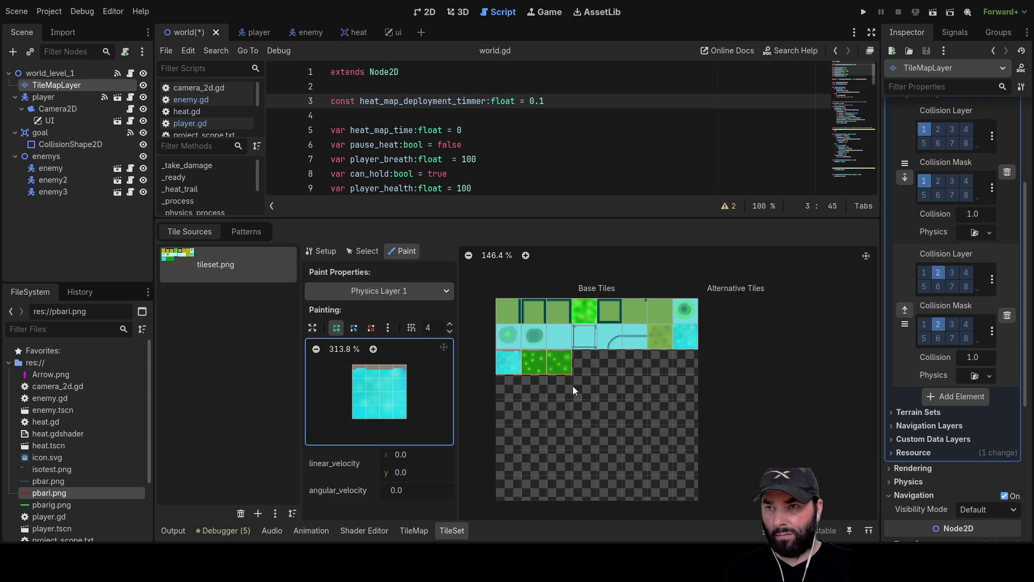
pyautogui.click(659, 339)
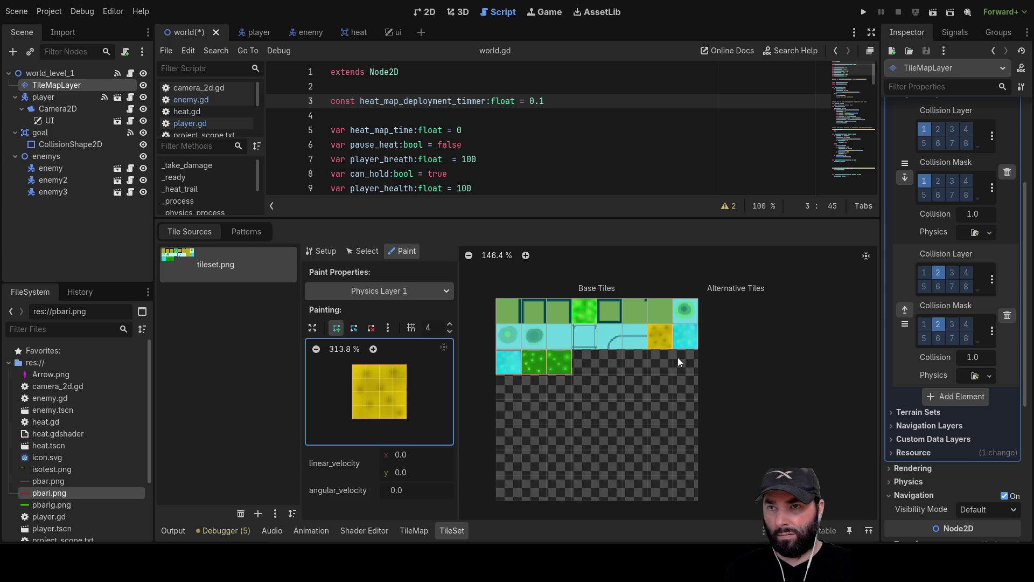
pyautogui.click(686, 341)
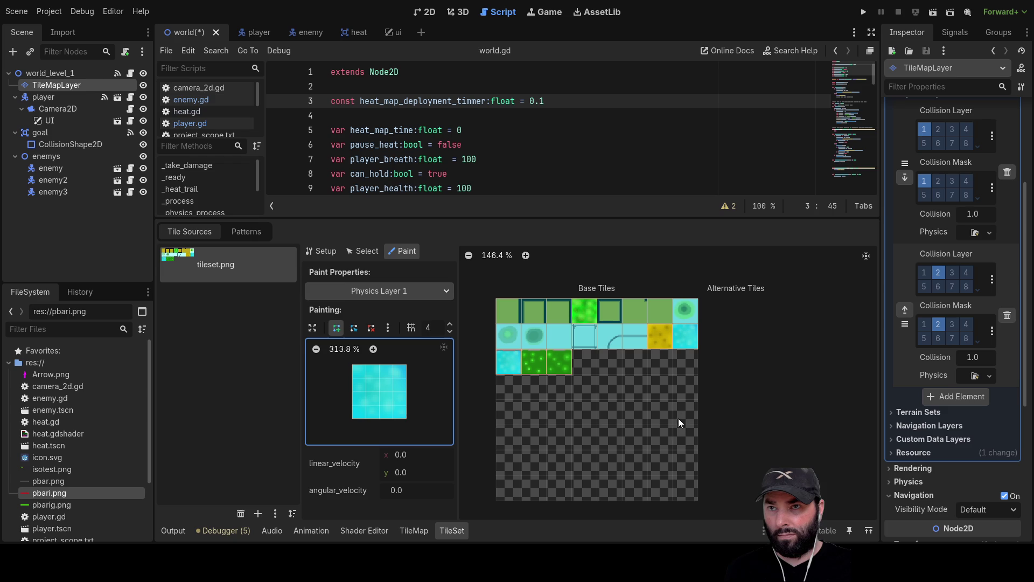
pyautogui.click(587, 312)
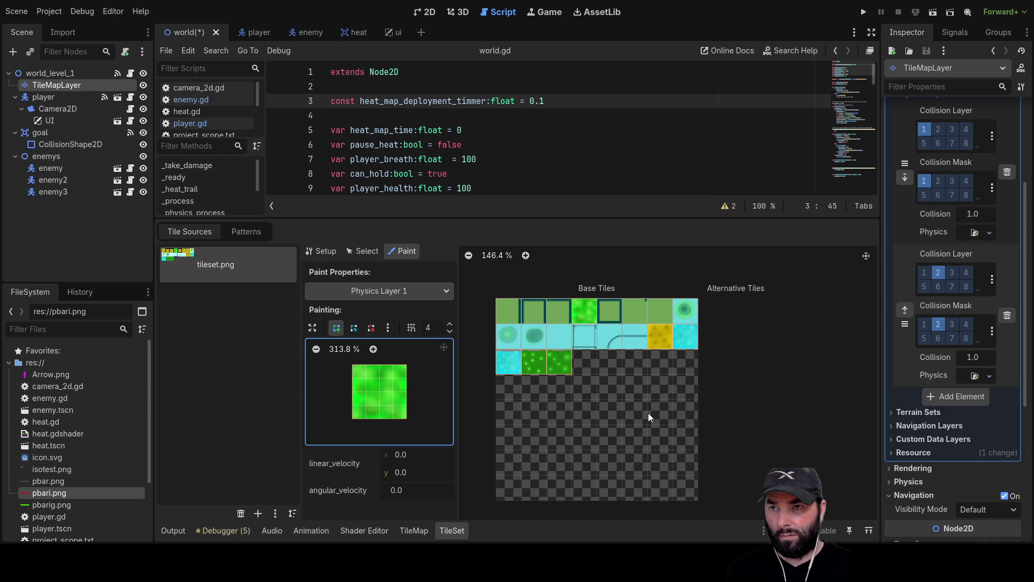
# Step: Recentre the tile atlas and save the world scene with Ctrl+S
pyautogui.scroll(6, 622, 386)
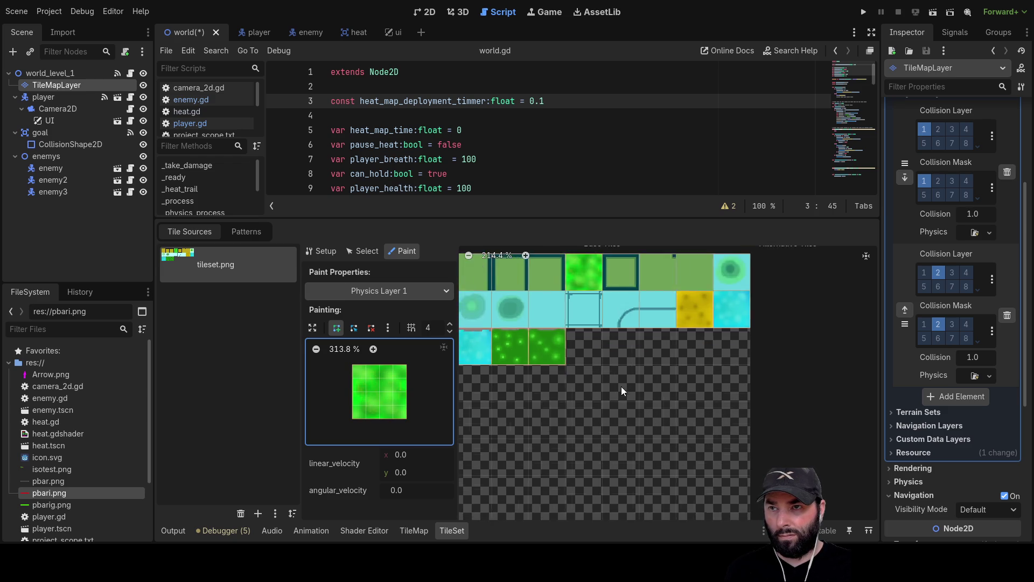
pyautogui.moveTo(707, 383); pyautogui.dragTo(573, 425)
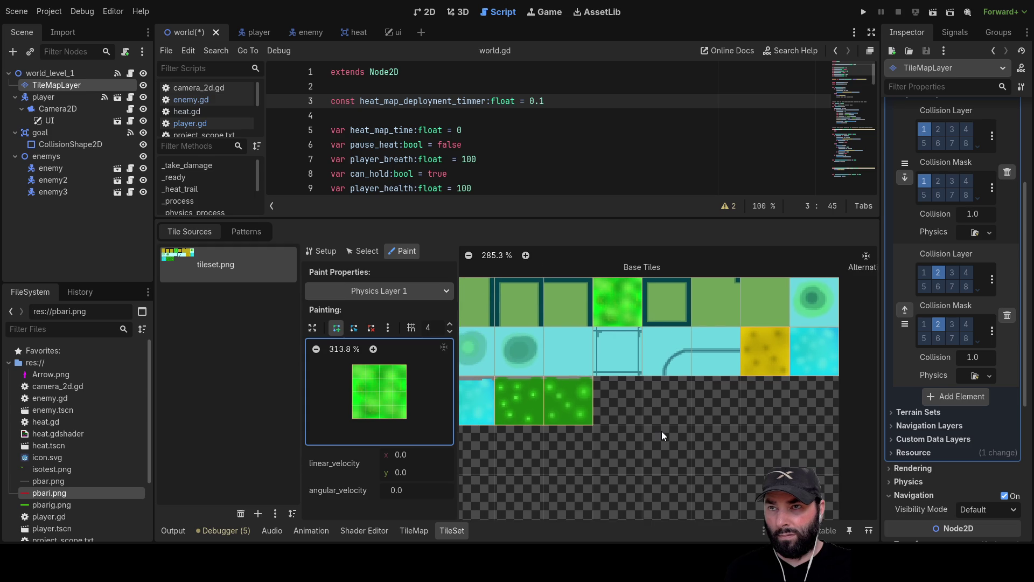
pyautogui.scroll(-4, 659, 431)
pyautogui.hotkey('ctrl', 's')
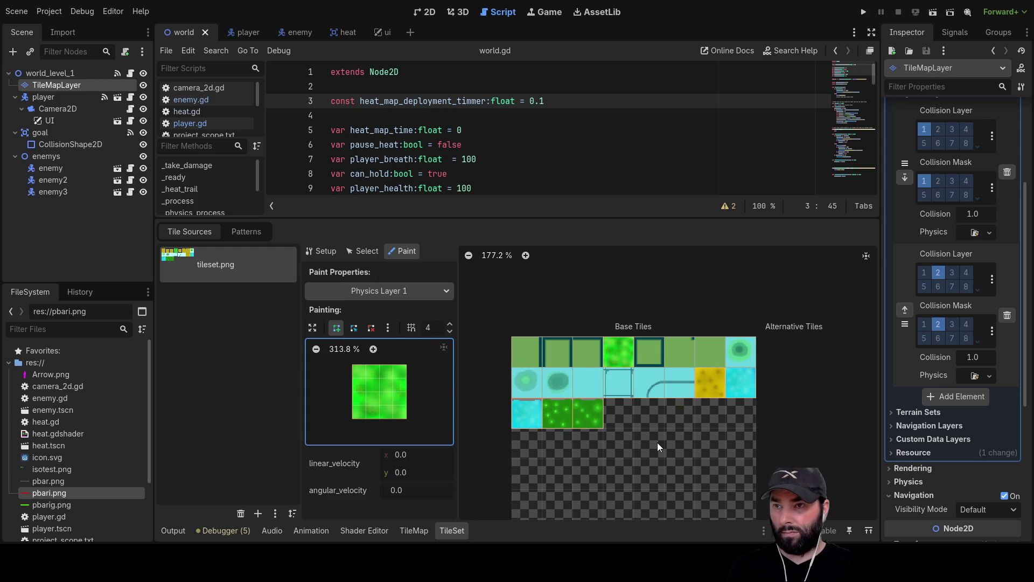
# Step: Run the game, walk the player between the grass and the water, then stop it with F8
pyautogui.press('F5')
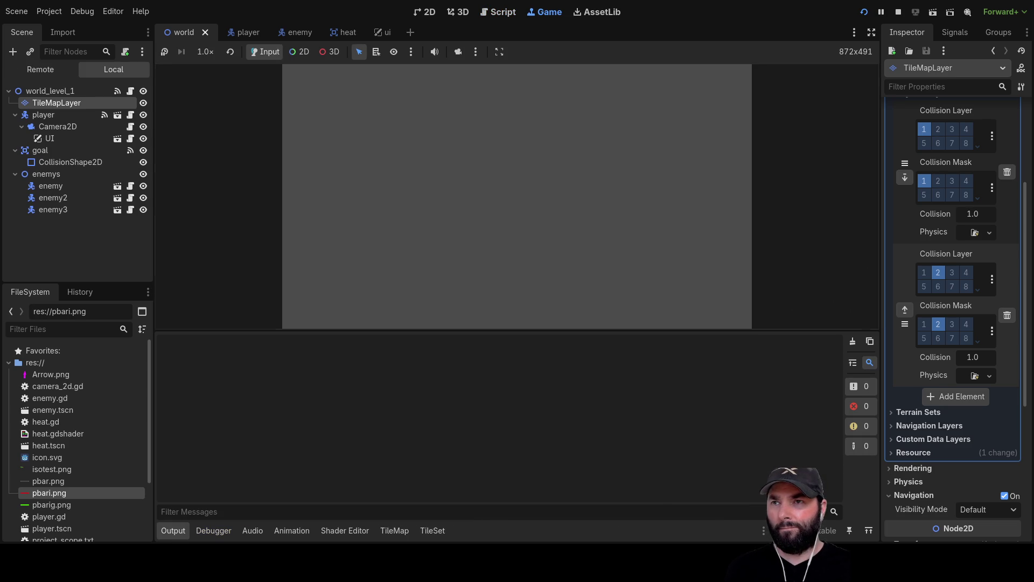
pyautogui.press('Down')
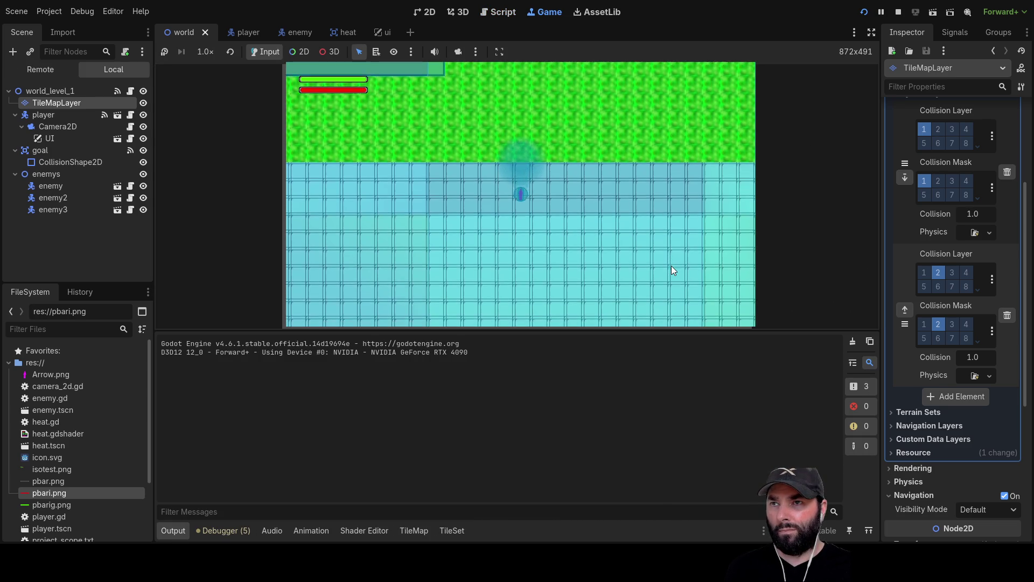
pyautogui.press('Up')
pyautogui.press('Left')
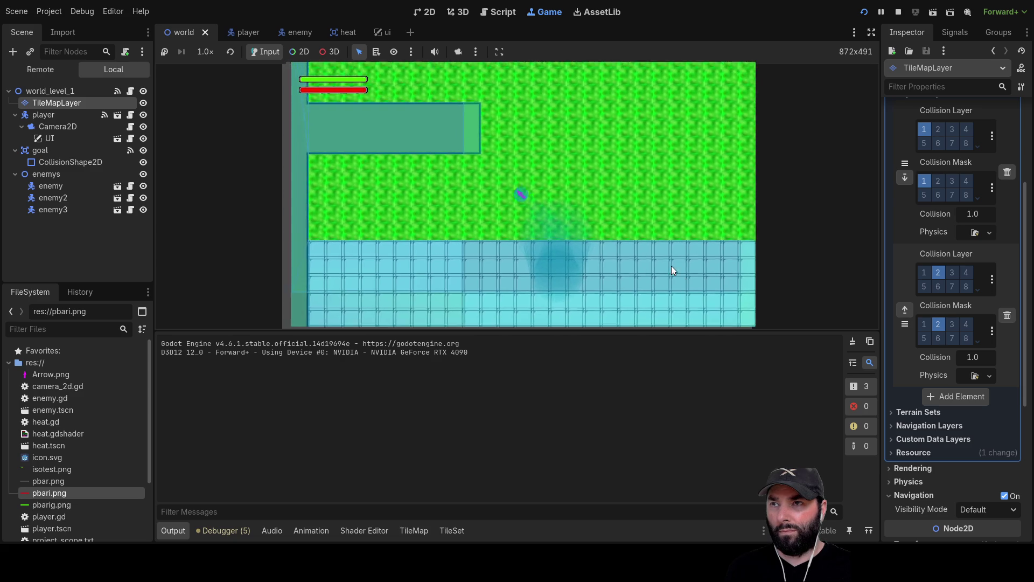
pyautogui.press('Down')
pyautogui.press('Right')
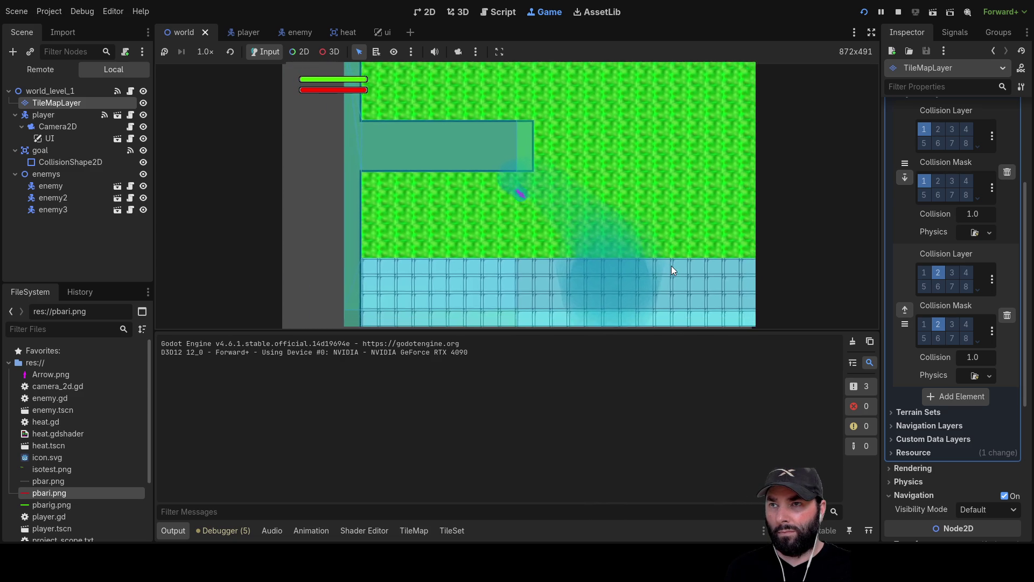
pyautogui.press('Down')
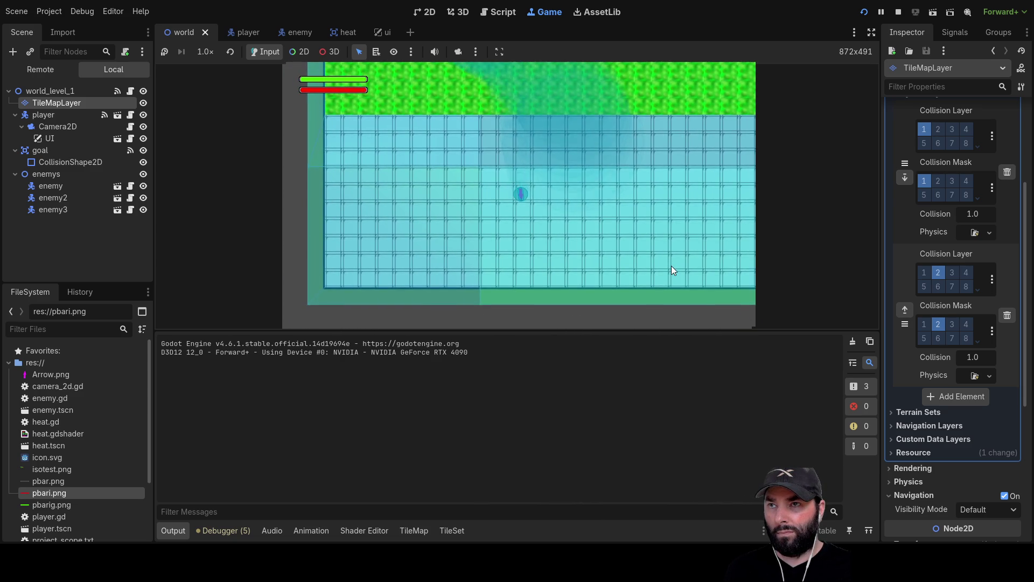
pyautogui.press('Down')
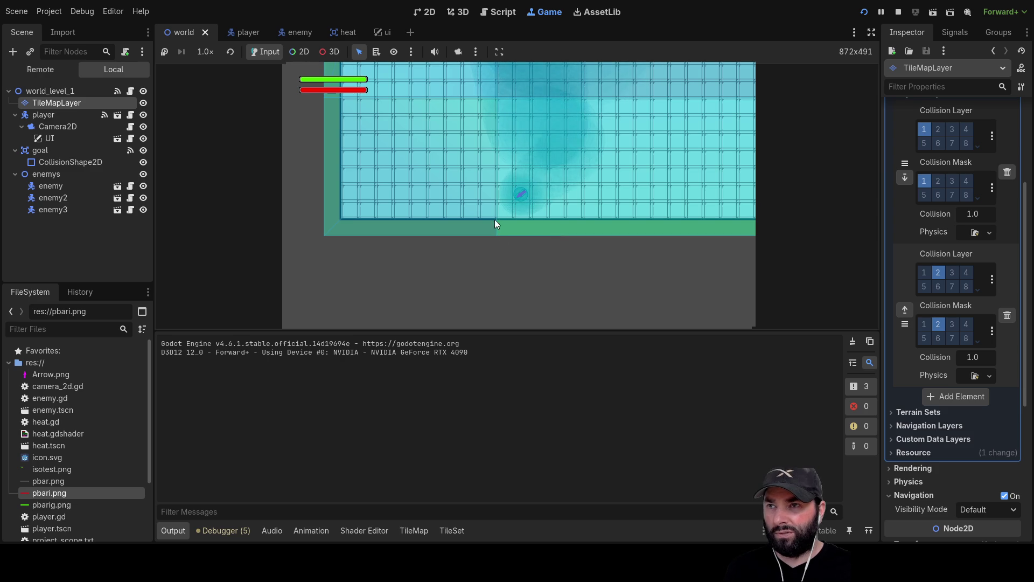
pyautogui.scroll(-3, 635, 192)
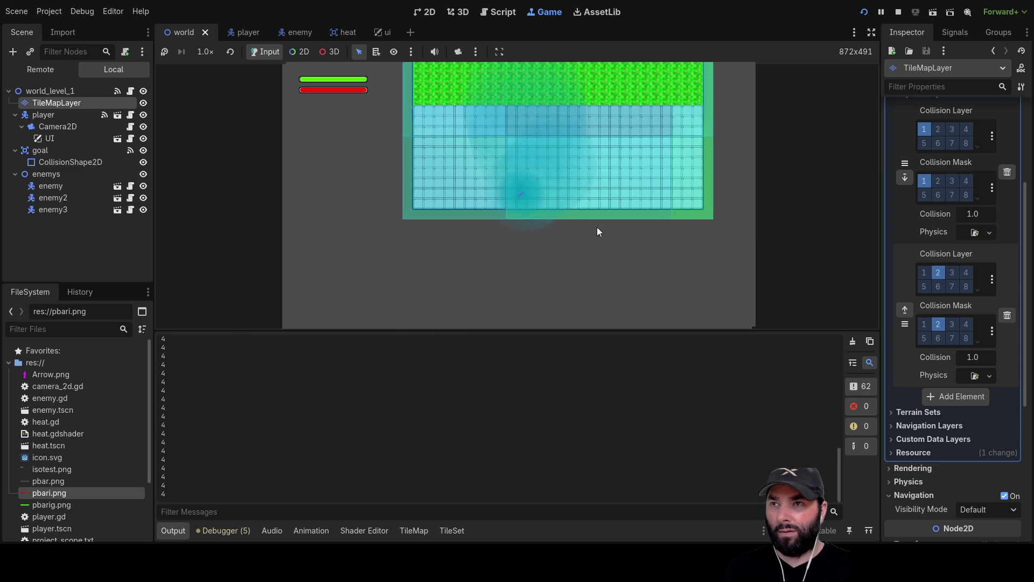
pyautogui.press('w')
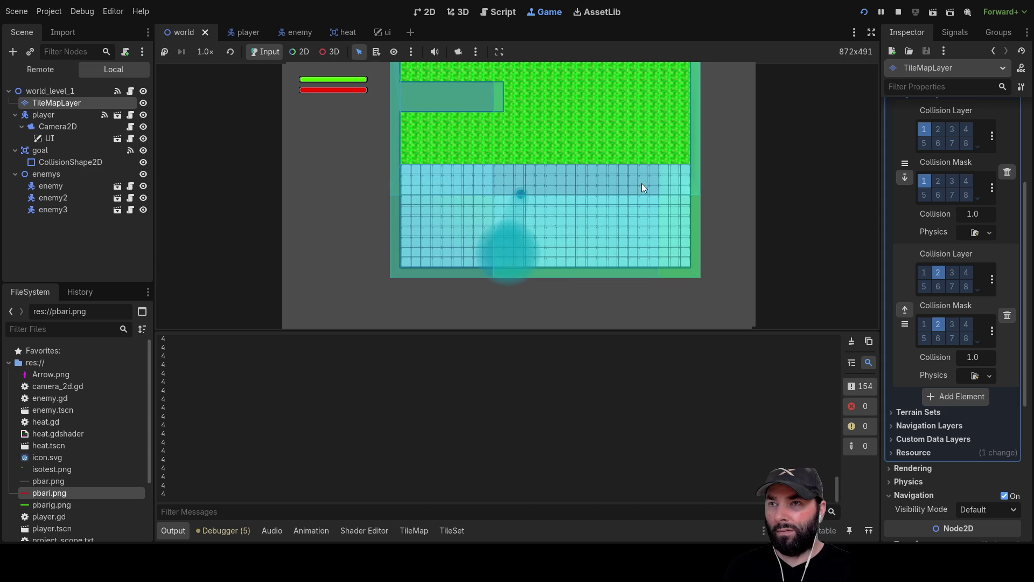
pyautogui.press('F8')
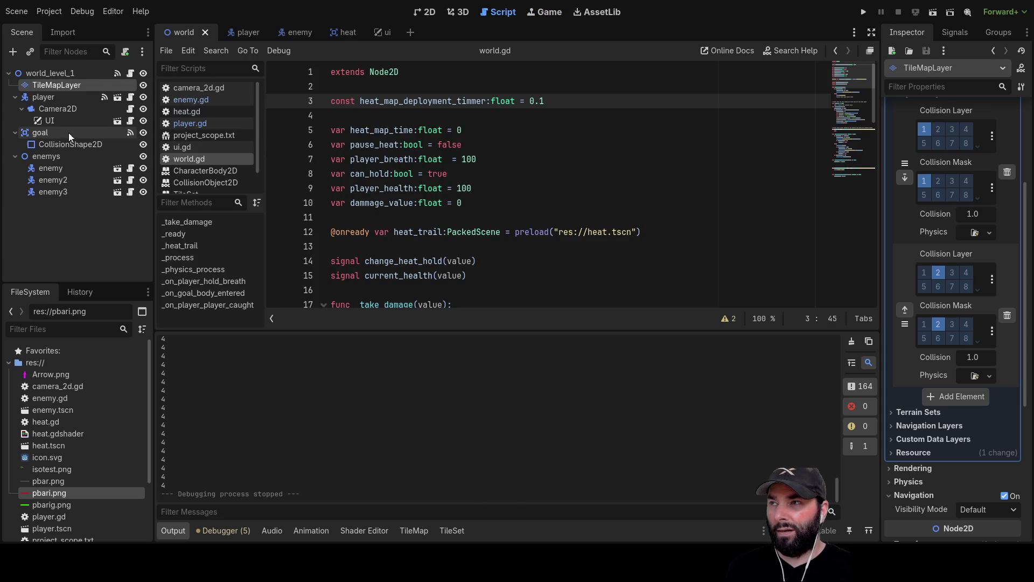
# Step: In the enemy scene, enable collision layer 2 and collision mask 2, then run the game
pyautogui.click(285, 32)
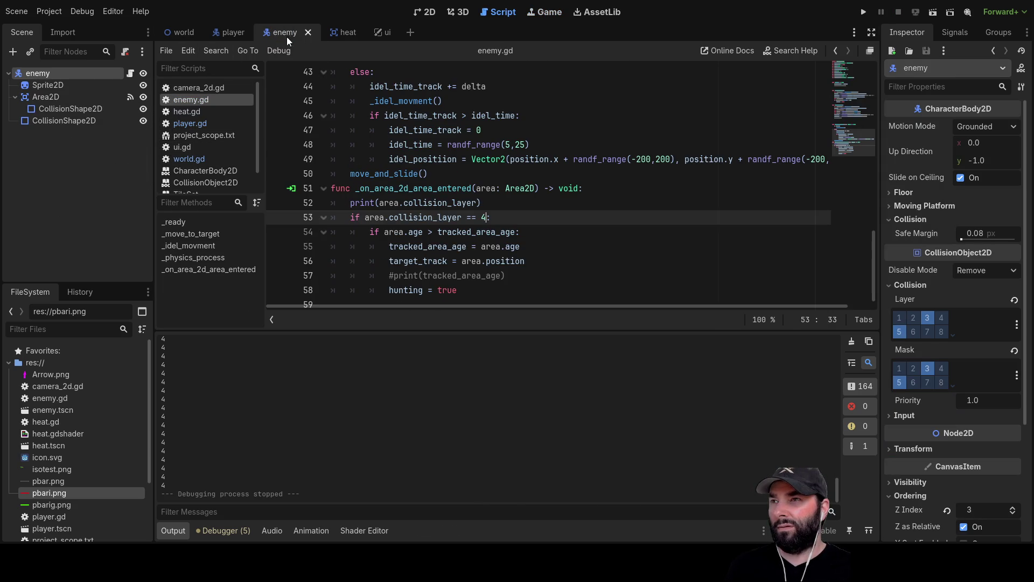
pyautogui.click(912, 319)
pyautogui.click(914, 368)
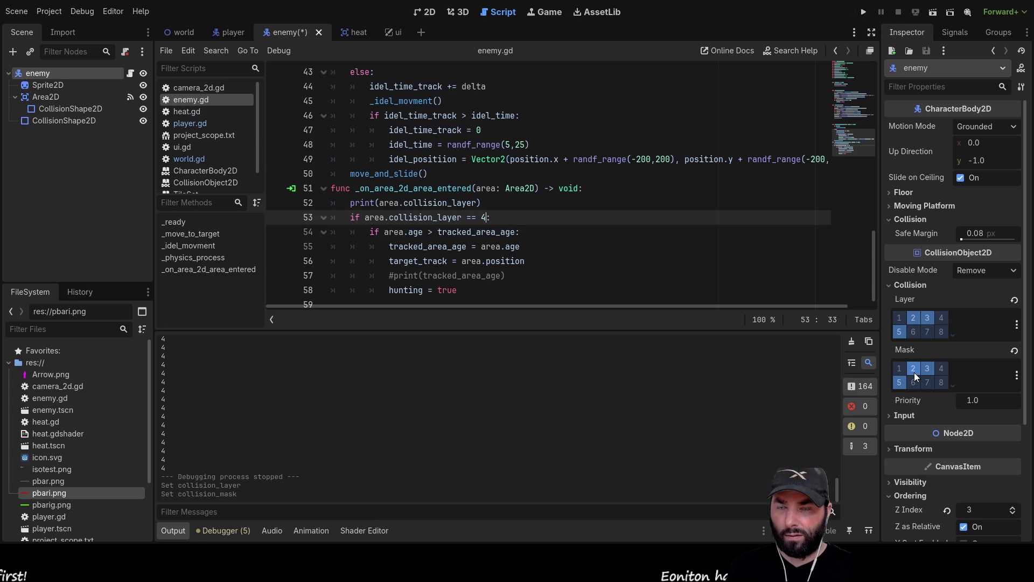
pyautogui.click(913, 372)
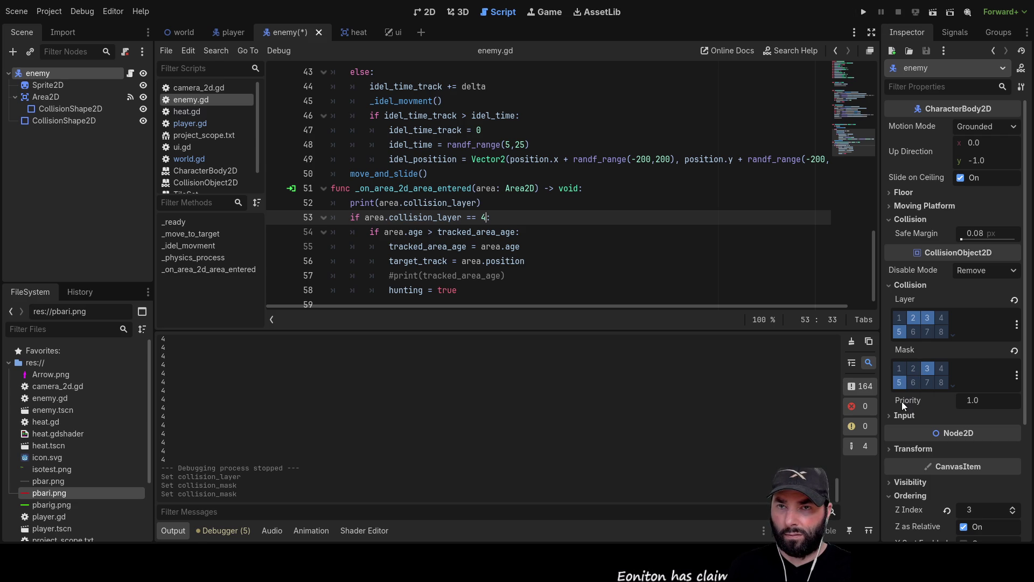
pyautogui.click(917, 367)
pyautogui.click(864, 12)
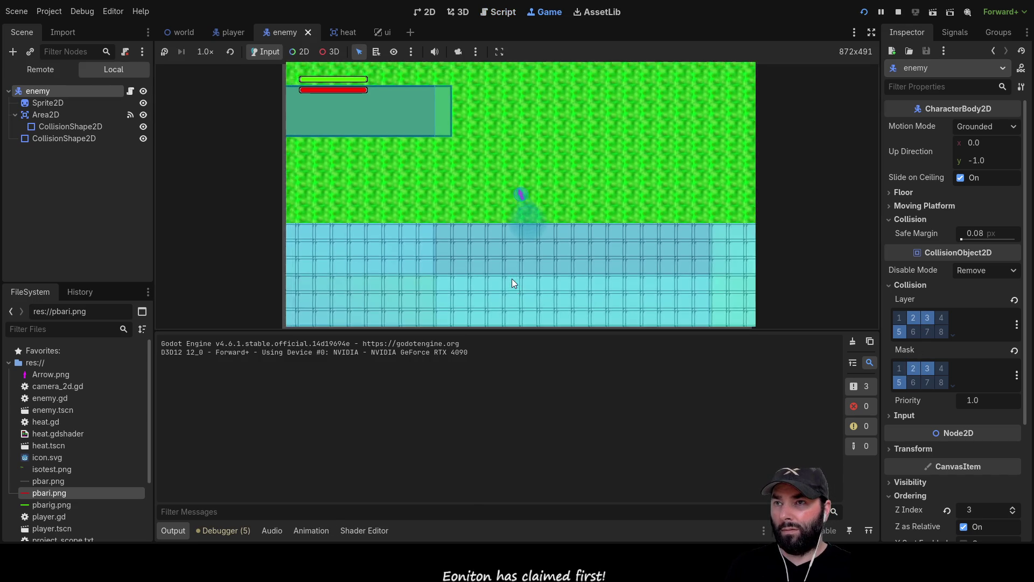
# Step: Walk the player right toward the water and back up and left across the grass
pyautogui.press('a')
pyautogui.press('w')
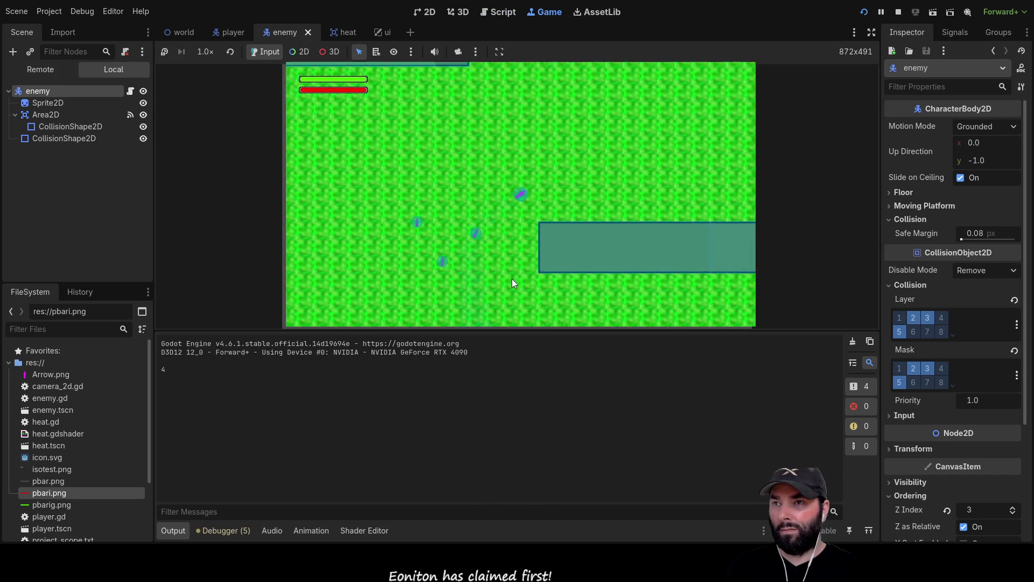
pyautogui.press('d')
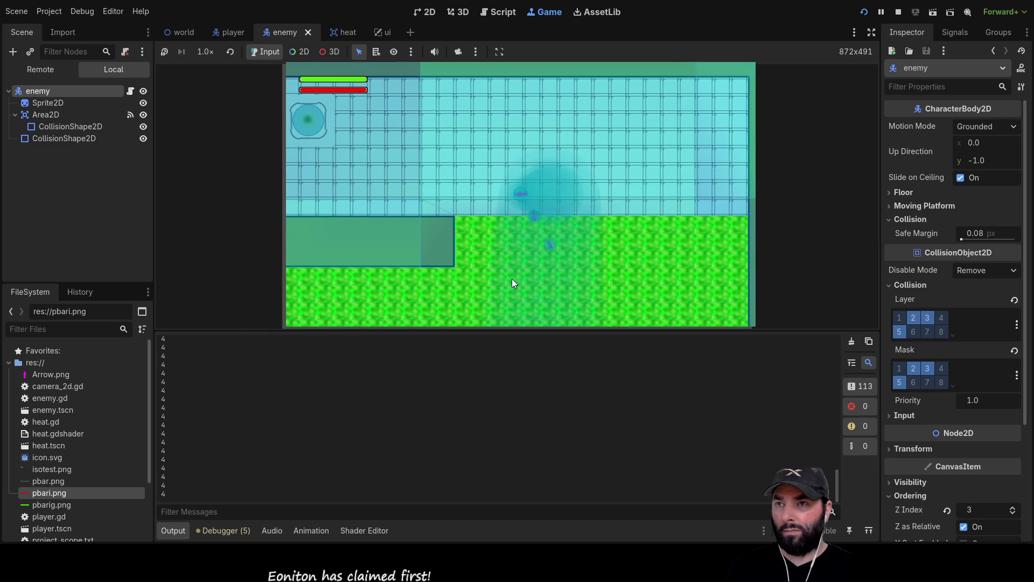
pyautogui.press('d')
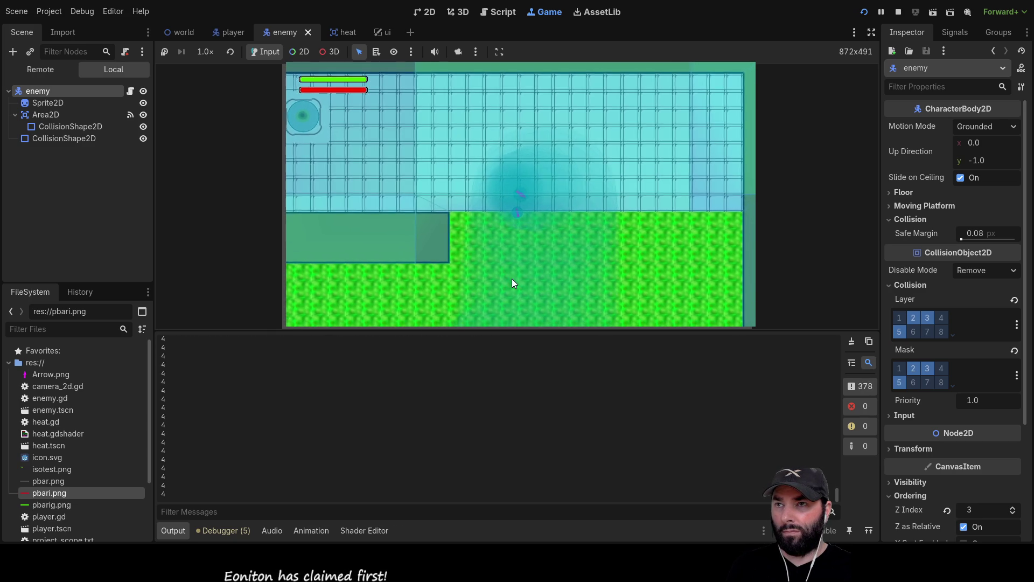
pyautogui.press('a')
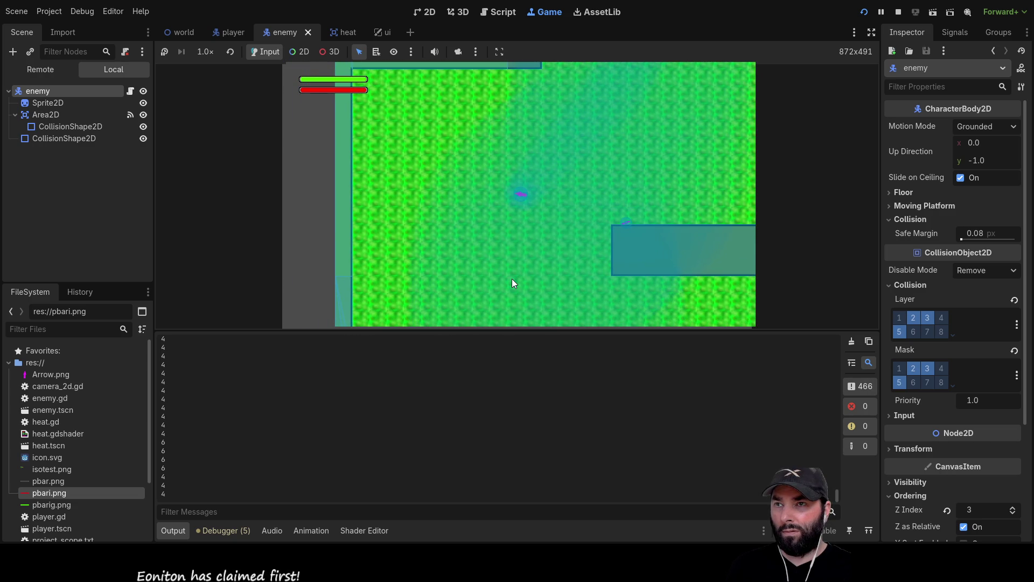
pyautogui.press('d')
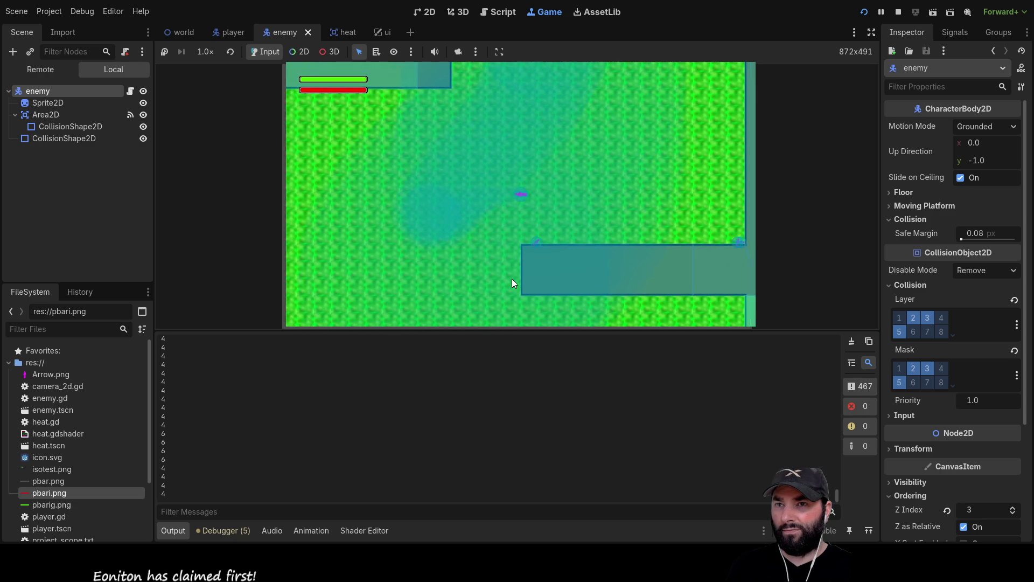
pyautogui.press('d')
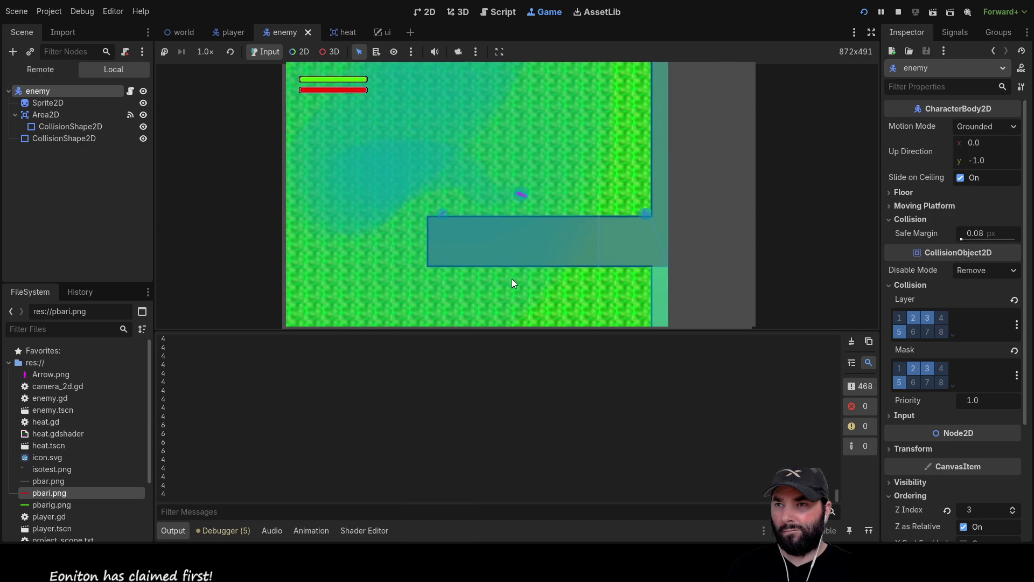
pyautogui.press('d')
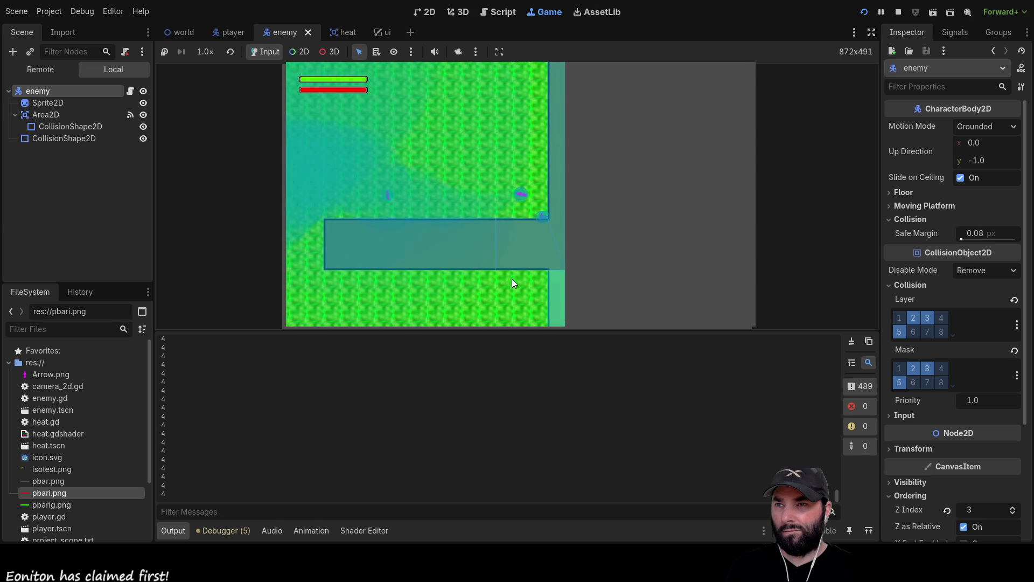
pyautogui.press('a')
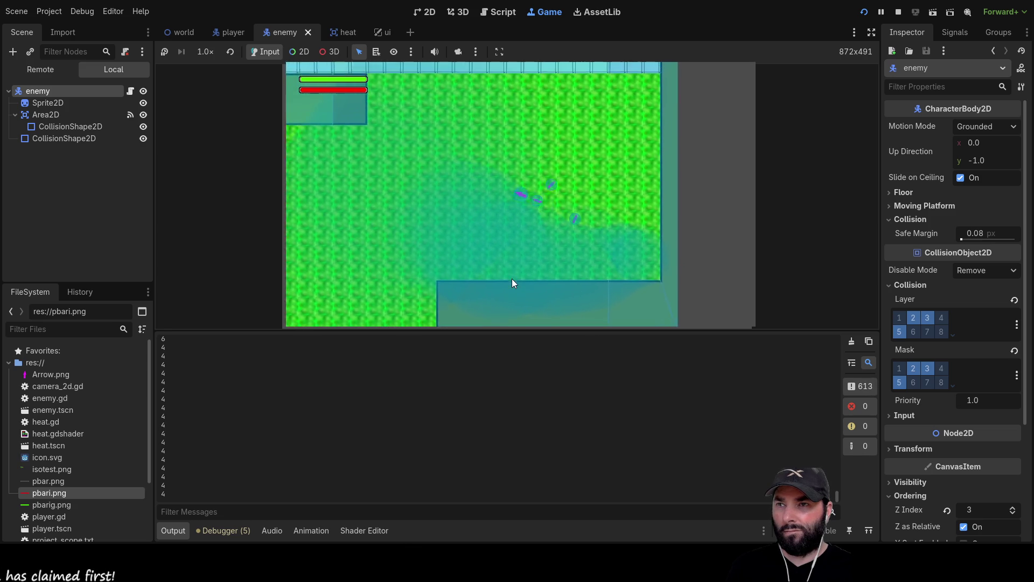
pyautogui.press('w')
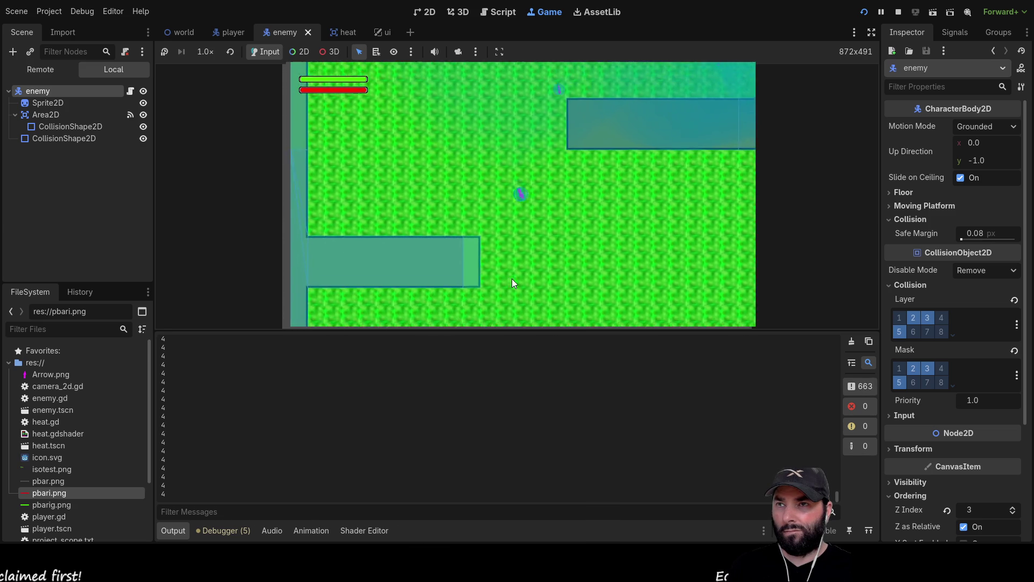
pyautogui.press('s')
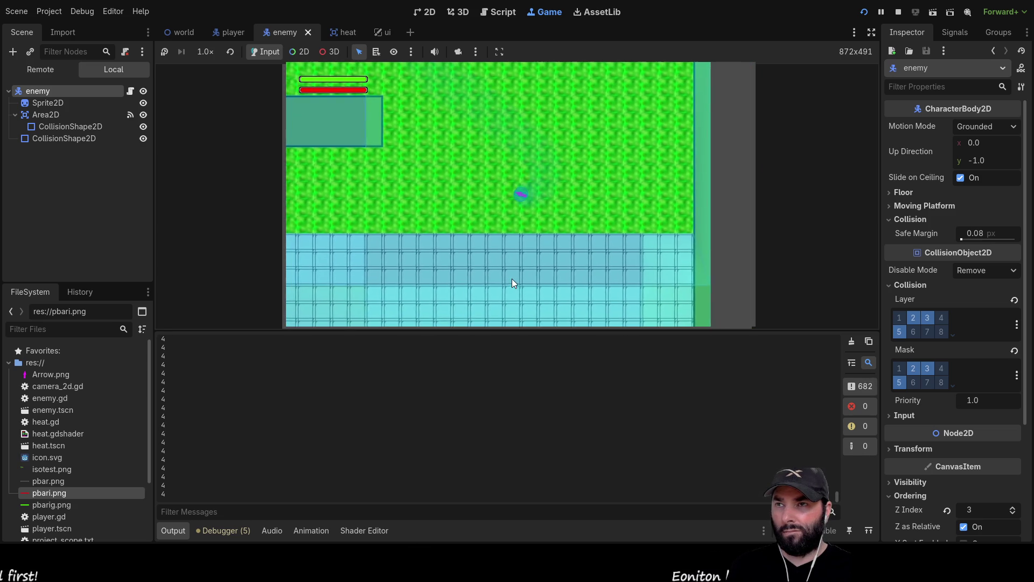
pyautogui.press('w')
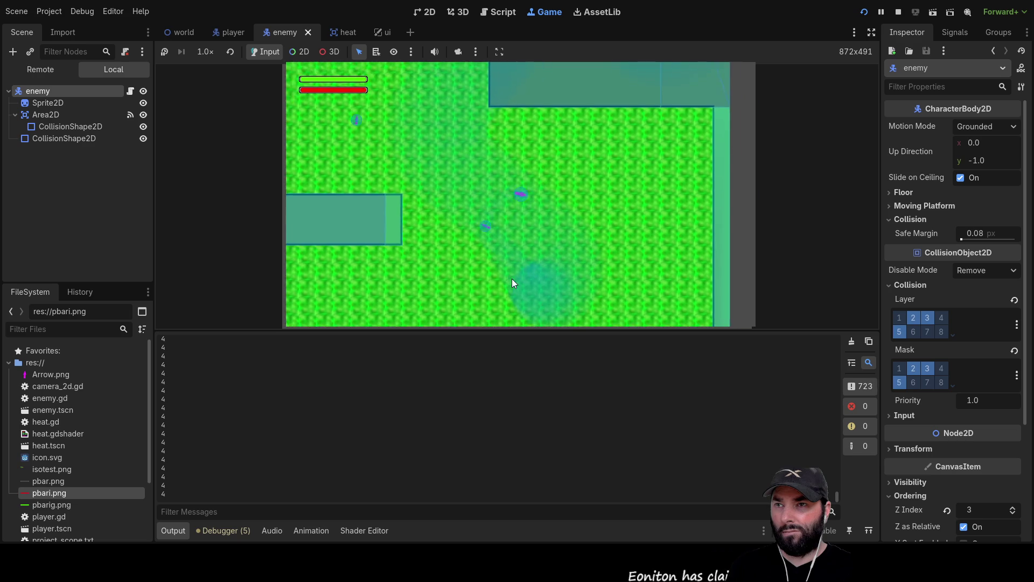
pyautogui.press('a')
pyautogui.press('w')
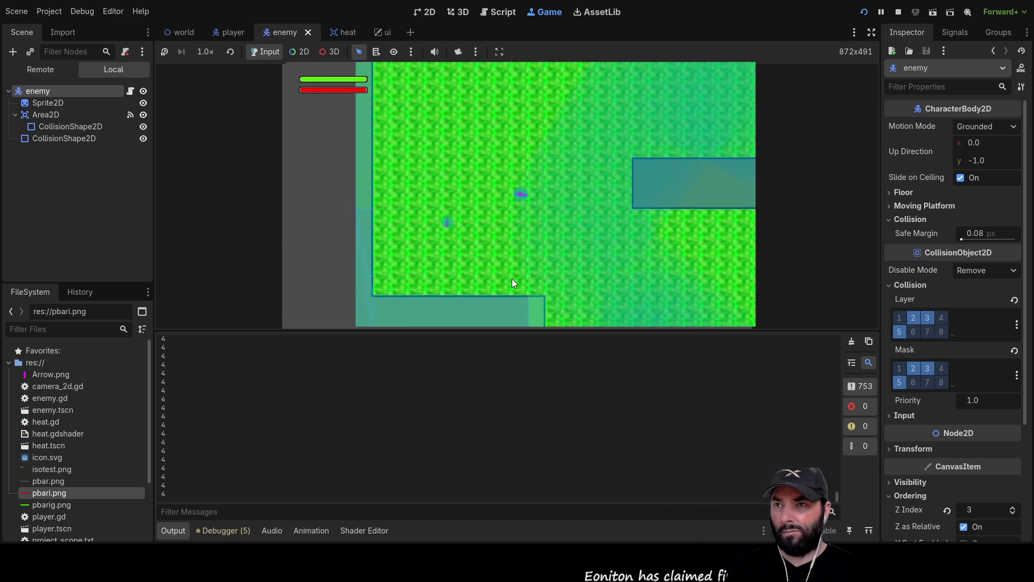
pyautogui.press('s')
pyautogui.press('d')
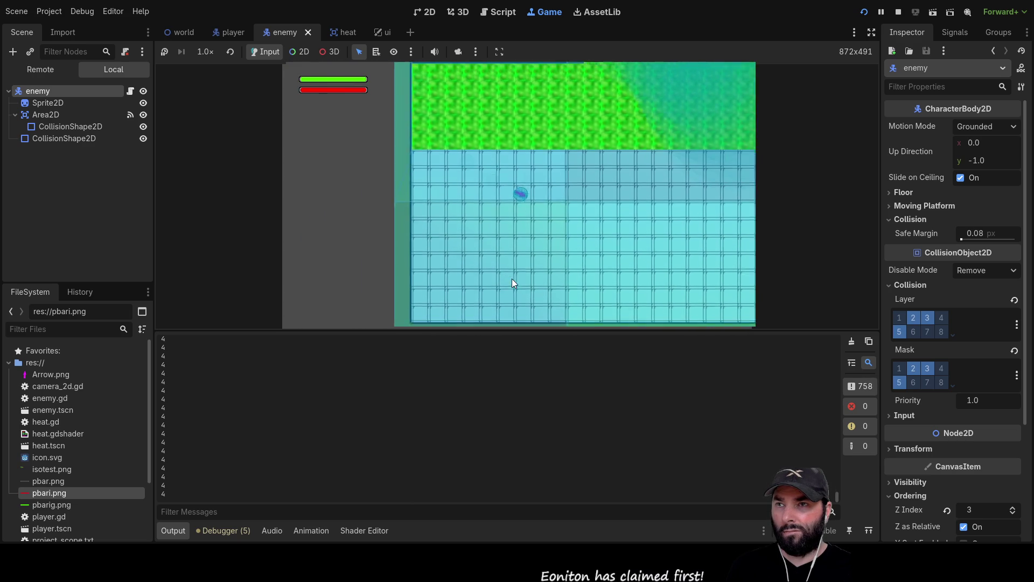
# Step: Zigzag the player between the grass and the tiled floor toward the level's right edge
pyautogui.press('w')
pyautogui.press('a')
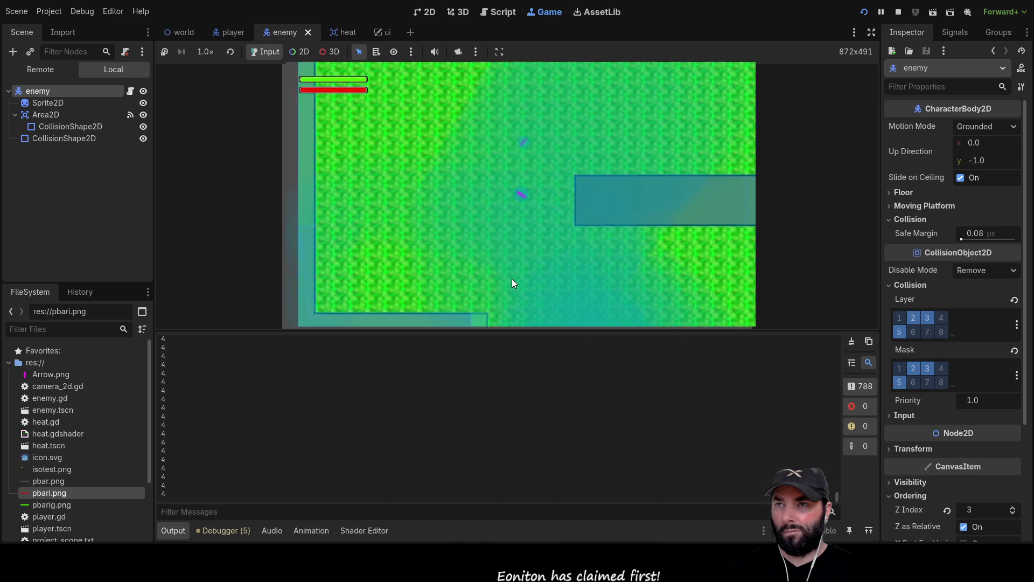
pyautogui.press('s')
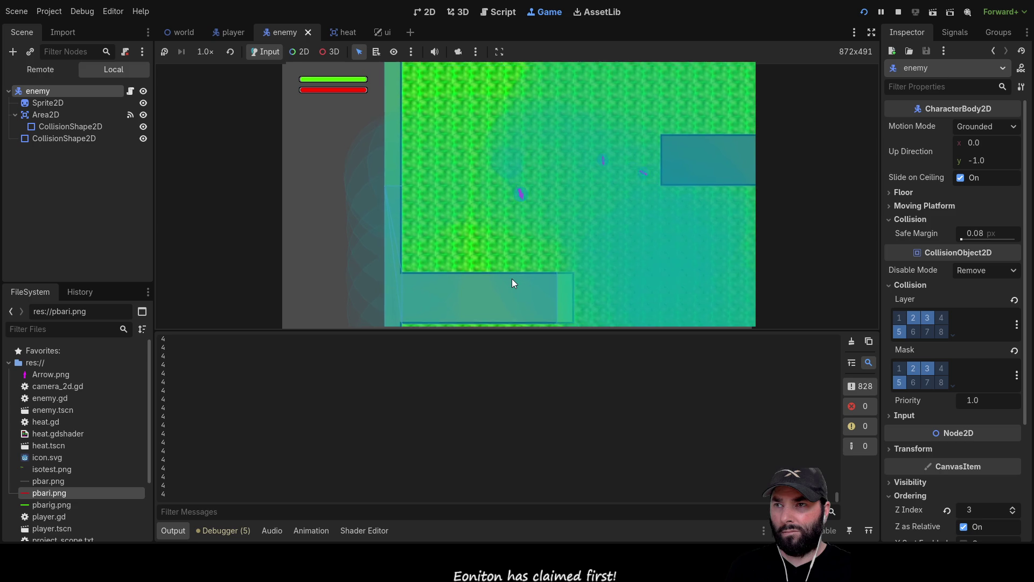
pyautogui.press('d')
pyautogui.press('s')
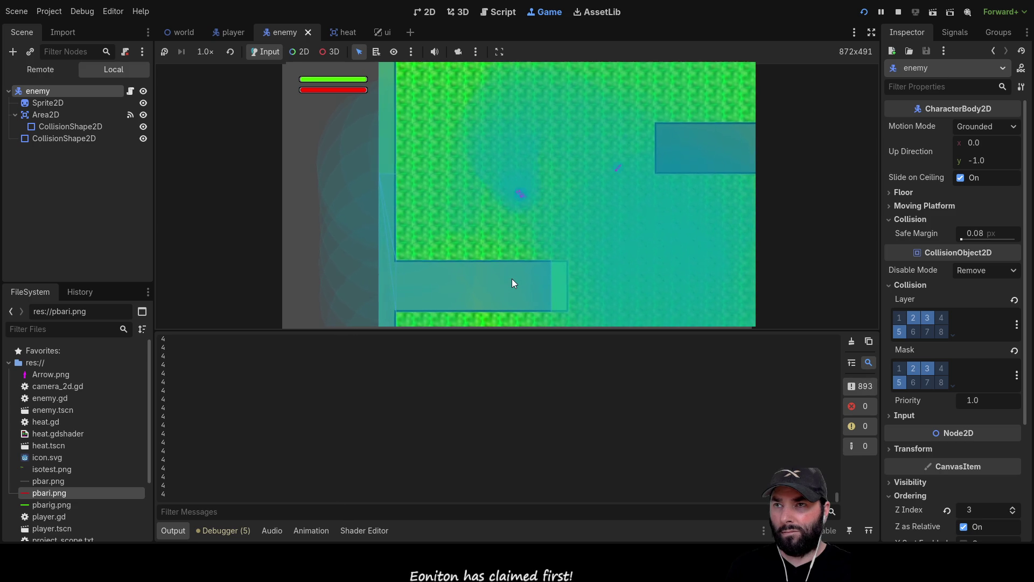
pyautogui.press('d')
pyautogui.press('w')
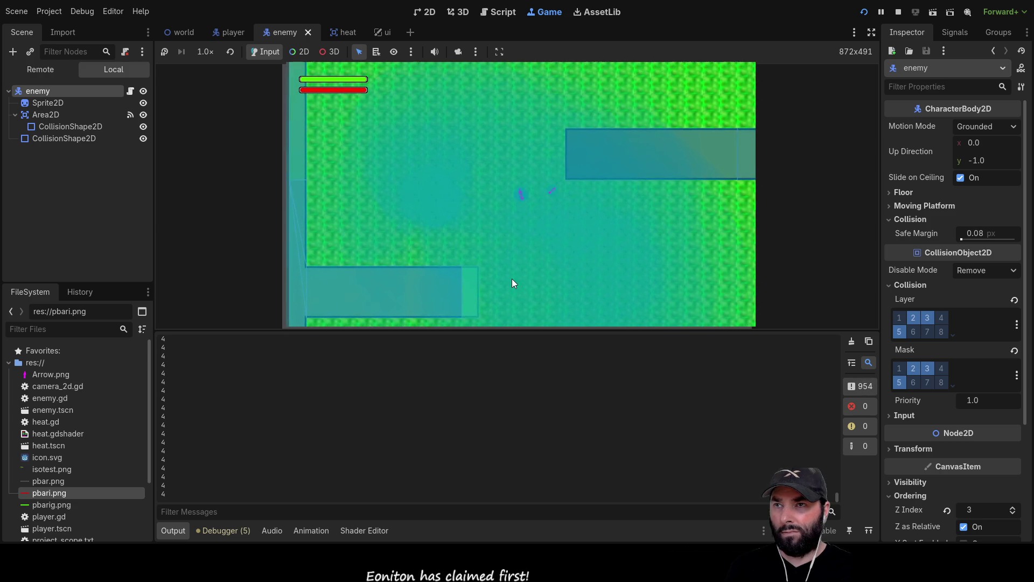
pyautogui.press('d')
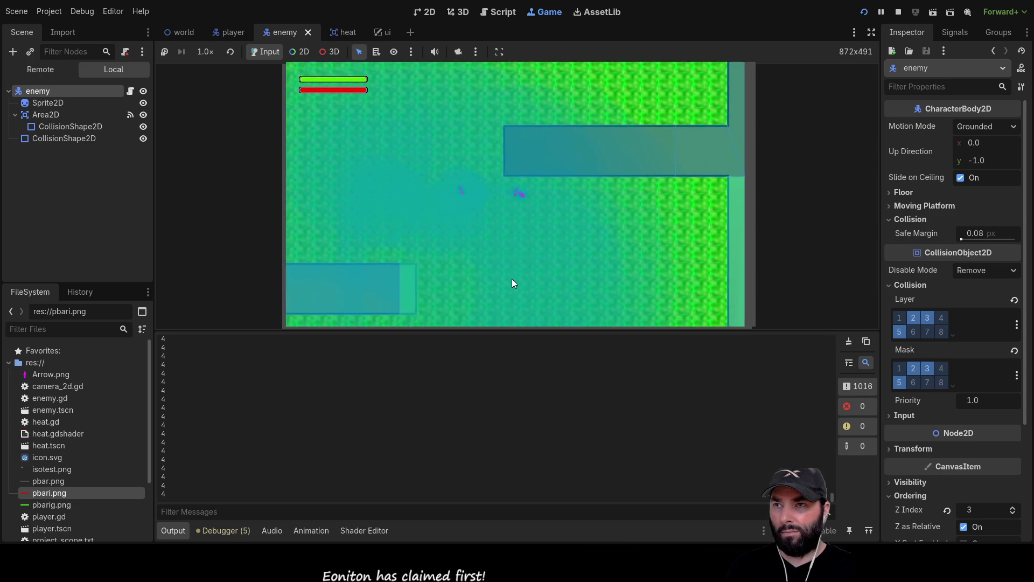
pyautogui.press('s')
pyautogui.press('s')
pyautogui.press('a')
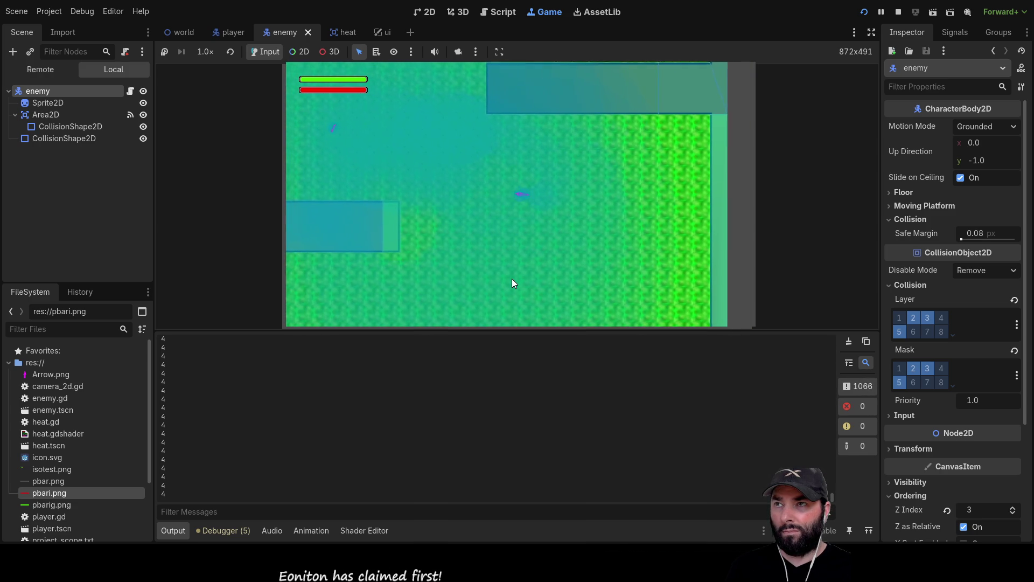
pyautogui.press('a')
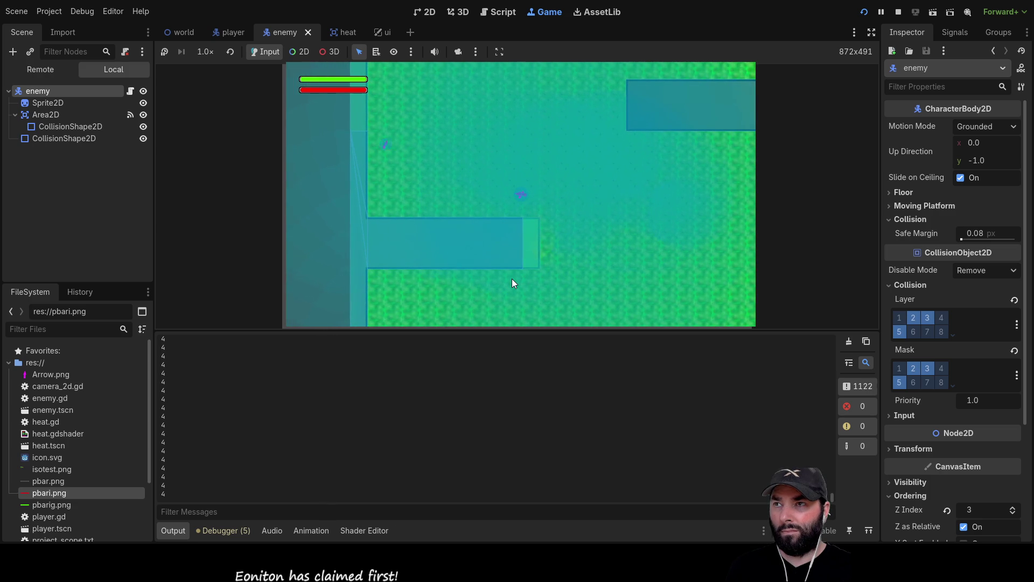
pyautogui.press('d')
pyautogui.press('w')
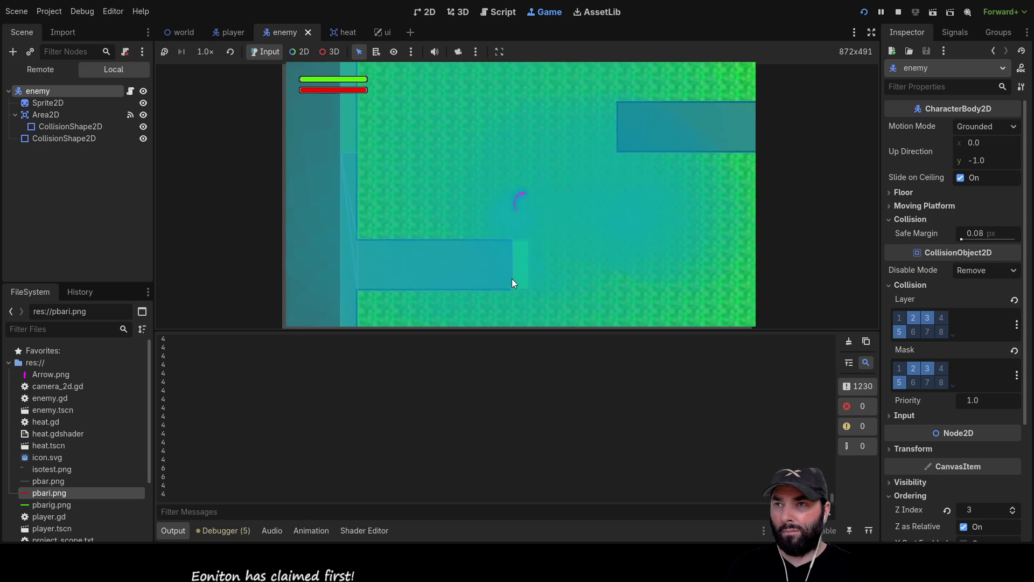
pyautogui.press('s')
pyautogui.press('d')
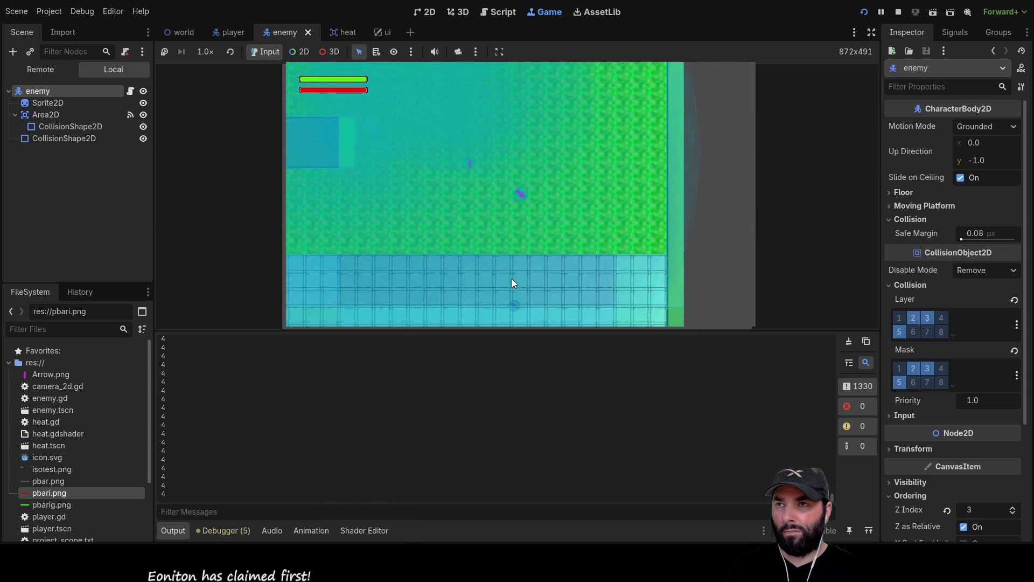
pyautogui.press('a')
pyautogui.press('w')
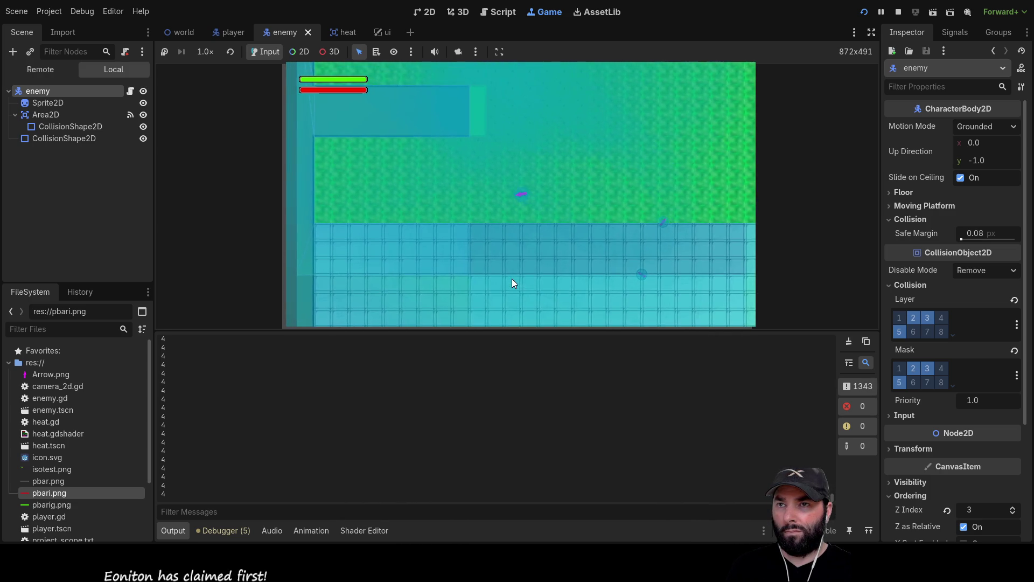
pyautogui.press('s')
pyautogui.press('d')
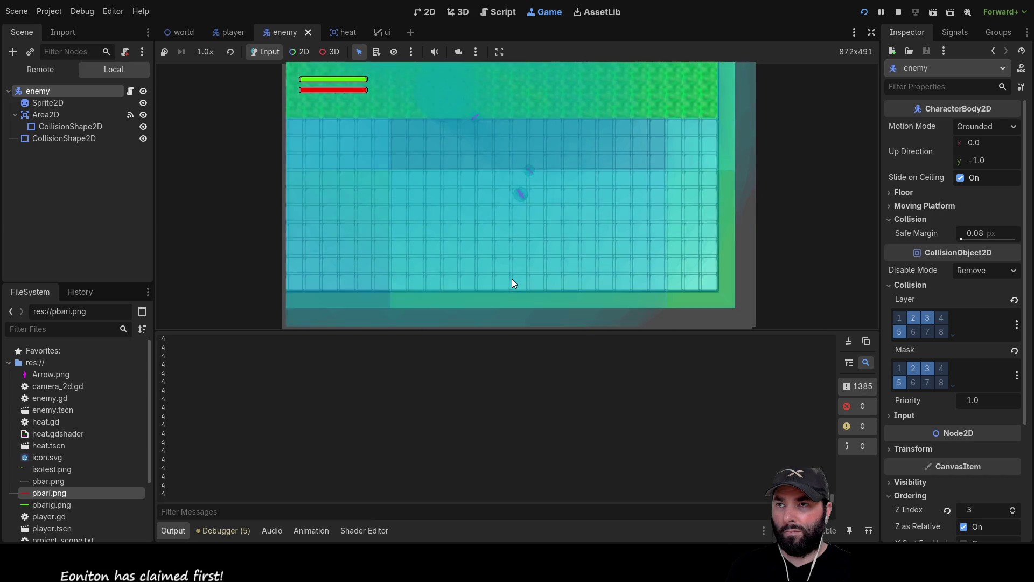
pyautogui.press('w')
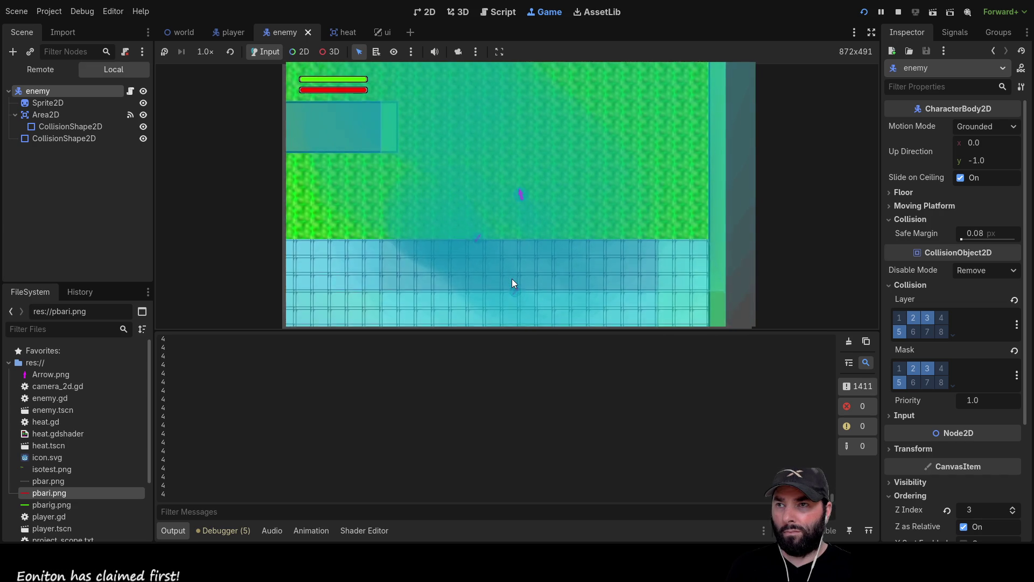
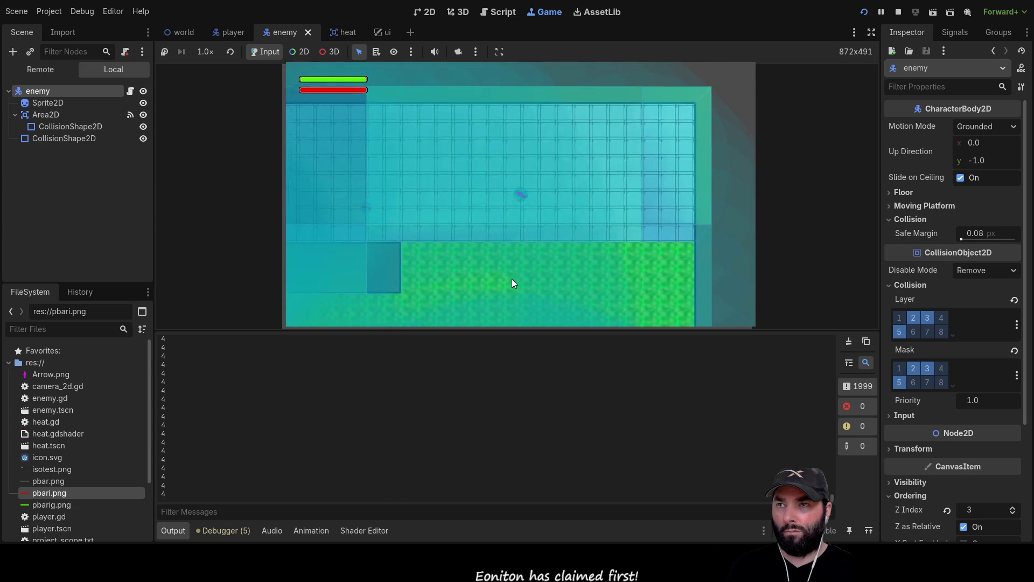
# Step: Stop the playtest and bring the world scene back into the editor
pyautogui.press('F8')
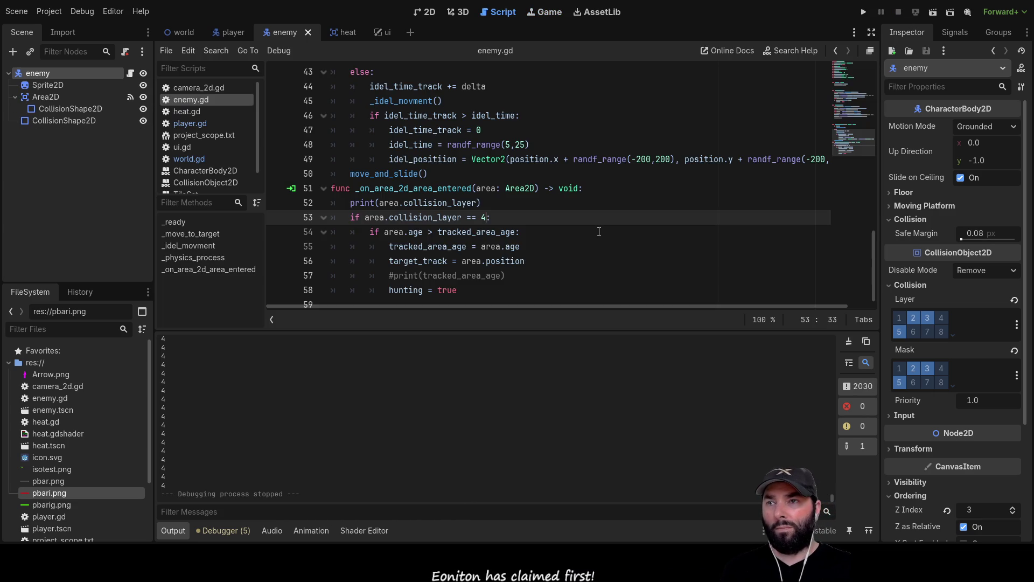
pyautogui.click(196, 34)
pyautogui.click(114, 85)
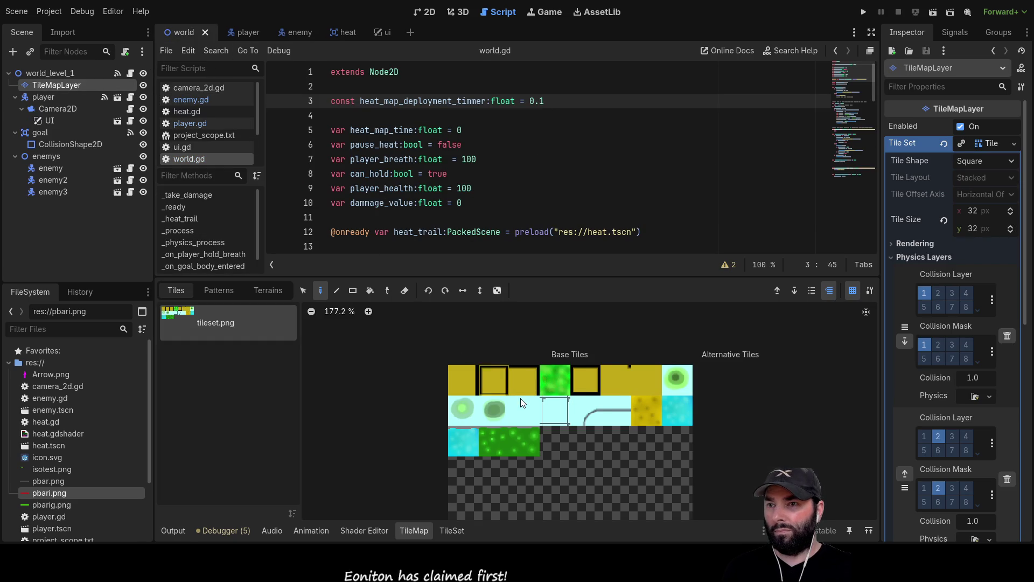
# Step: In the TileSet editor, drag the Physics Layer 0 polygon corners outward into a full-tile square
pyautogui.scroll(3, 509, 390)
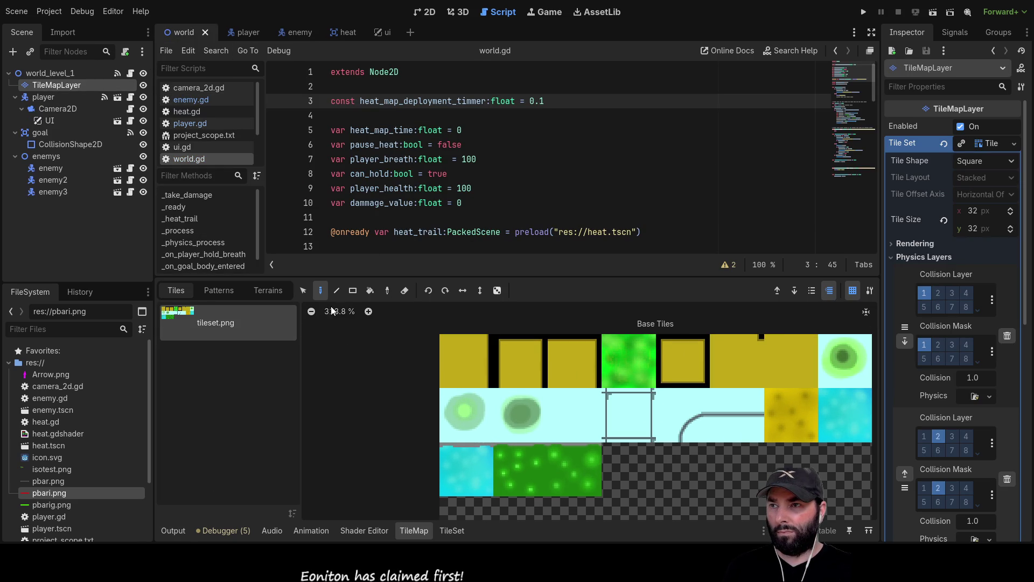
pyautogui.click(452, 531)
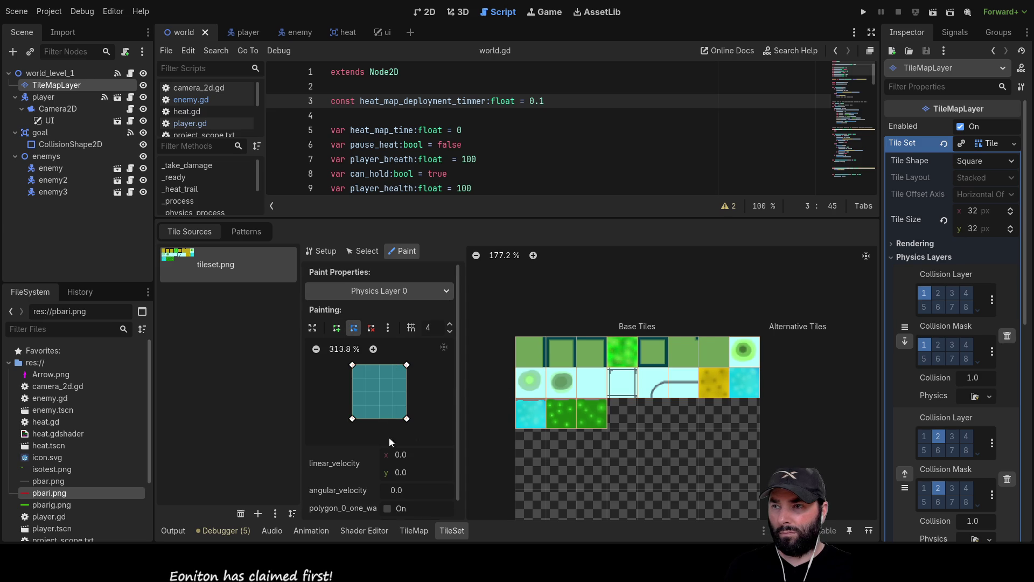
pyautogui.click(311, 328)
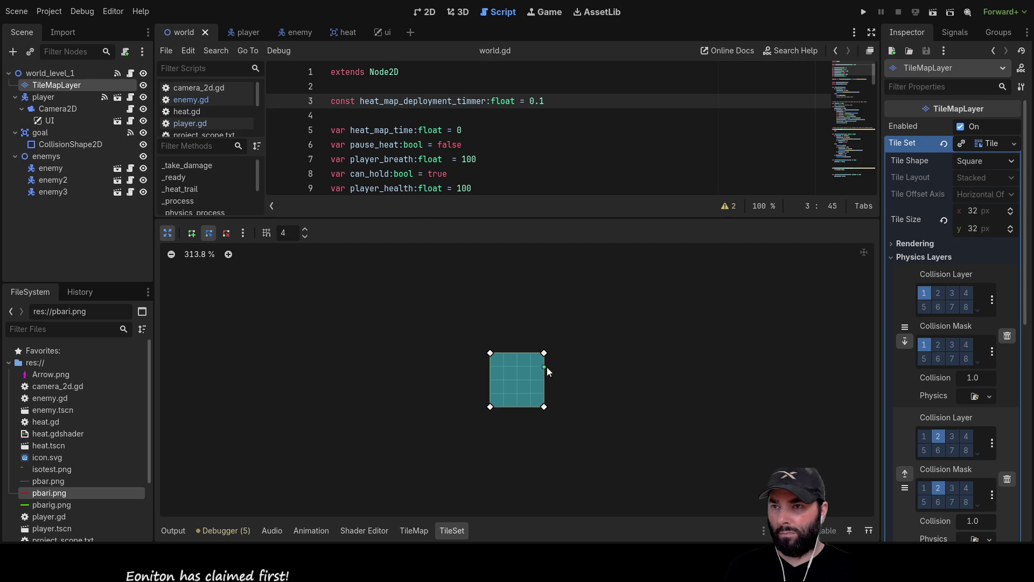
pyautogui.scroll(6, 547, 367)
pyautogui.scroll(-3, 630, 337)
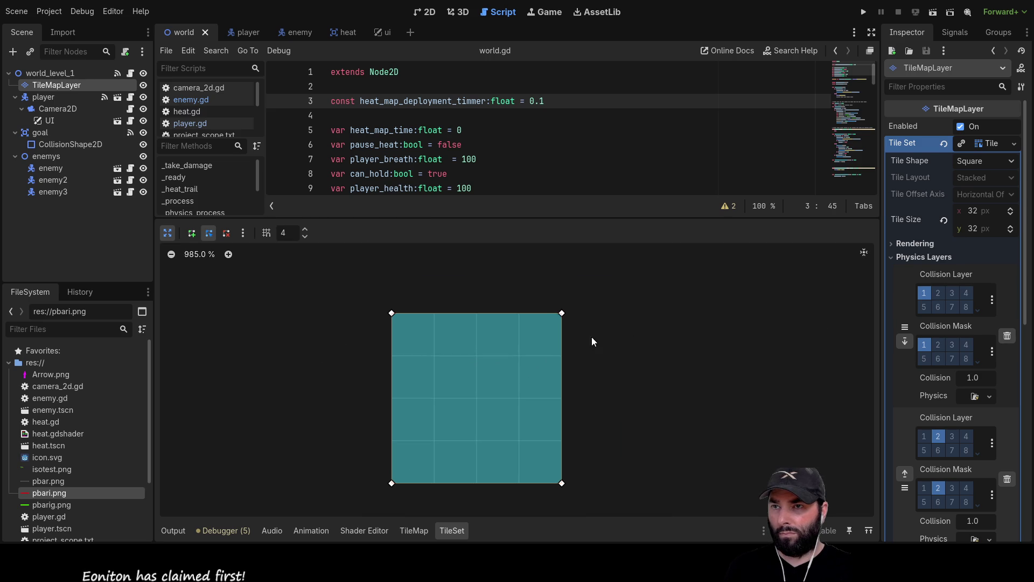
pyautogui.moveTo(560, 312); pyautogui.dragTo(587, 290)
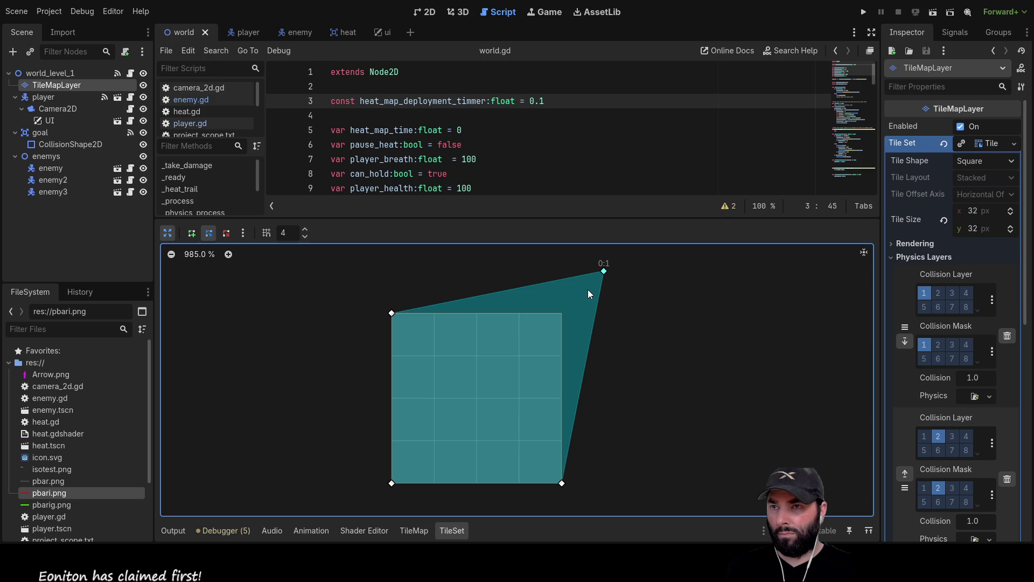
pyautogui.moveTo(372, 303); pyautogui.dragTo(357, 277)
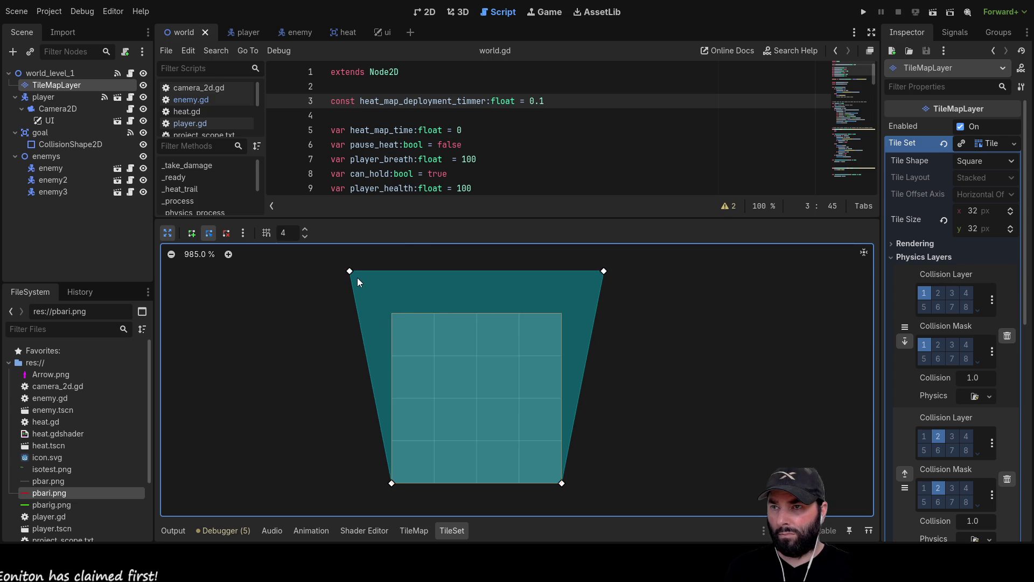
pyautogui.moveTo(395, 420); pyautogui.dragTo(351, 454)
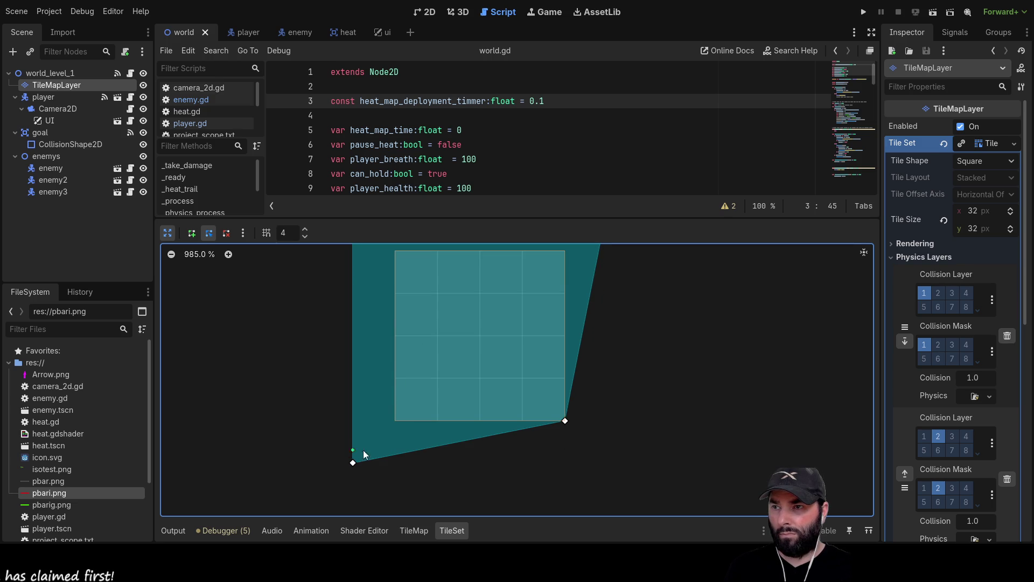
pyautogui.moveTo(585, 447); pyautogui.dragTo(594, 451)
# Step: Paint the enlarged collision onto the third, fifth and sixth top-row tiles
pyautogui.scroll(-8, 419, 355)
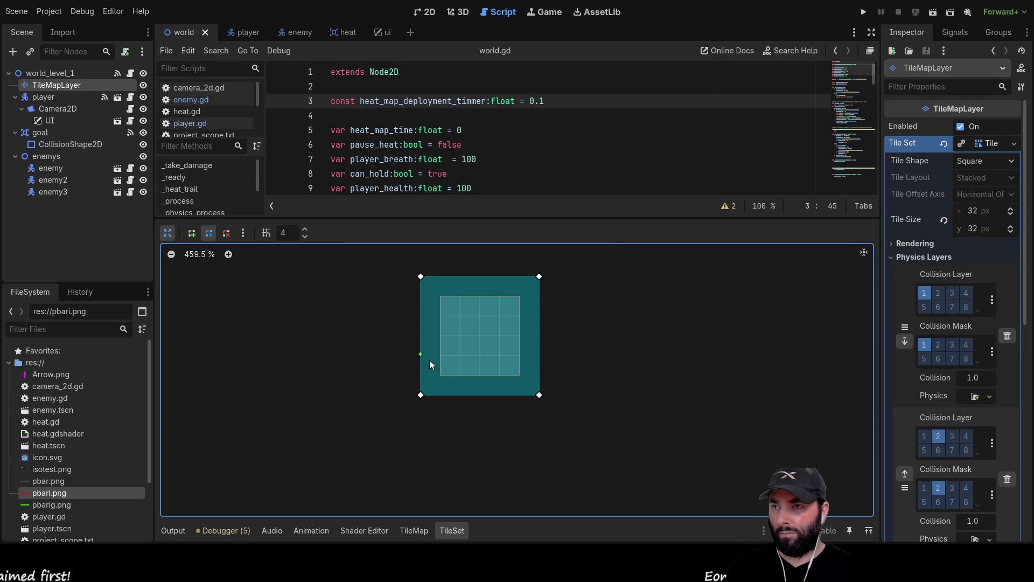
pyautogui.click(168, 234)
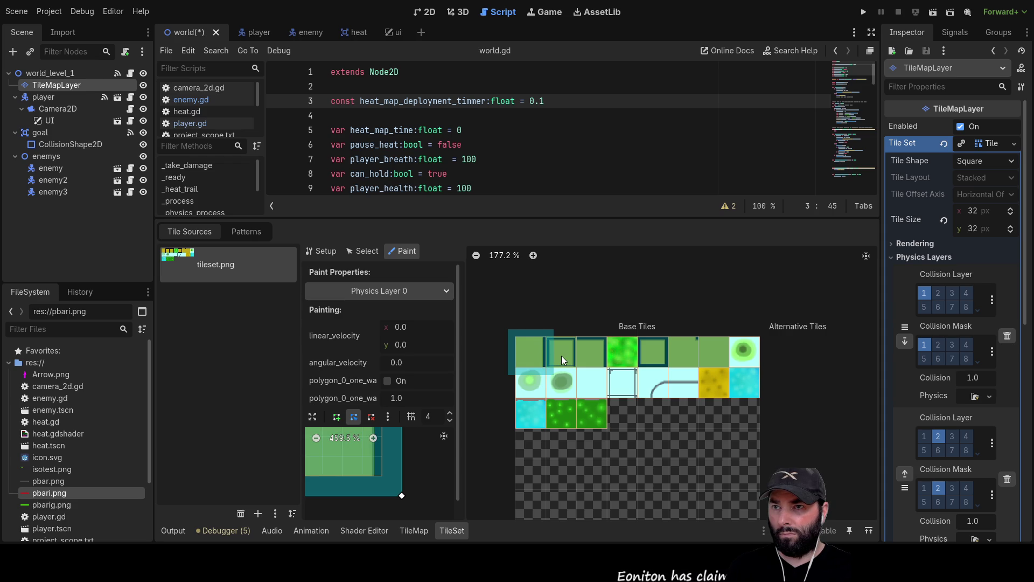
pyautogui.click(599, 352)
pyautogui.moveTo(657, 355); pyautogui.dragTo(695, 354)
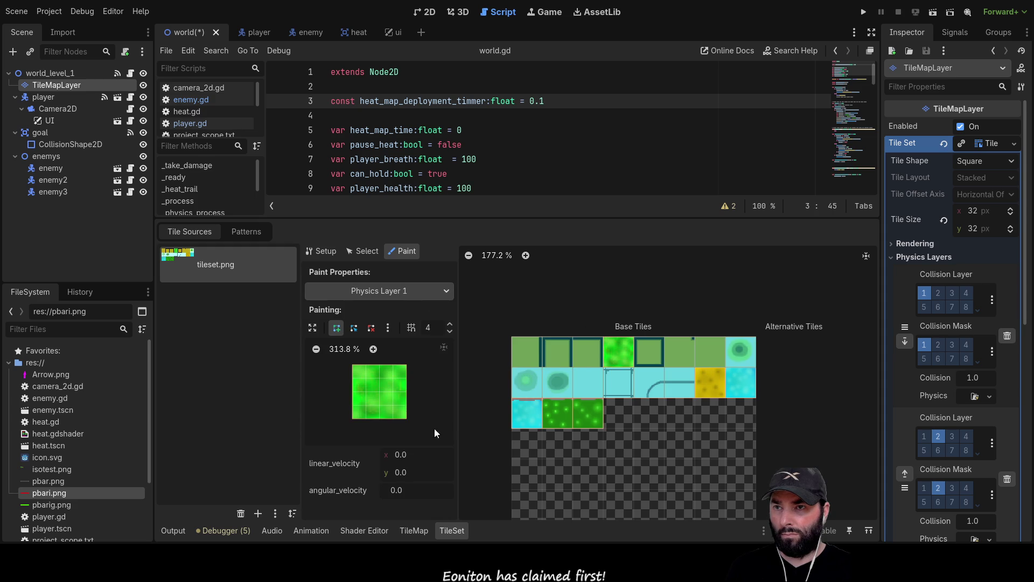
# Step: Draw a square Physics Layer 1 collision polygon and pull its left corners outward
pyautogui.click(524, 350)
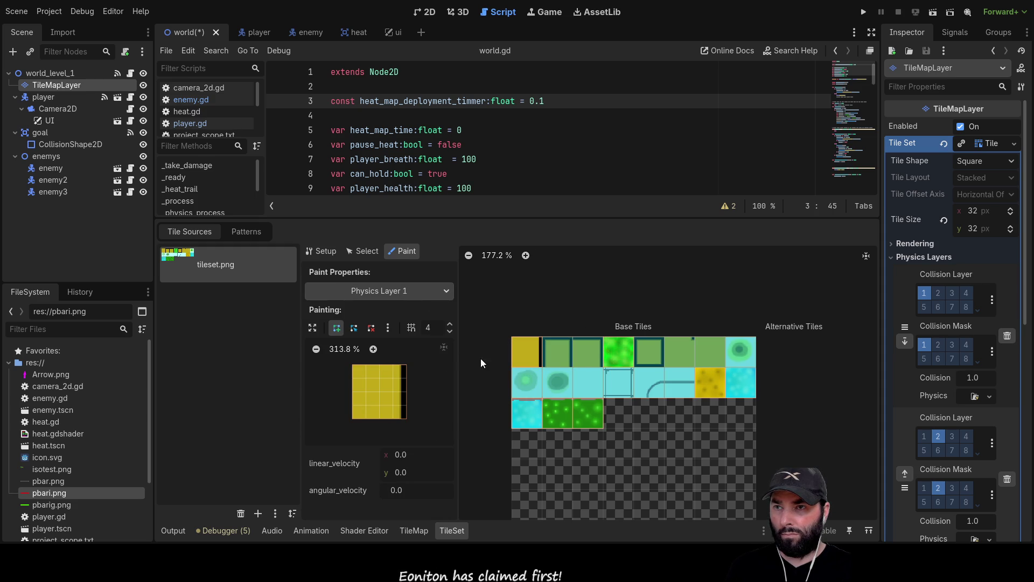
pyautogui.click(557, 354)
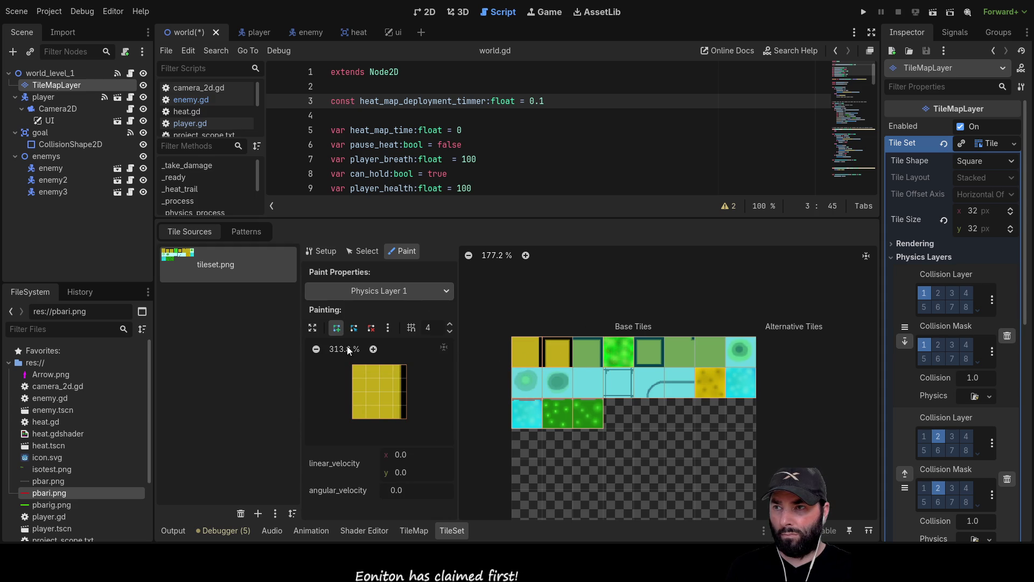
pyautogui.click(313, 328)
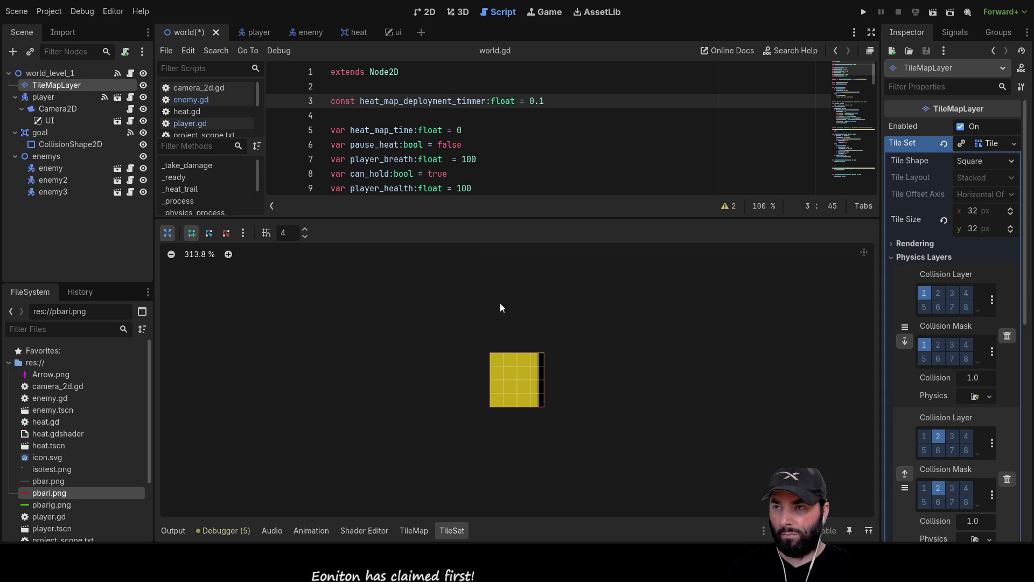
pyautogui.click(490, 352)
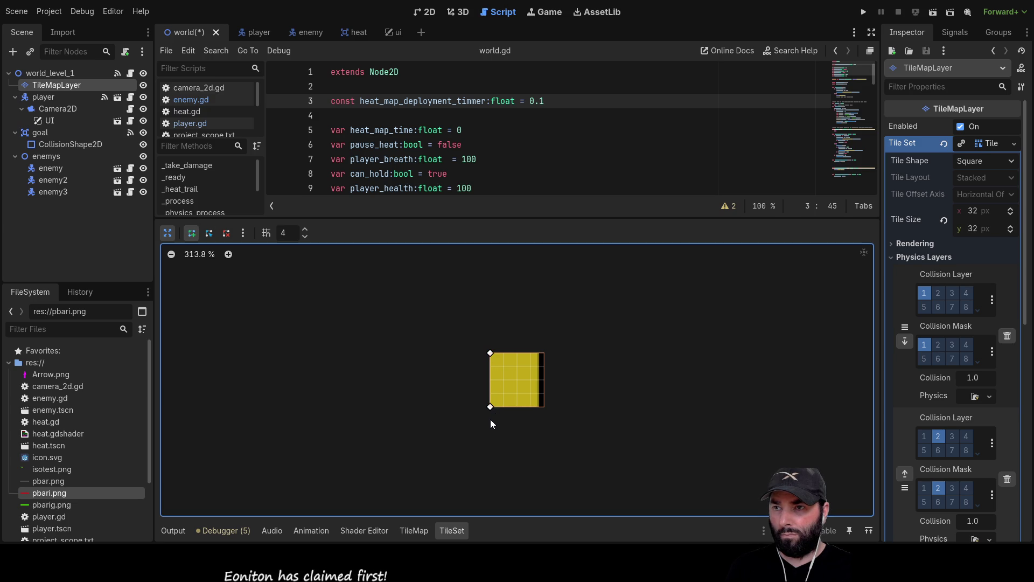
pyautogui.click(555, 353)
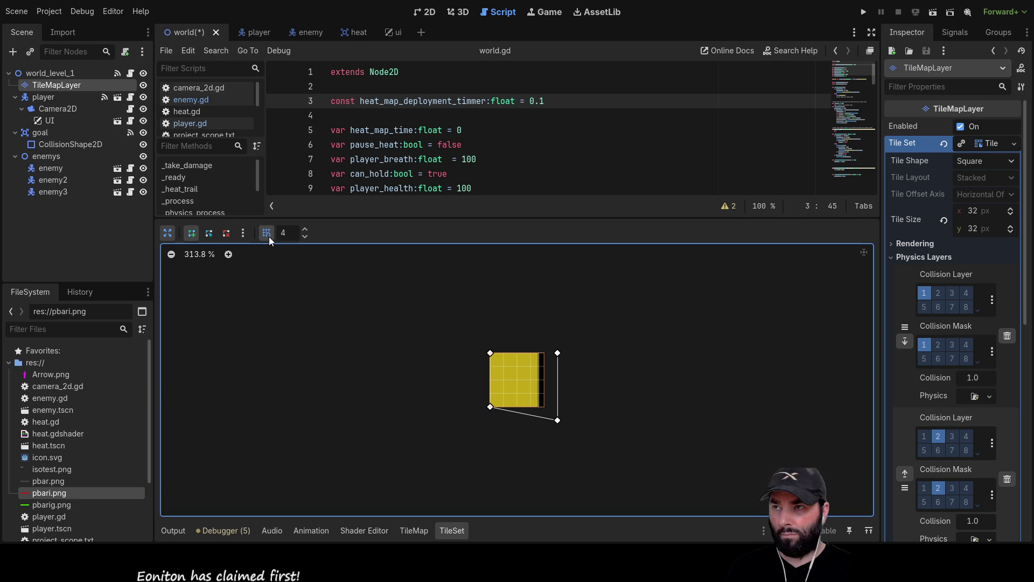
pyautogui.click(490, 352)
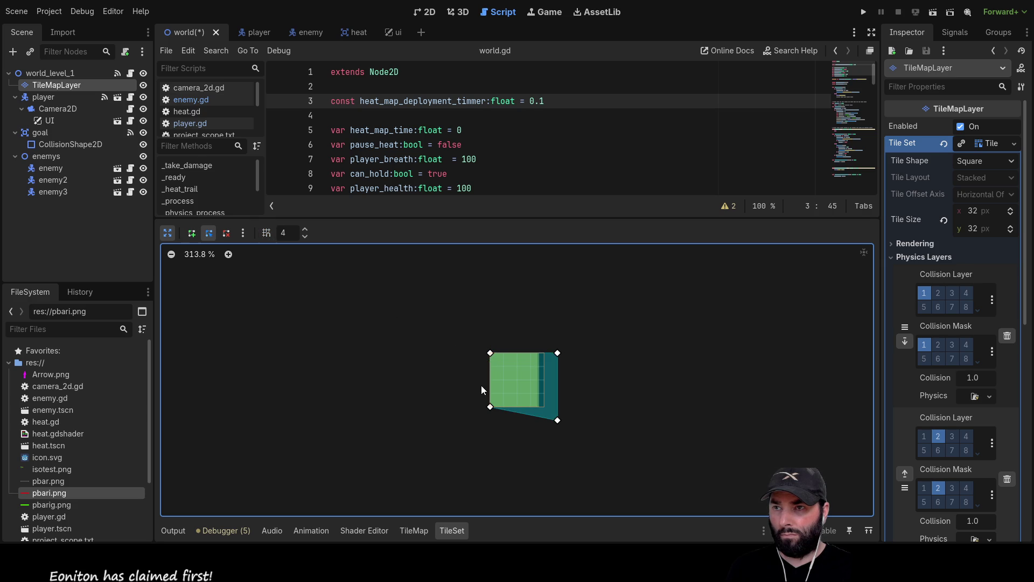
pyautogui.moveTo(480, 345); pyautogui.dragTo(477, 341)
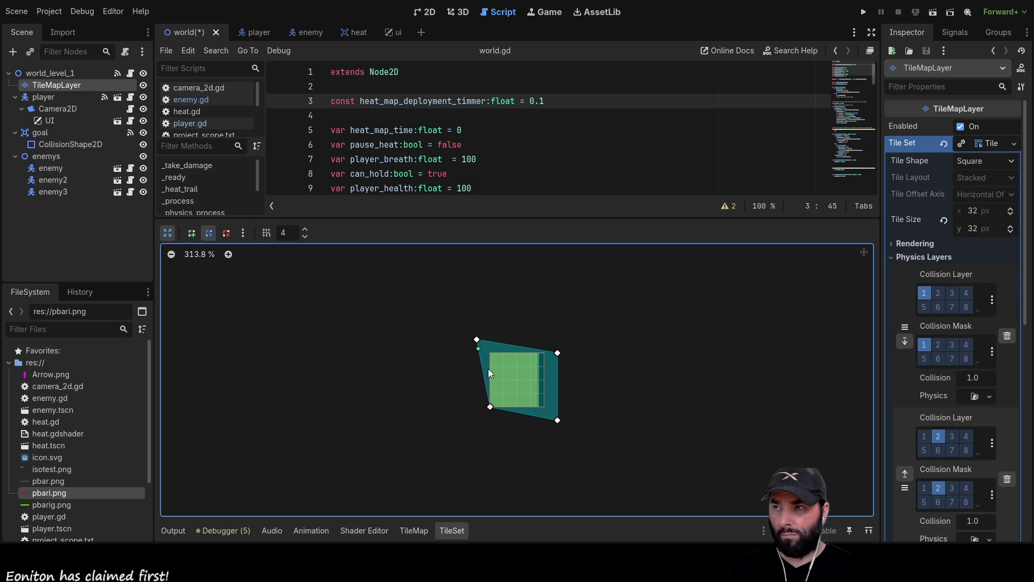
pyautogui.moveTo(490, 407); pyautogui.dragTo(477, 420)
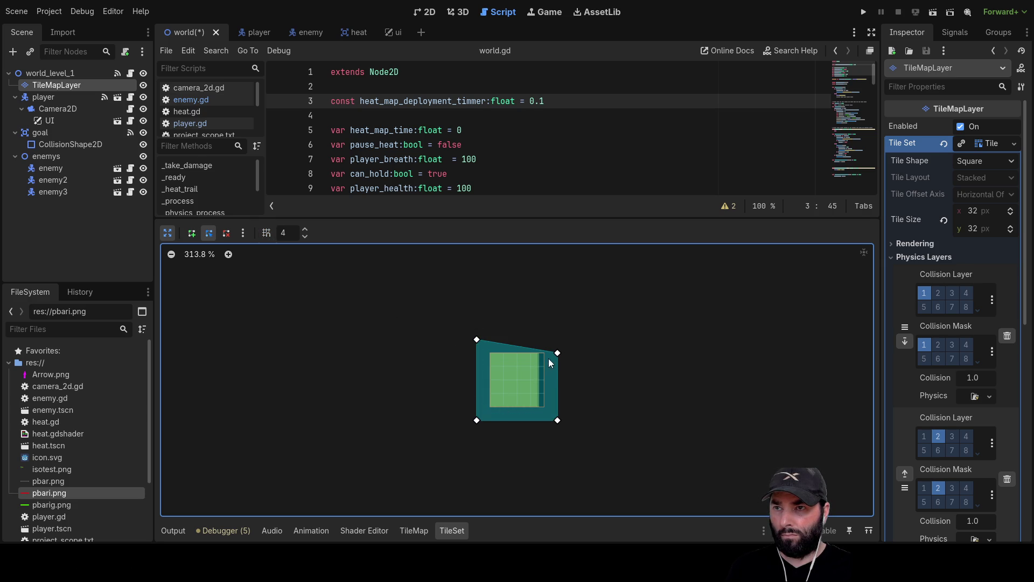
# Step: Paint the Physics Layer 1 collision onto the green-circle tile and two second-row tiles
pyautogui.click(174, 235)
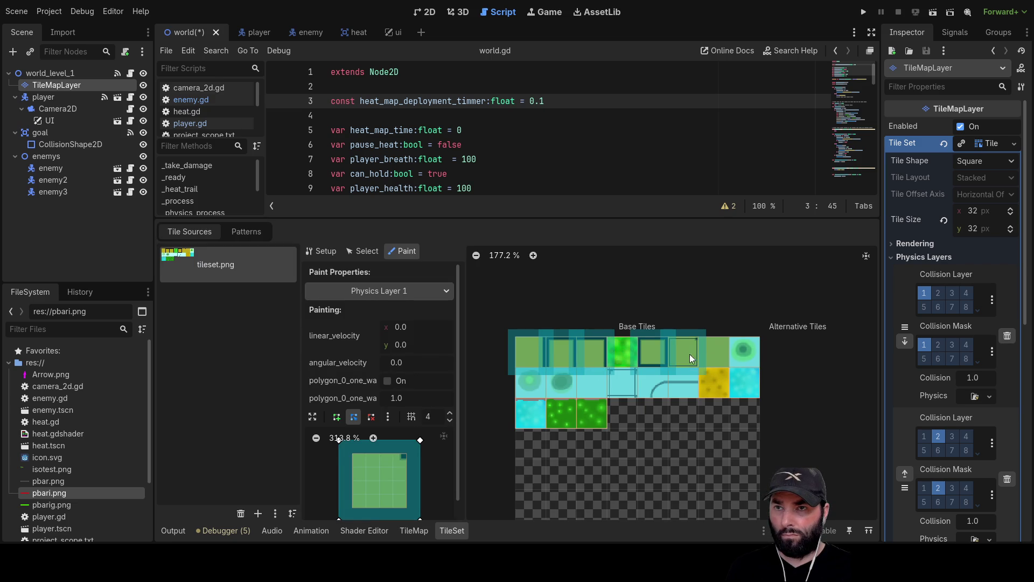
pyautogui.click(735, 361)
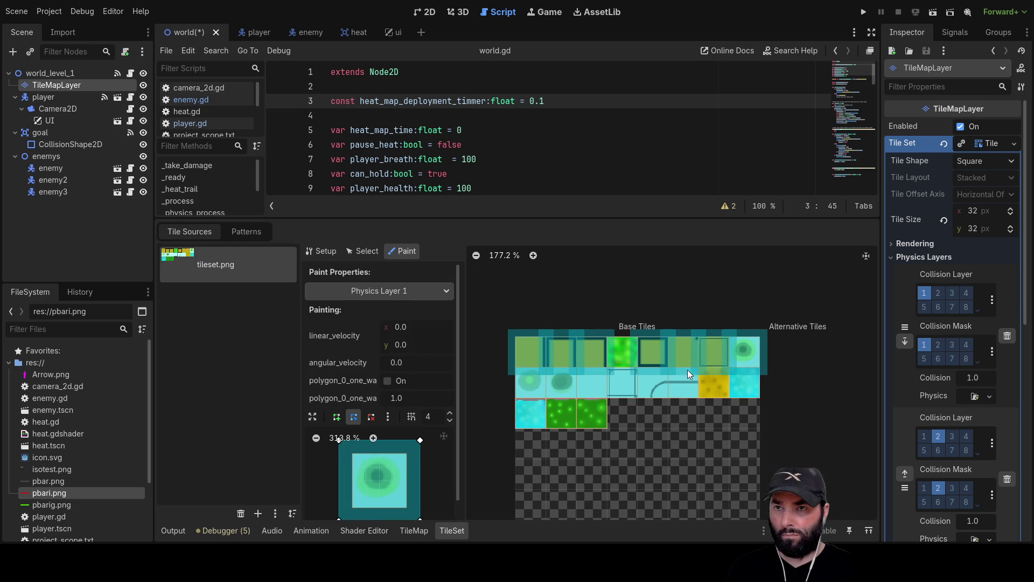
pyautogui.click(535, 383)
pyautogui.click(620, 383)
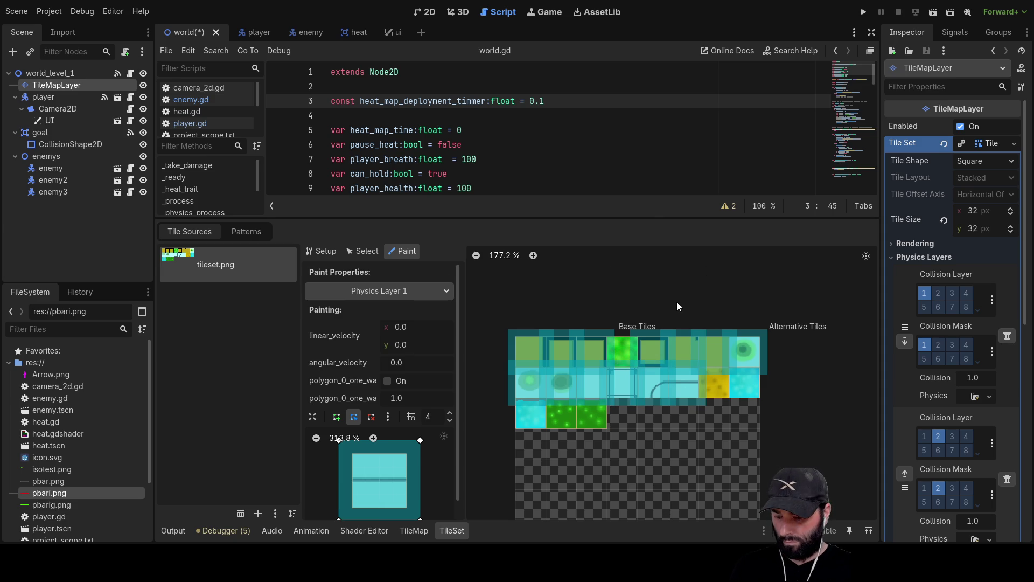
# Step: Run the game and walk the player along the upper corridor walls to the map's right edge
pyautogui.click(863, 16)
pyautogui.press('Up')
pyautogui.press('Left')
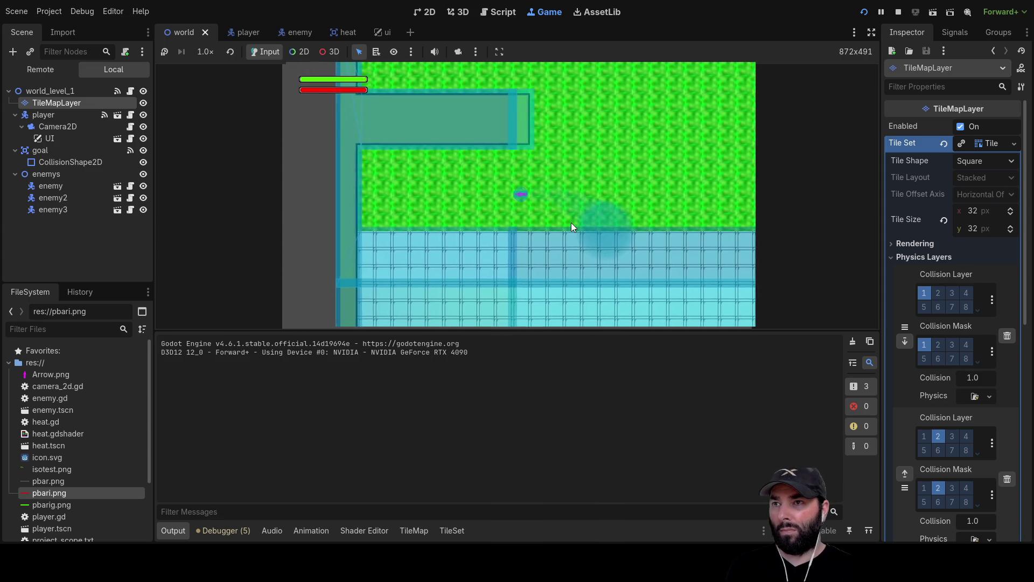
pyautogui.press('Left')
pyautogui.press('Up')
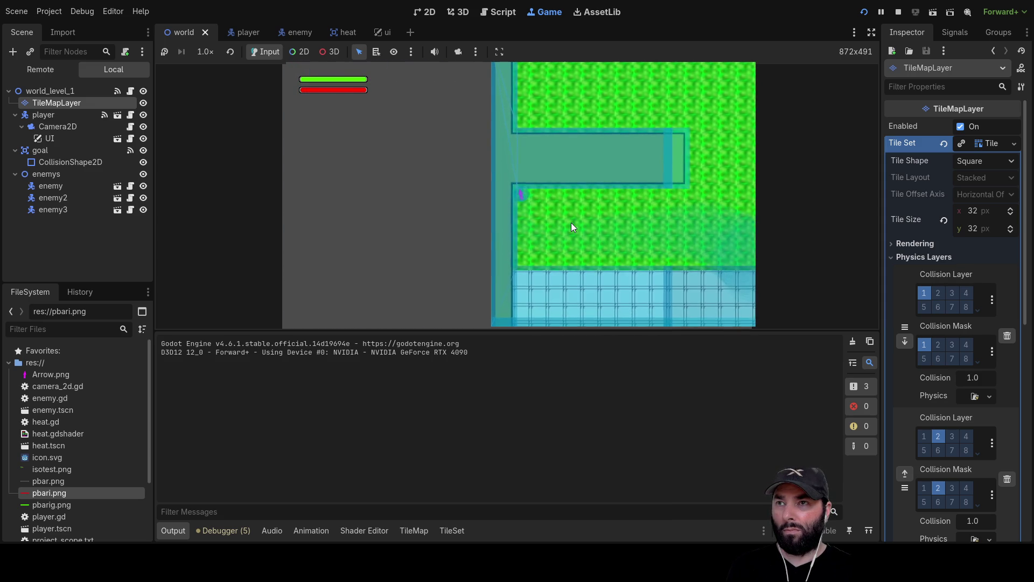
pyautogui.press('Right')
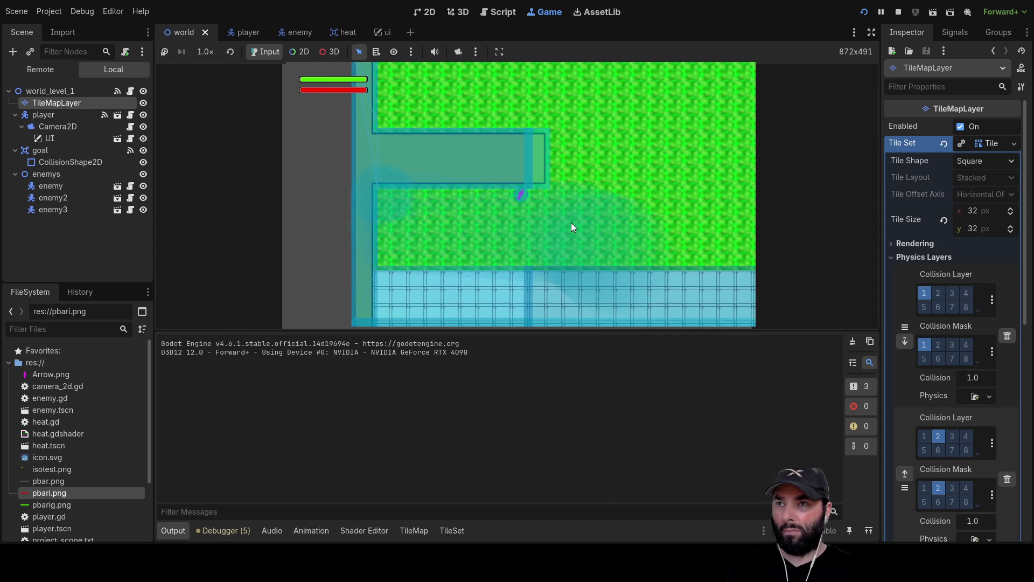
pyautogui.press('Up')
pyautogui.press('Right')
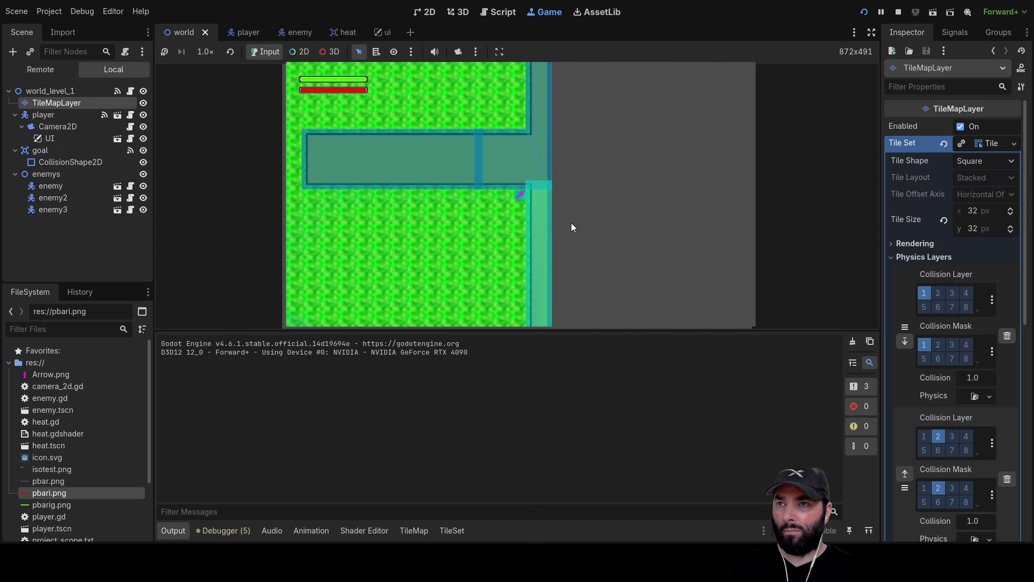
pyautogui.press('Left')
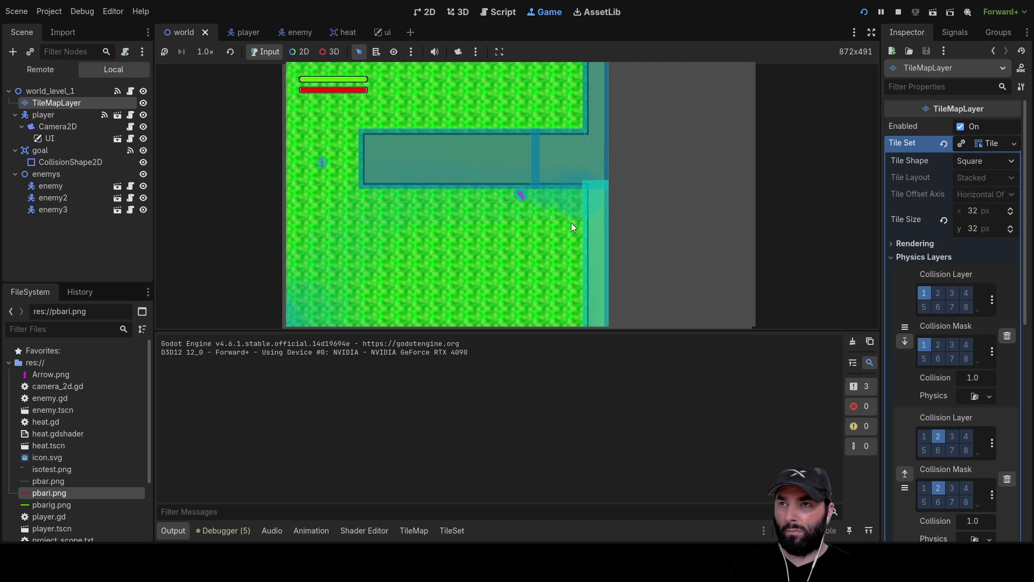
pyautogui.press('Left')
pyautogui.press('Right')
pyautogui.press('Down')
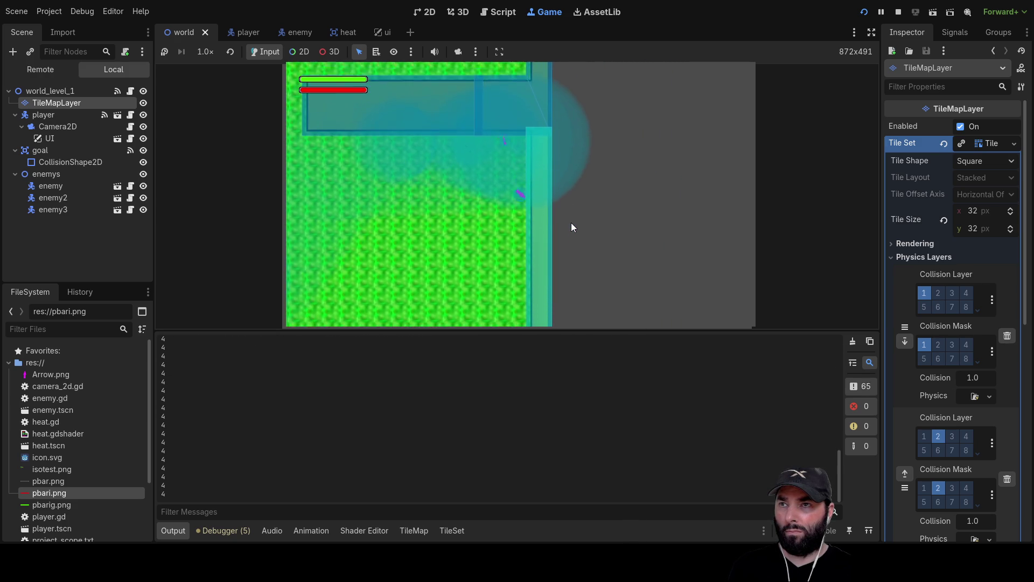
pyautogui.press('Down')
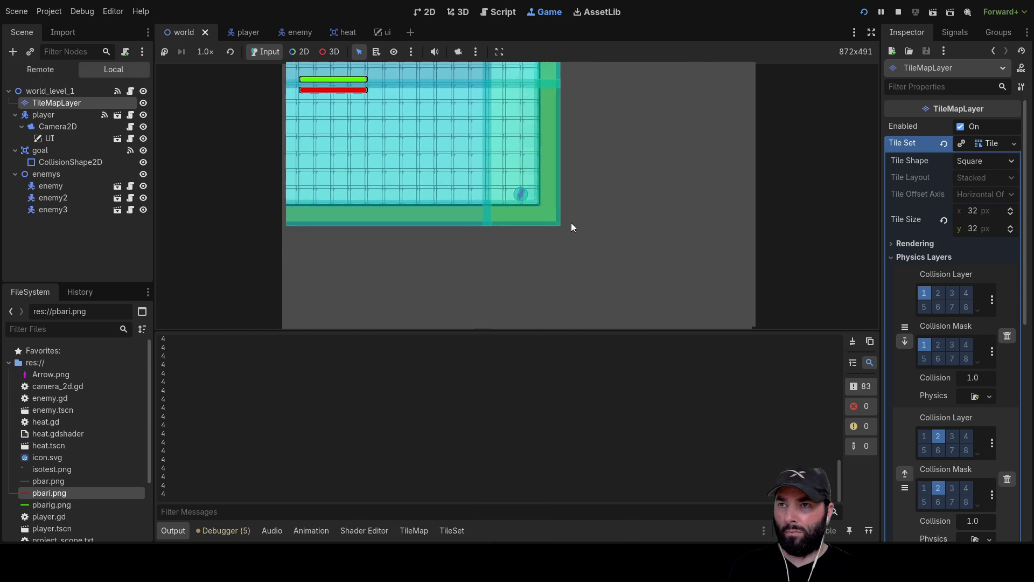
pyautogui.press('Left')
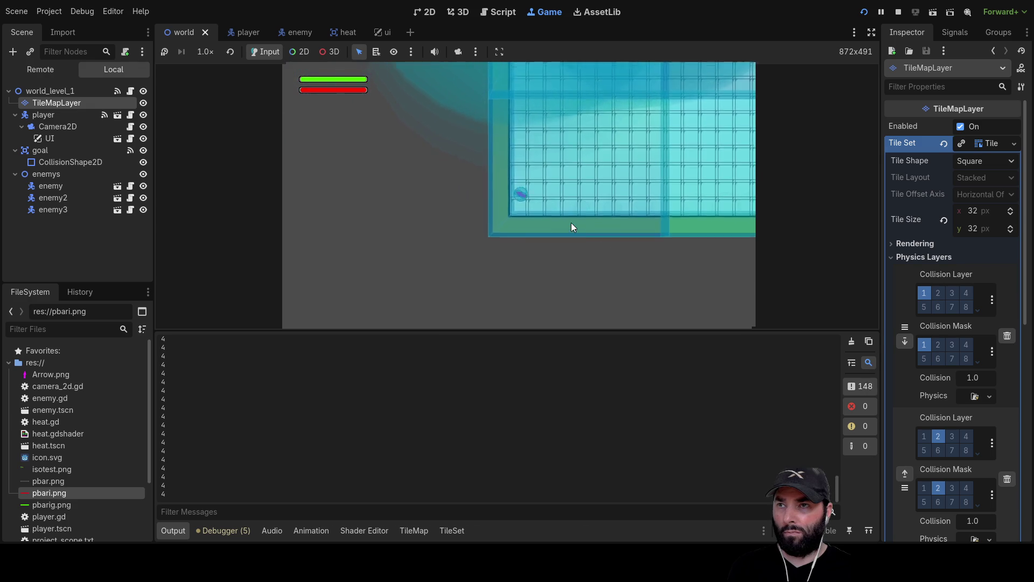
pyautogui.press('Up')
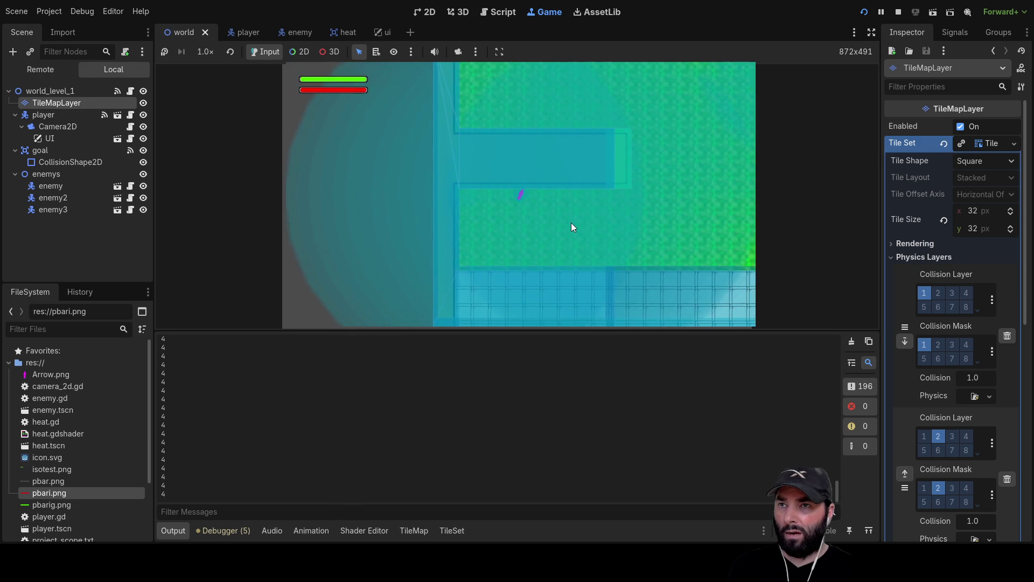
pyautogui.press('Right')
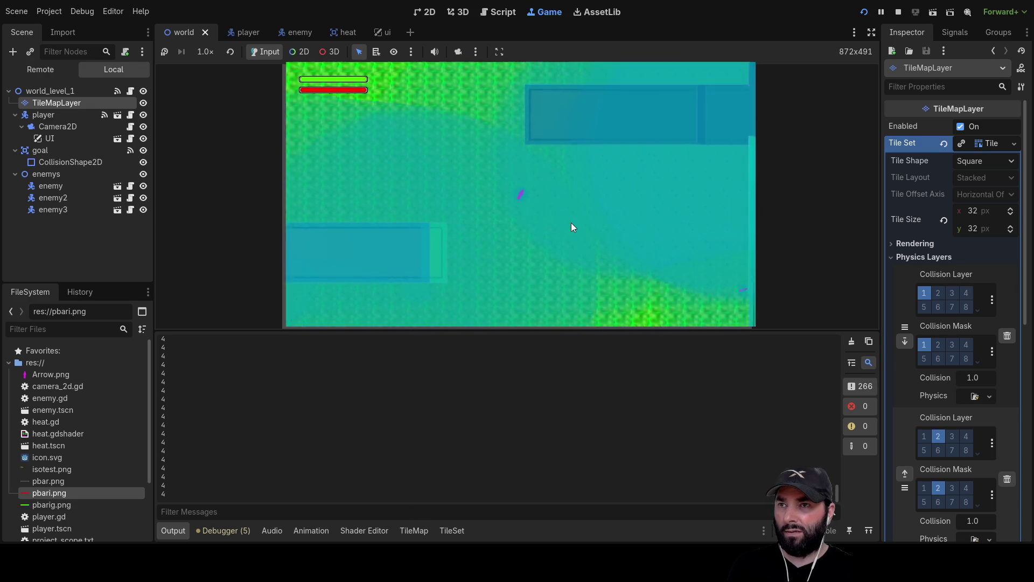
pyautogui.press('Up')
pyautogui.press('Left')
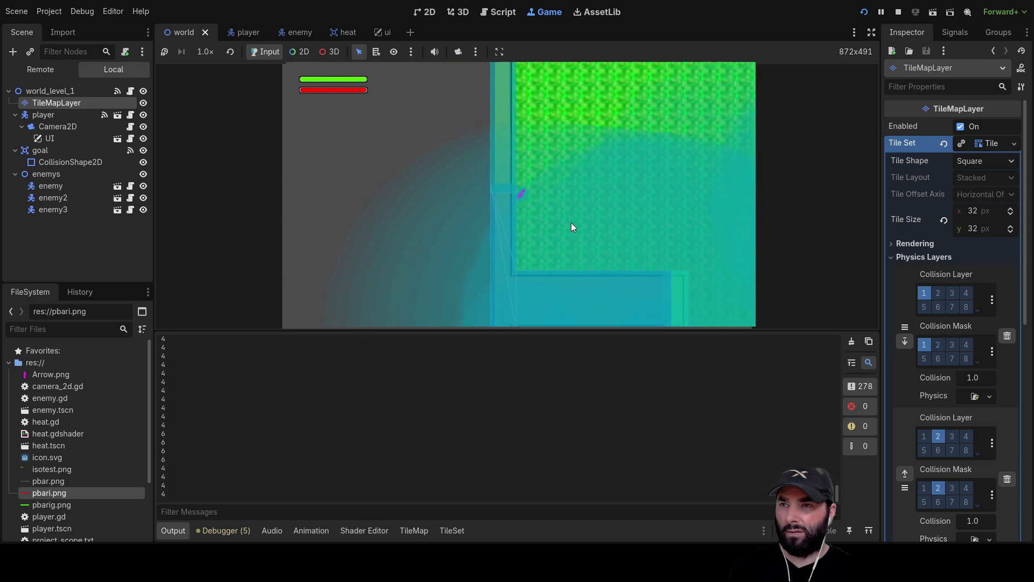
# Step: Move the player back and forth around the green area, up to the top walls and the goal
pyautogui.press('Down')
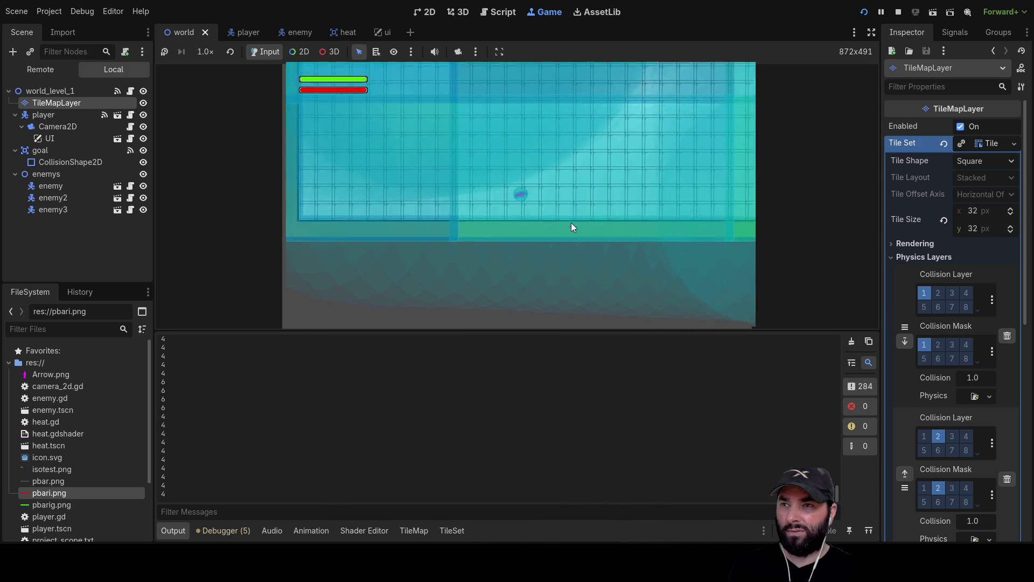
pyautogui.press('Up')
pyautogui.press('Down')
pyautogui.press('Left')
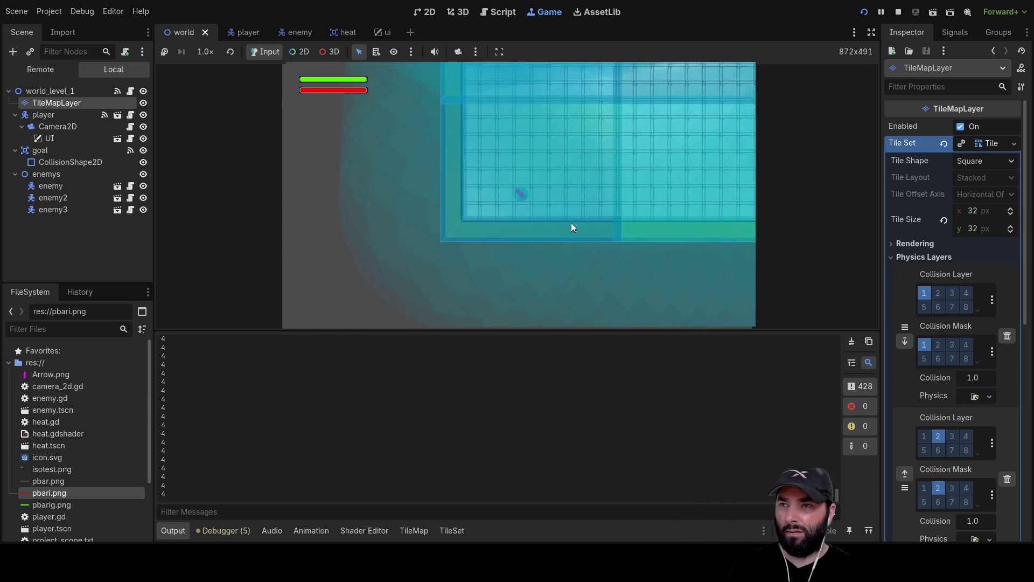
pyautogui.press('Up')
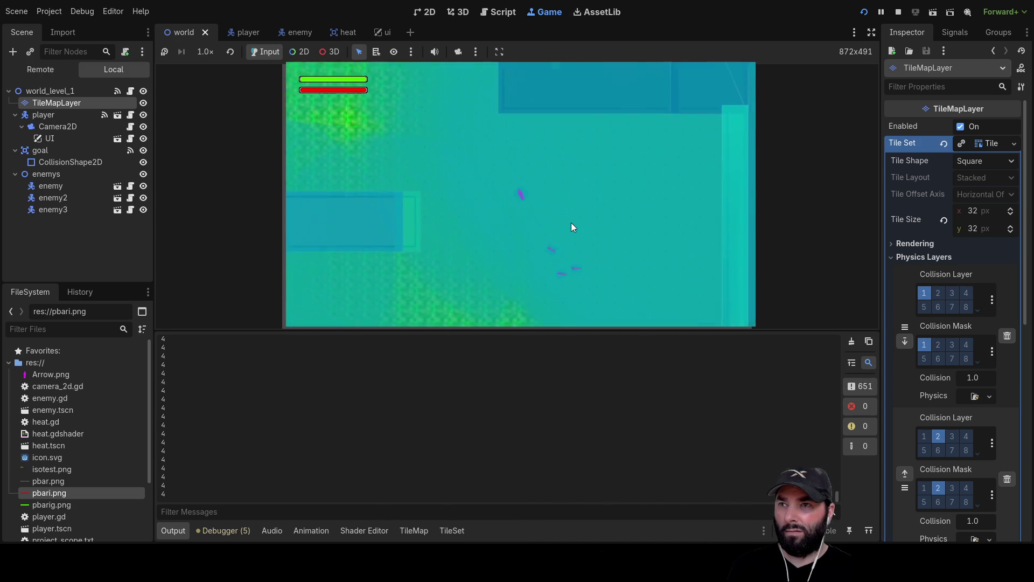
pyautogui.press('Up')
pyautogui.press('Left')
pyautogui.press('Down')
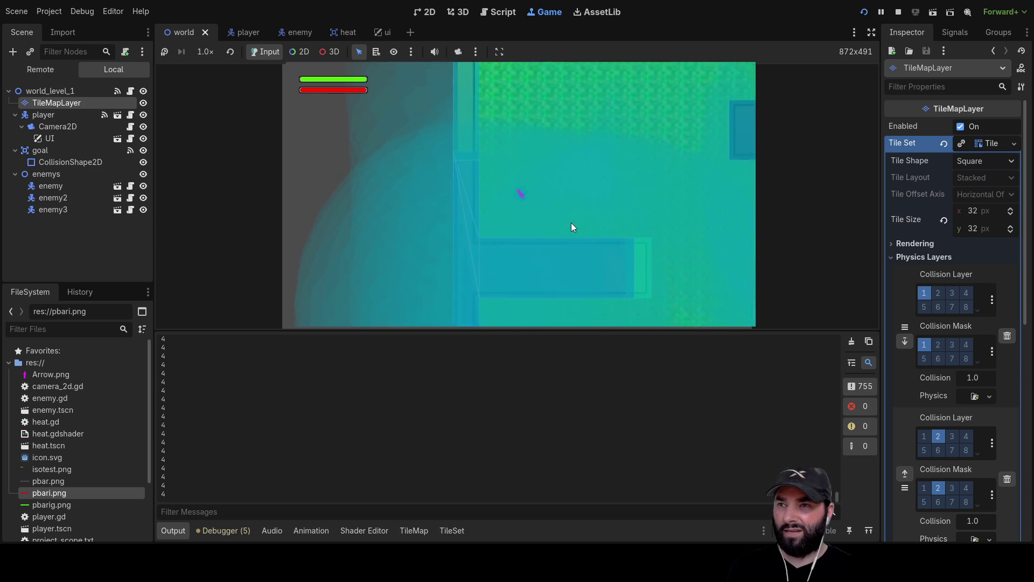
pyautogui.press('Right')
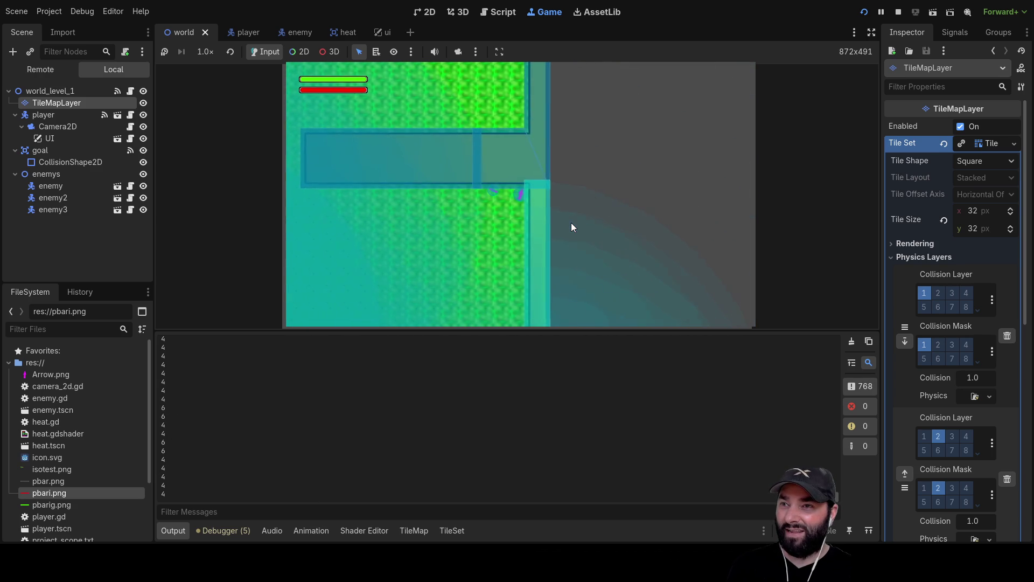
pyautogui.press('Left')
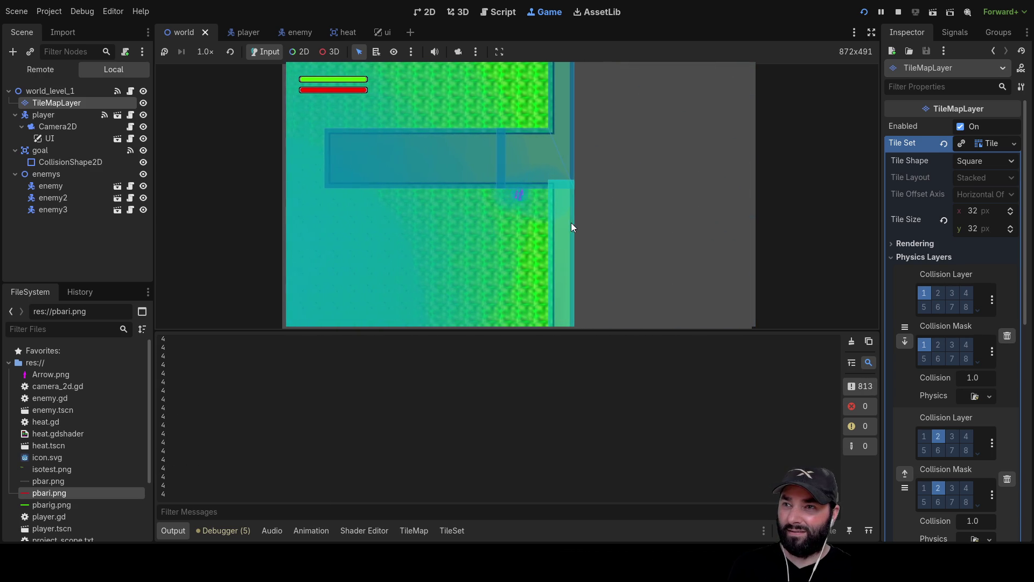
pyautogui.press('Right')
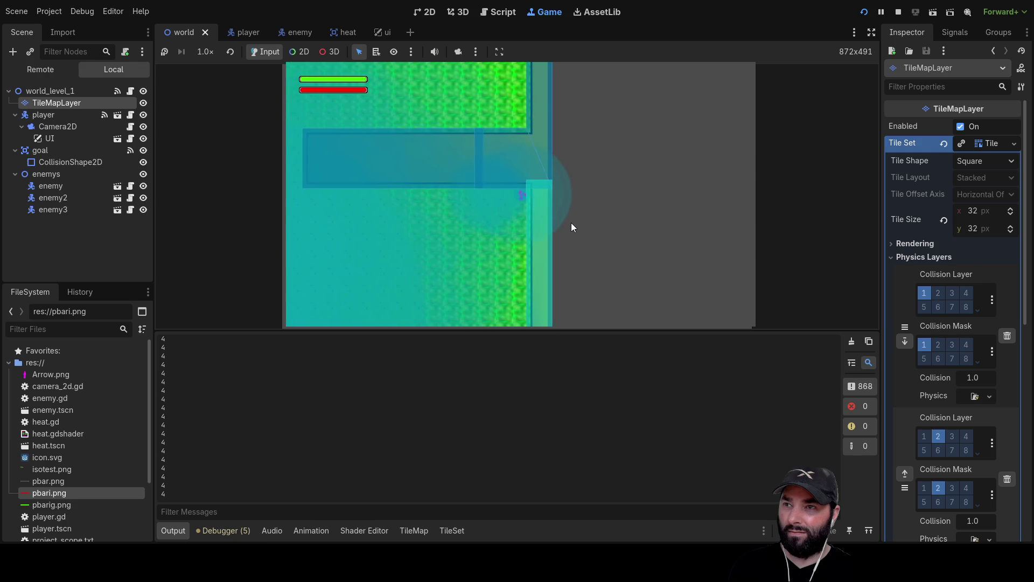
pyautogui.press('Left')
pyautogui.press('Up')
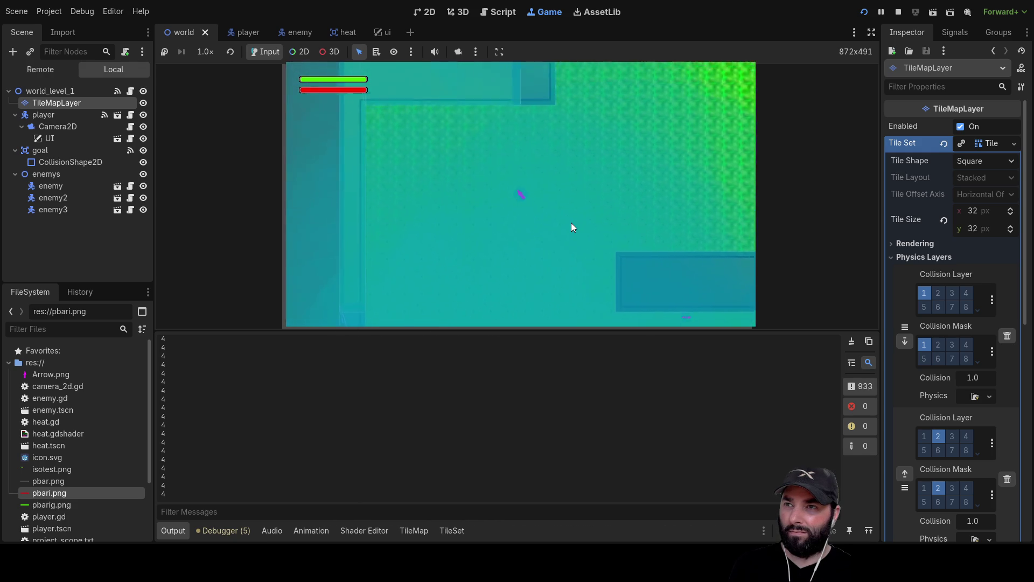
pyautogui.press('Up')
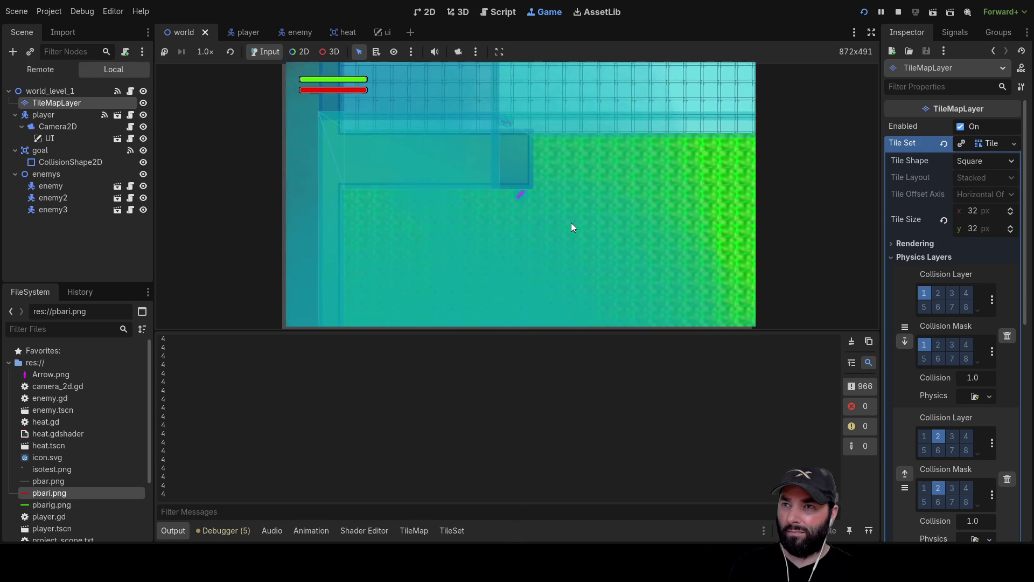
pyautogui.press('Up')
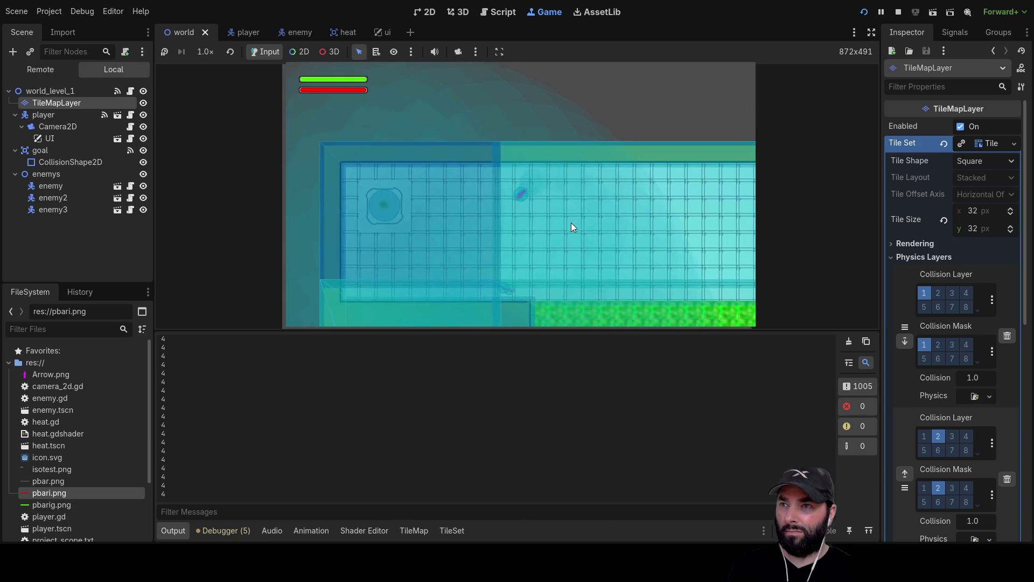
pyautogui.press('Left')
pyautogui.press('Down')
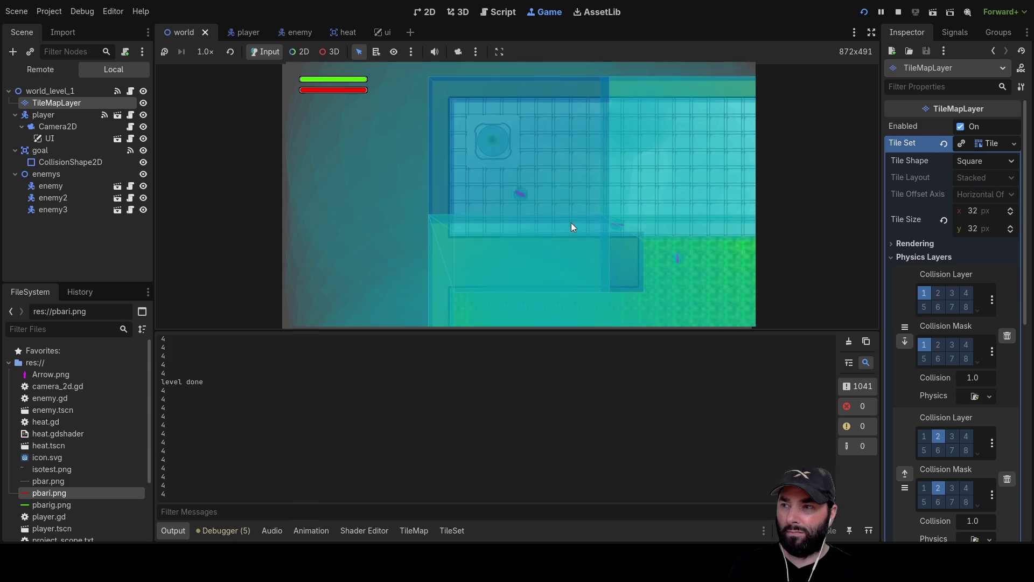
# Step: Walk the player down onto the grid-tiled floor, then bring up the player scene
pyautogui.press('Right')
pyautogui.press('Down')
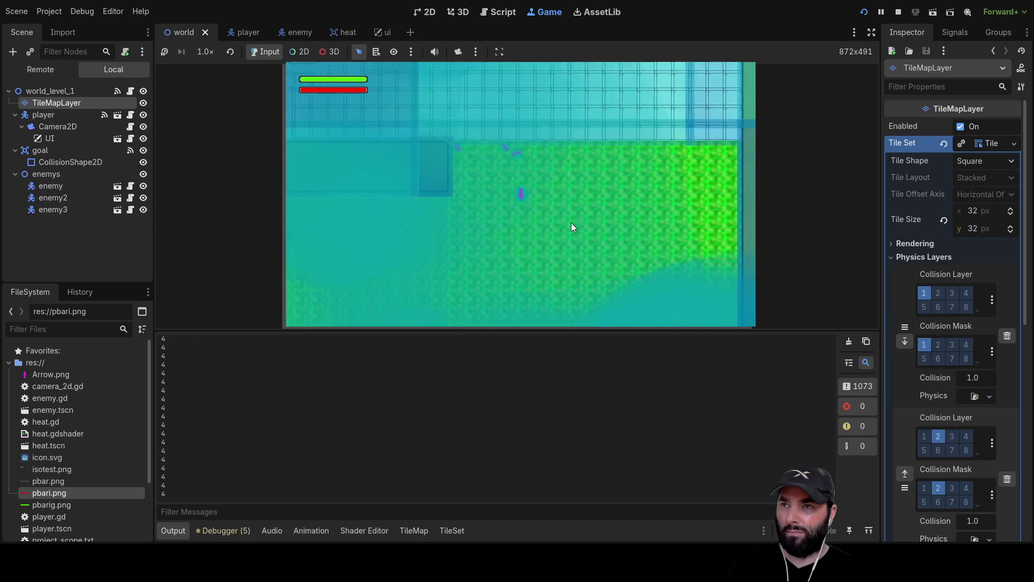
pyautogui.press('Left')
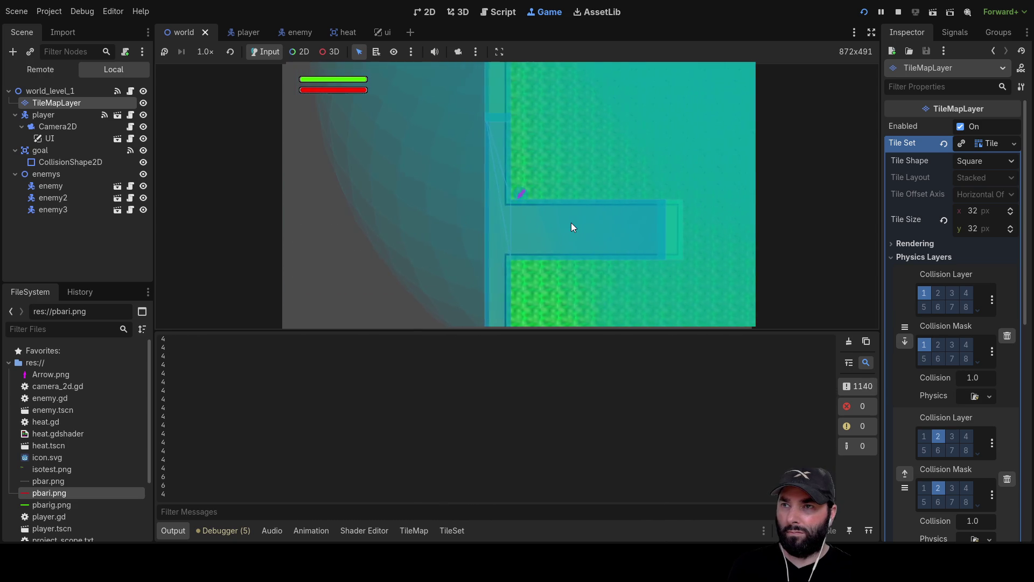
pyautogui.press('Down')
pyautogui.press('Right')
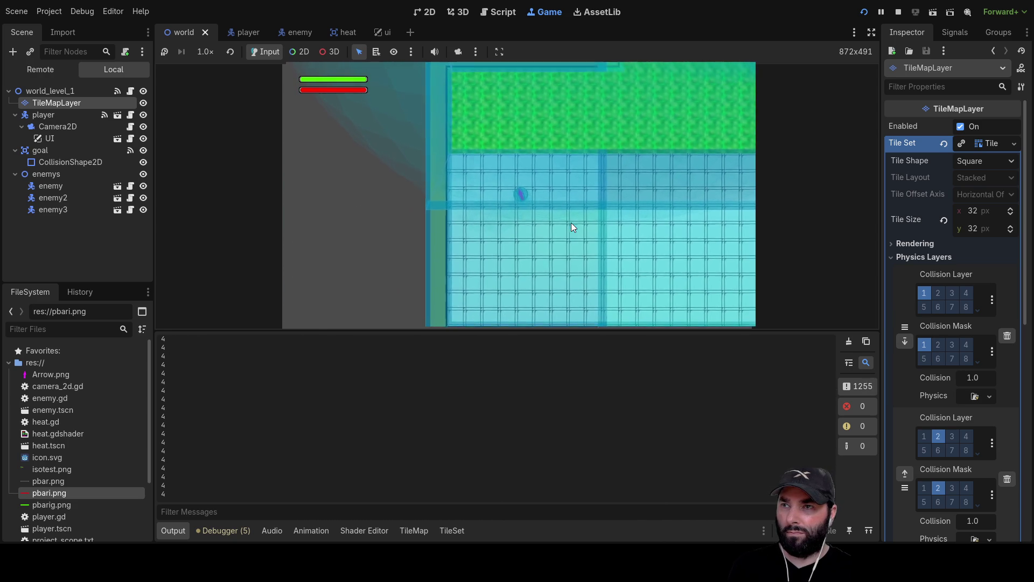
pyautogui.press('Up')
pyautogui.press('Left')
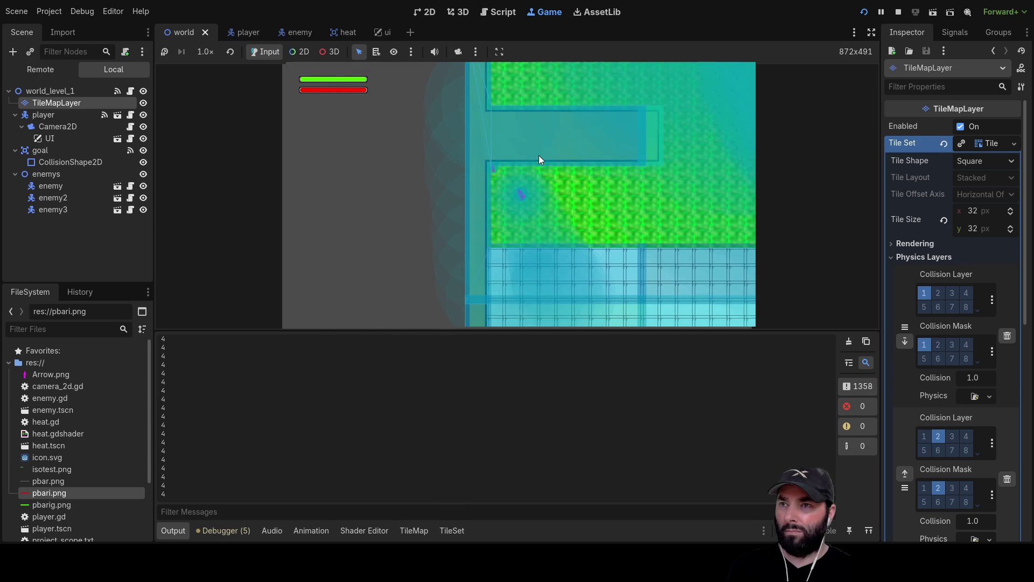
pyautogui.press('Right')
pyautogui.press('Down')
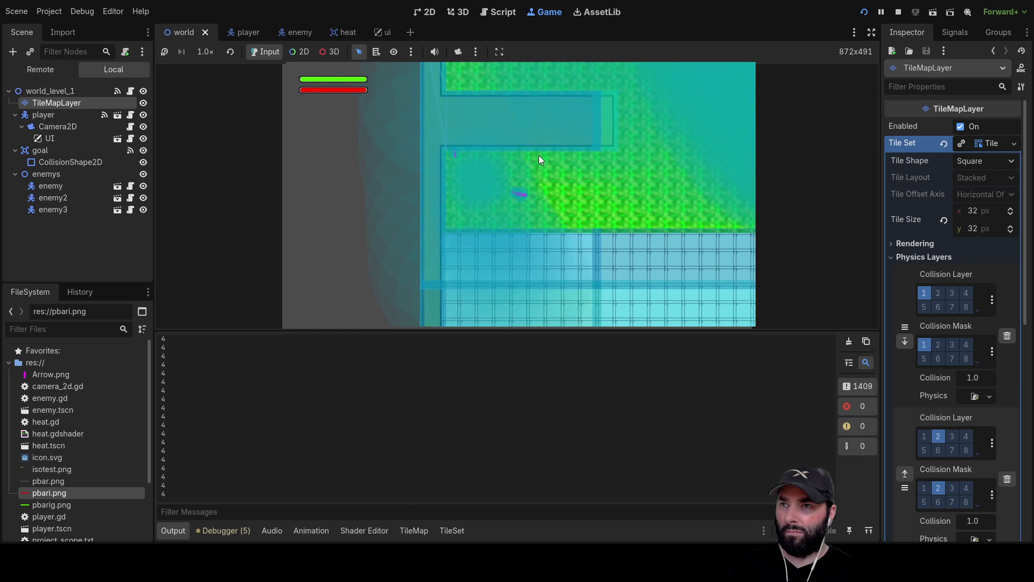
pyautogui.press('Right')
pyautogui.press('Right')
pyautogui.press('Down')
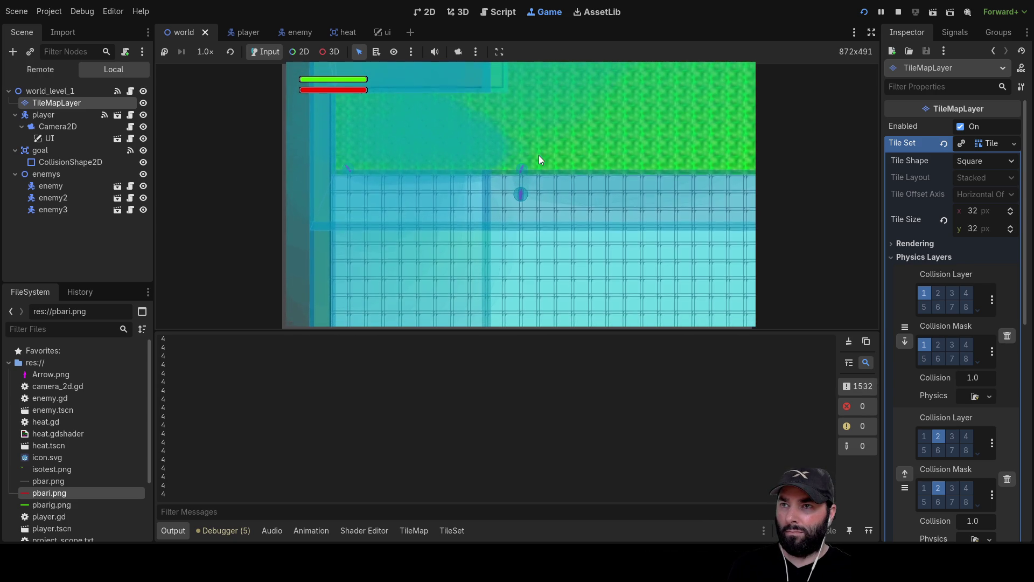
pyautogui.press('Up')
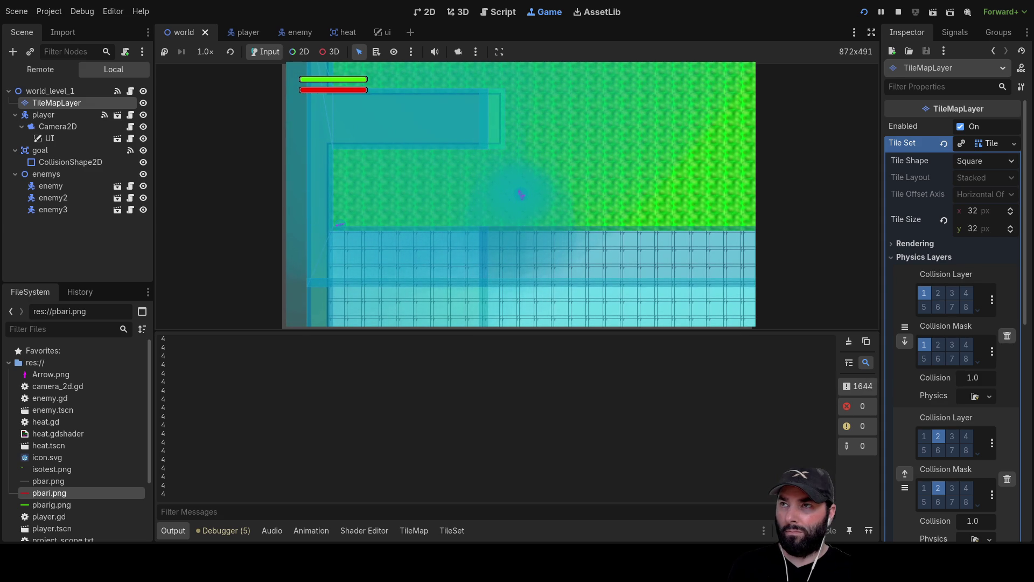
pyautogui.click(244, 32)
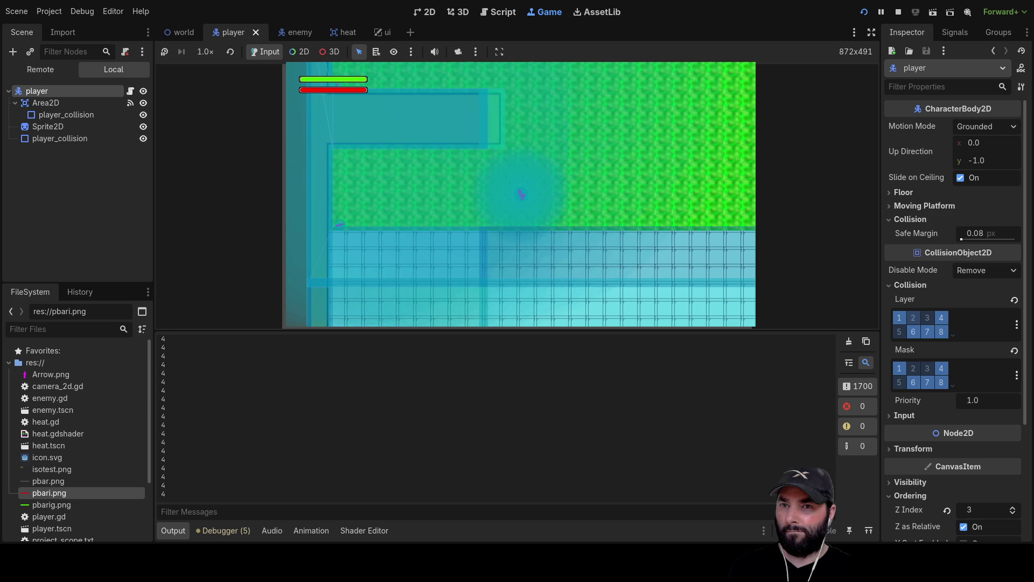
# Step: Toggle the player body's bit 2 so it stays on collision layer 2 but its mask excludes layer 2
pyautogui.click(913, 368)
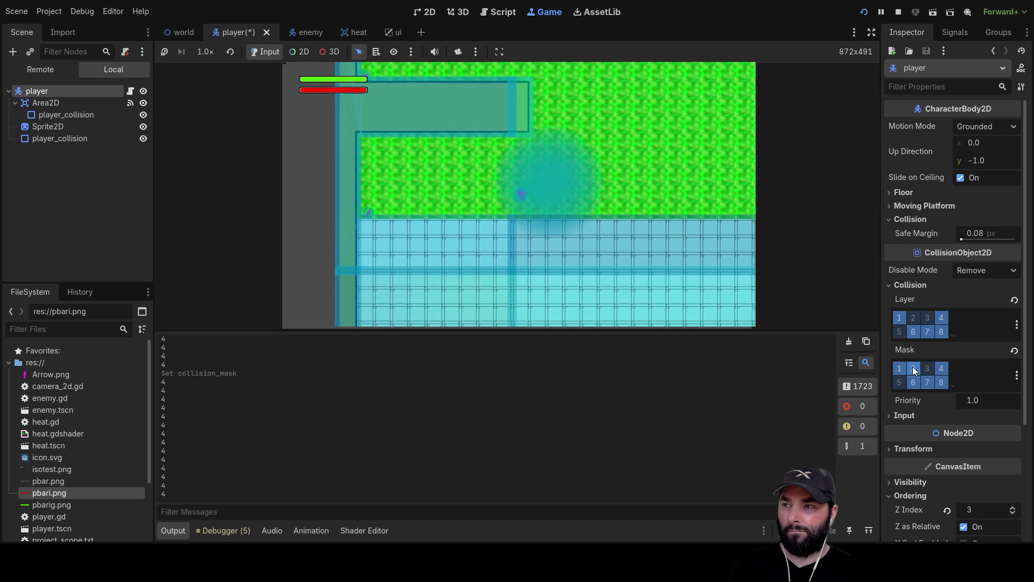
pyautogui.click(912, 368)
pyautogui.click(911, 317)
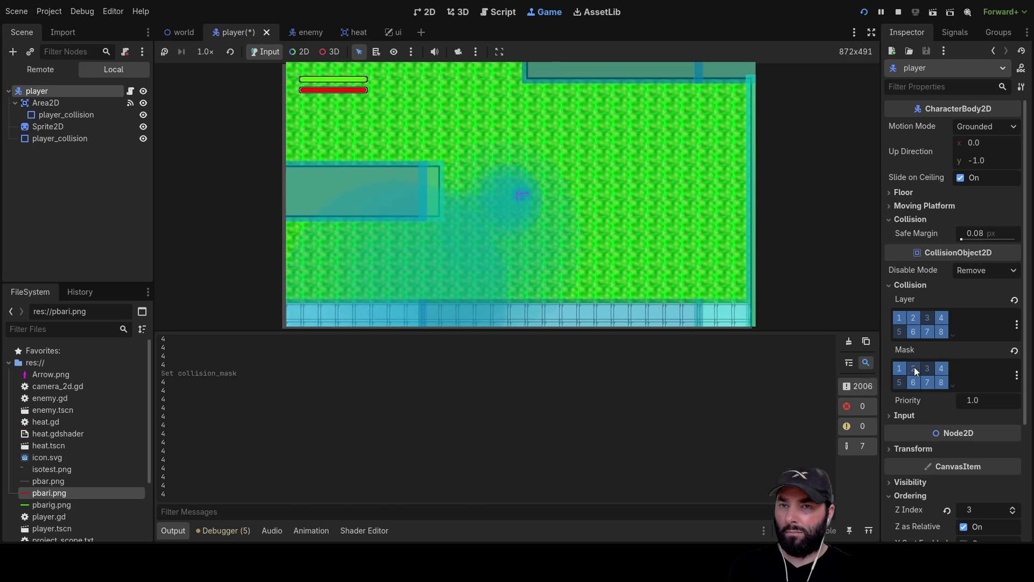
pyautogui.click(914, 367)
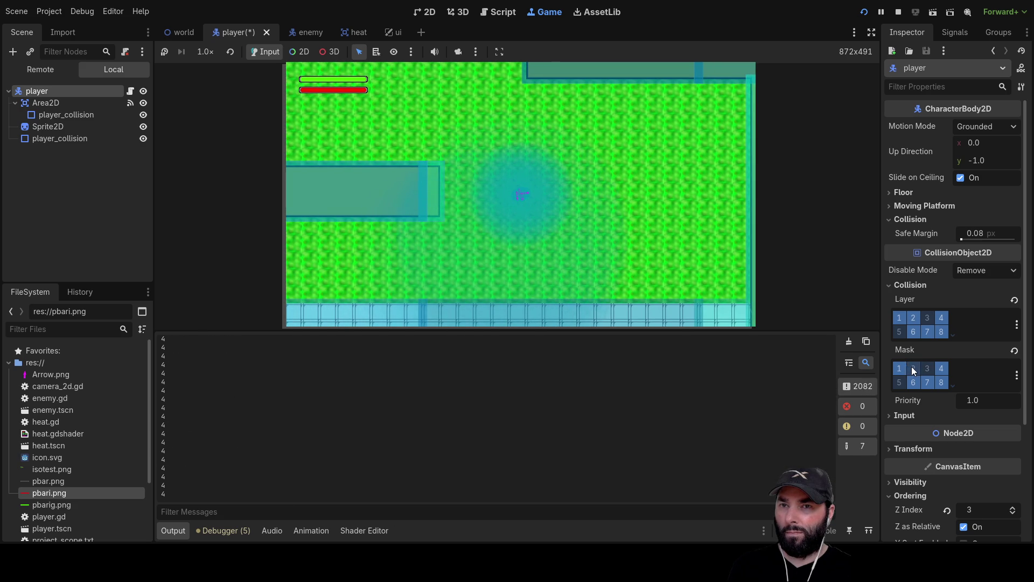
pyautogui.click(914, 367)
pyautogui.click(913, 366)
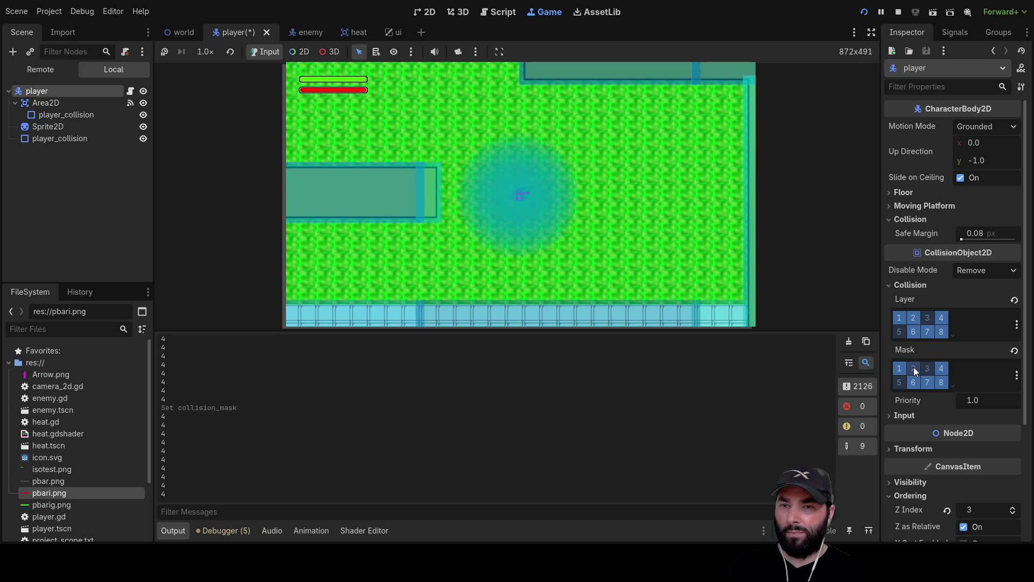
pyautogui.click(913, 318)
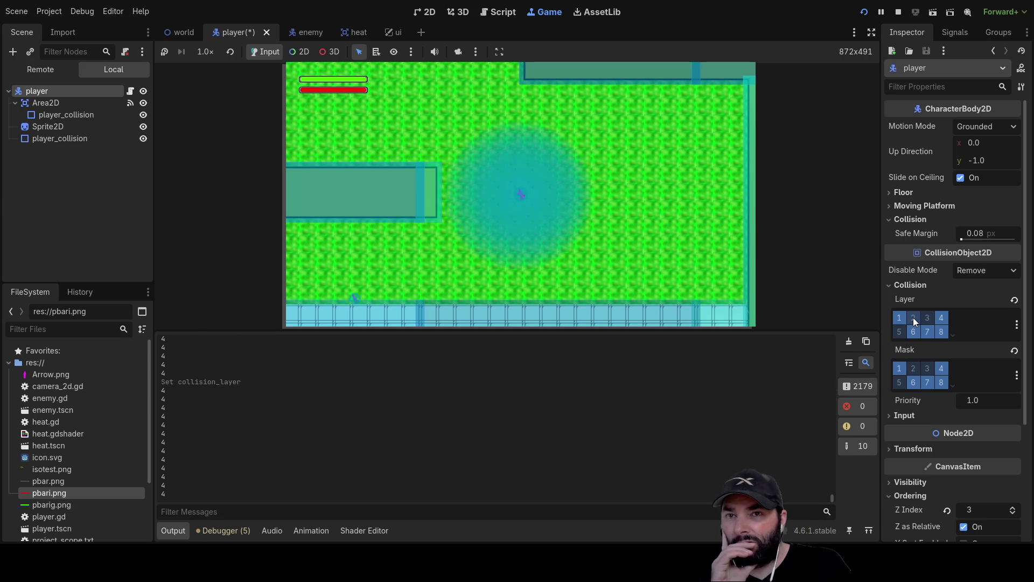
pyautogui.click(913, 318)
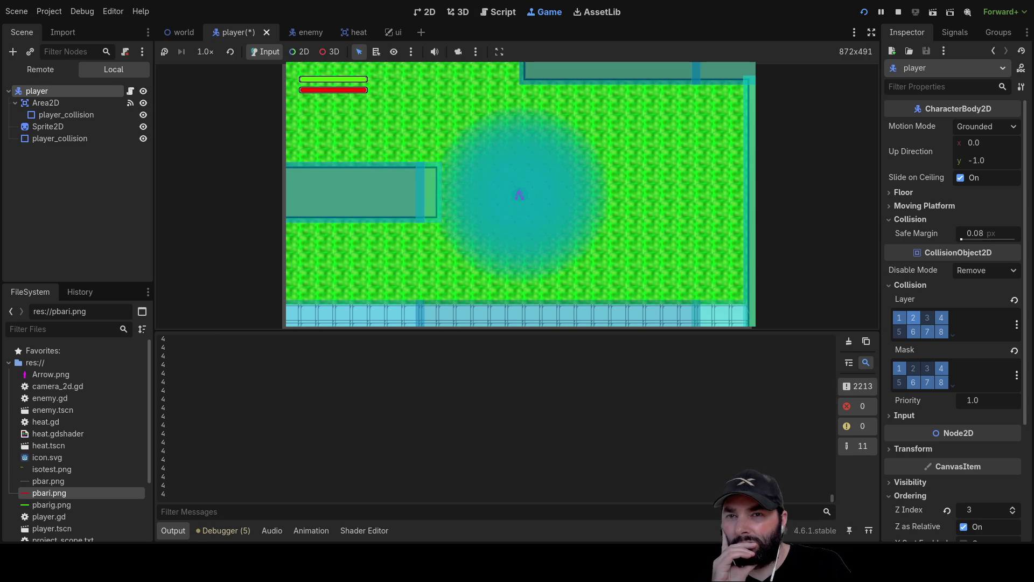
# Step: Clear the Area2D's collision layer 2, enable its mask bit 2, and stop the game
pyautogui.click(52, 108)
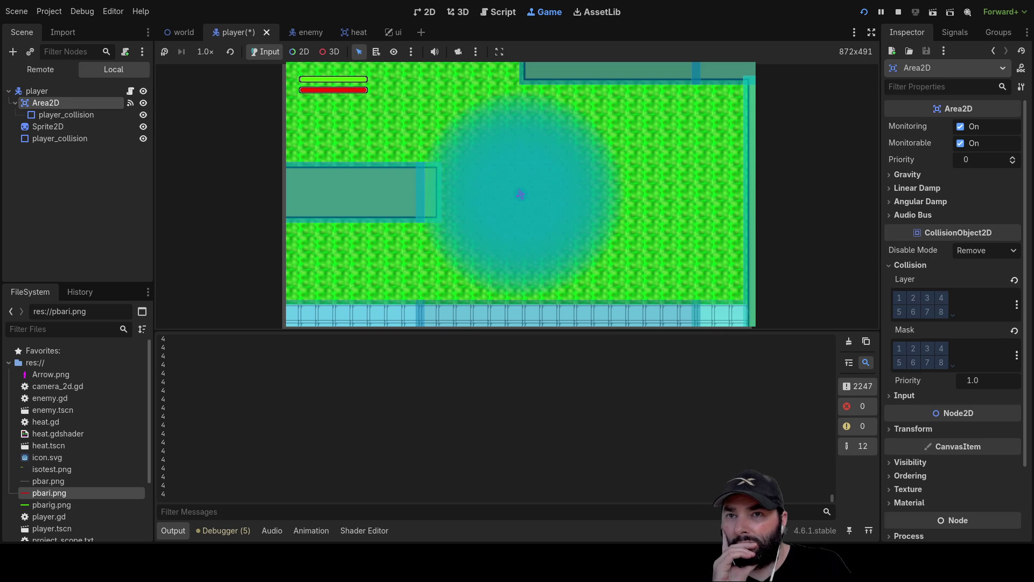
pyautogui.click(915, 298)
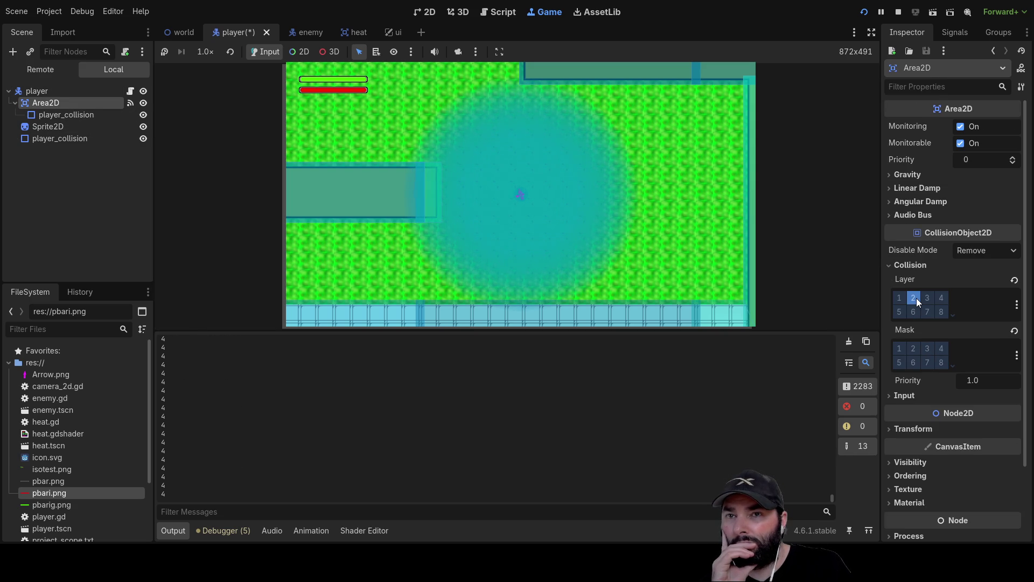
pyautogui.click(916, 299)
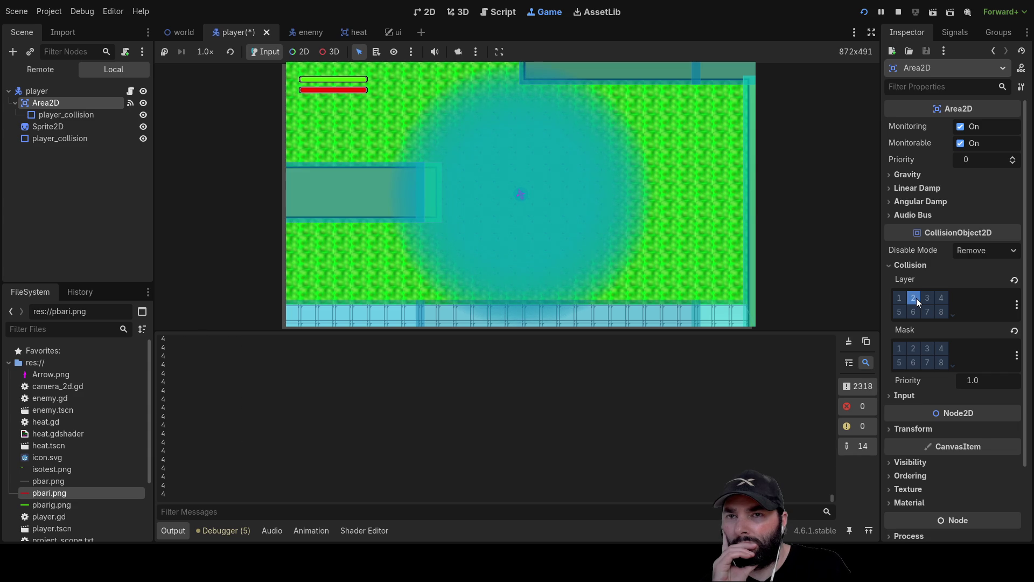
pyautogui.click(916, 298)
pyautogui.click(912, 346)
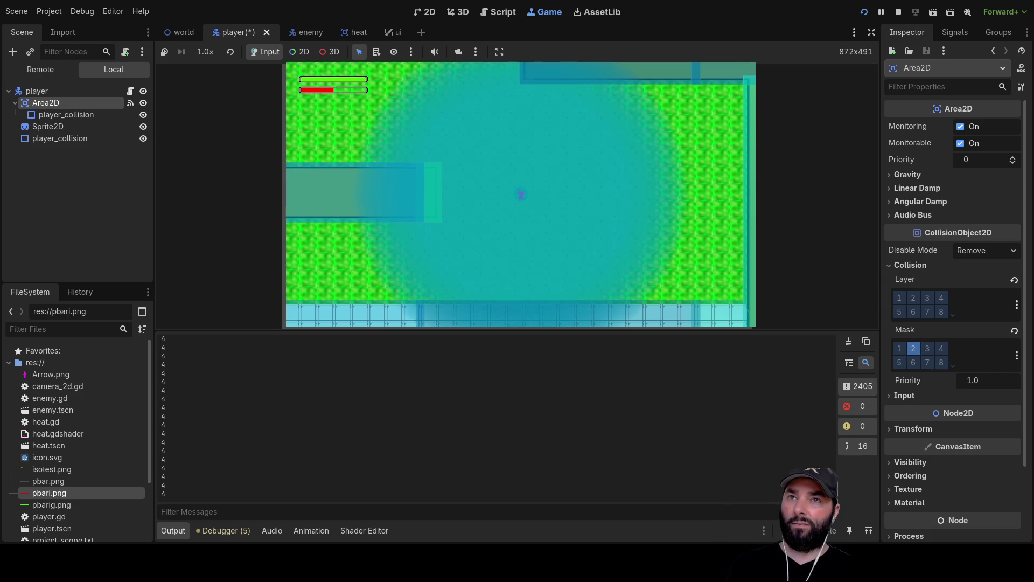
pyautogui.press('F8')
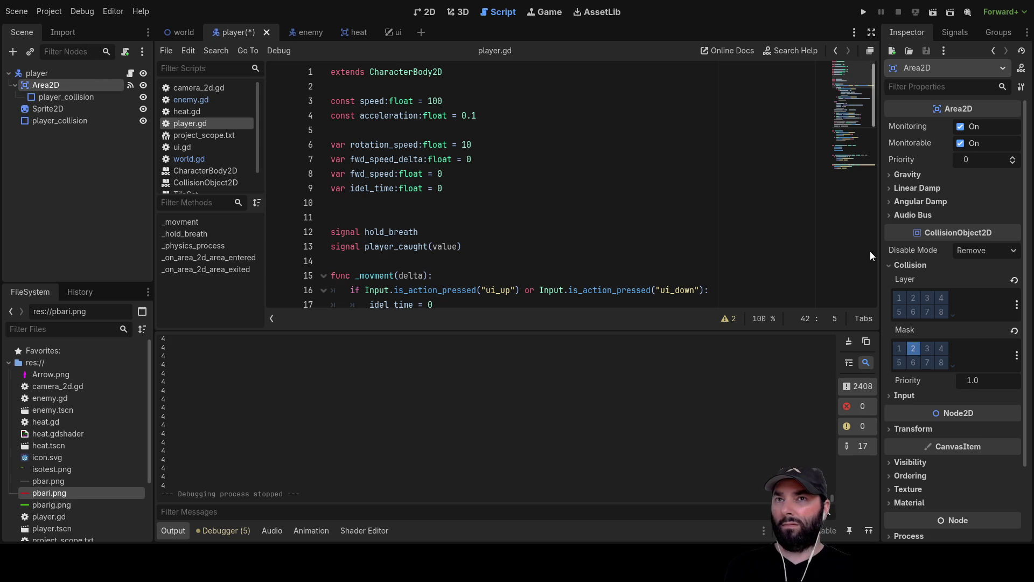
# Step: Run the game and walk the player diagonally around the walls
pyautogui.click(867, 13)
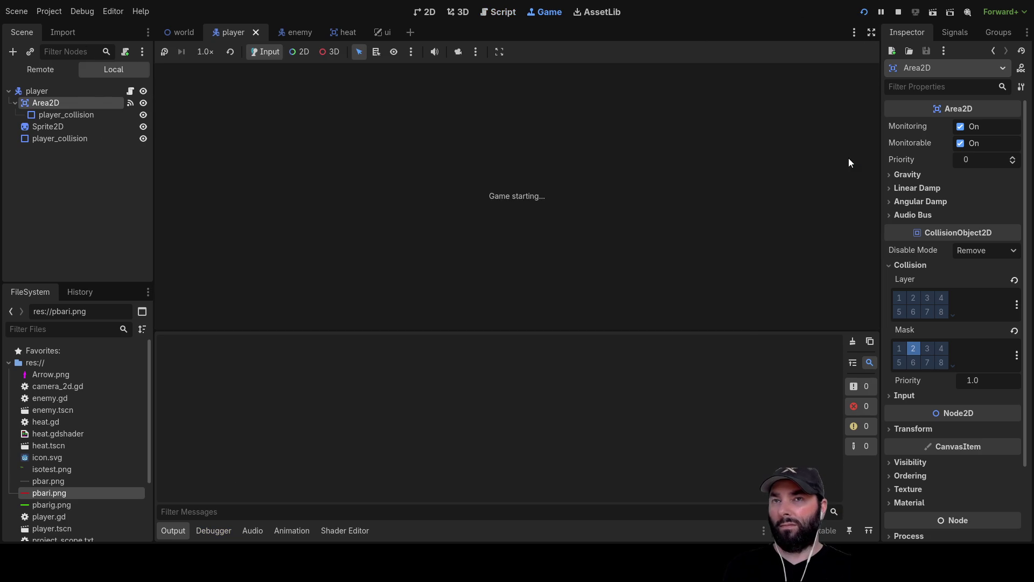
pyautogui.press('Up')
pyautogui.press('Left')
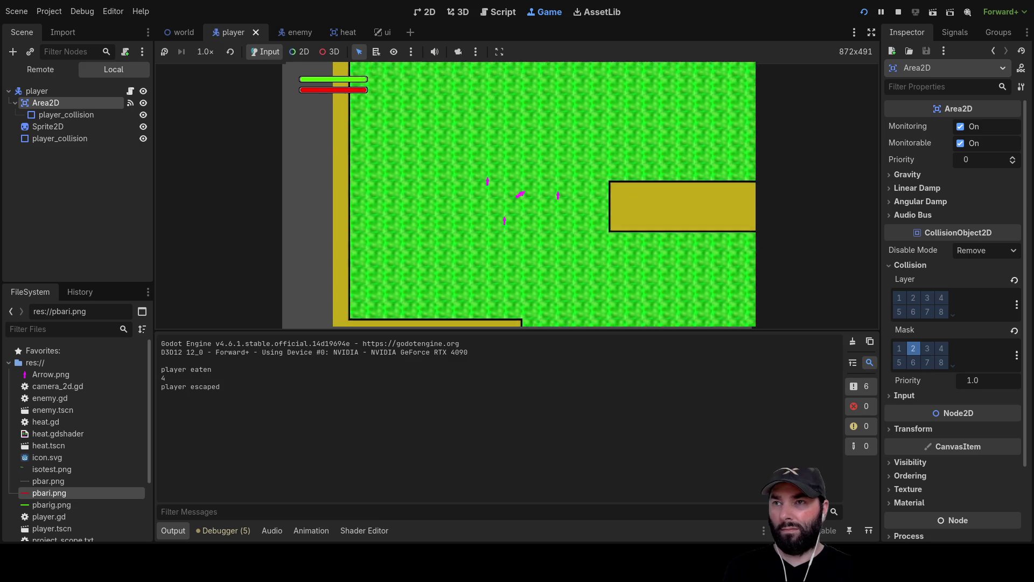
pyautogui.press('Down')
pyautogui.press('Right')
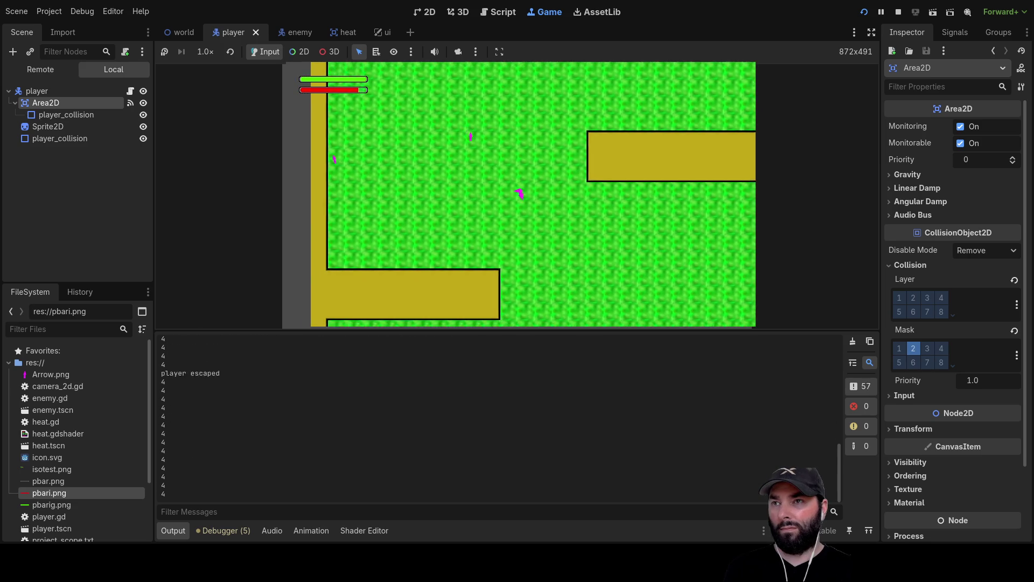
pyautogui.press('Down')
pyautogui.press('Right')
pyautogui.press('Up')
pyautogui.press('Left')
pyautogui.press('Up')
pyautogui.press('Left')
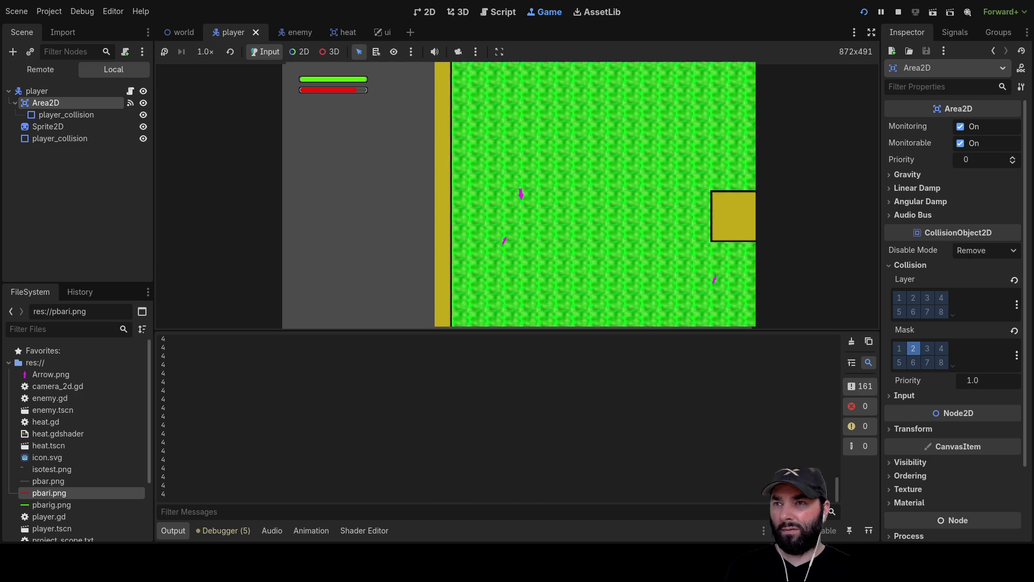
pyautogui.press('Left')
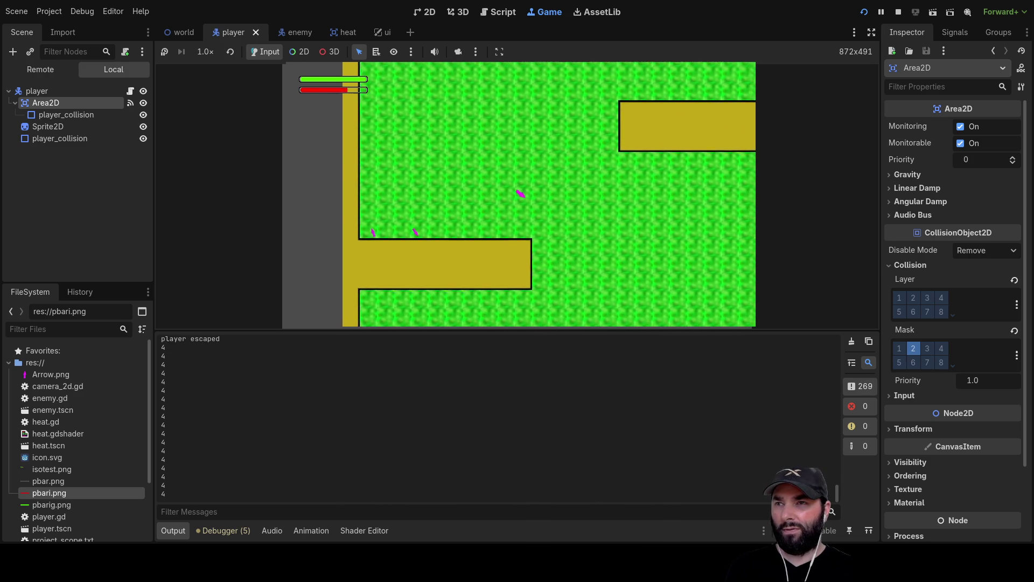
pyautogui.press('Down')
pyautogui.press('Right')
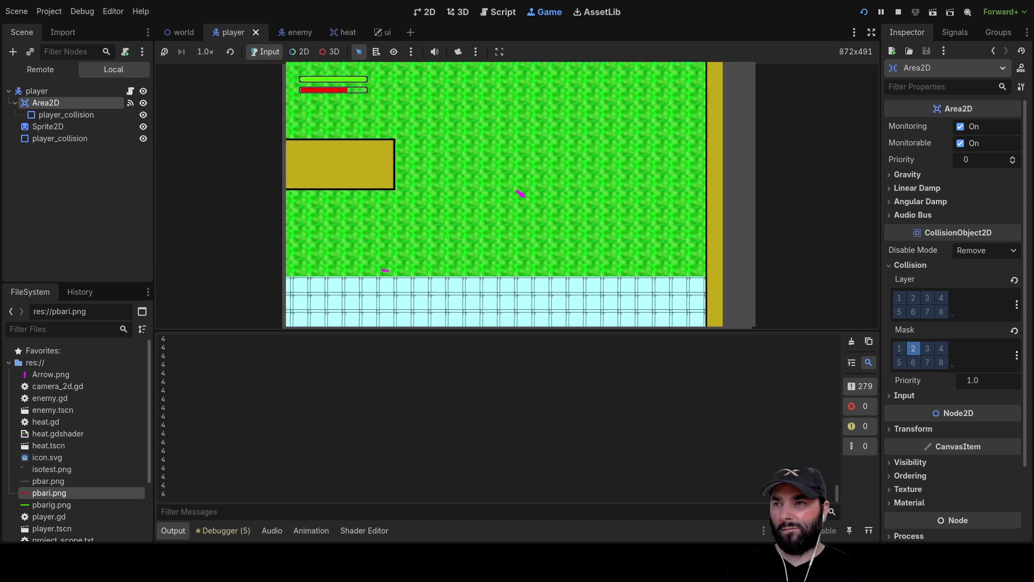
pyautogui.press('Left')
pyautogui.press('Up')
pyautogui.press('Right')
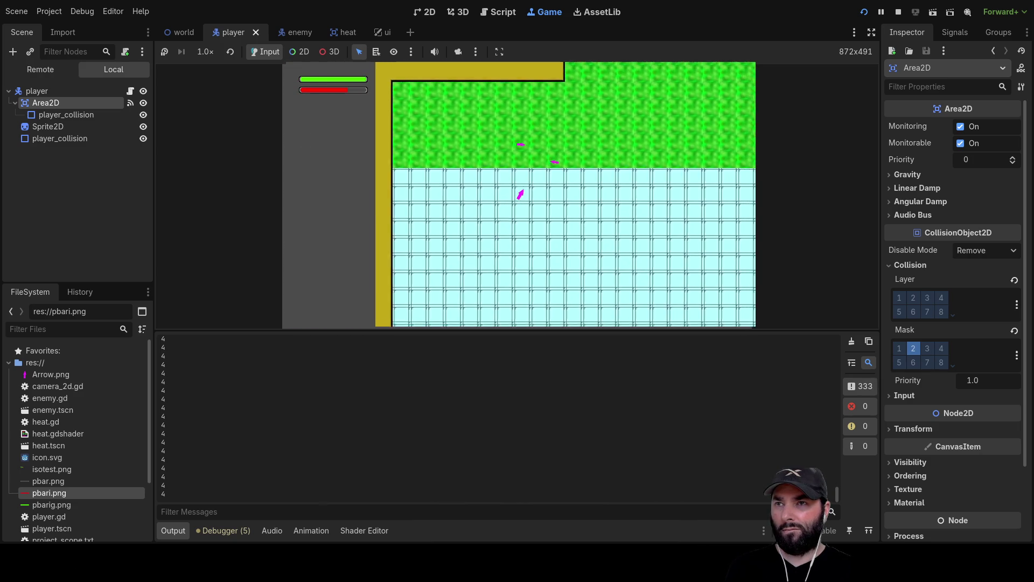
pyautogui.press('Up')
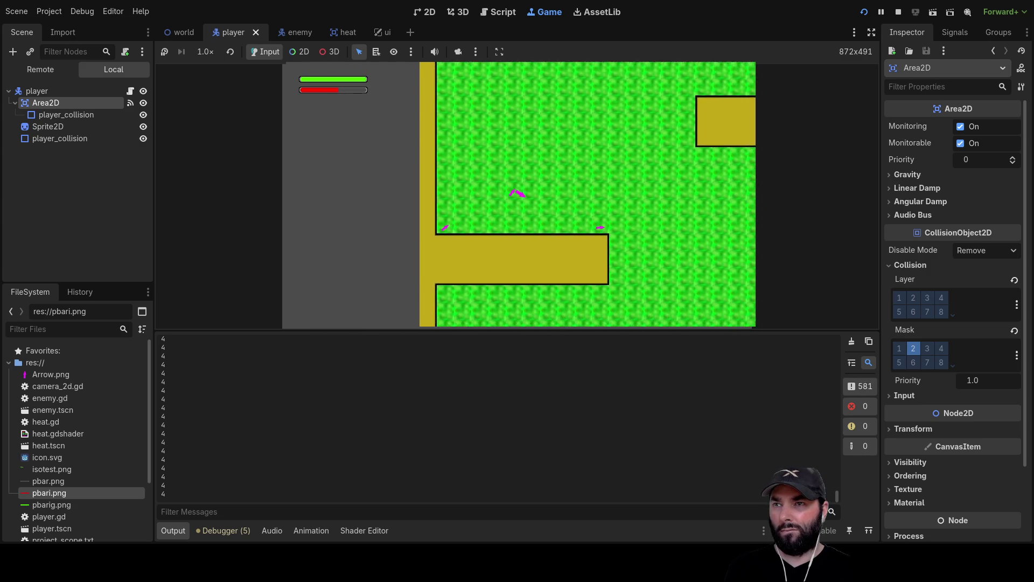
# Step: Steer the player onto the ice and past the walls until the health bar empties, then stop the game
pyautogui.press('Right')
pyautogui.press('Down')
pyautogui.press('Down')
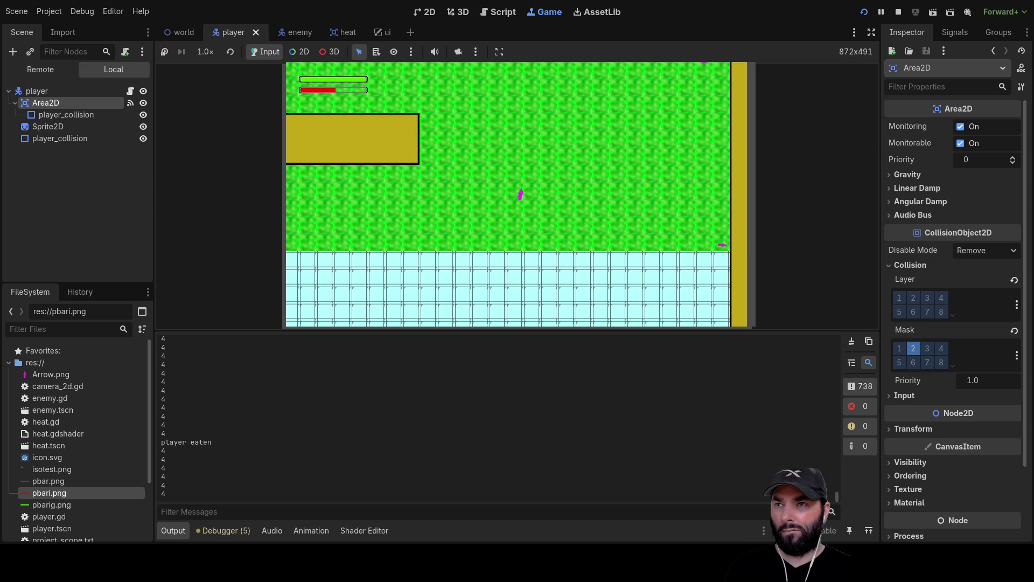
pyautogui.press('Right')
pyautogui.press('Down')
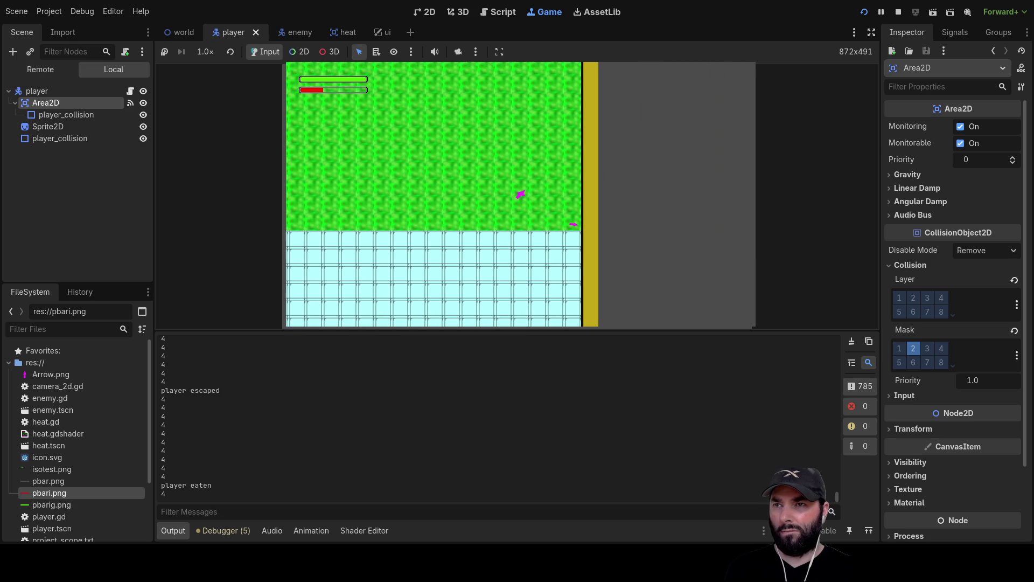
pyautogui.press('Right')
pyautogui.press('Up')
pyautogui.press('Up')
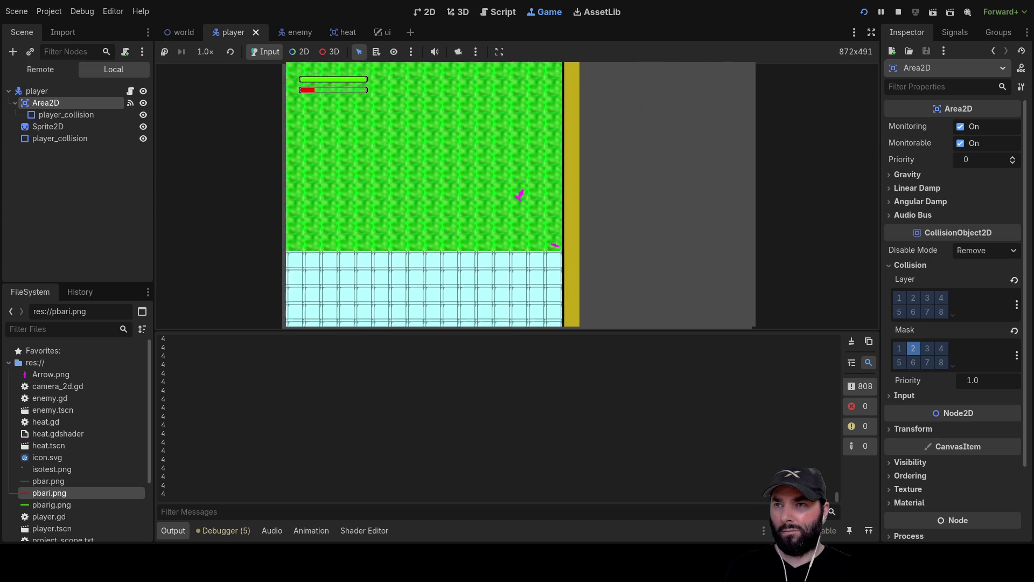
pyautogui.press('Left')
pyautogui.press('Up')
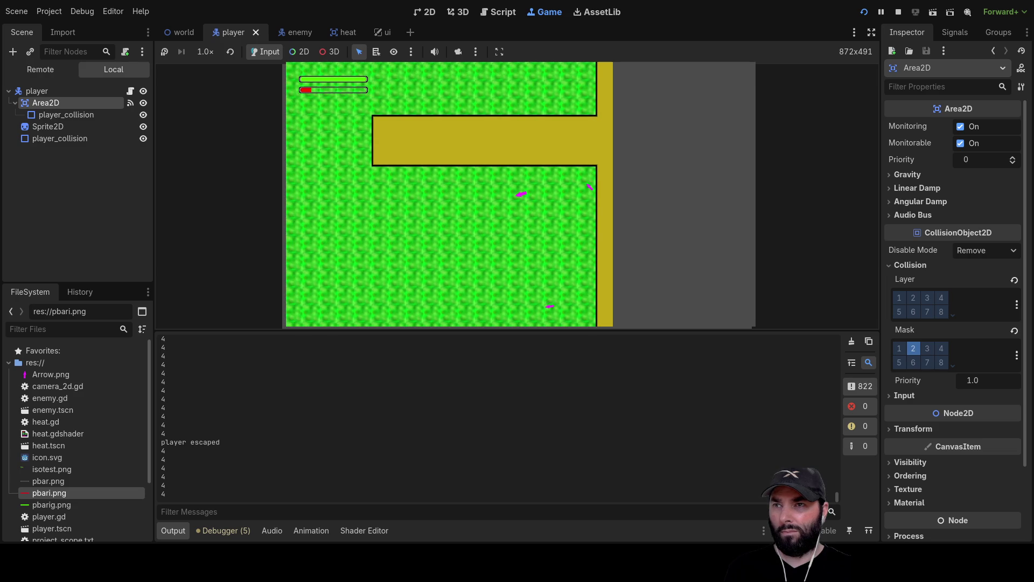
pyautogui.press('Right')
pyautogui.press('Up')
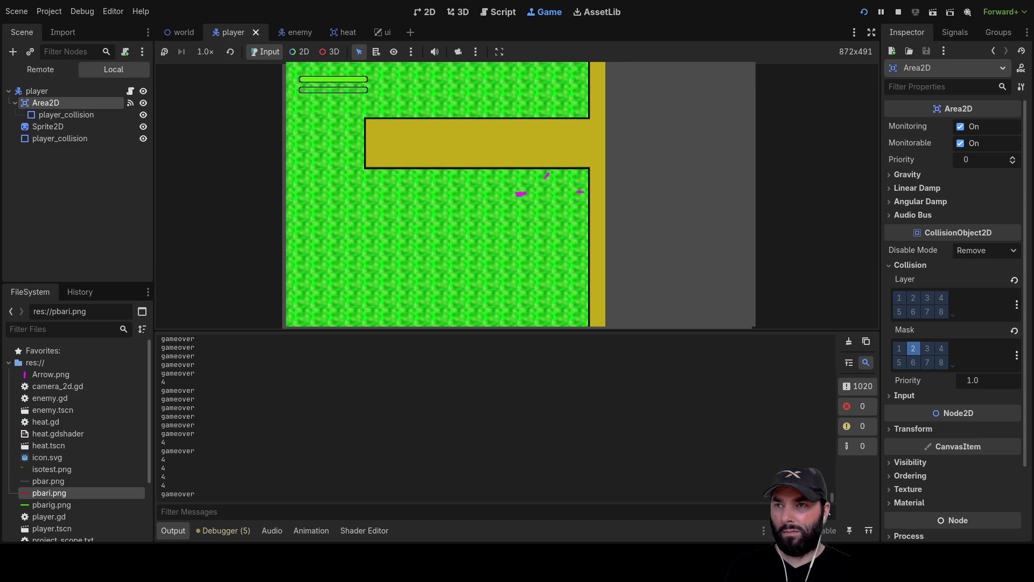
pyautogui.press('Left')
pyautogui.press('Down')
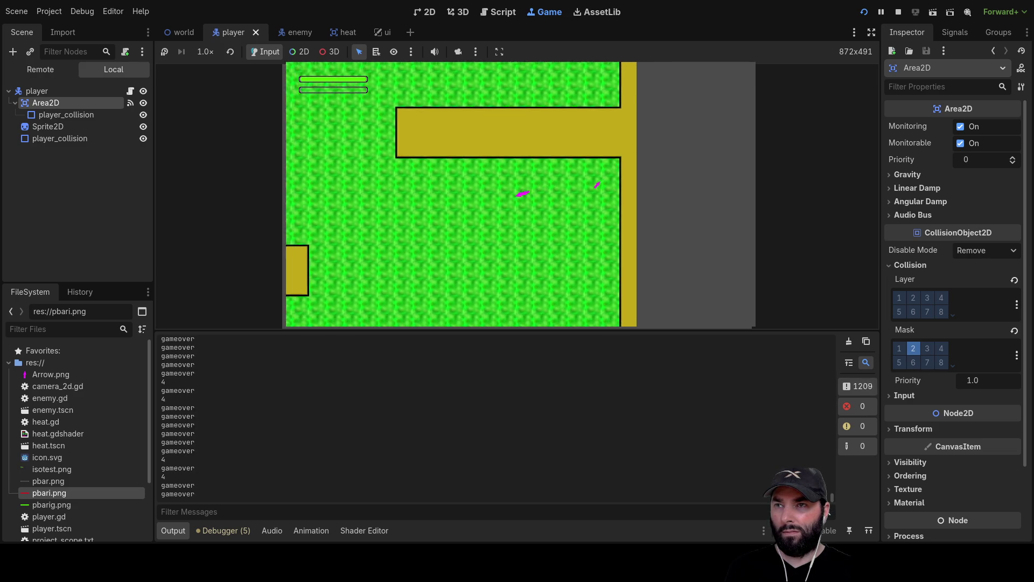
pyautogui.press('Left')
pyautogui.press('Down')
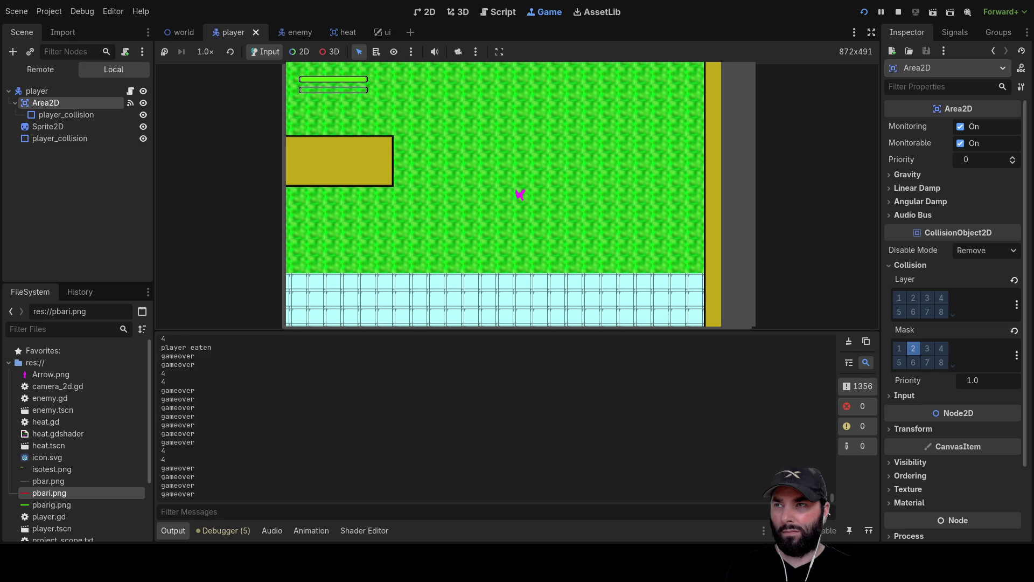
pyautogui.press('Left')
pyautogui.press('Down')
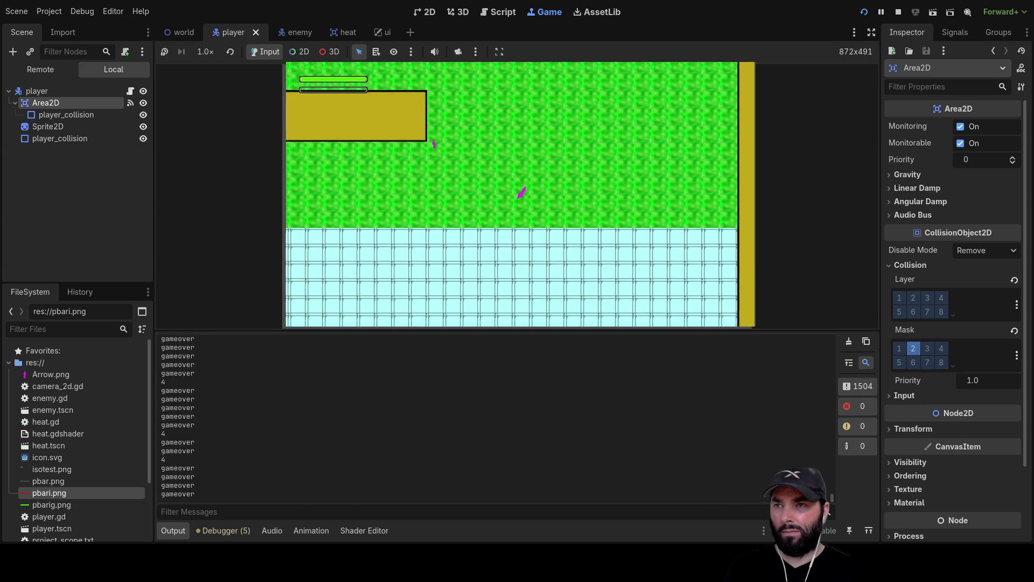
pyautogui.press('F8')
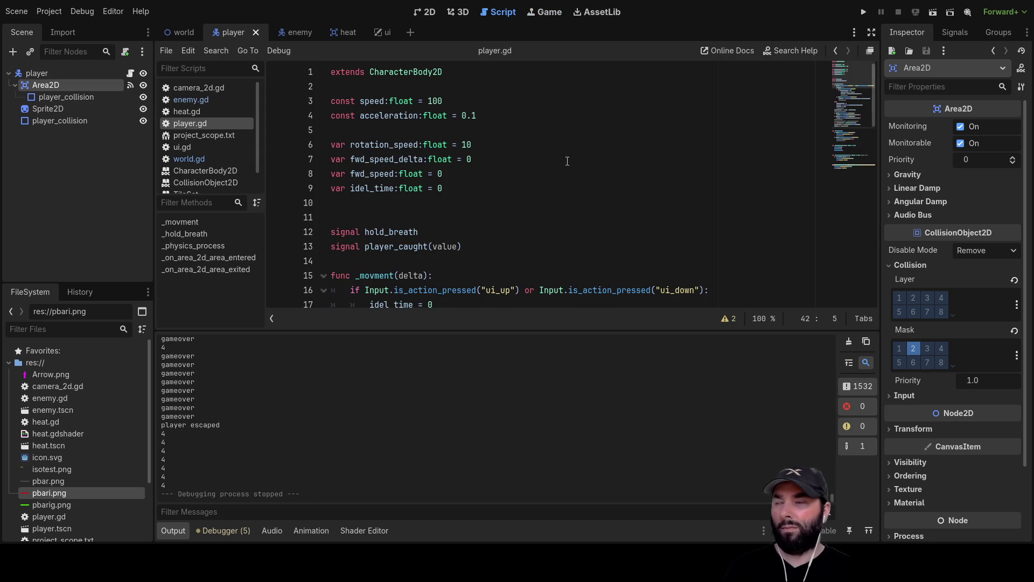
# Step: In world.gd, comment out print("level done") on line 68 with #
pyautogui.click(188, 32)
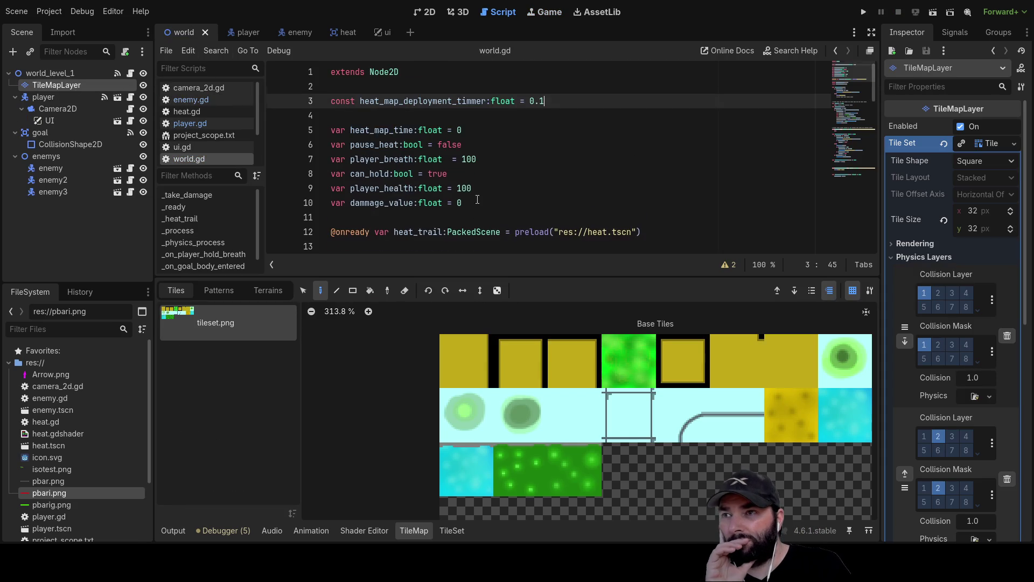
pyautogui.scroll(-14, 473, 205)
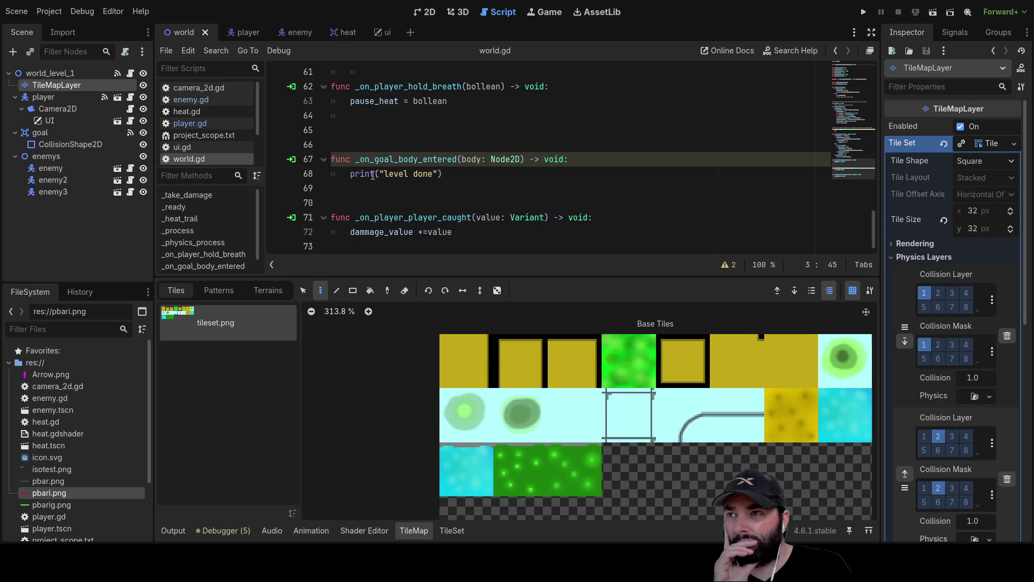
pyautogui.click(350, 174)
pyautogui.write('#')
pyautogui.scroll(1, 410, 220)
pyautogui.scroll(3, 410, 218)
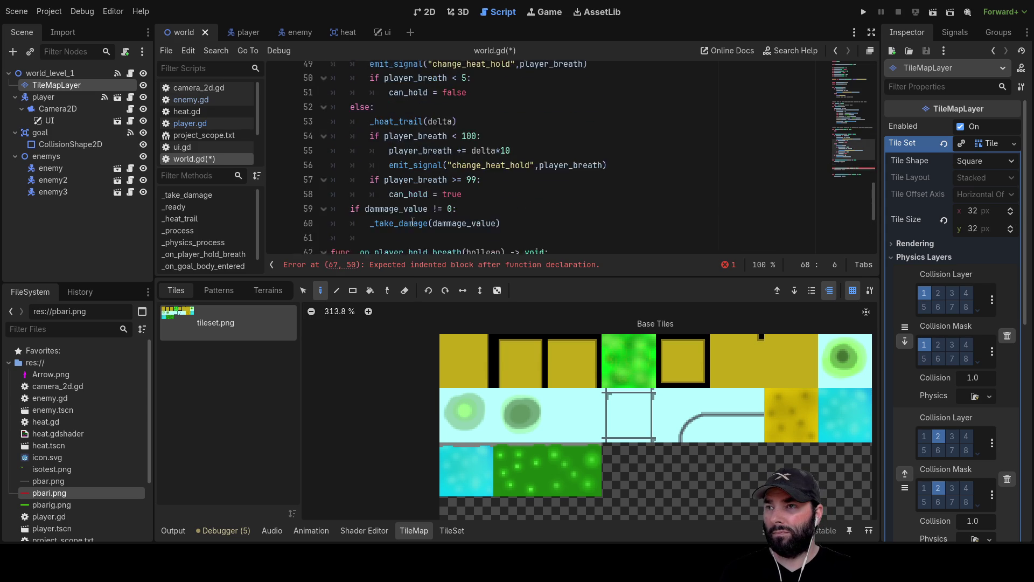
pyautogui.scroll(-4, 411, 204)
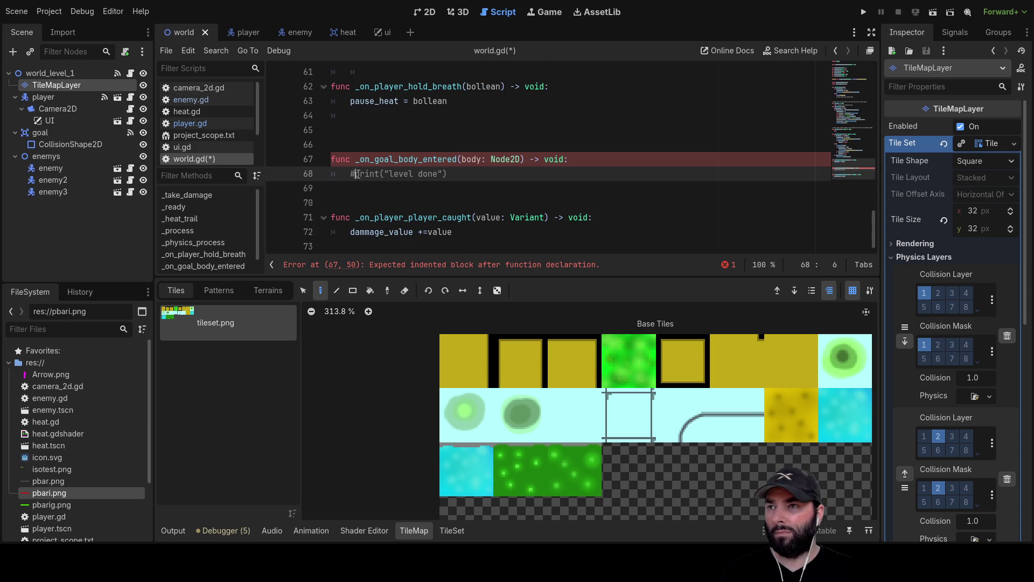
pyautogui.scroll(10, 445, 203)
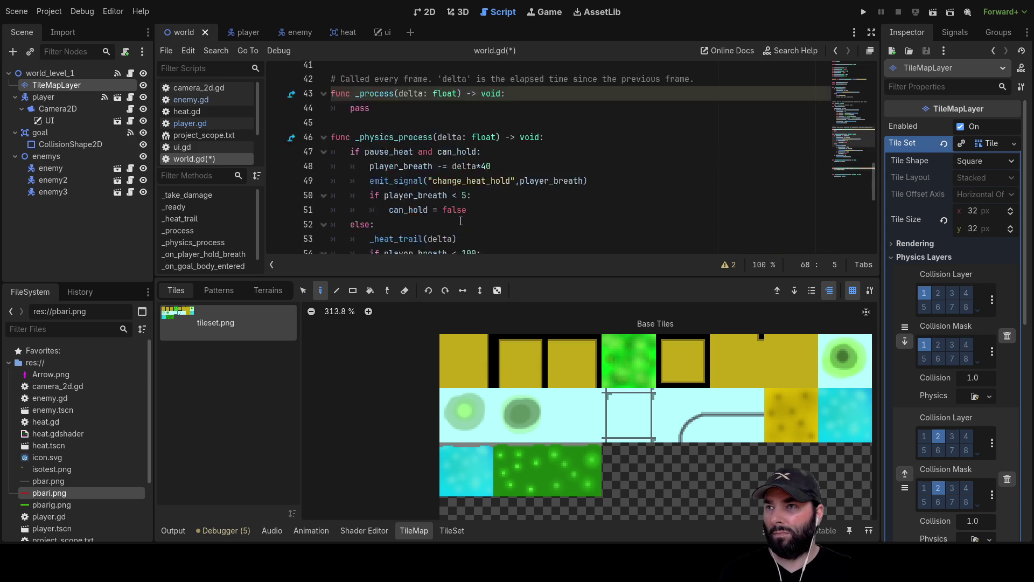
pyautogui.scroll(-5, 470, 202)
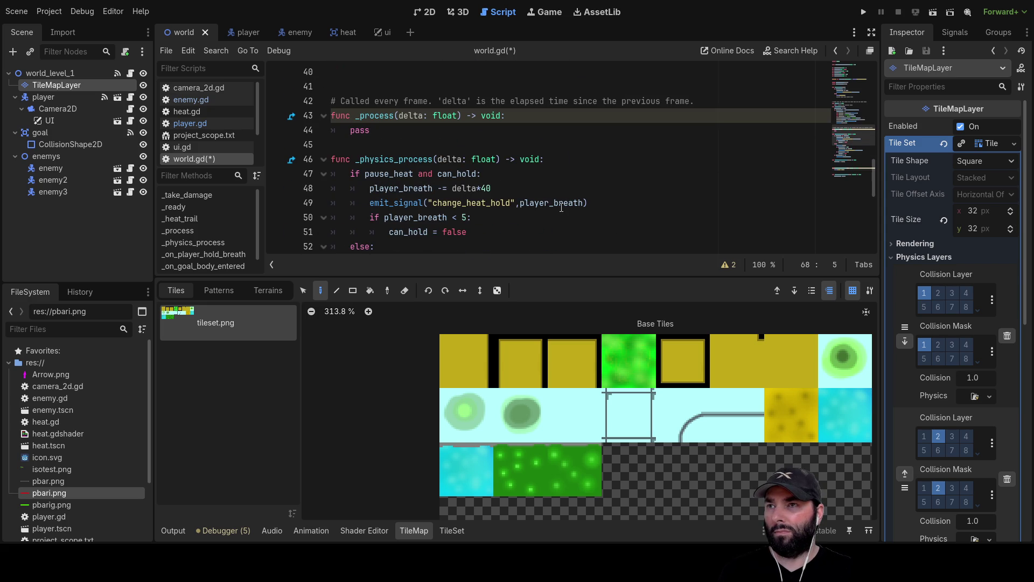
pyautogui.scroll(9, 561, 208)
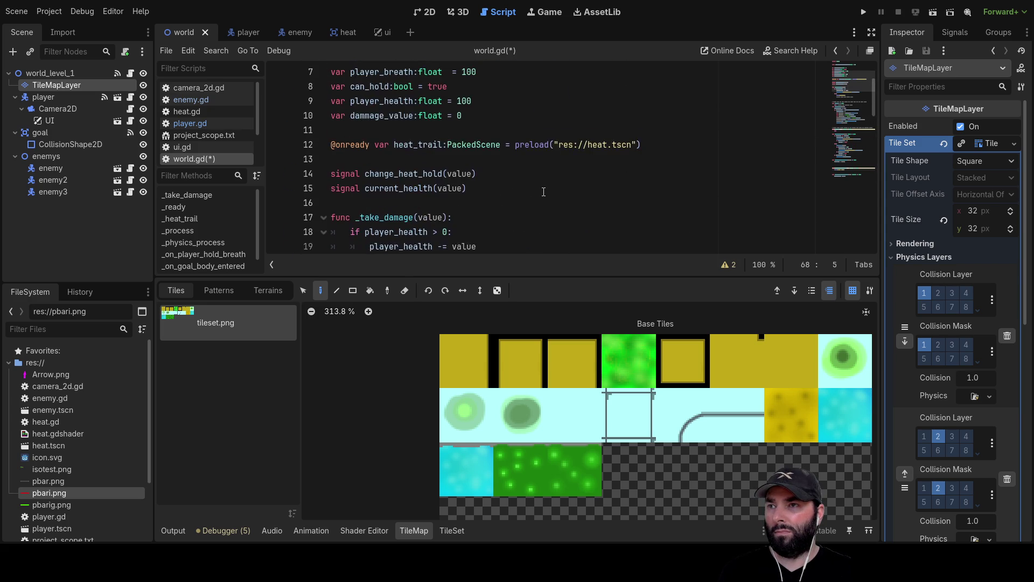
pyautogui.scroll(-2, 390, 132)
# Step: Comment out print("gameover") on line 22, fix the else-block indent, enlarge the code panel, and run
pyautogui.click(369, 116)
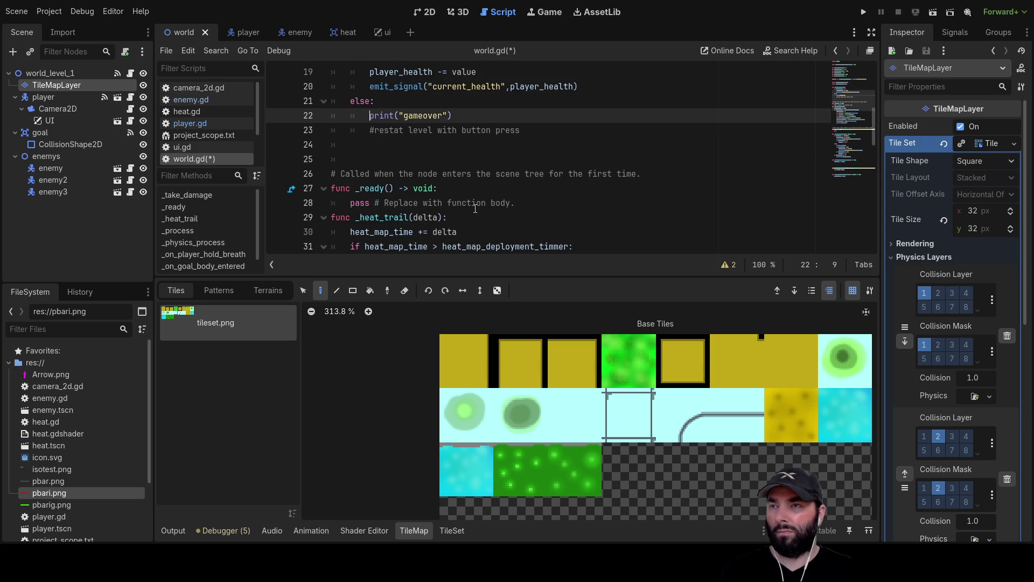
pyautogui.write('#')
pyautogui.scroll(3, 466, 206)
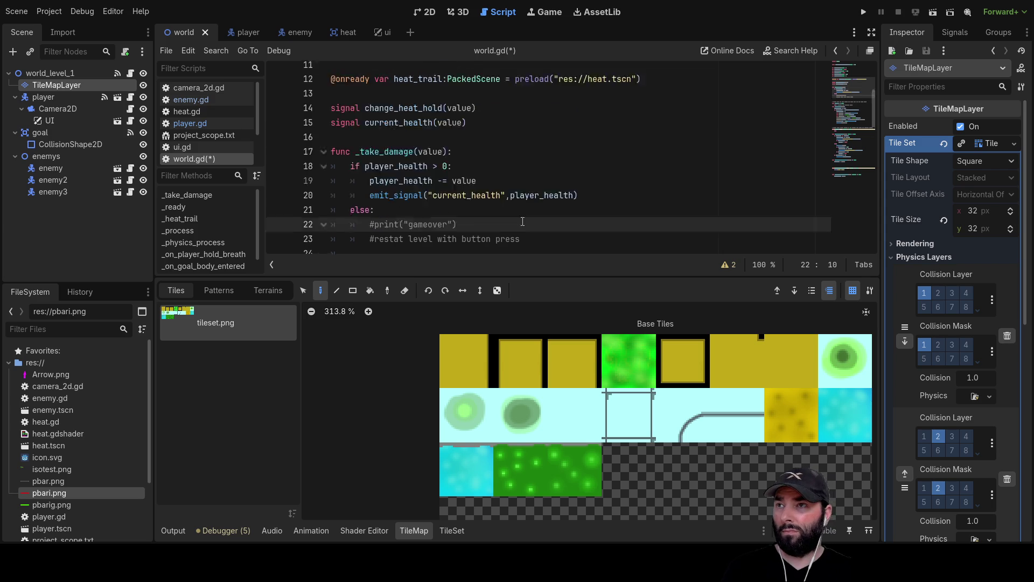
pyautogui.scroll(-3, 534, 220)
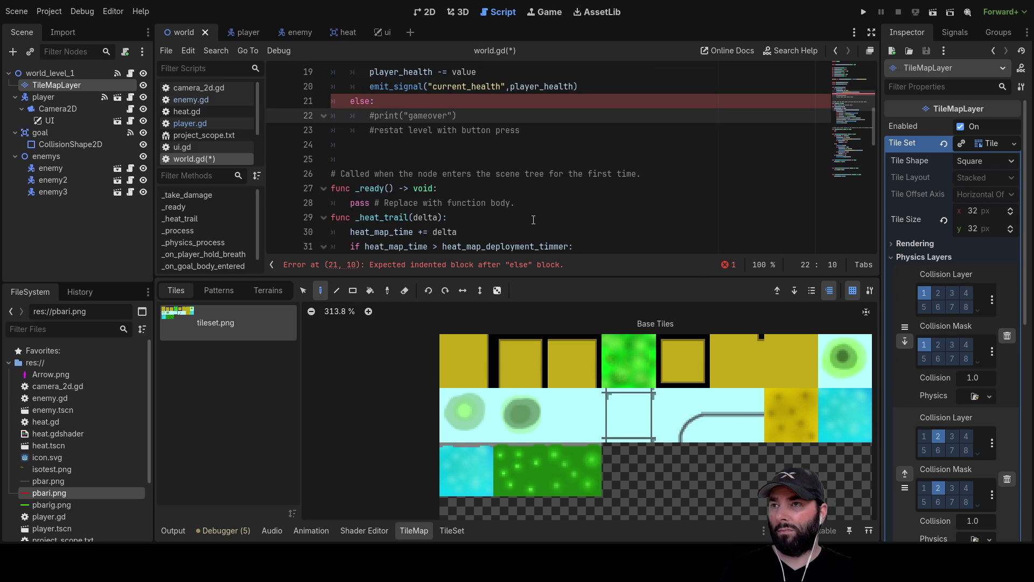
pyautogui.click(372, 128)
pyautogui.press('Down')
pyautogui.press('Tab')
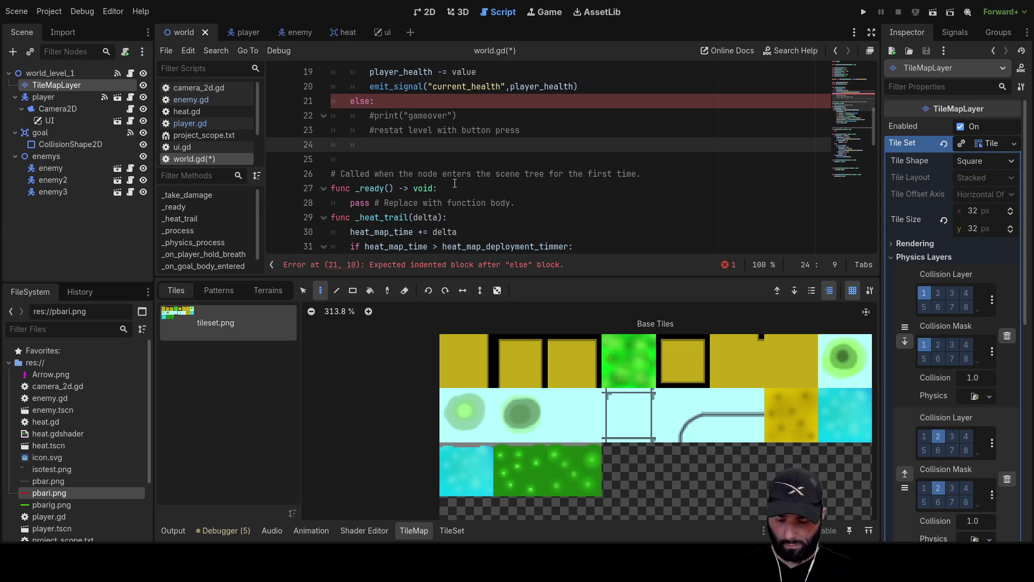
pyautogui.scroll(4, 454, 184)
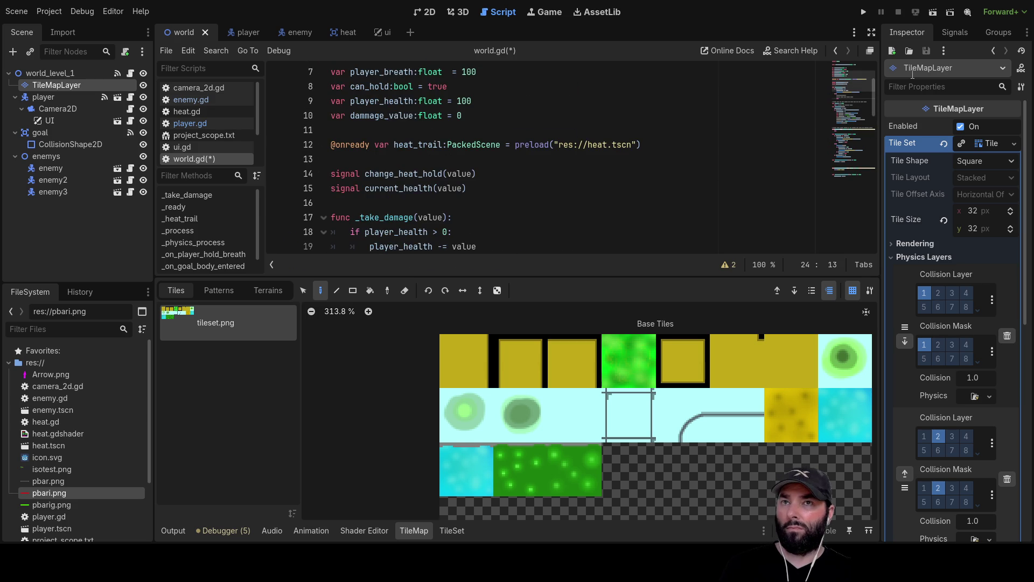
pyautogui.scroll(2, 513, 189)
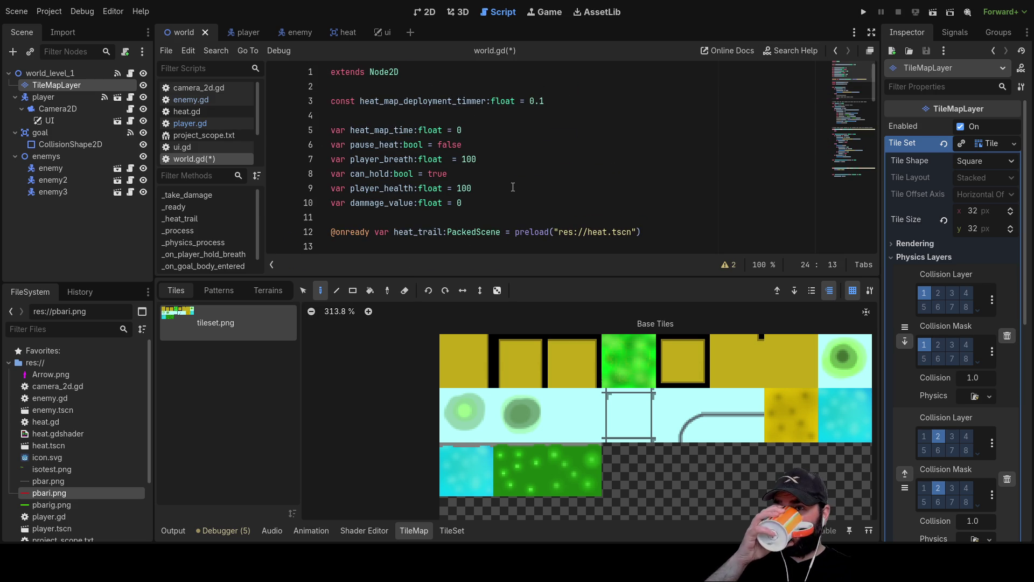
pyautogui.moveTo(527, 276); pyautogui.dragTo(527, 346)
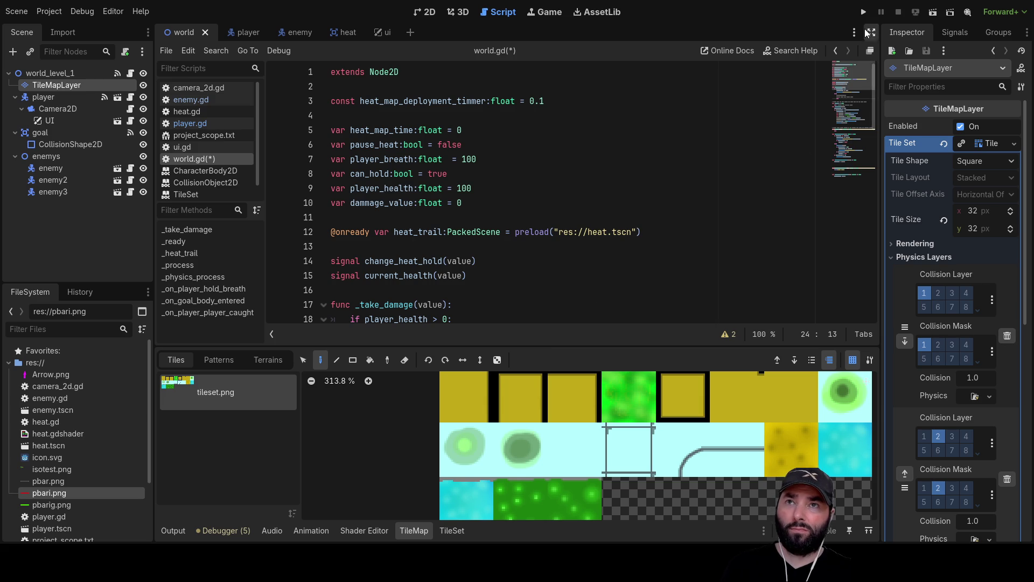
pyautogui.click(864, 12)
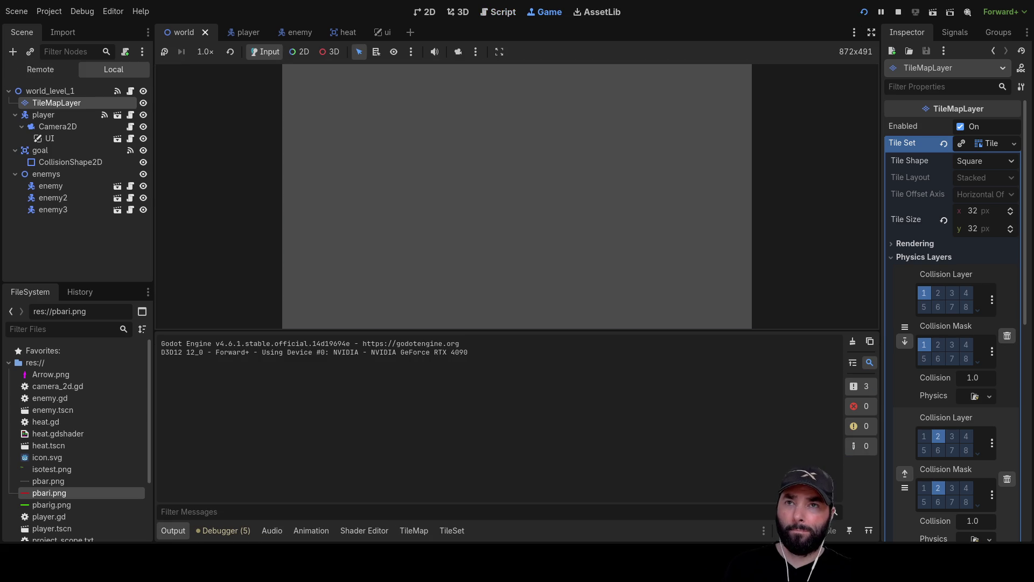
# Step: Move the player up and left between the walls, then stop and restart the playtest
pyautogui.press('Up')
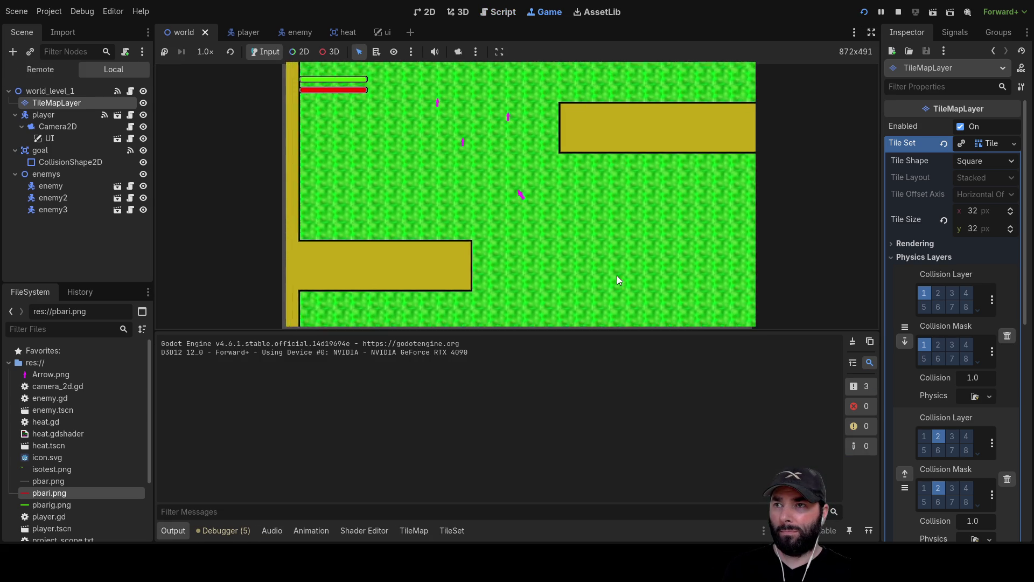
pyautogui.press('Left')
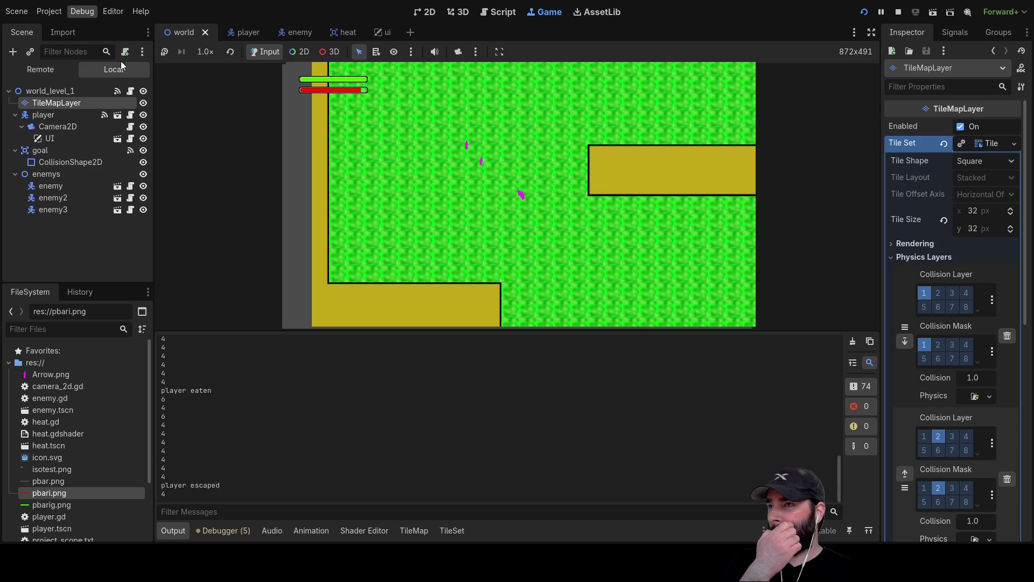
pyautogui.click(898, 12)
pyautogui.press('F5')
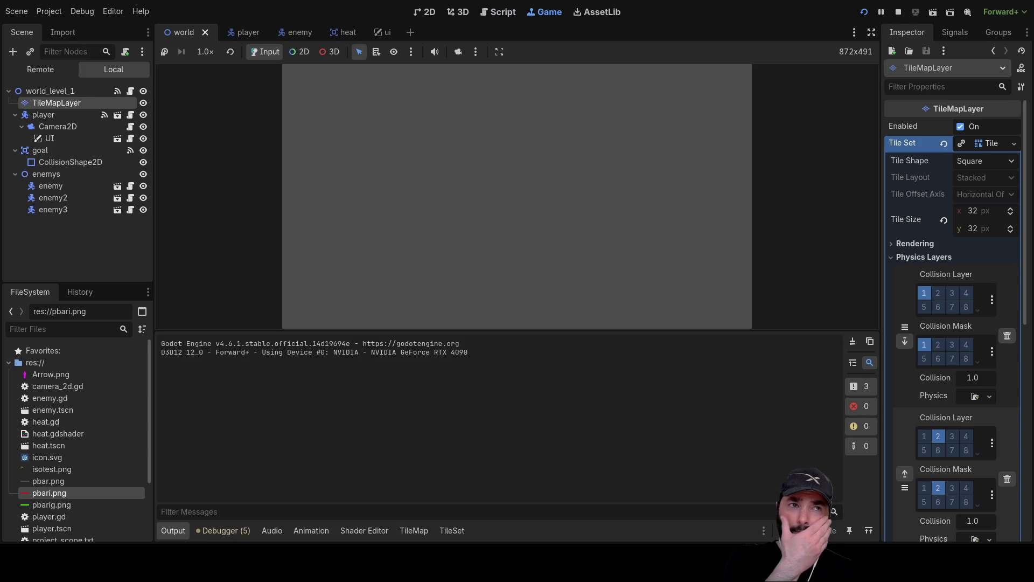